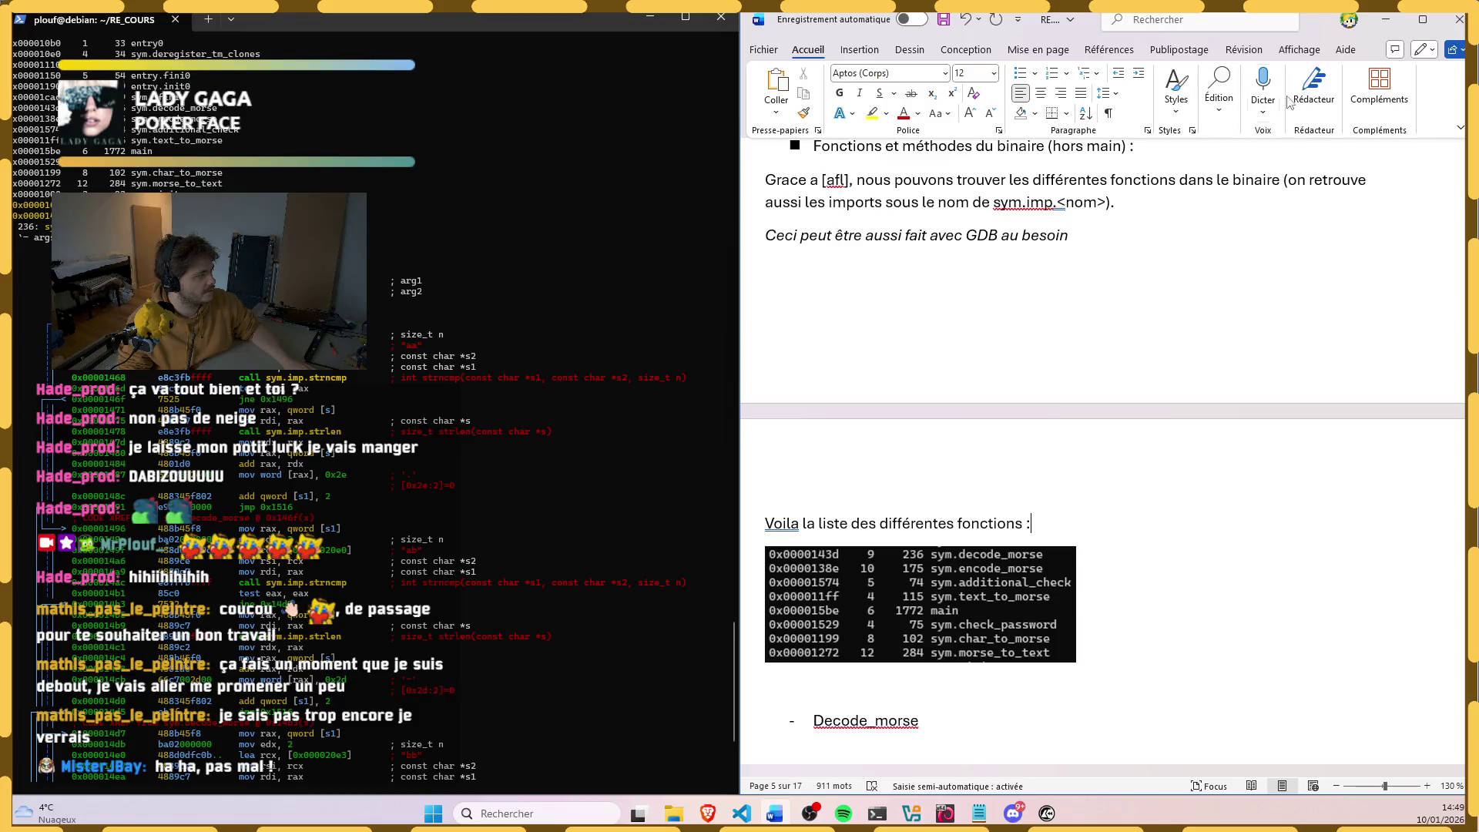
# Step: Insert a simple text box from the Insertion ribbon's text box gallery
pyautogui.click(884, 53)
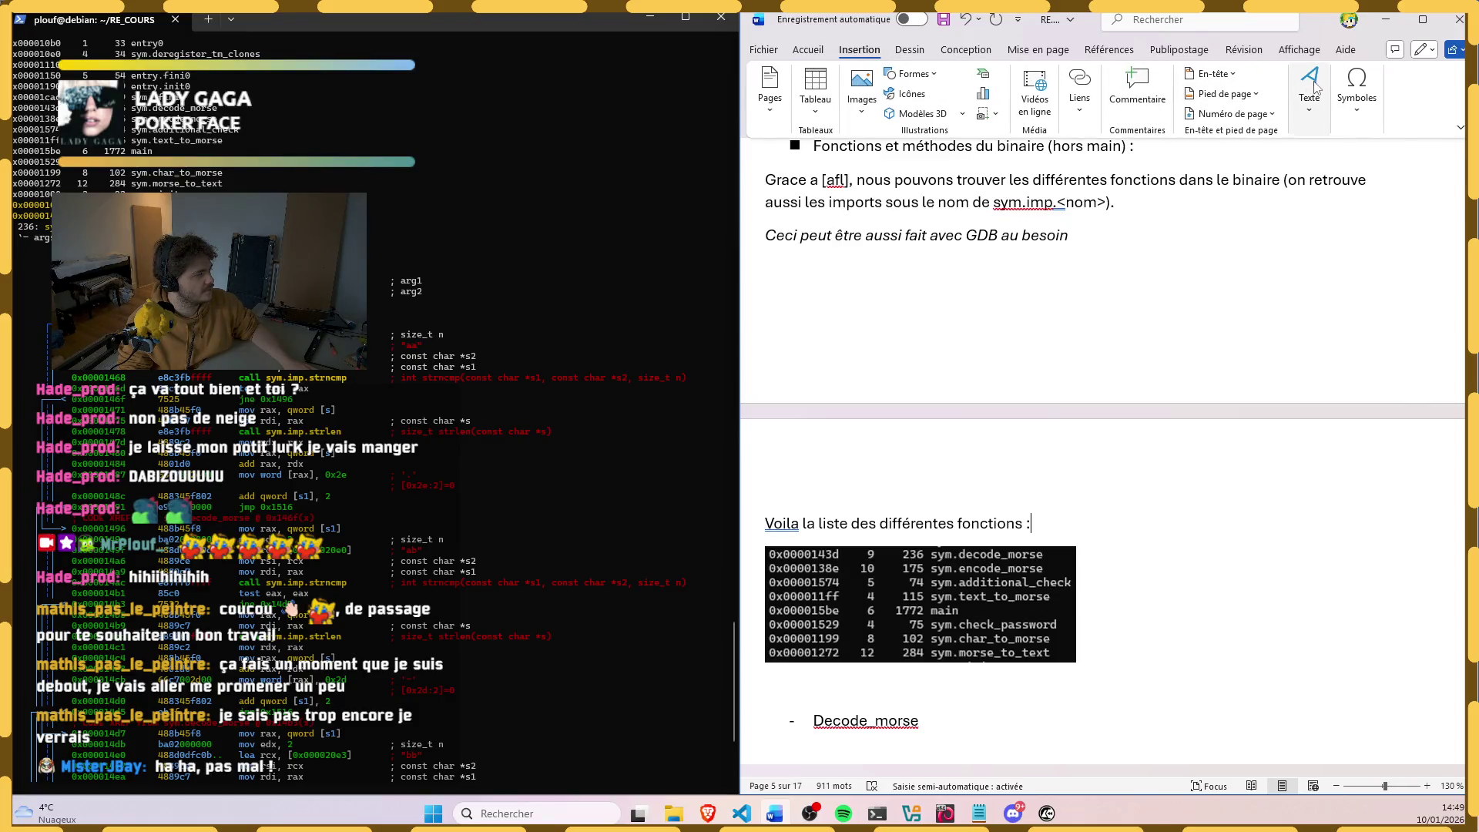
pyautogui.click(1309, 86)
pyautogui.click(1248, 167)
pyautogui.click(1200, 330)
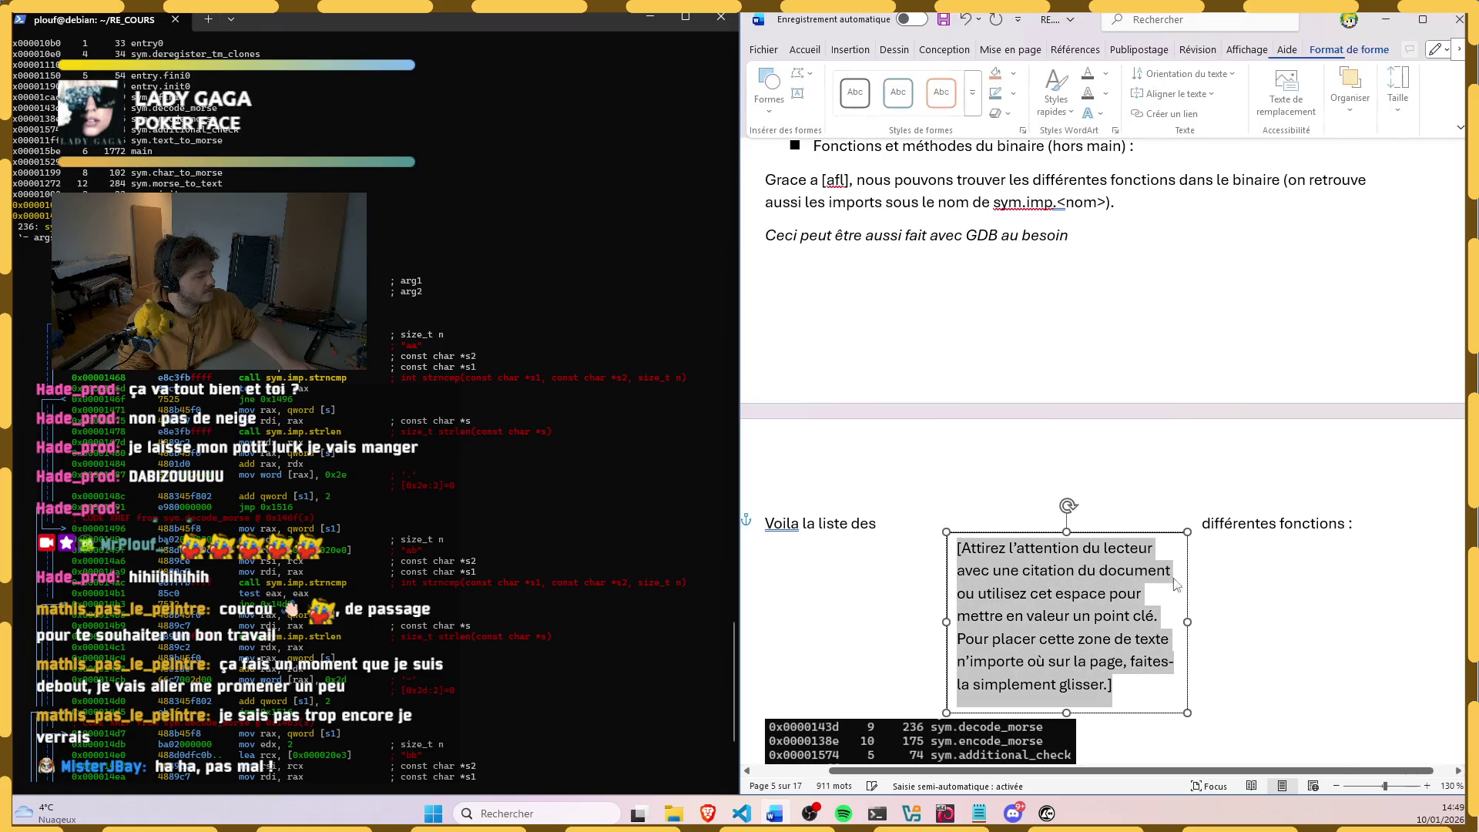
# Step: Place the text box right of the function list and clear its placeholder text
pyautogui.moveTo(1144, 535)
pyautogui.mouseDown()
pyautogui.moveTo(1268, 546)
pyautogui.moveTo(1305, 519)
pyautogui.mouseUp()
pyautogui.click(1320, 643)
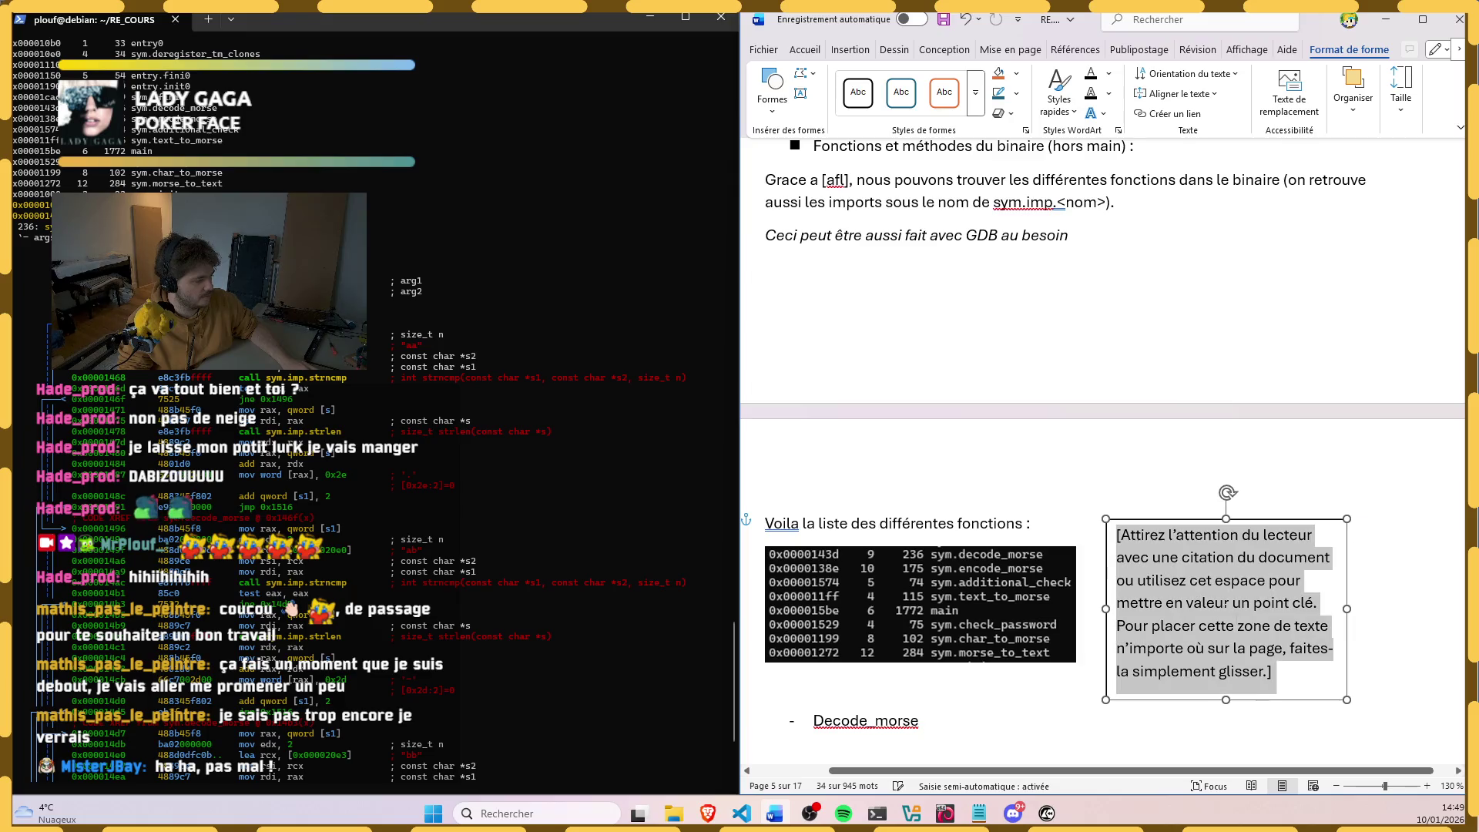
pyautogui.press('BackSpace')
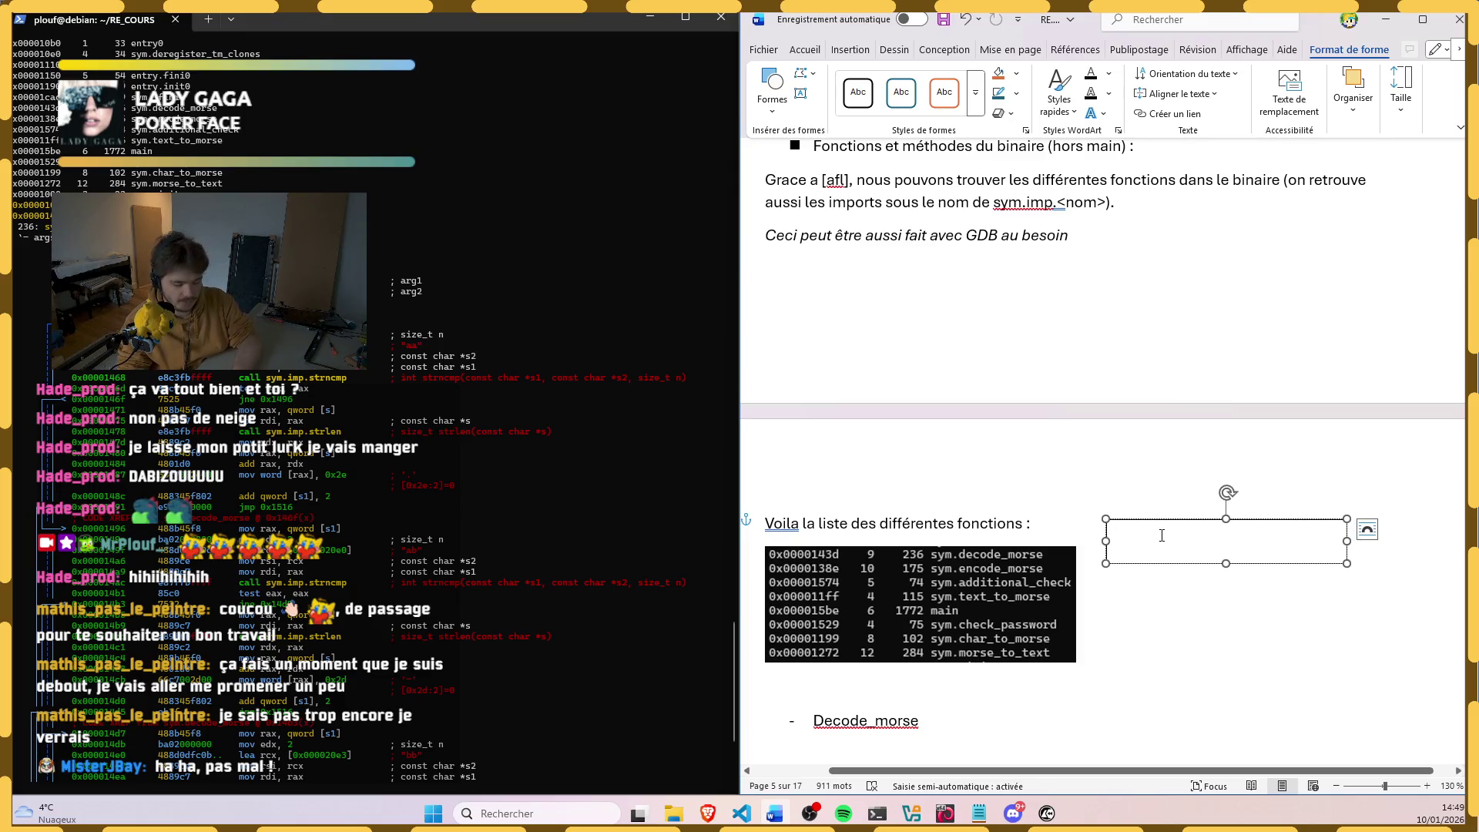
pyautogui.write('Pour etudi')
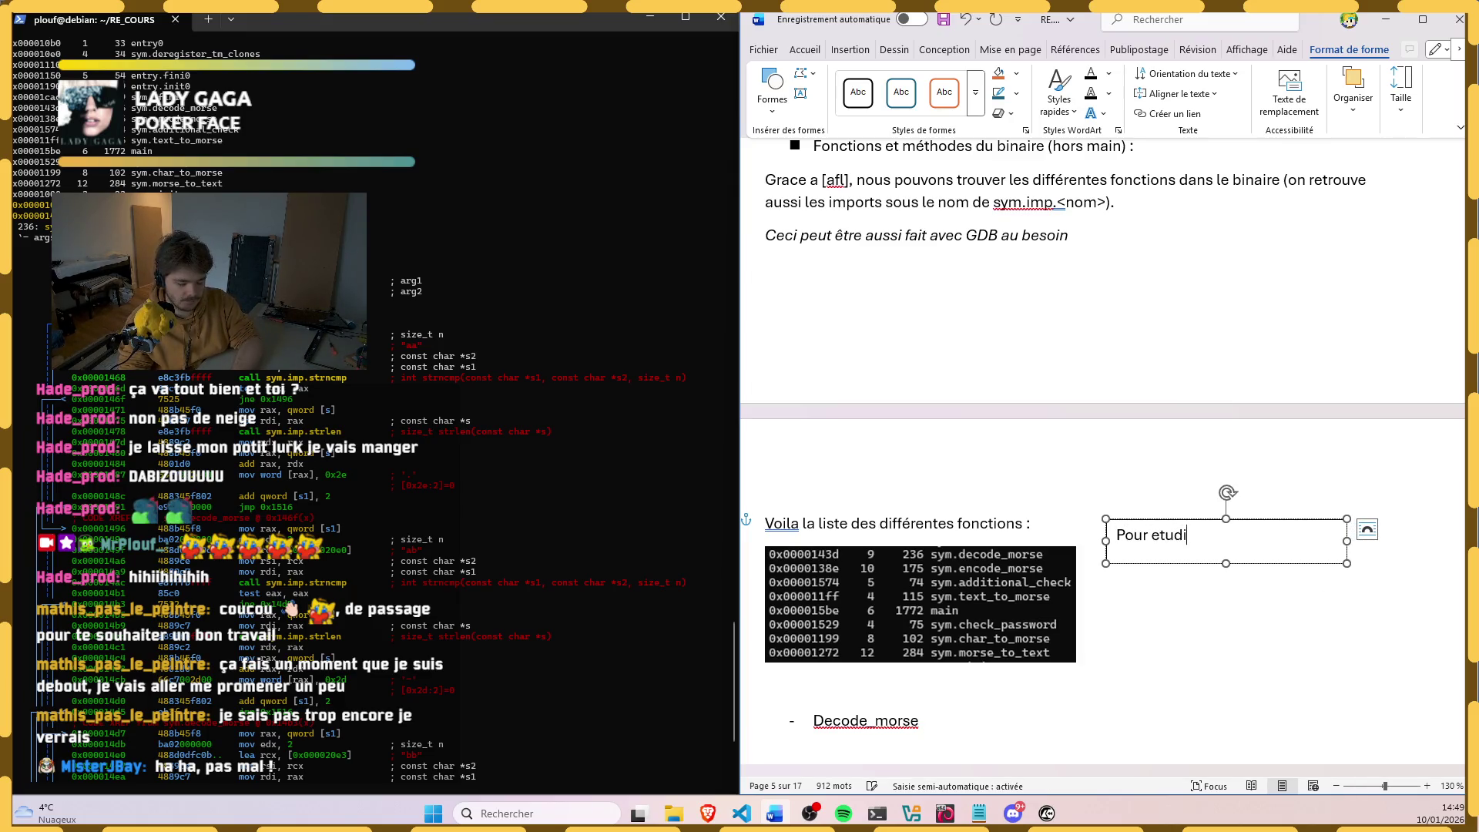
pyautogui.press('BackSpace')
pyautogui.press('BackSpace')
pyautogui.press('BackSpace')
pyautogui.press('BackSpace')
pyautogui.press('BackSpace')
pyautogui.write('étudier les fonctions, ')
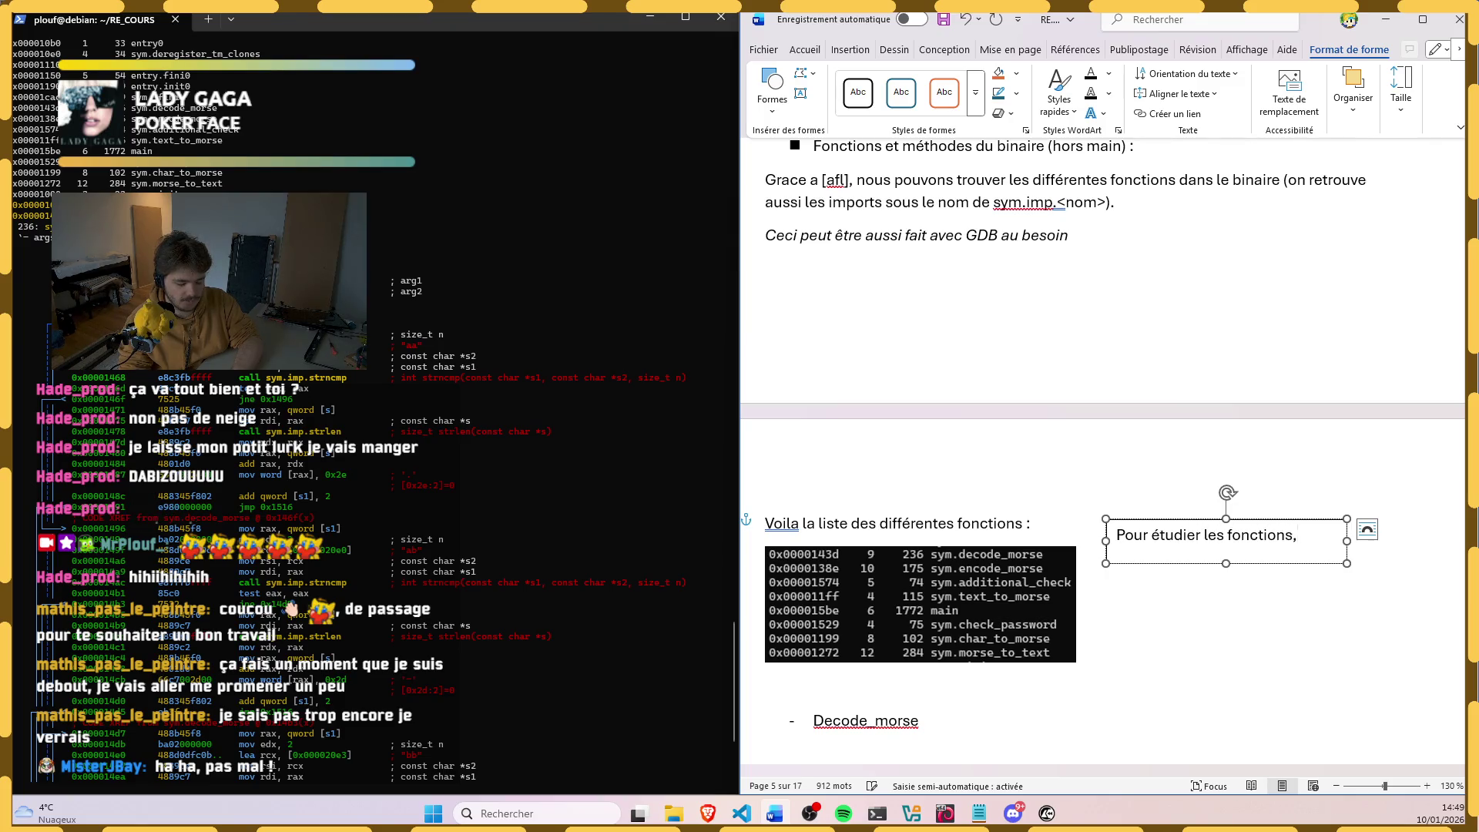
pyautogui.write('nous all')
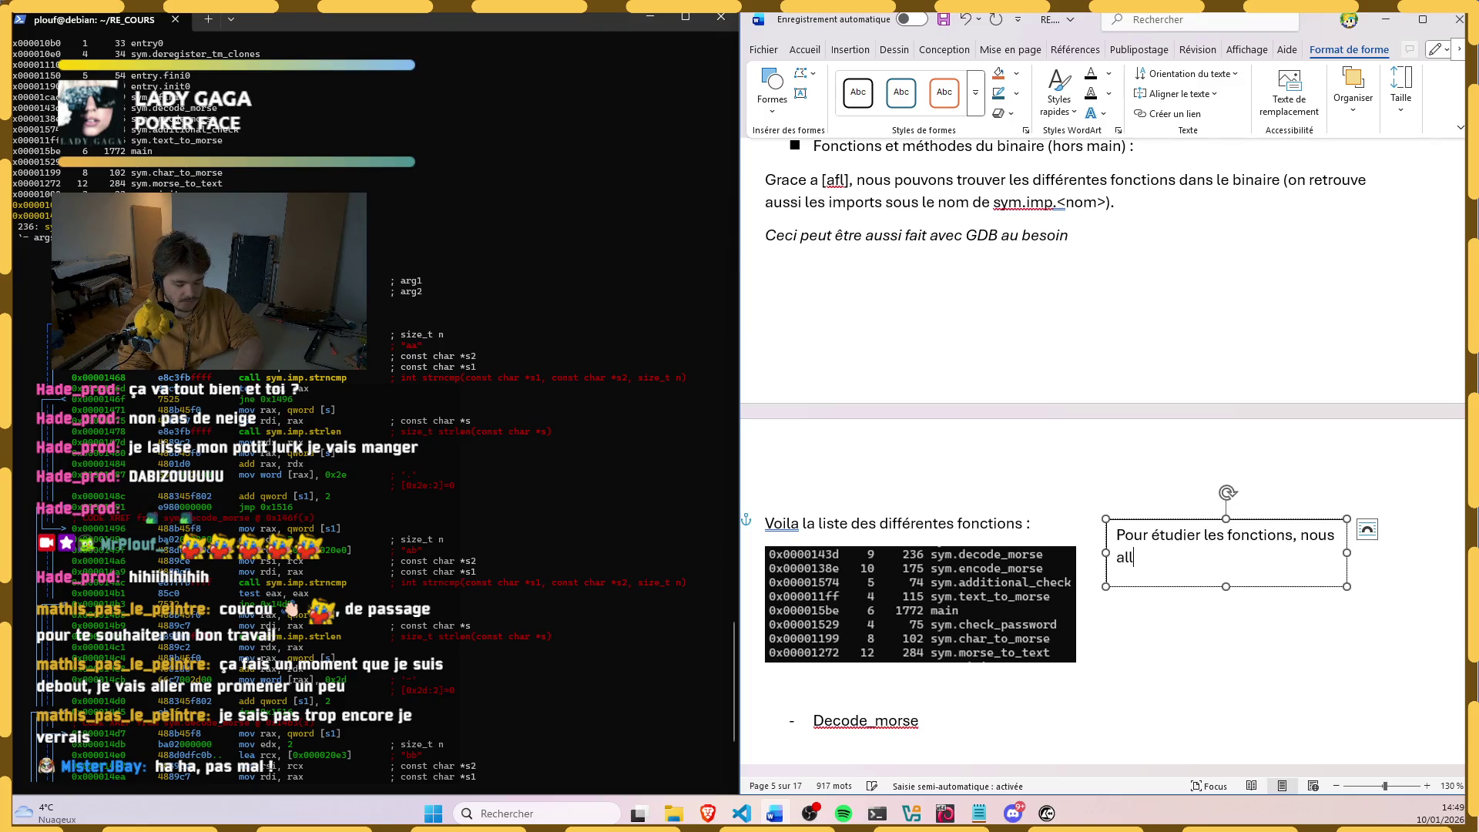
pyautogui.write('ons ')
pyautogui.write('e')
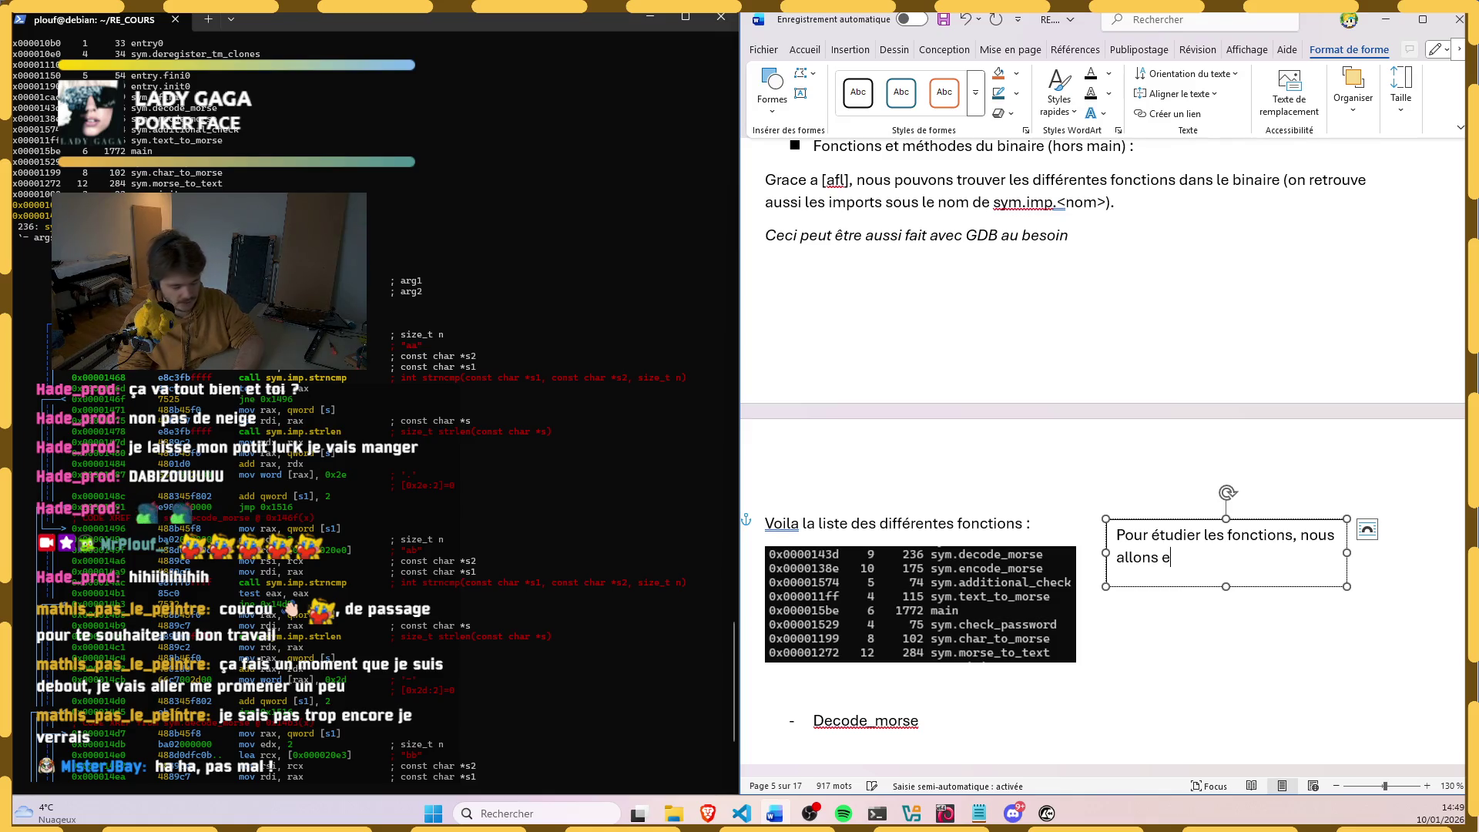
pyautogui.press('BackSpace')
pyautogui.write('étudier les ')
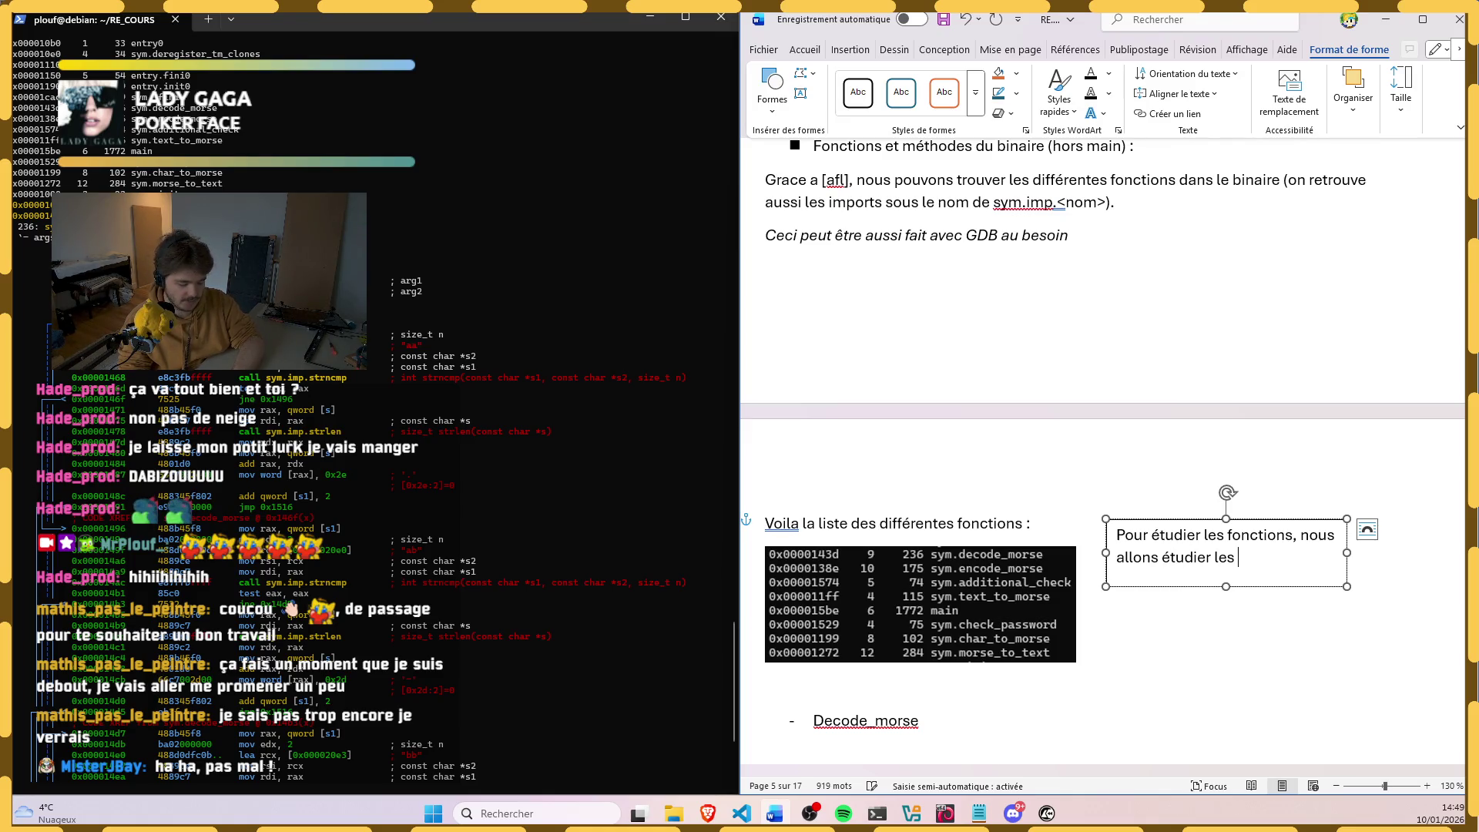
pyautogui.write('differentes')
pyautogui.write(' boucles et')
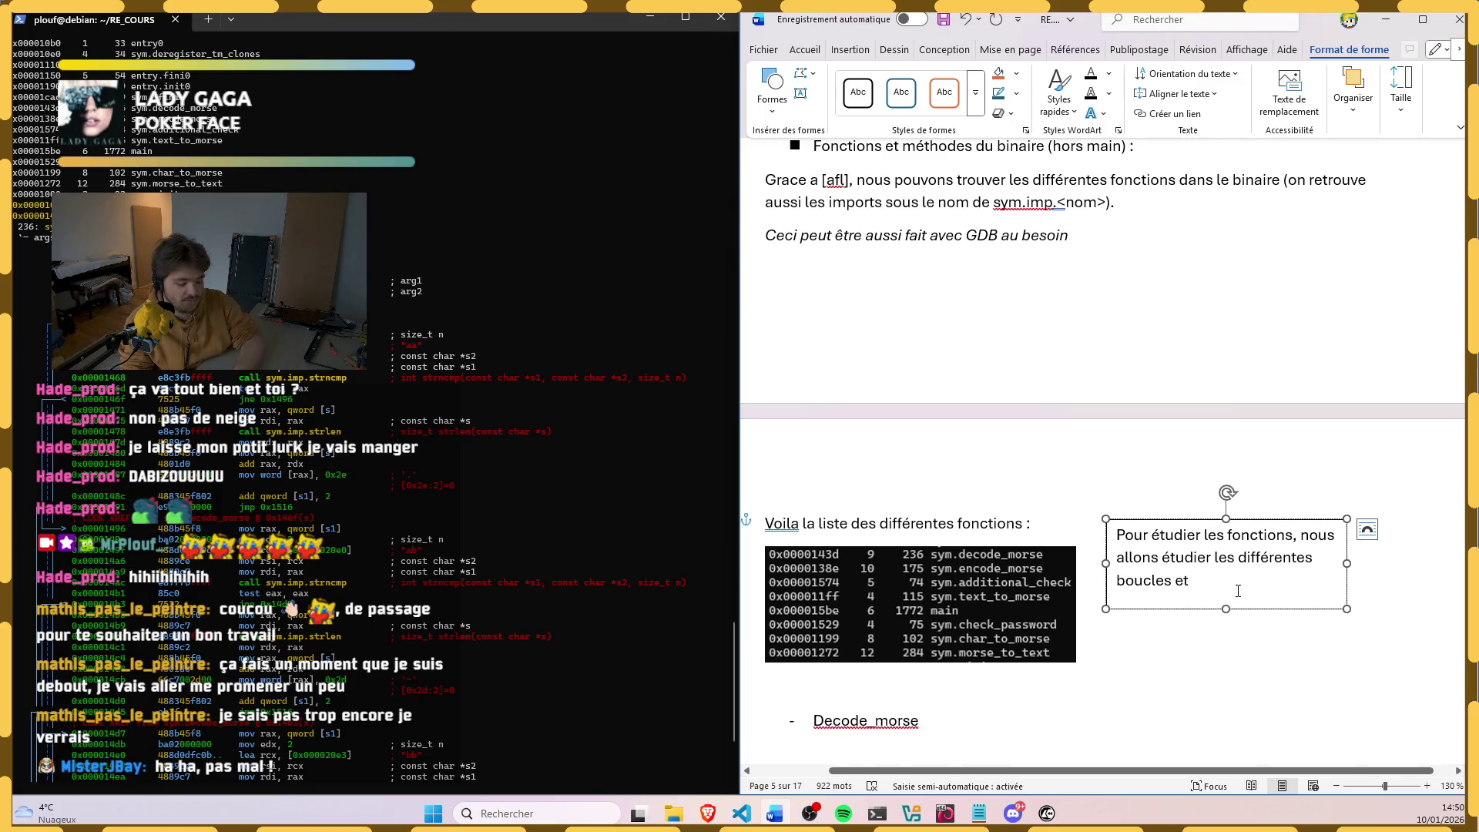
pyautogui.write('annotements')
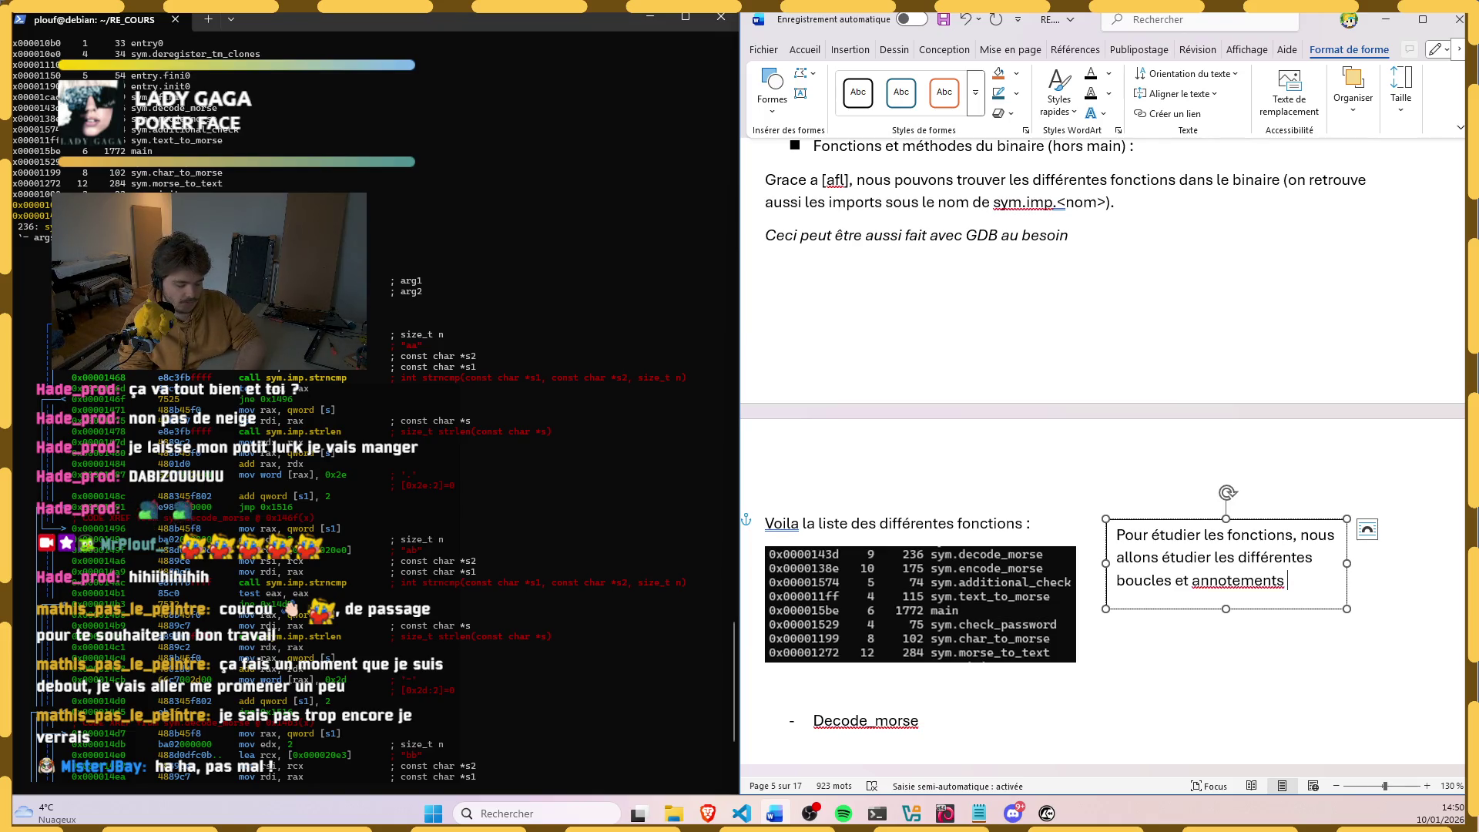
pyautogui.write(' qui sont v')
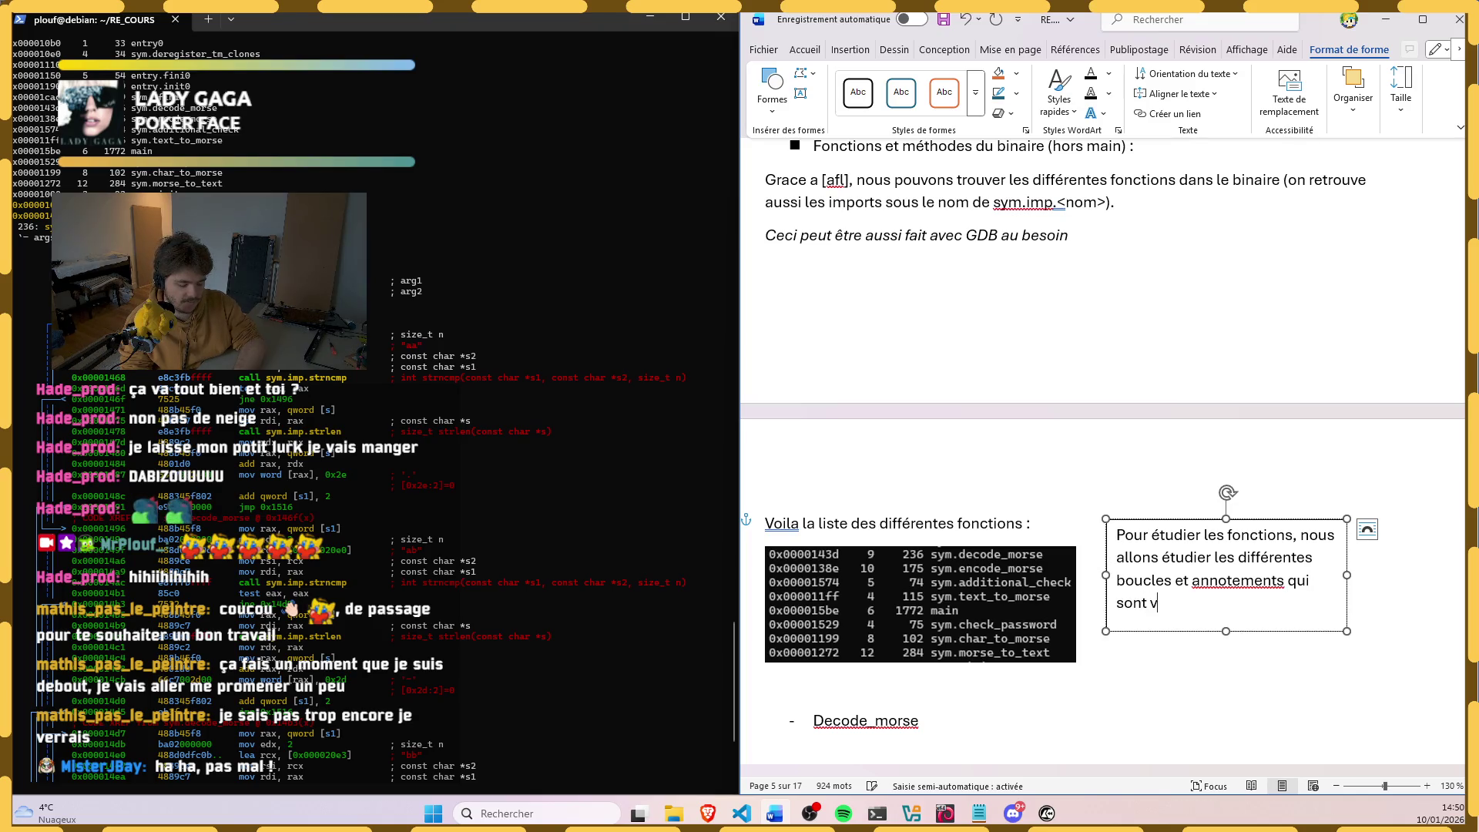
pyautogui.write('isualisab')
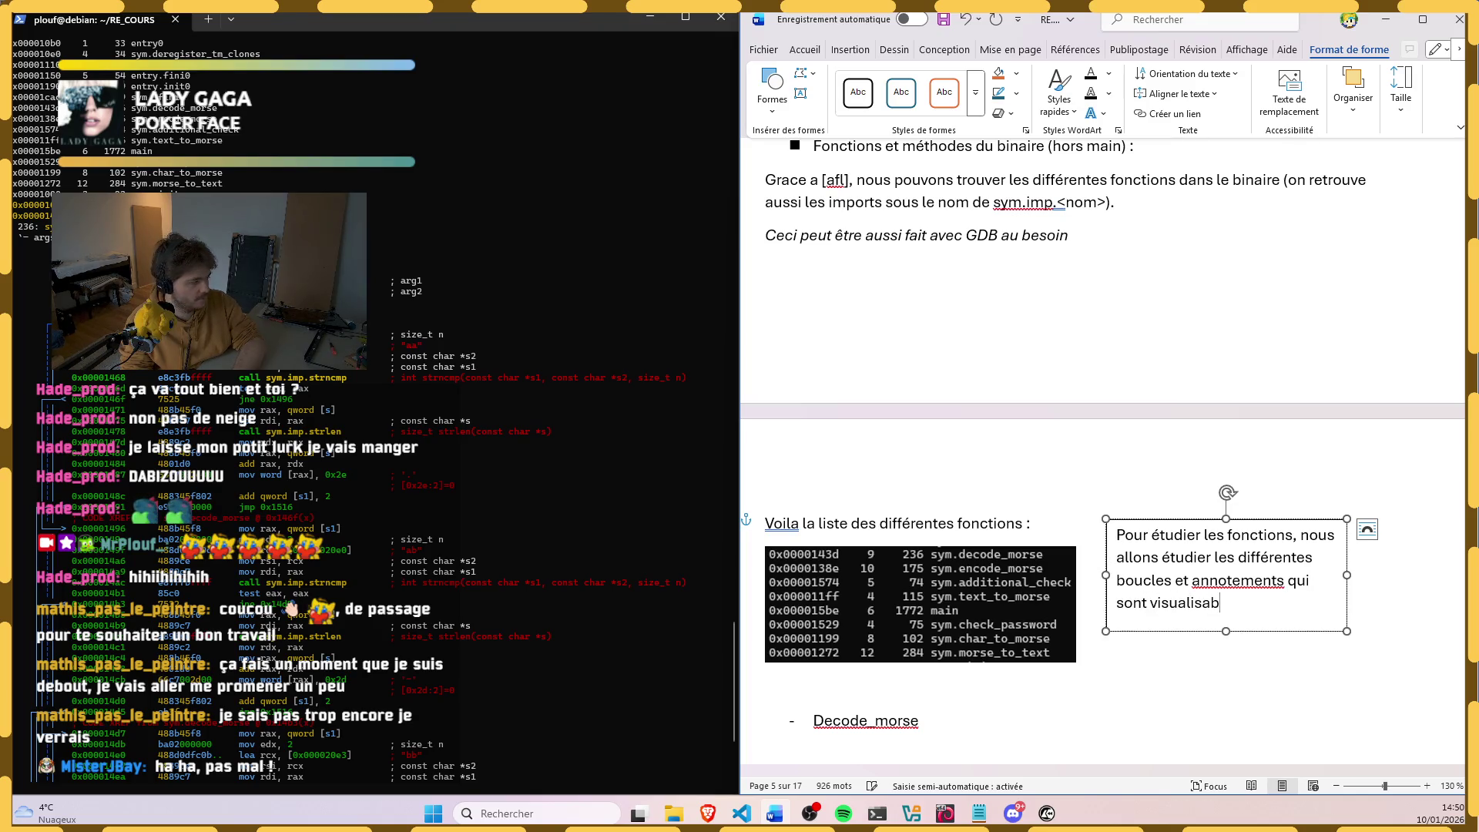
pyautogui.write('les dans')
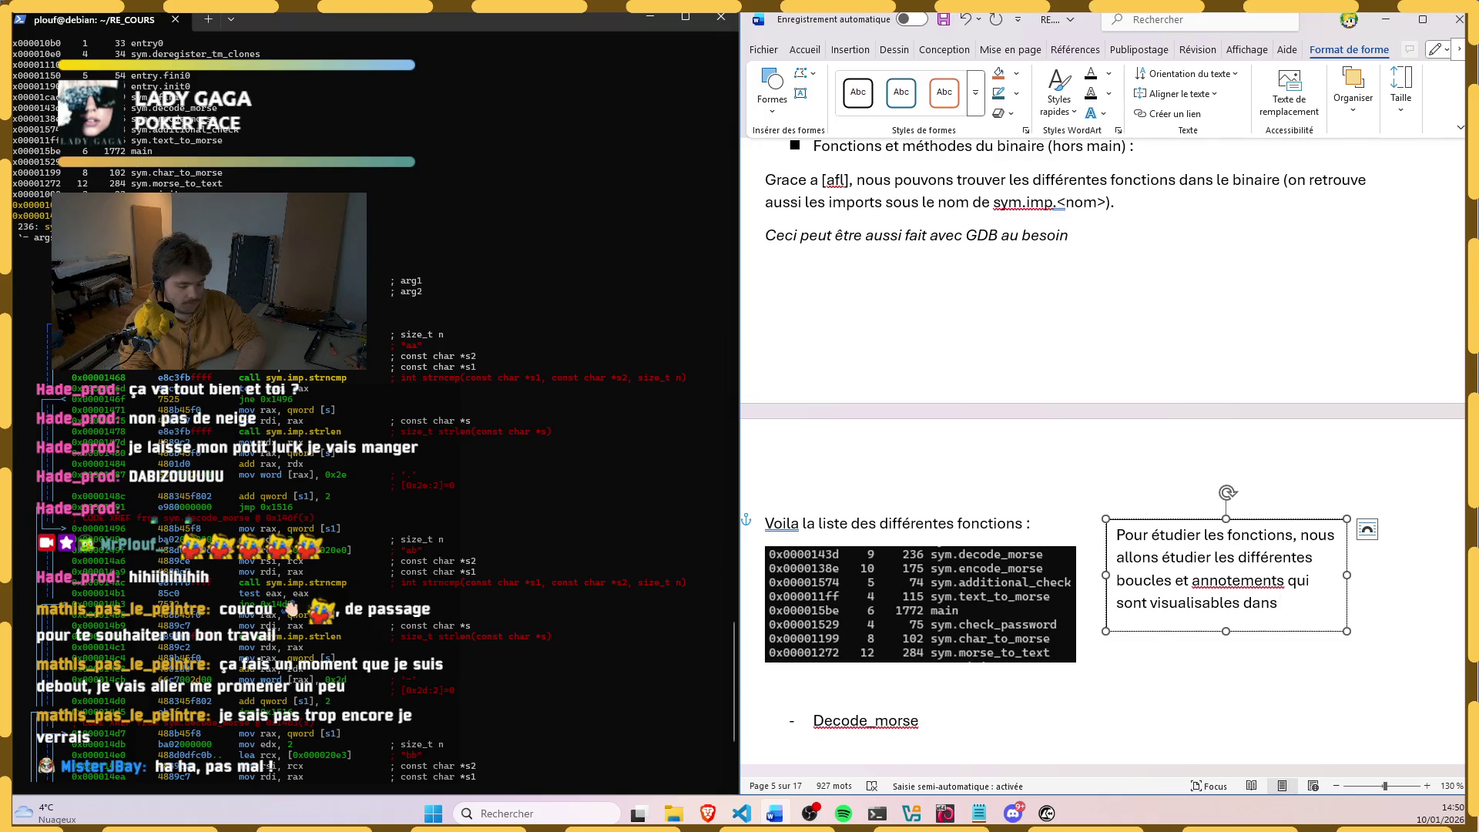
pyautogui.write(' rada')
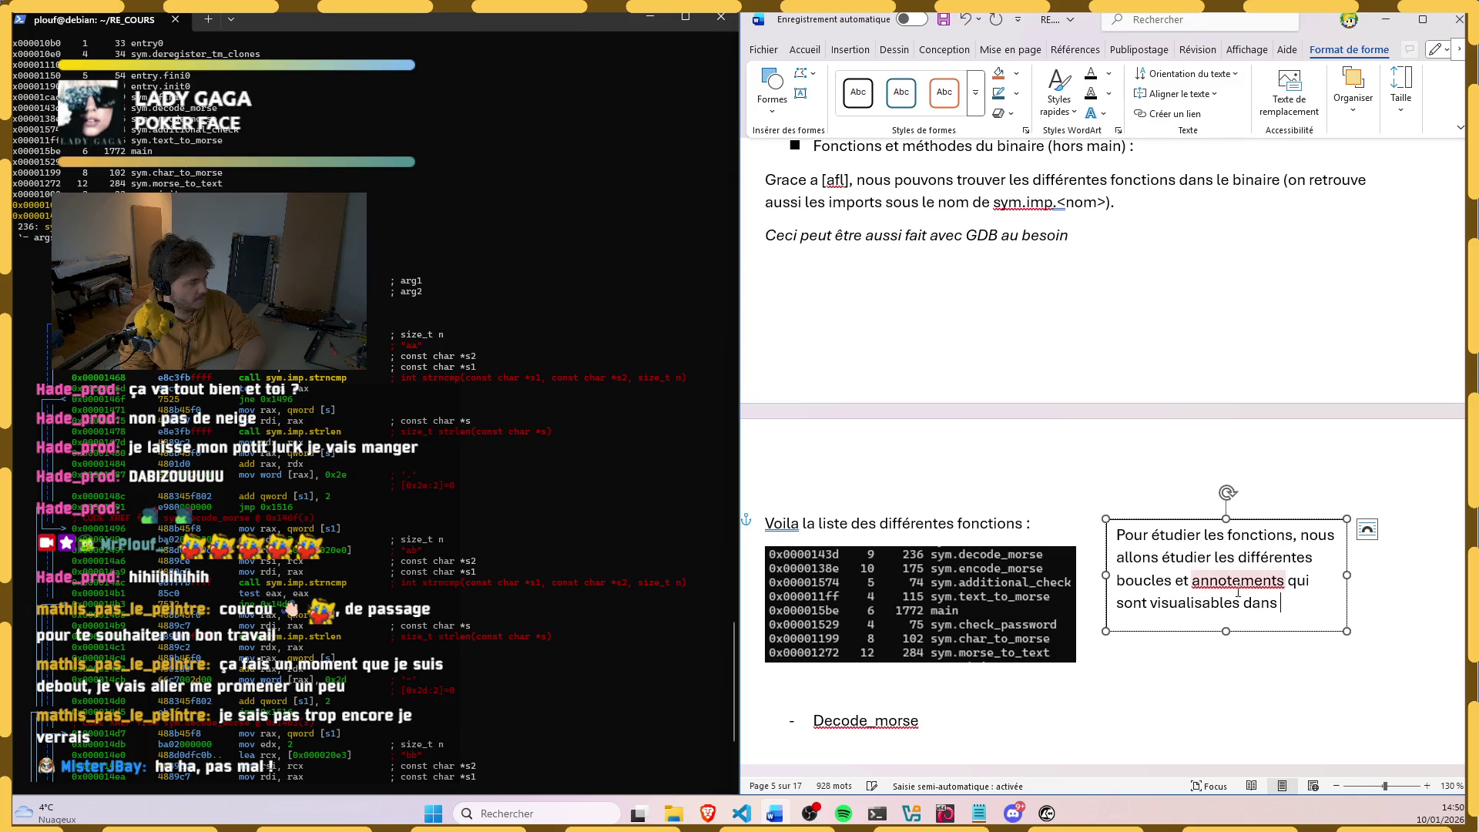
# Step: Write the sentence on studying loops and annotations in radare, fix the typo and nudge the box down
pyautogui.press('BackSpace')
pyautogui.press('BackSpace')
pyautogui.write('radart')
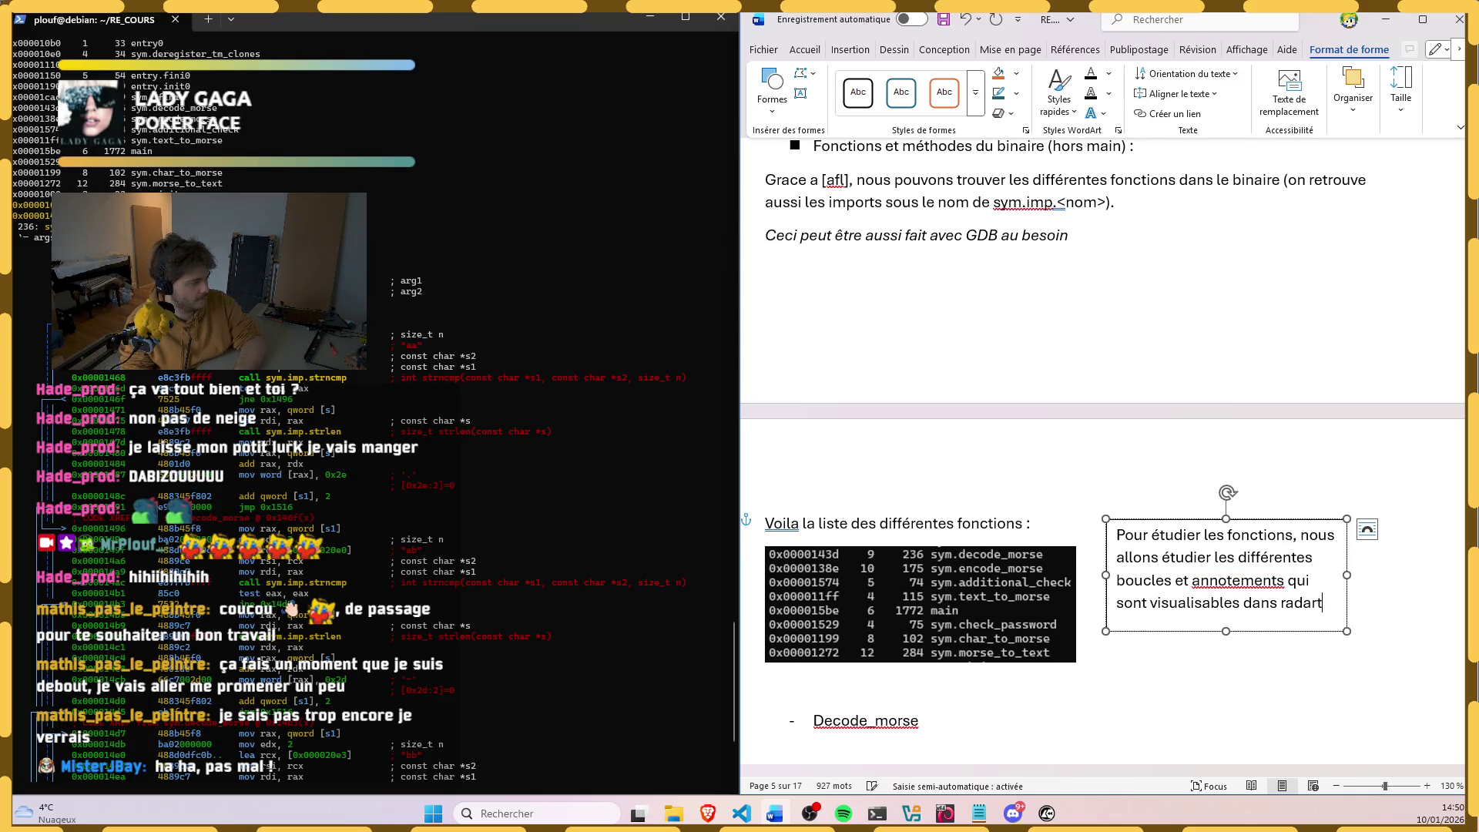
pyautogui.rightClick(1216, 580)
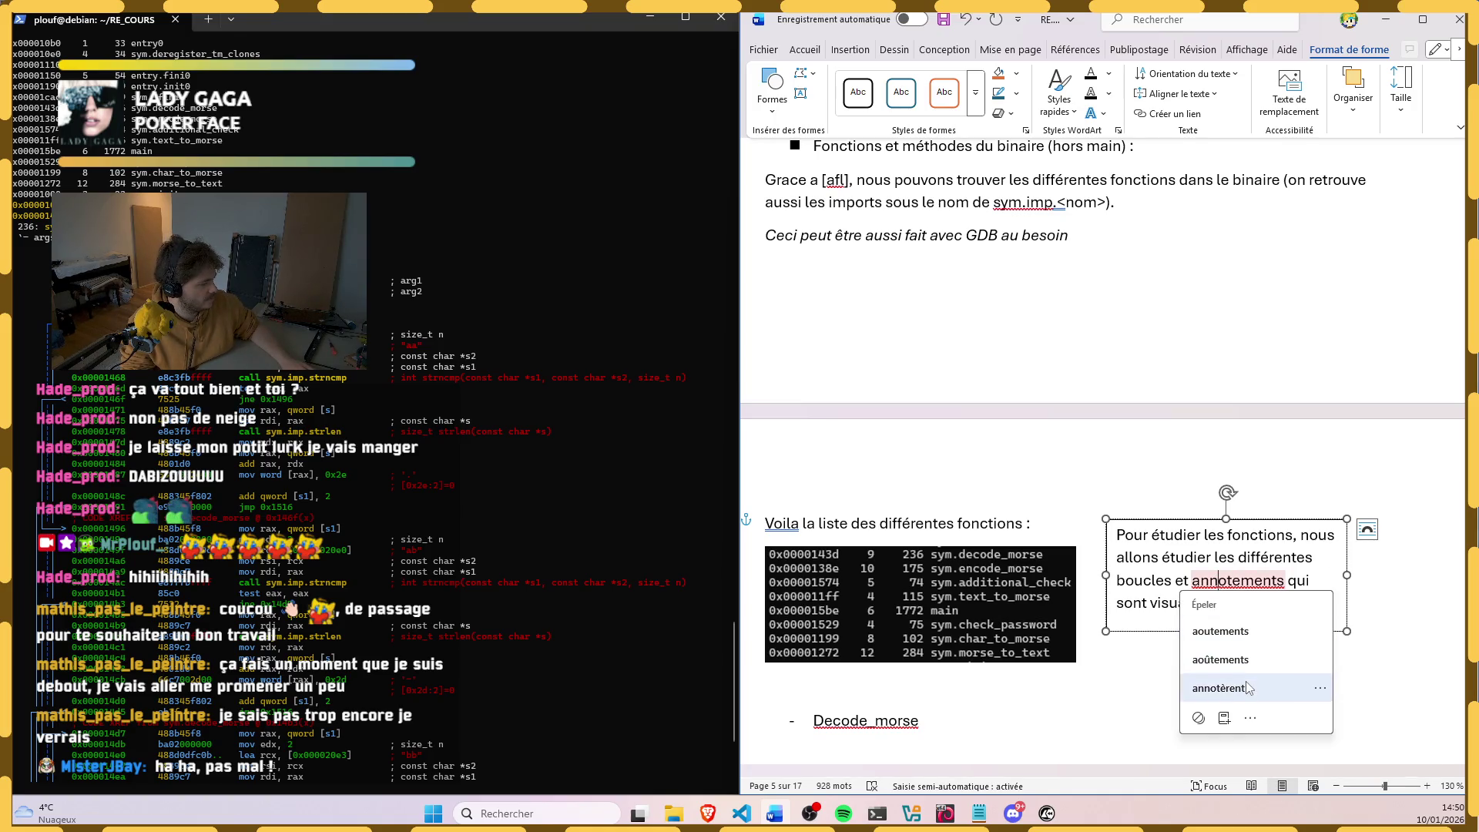
pyautogui.moveTo(1283, 527); pyautogui.dragTo(1299, 555)
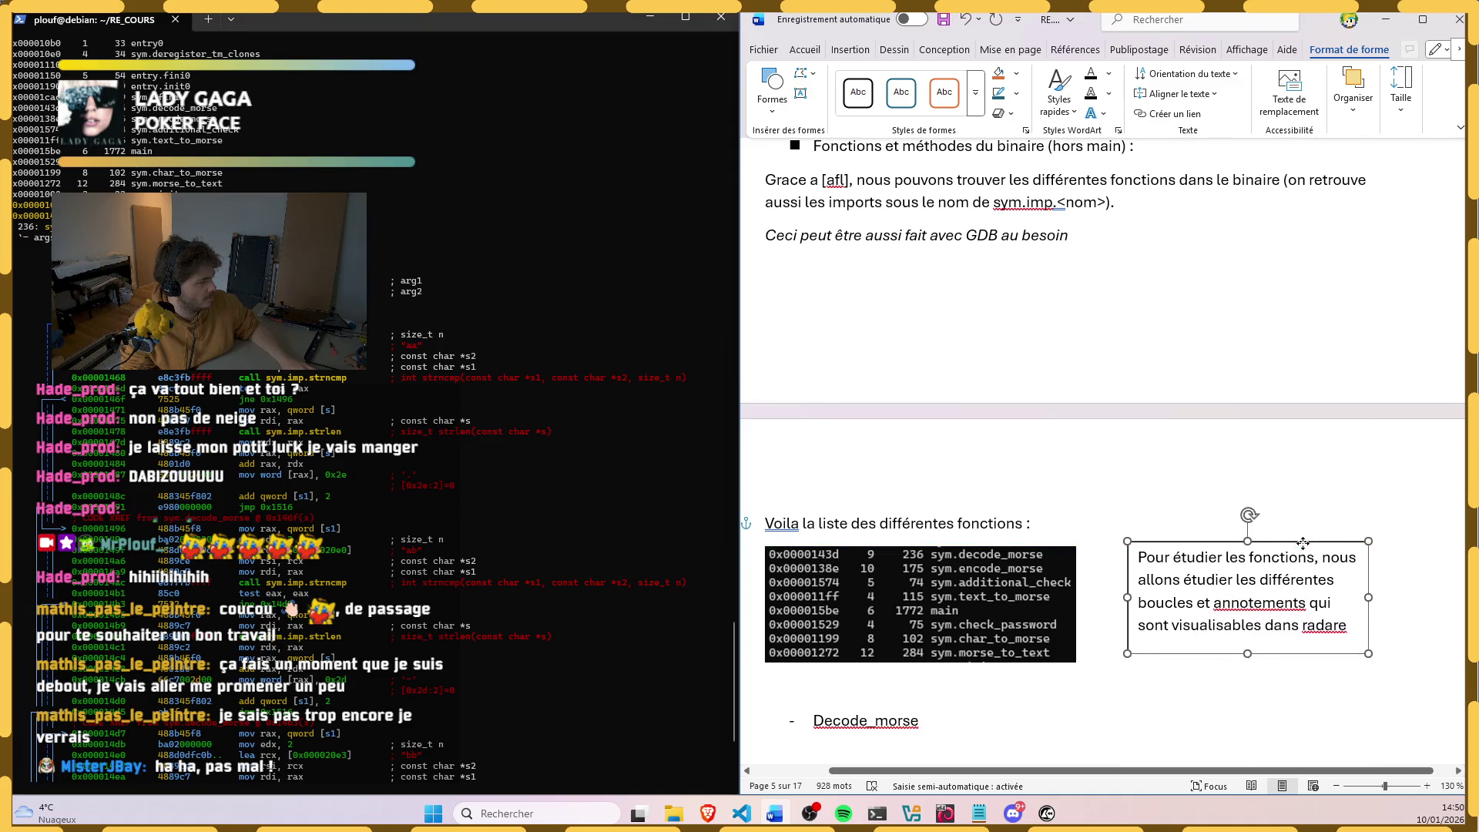
pyautogui.click(1046, 523)
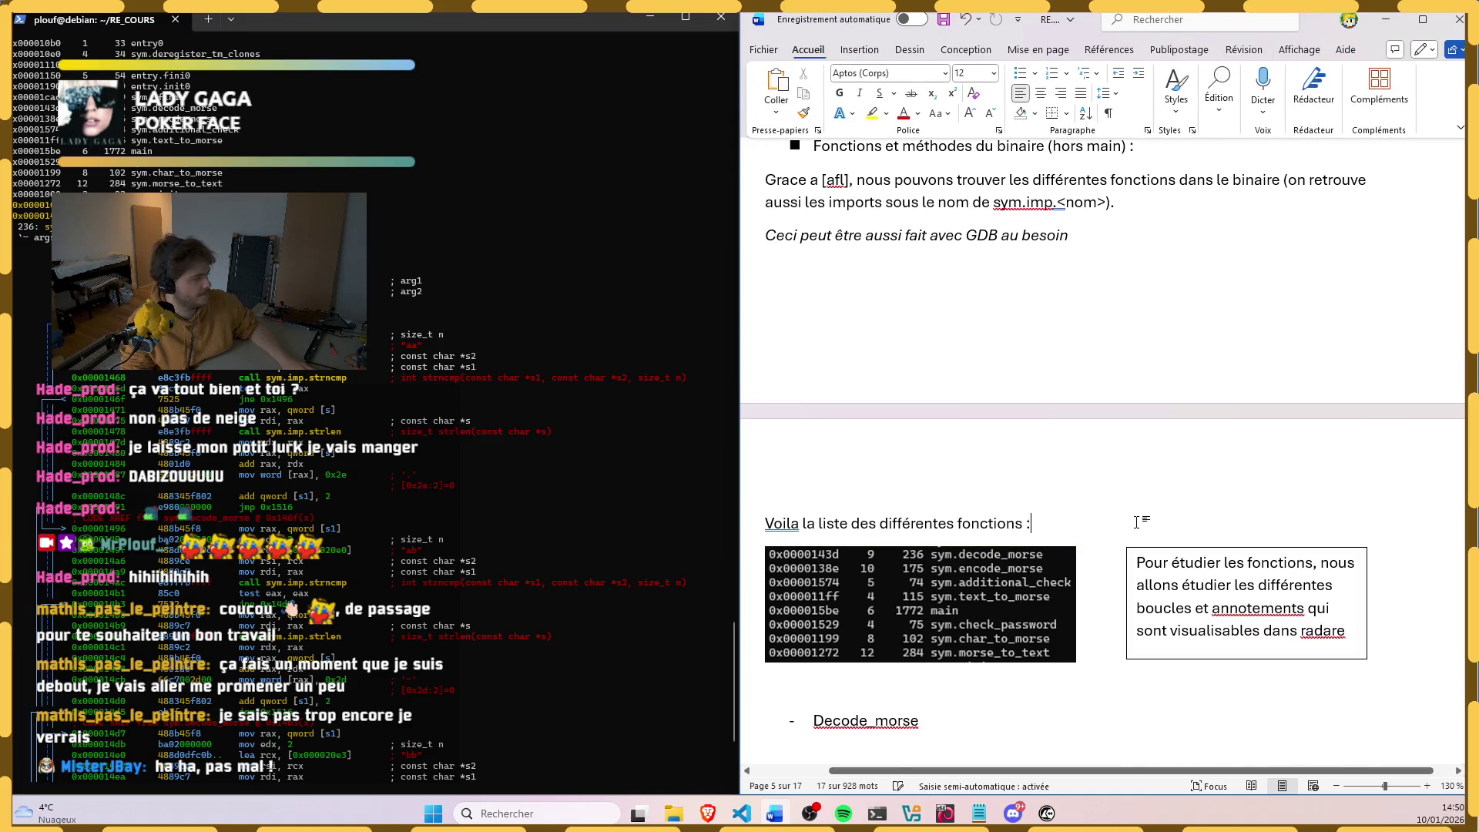
pyautogui.scroll(-3, 1058, 625)
# Step: After 'radare', add 'On fonctionnera de la manière suivante :' on a new line
pyautogui.click(1353, 399)
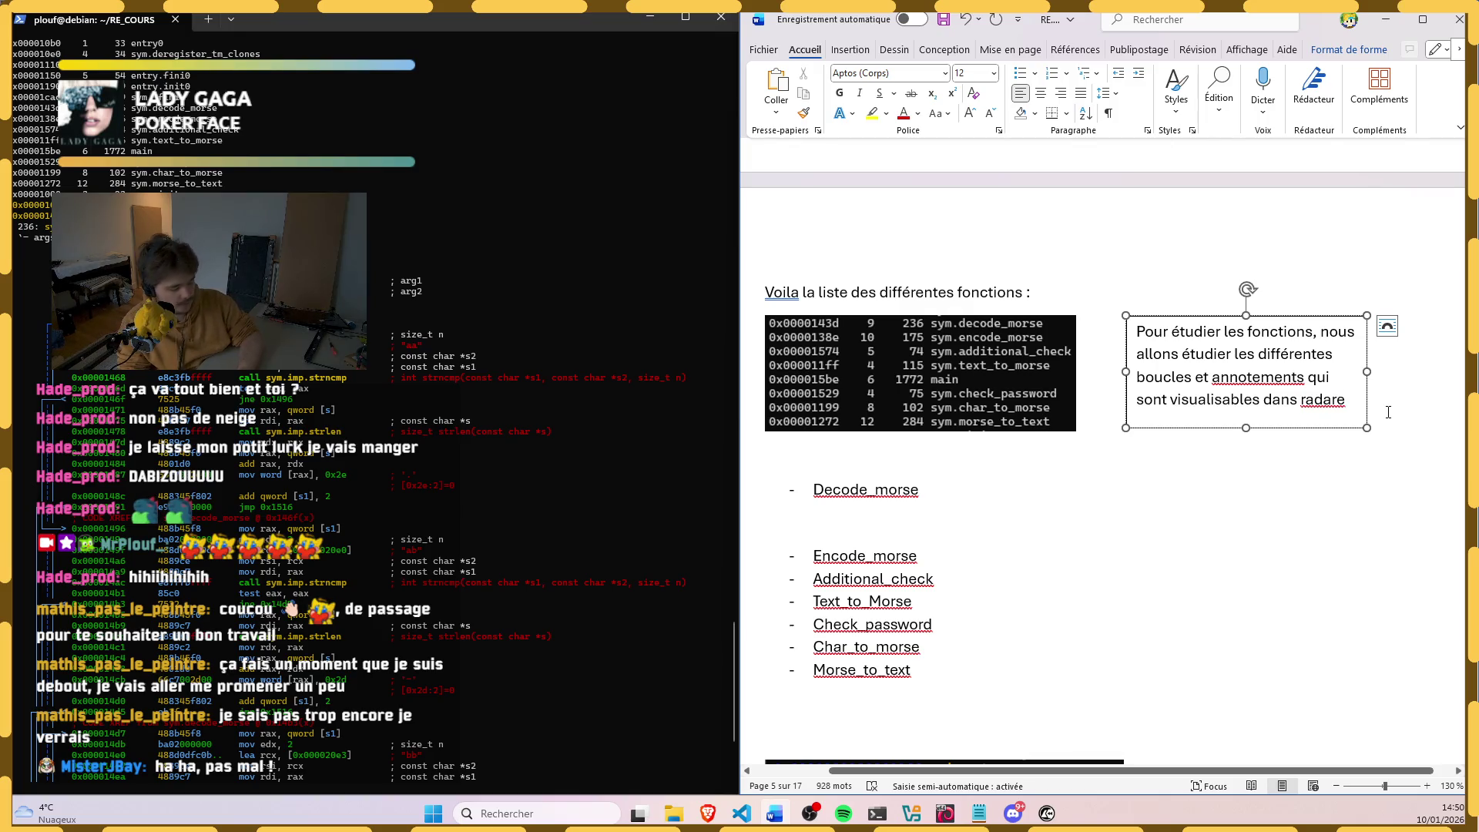
pyautogui.write('.')
pyautogui.press('Return')
pyautogui.write('On fon')
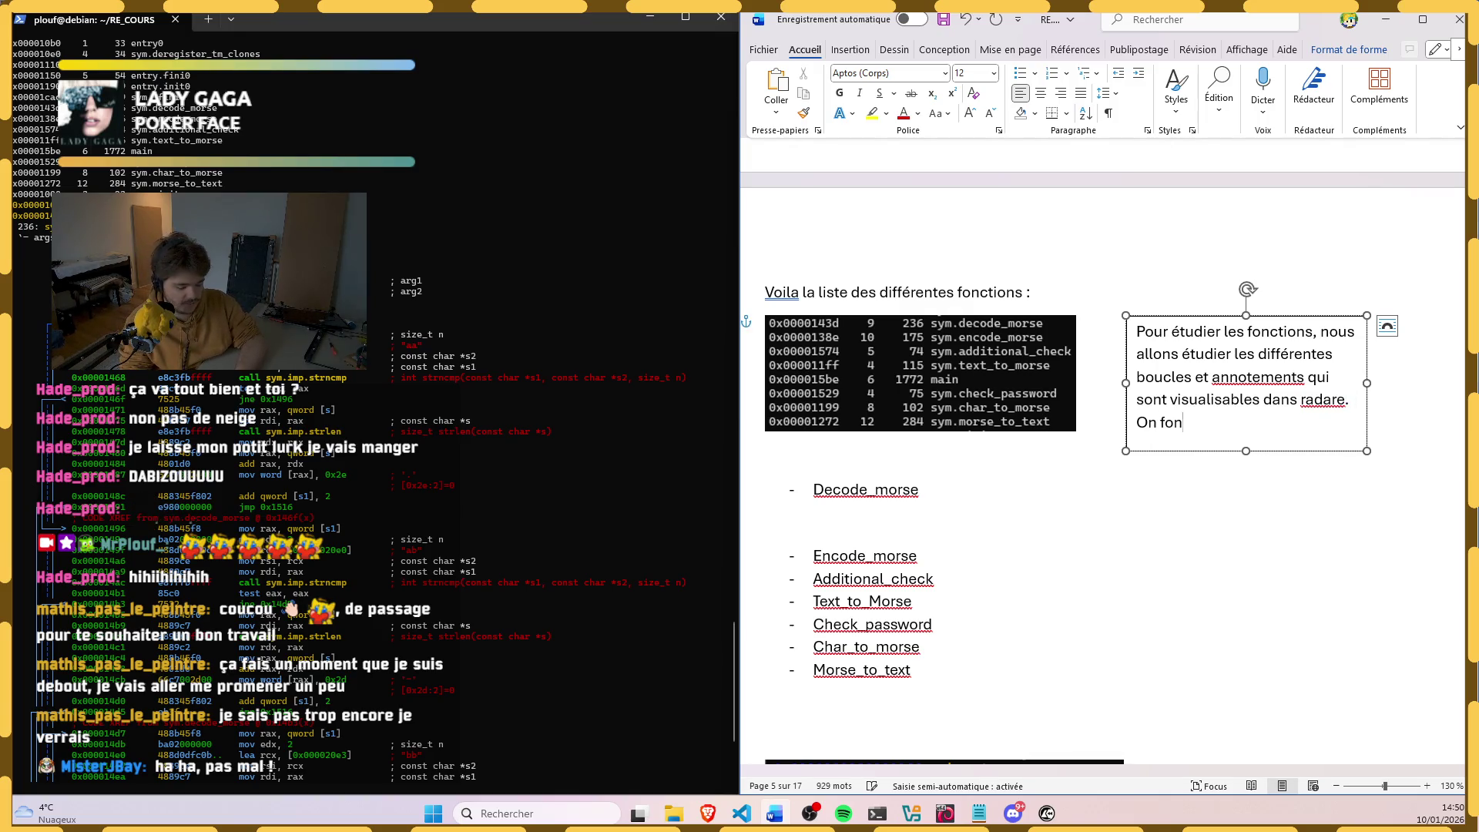
pyautogui.write('ctionnera de la ')
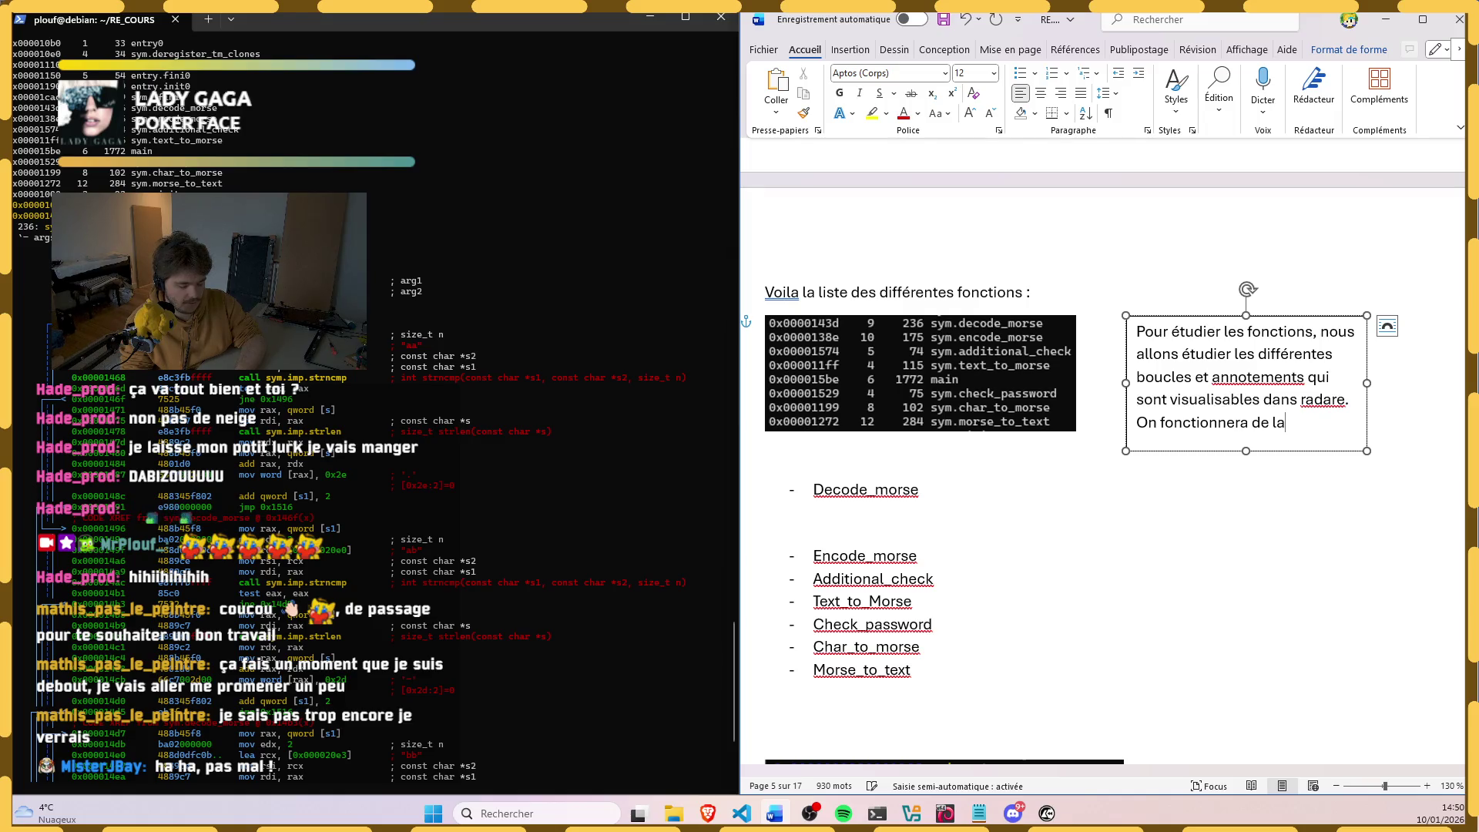
pyautogui.write('maniere')
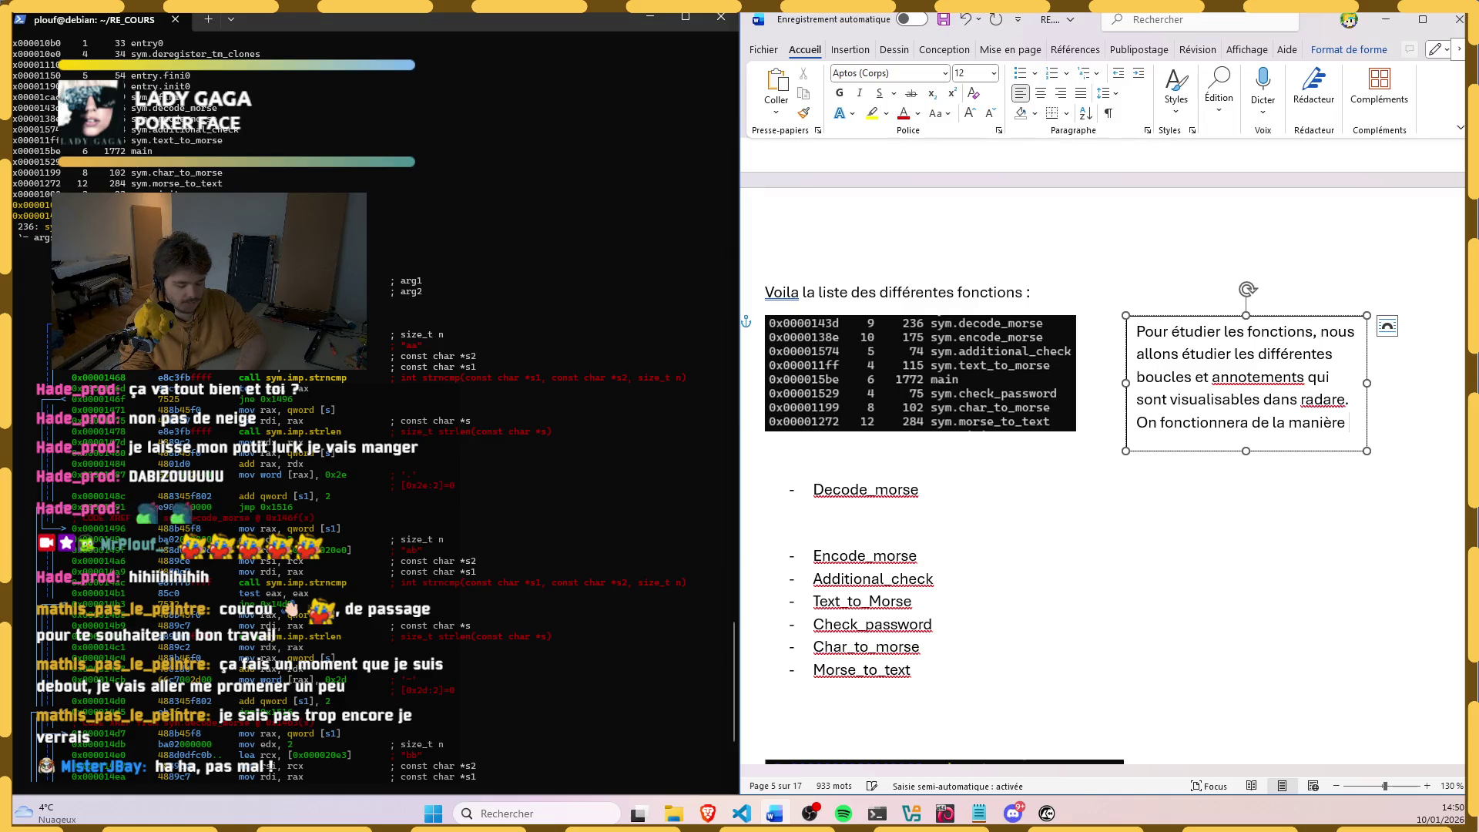
pyautogui.write('suivanteL.')
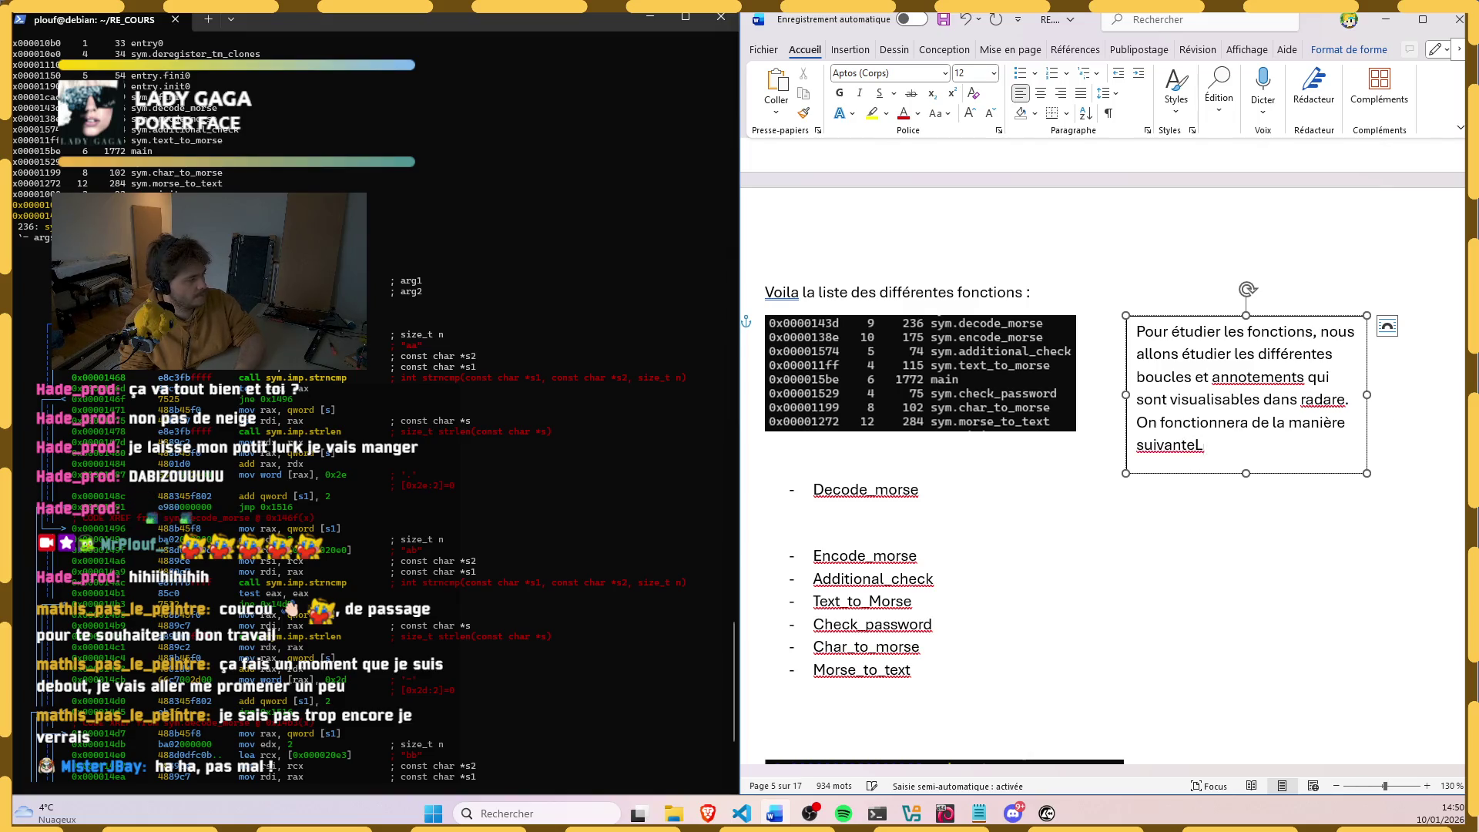
pyautogui.press('BackSpace')
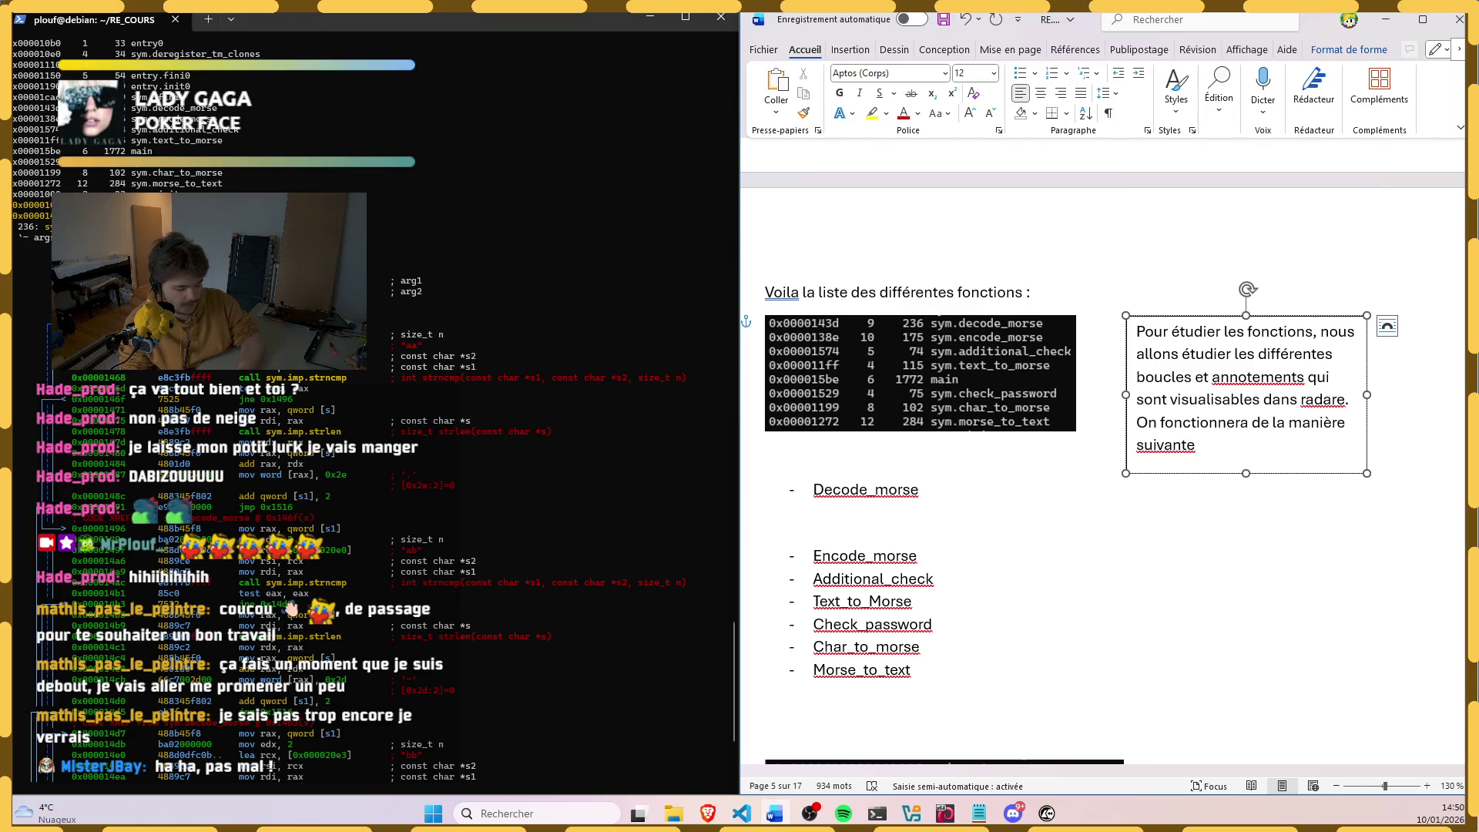
pyautogui.write(' :')
pyautogui.press('Return')
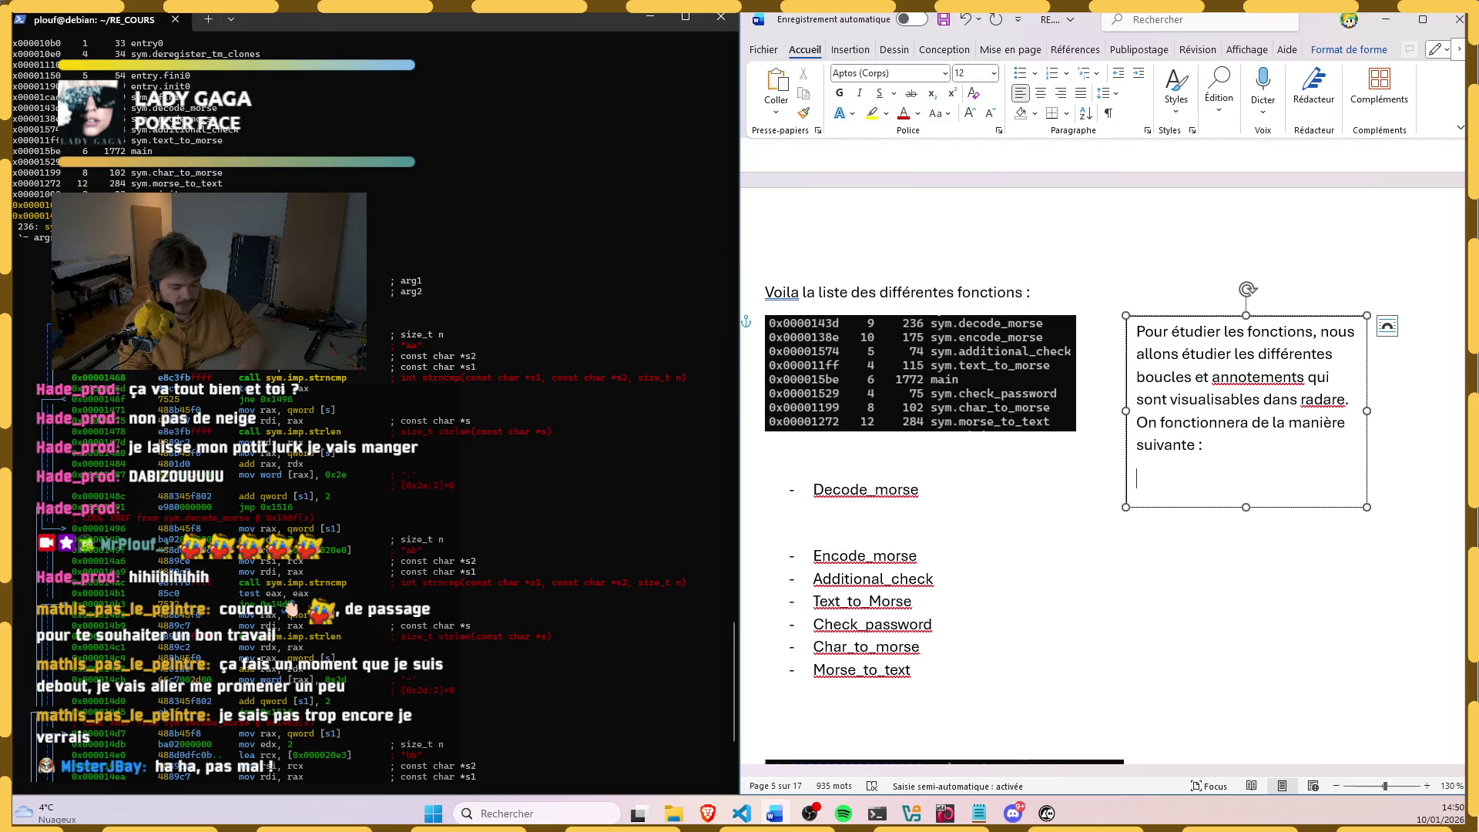
pyautogui.write('- S')
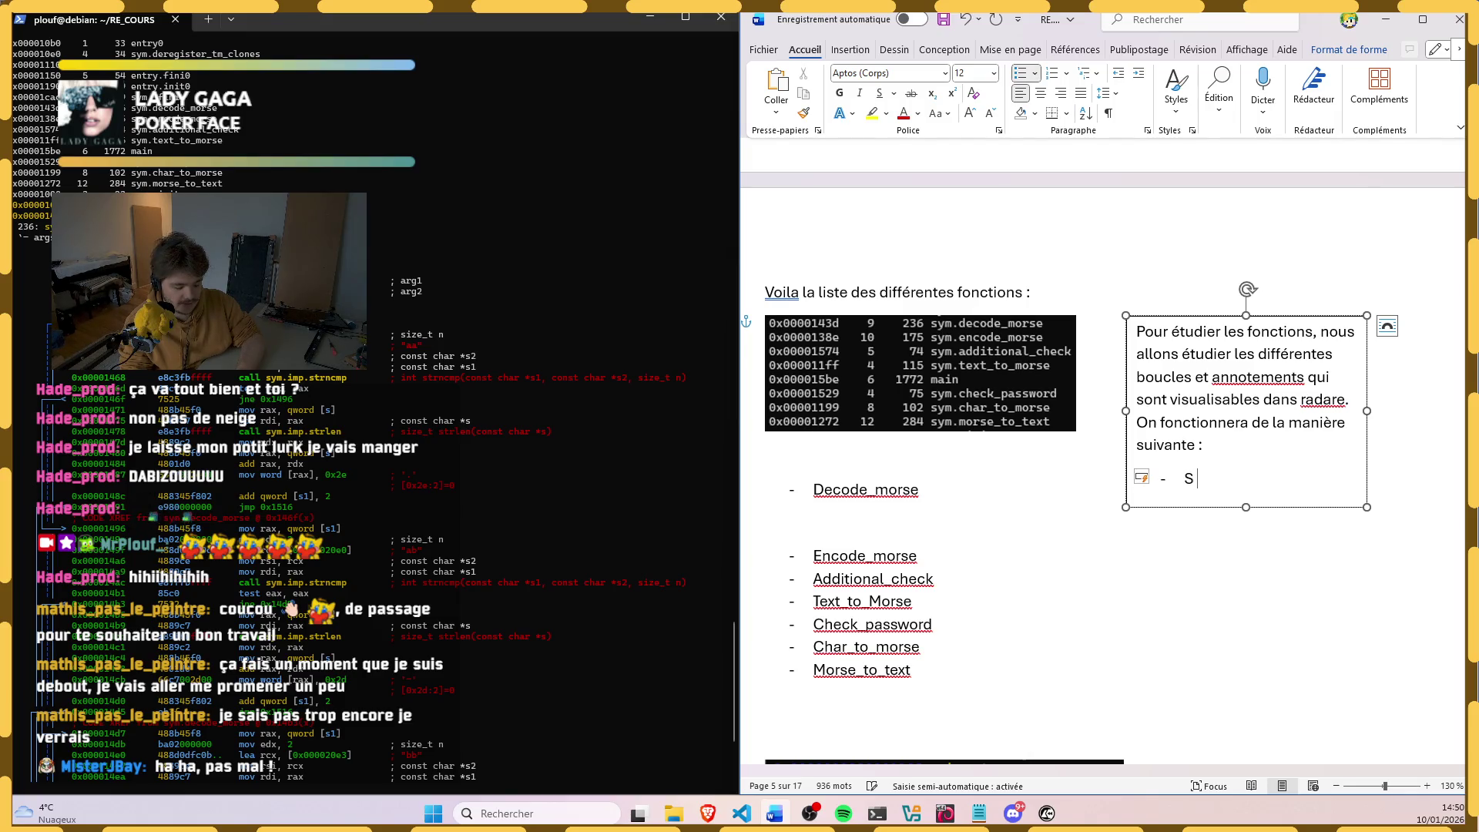
pyautogui.write(' sym')
pyautogui.write('<>')
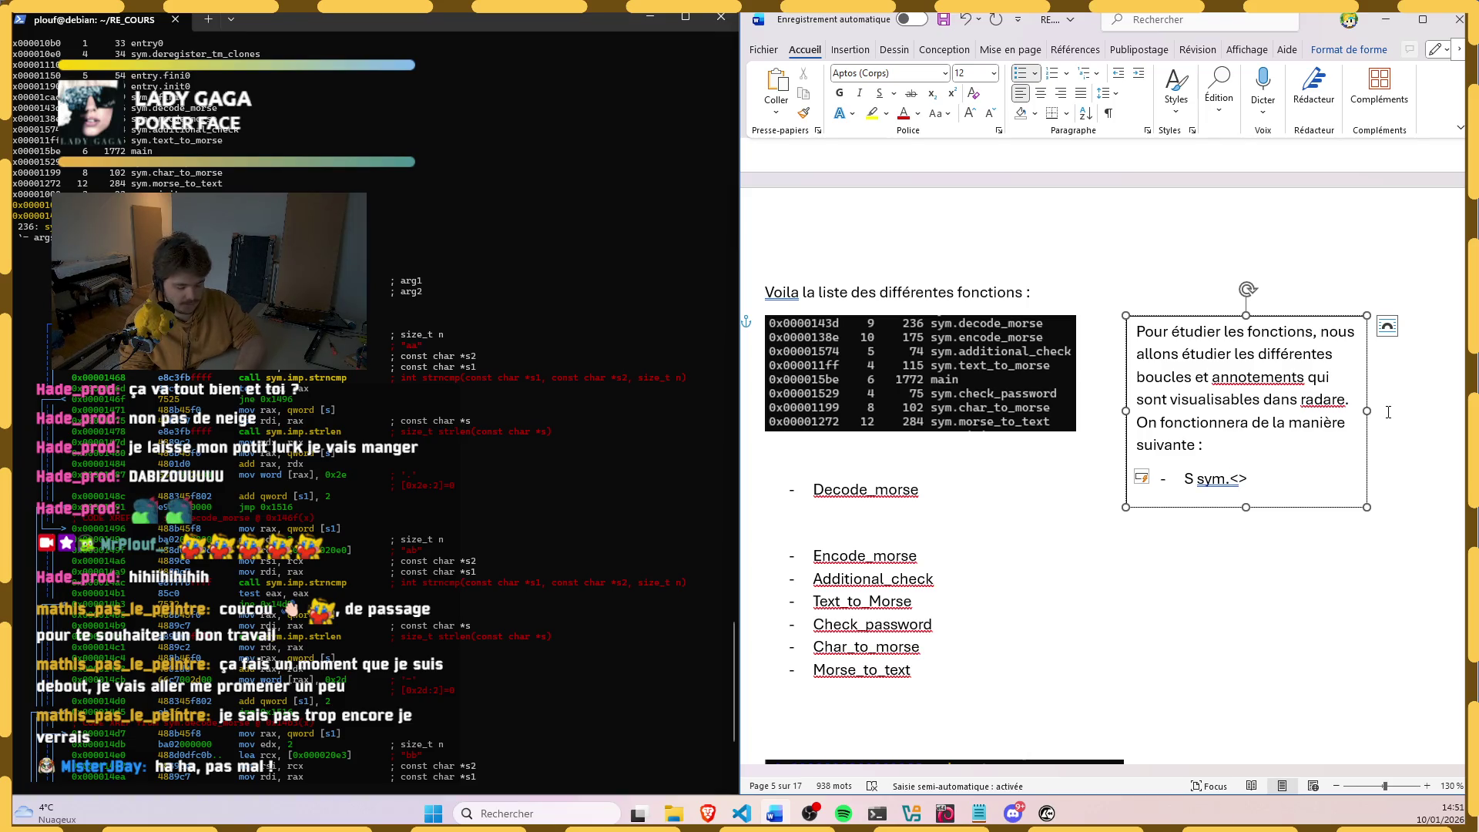
pyautogui.write('nom')
# Step: Add a first bullet reading 'S sym.<fonction>' and start the next bullet
pyautogui.press('BackSpace')
pyautogui.press('BackSpace')
pyautogui.press('BackSpace')
pyautogui.write('fonction')
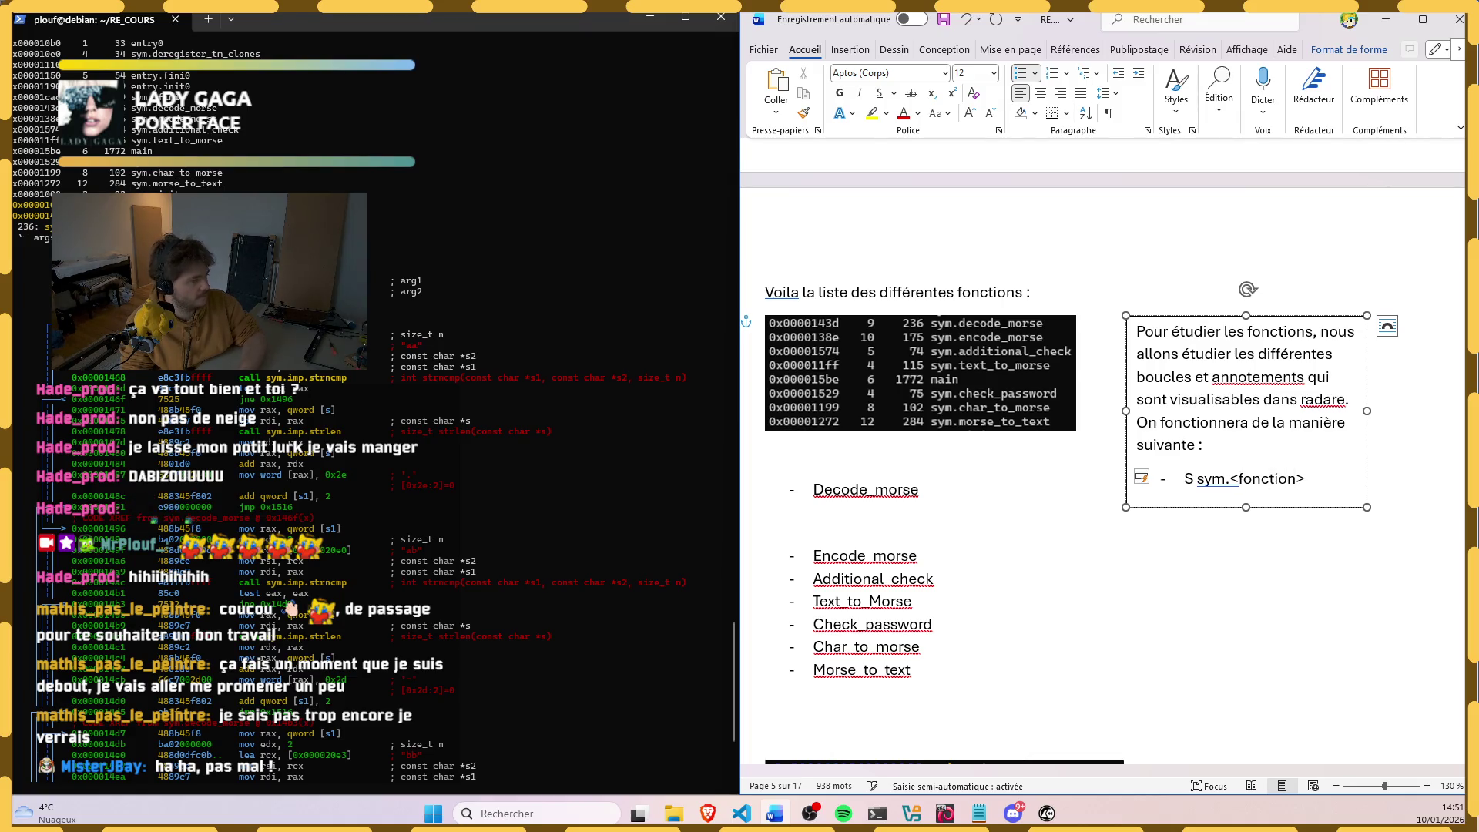
pyautogui.press('Return')
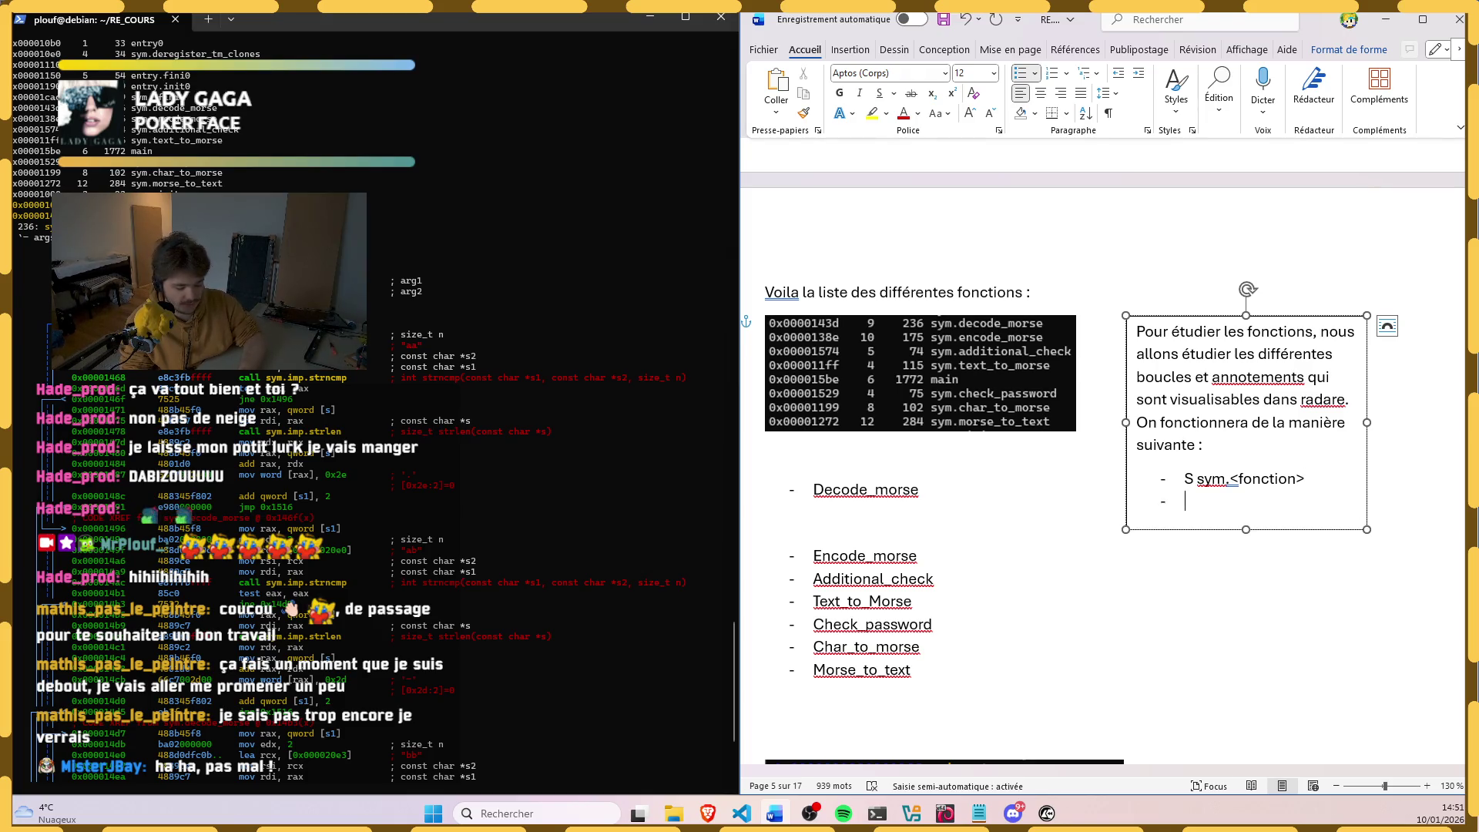
pyautogui.write('pdf')
# Step: Add bullets pdf, VV and 'Axt @ sym.<fonction>', removing the stray > after sym.<
pyautogui.press('Return')
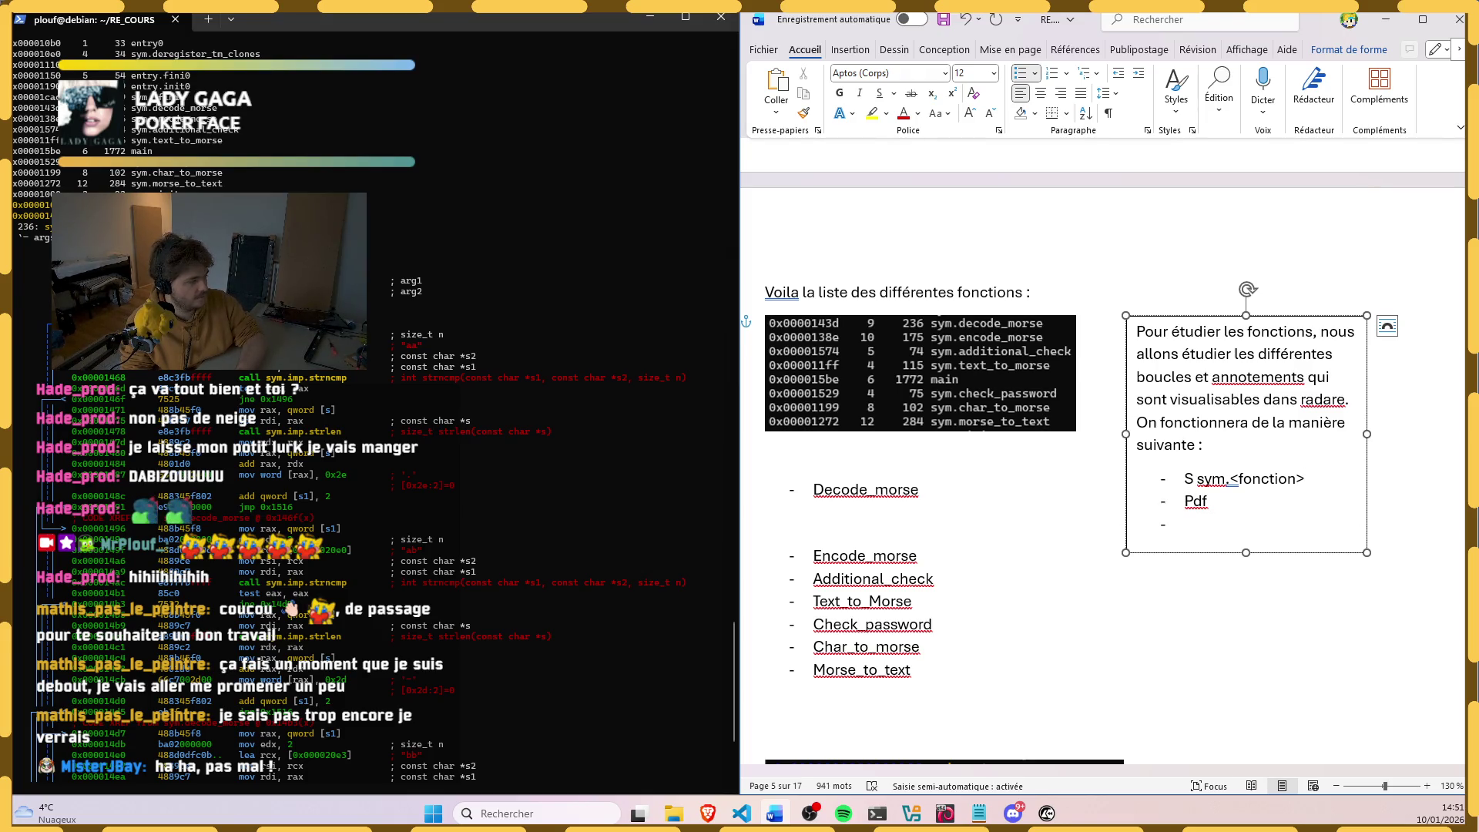
pyautogui.write('VV')
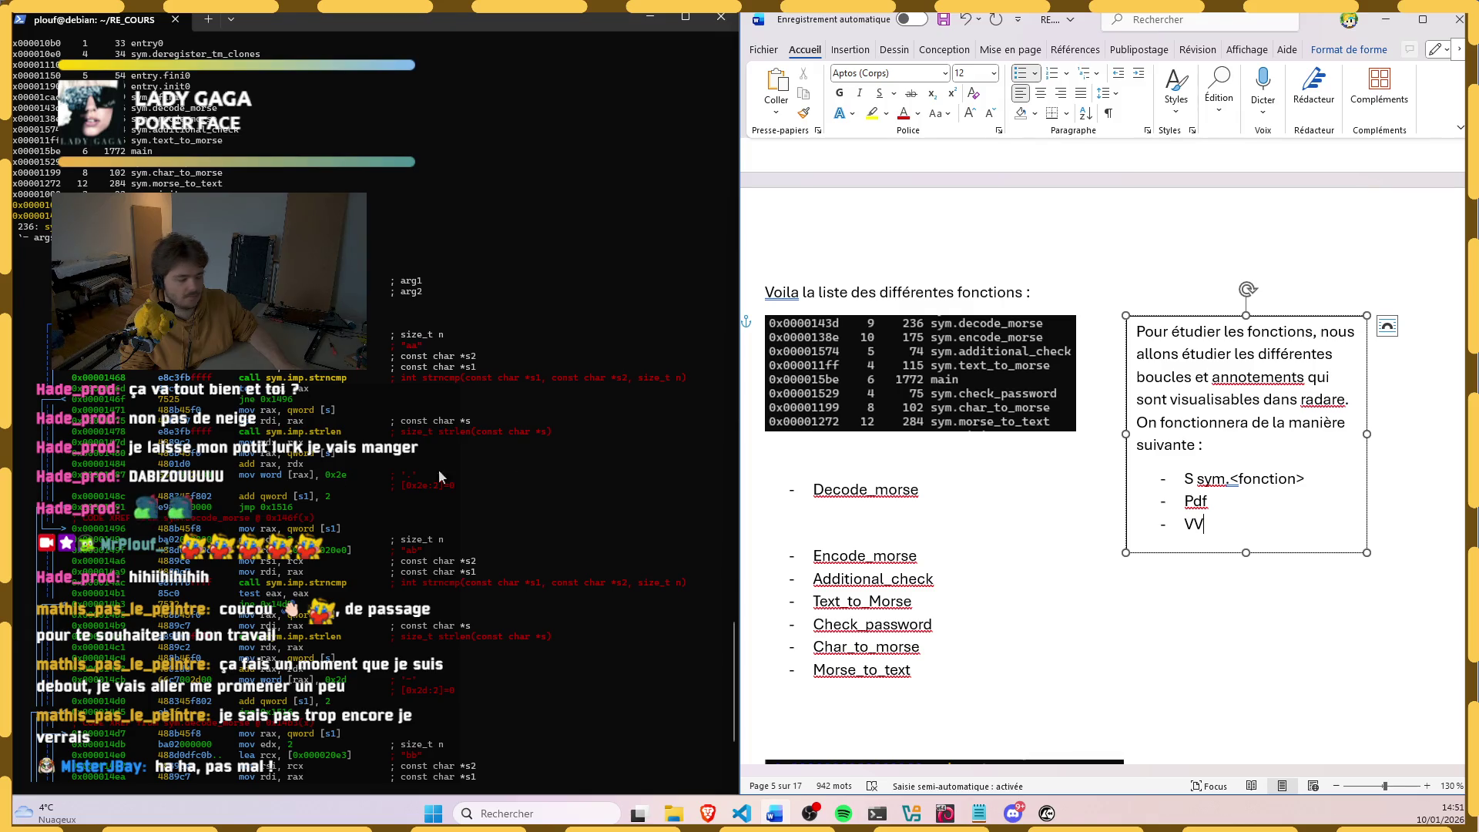
pyautogui.moveTo(1196, 478); pyautogui.dragTo(1238, 478)
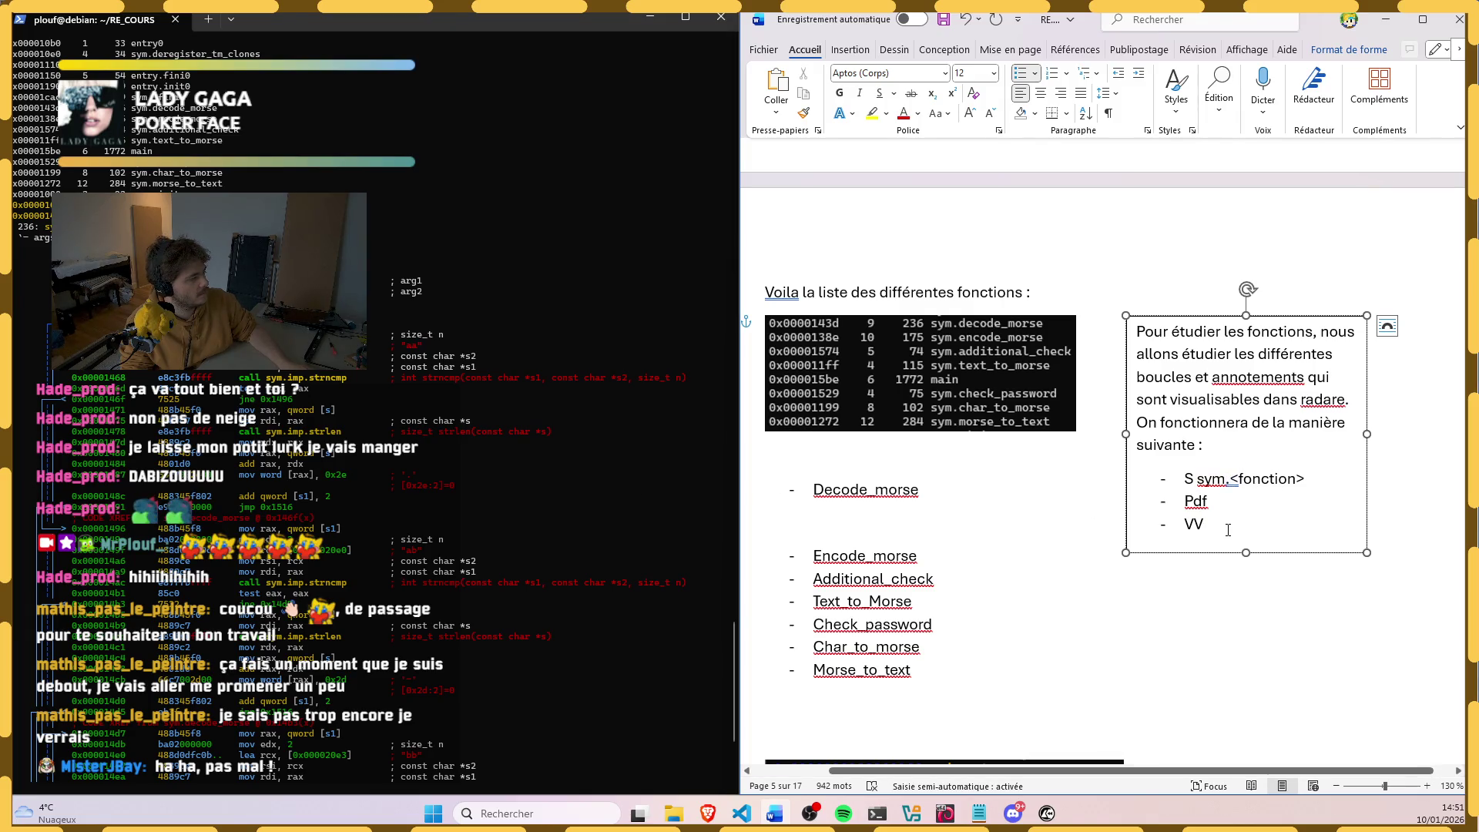
pyautogui.press('Return')
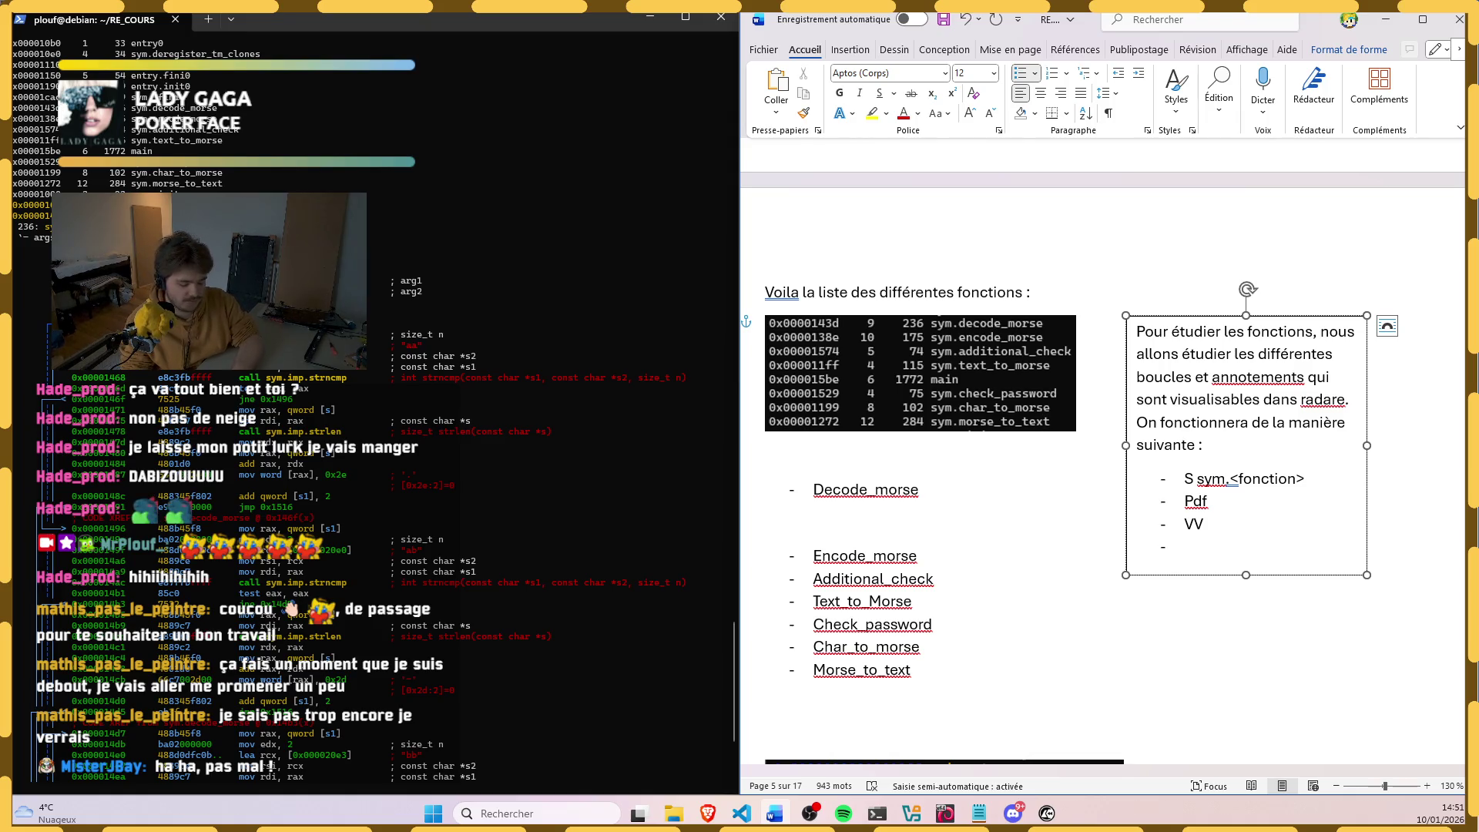
pyautogui.write('axt')
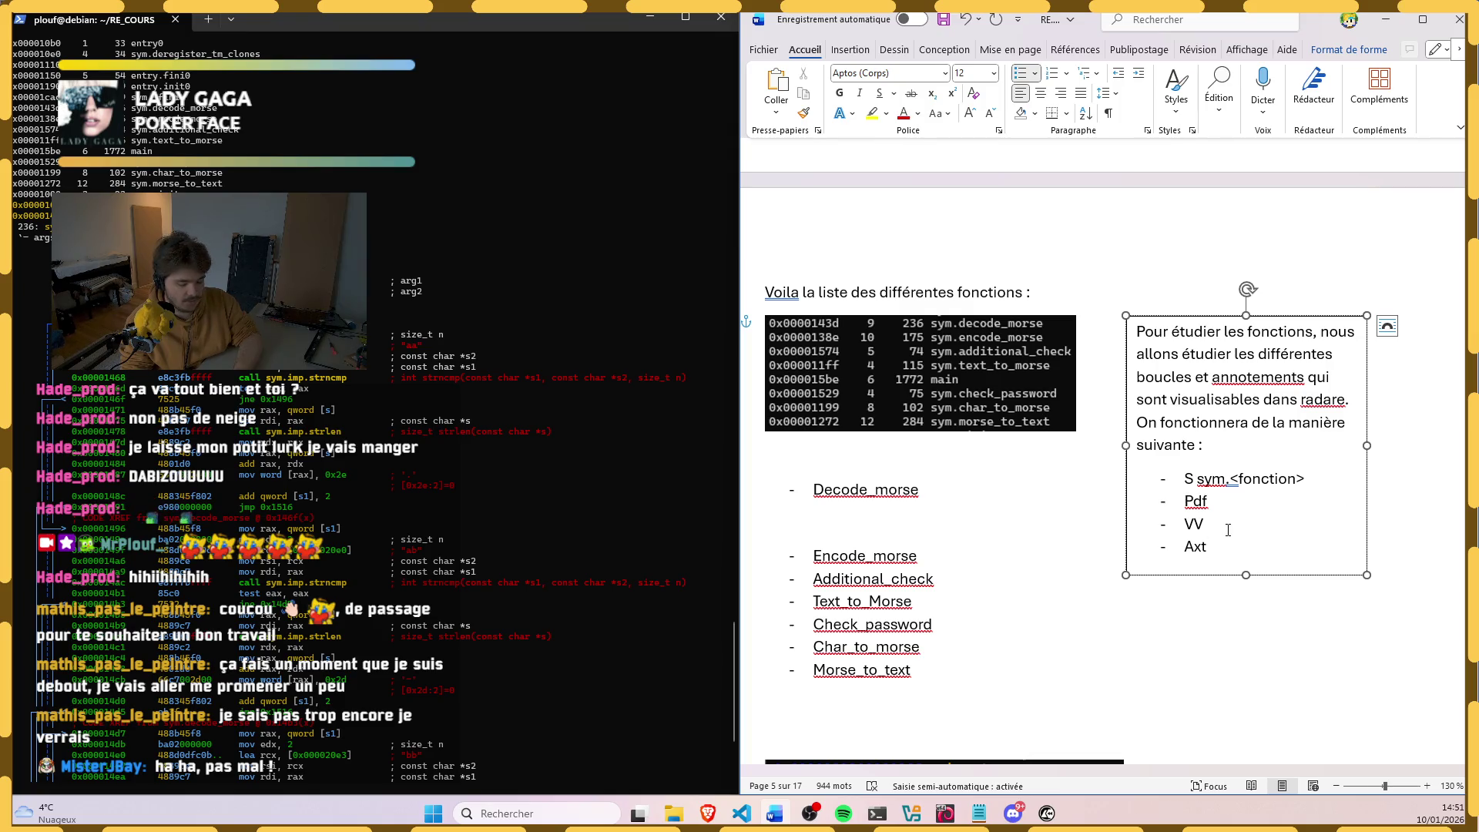
pyautogui.write(' @')
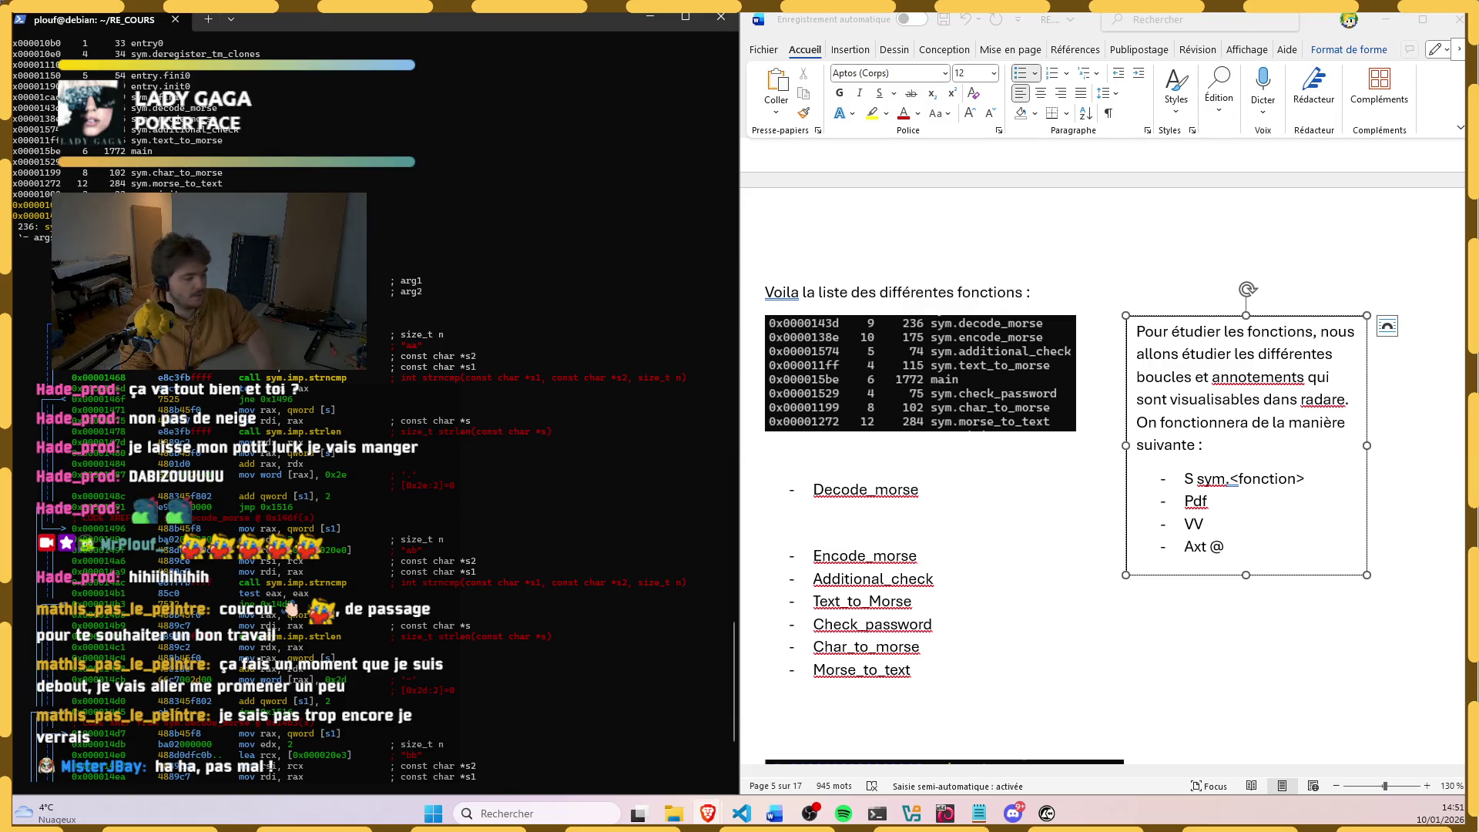
pyautogui.click(1238, 546)
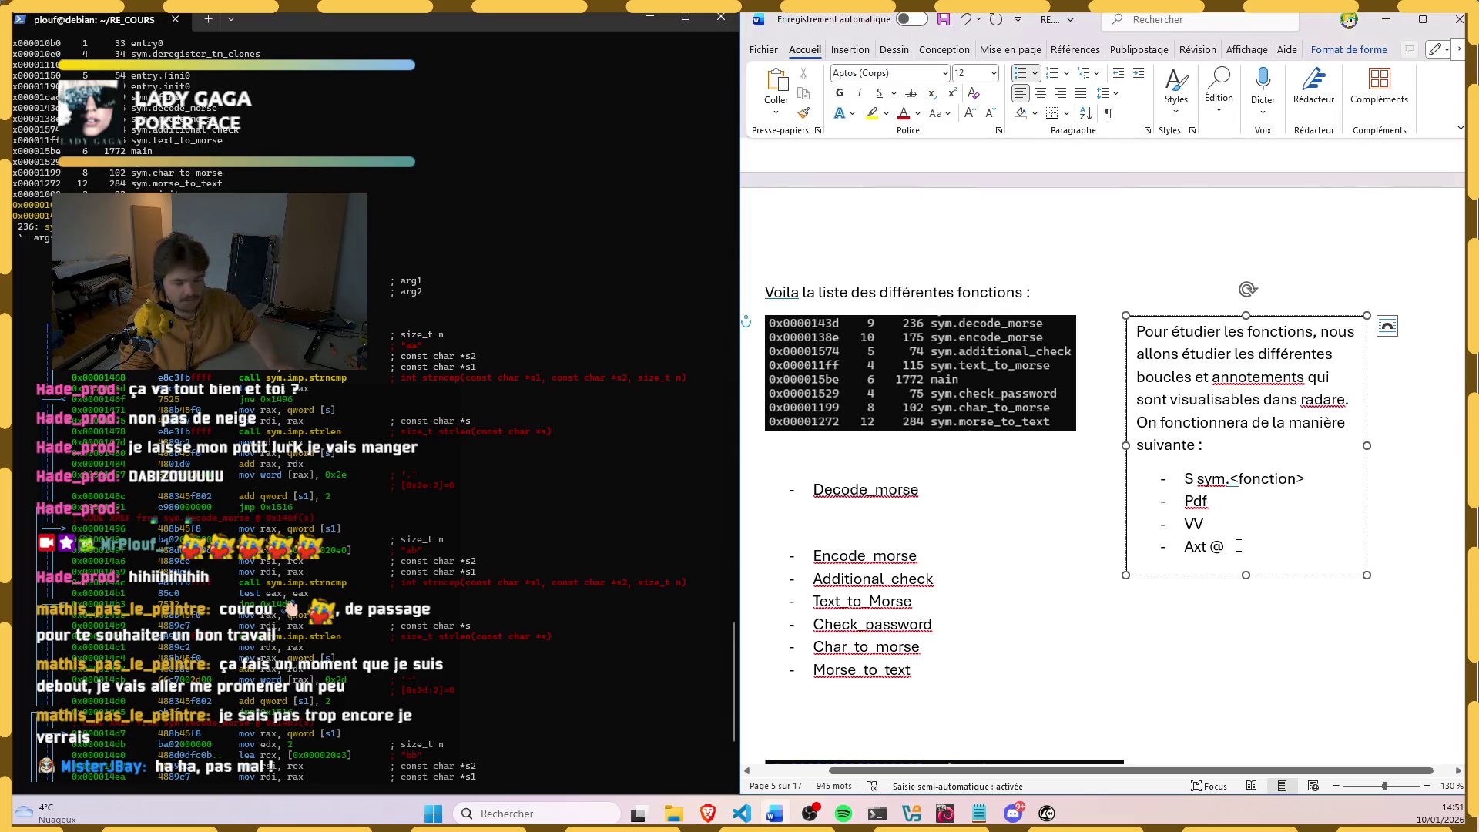
pyautogui.write('sy')
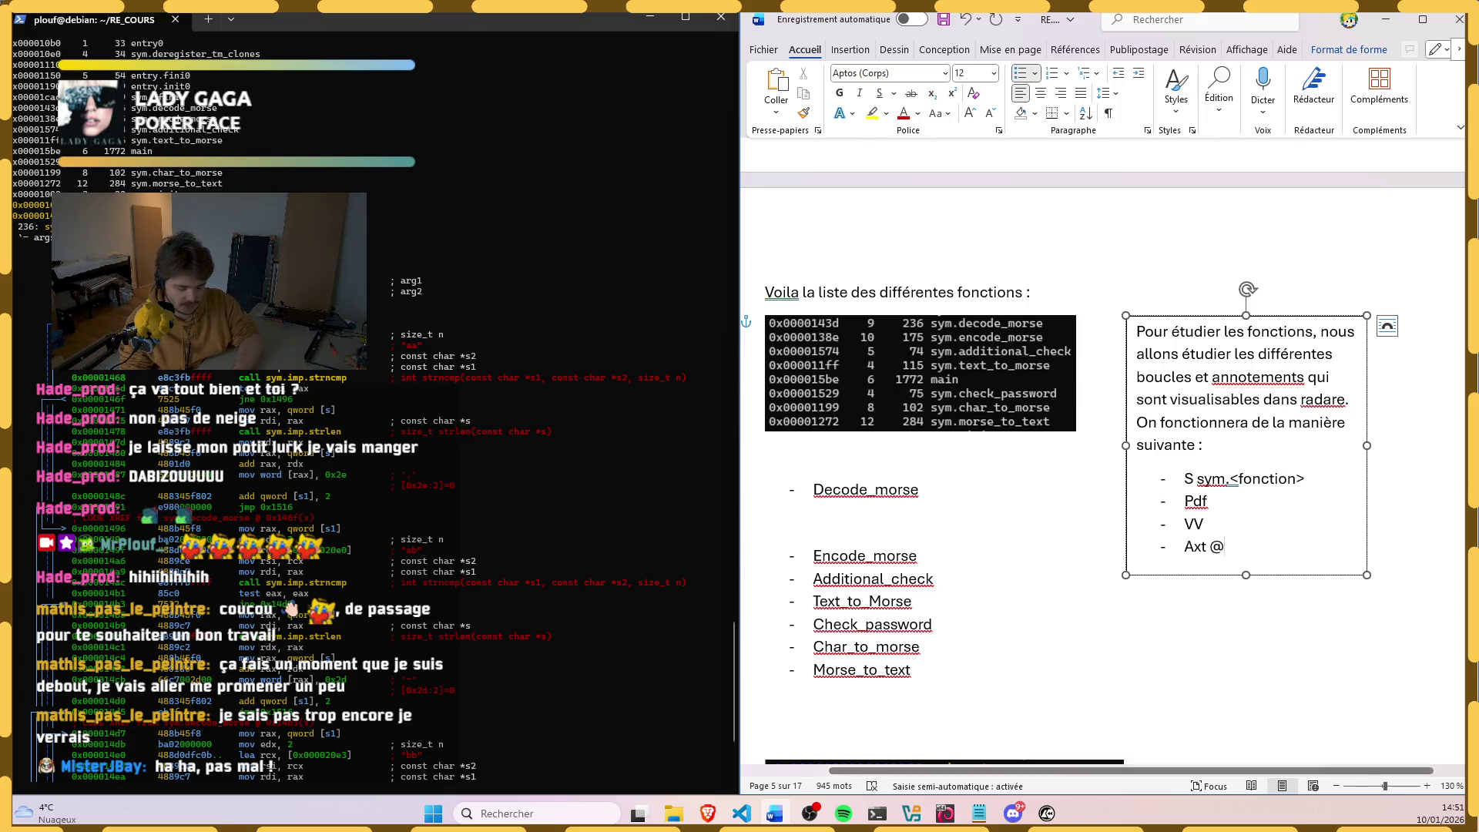
pyautogui.write('m.')
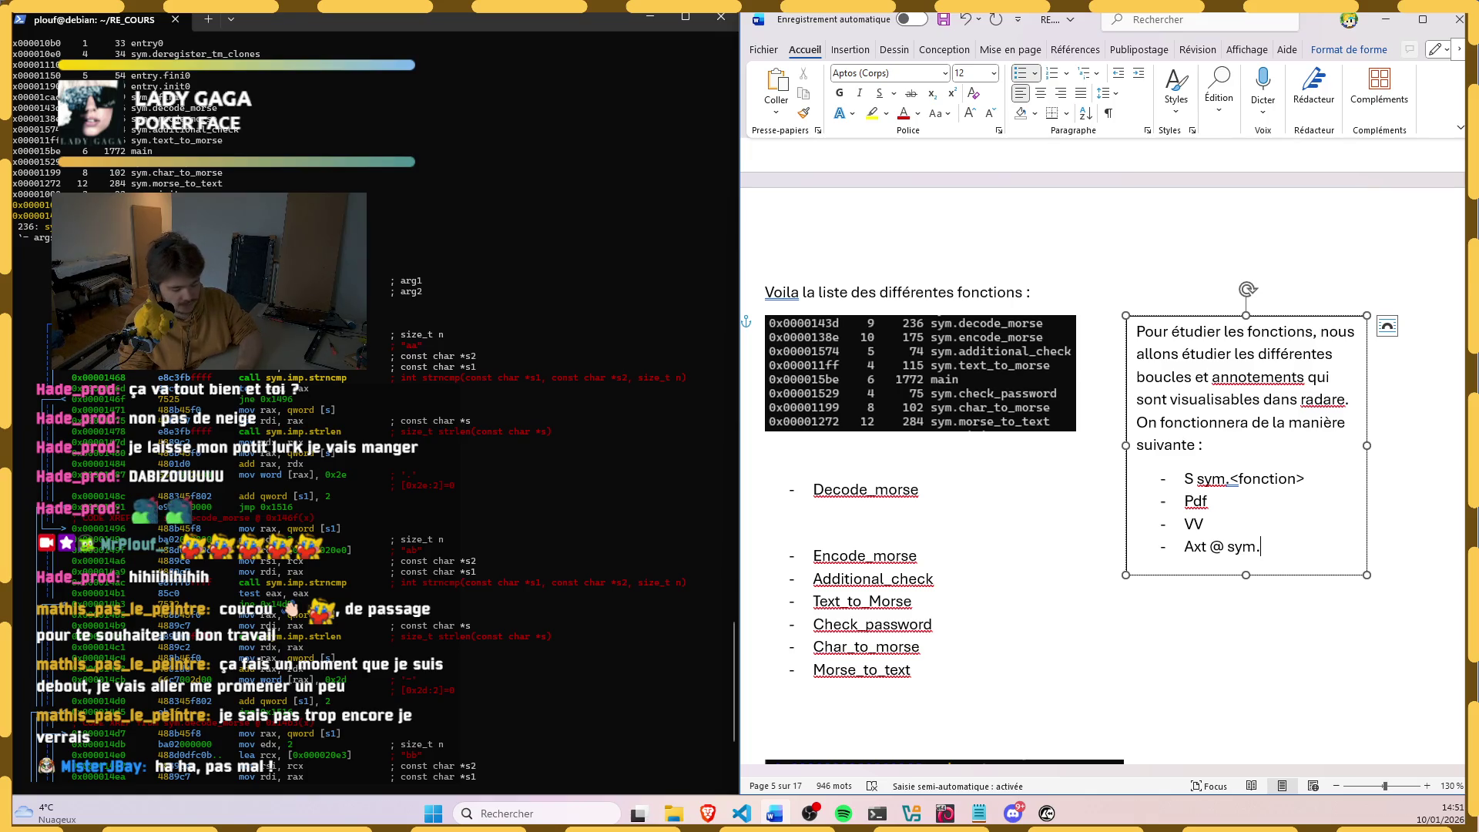
pyautogui.write('<>fonction>')
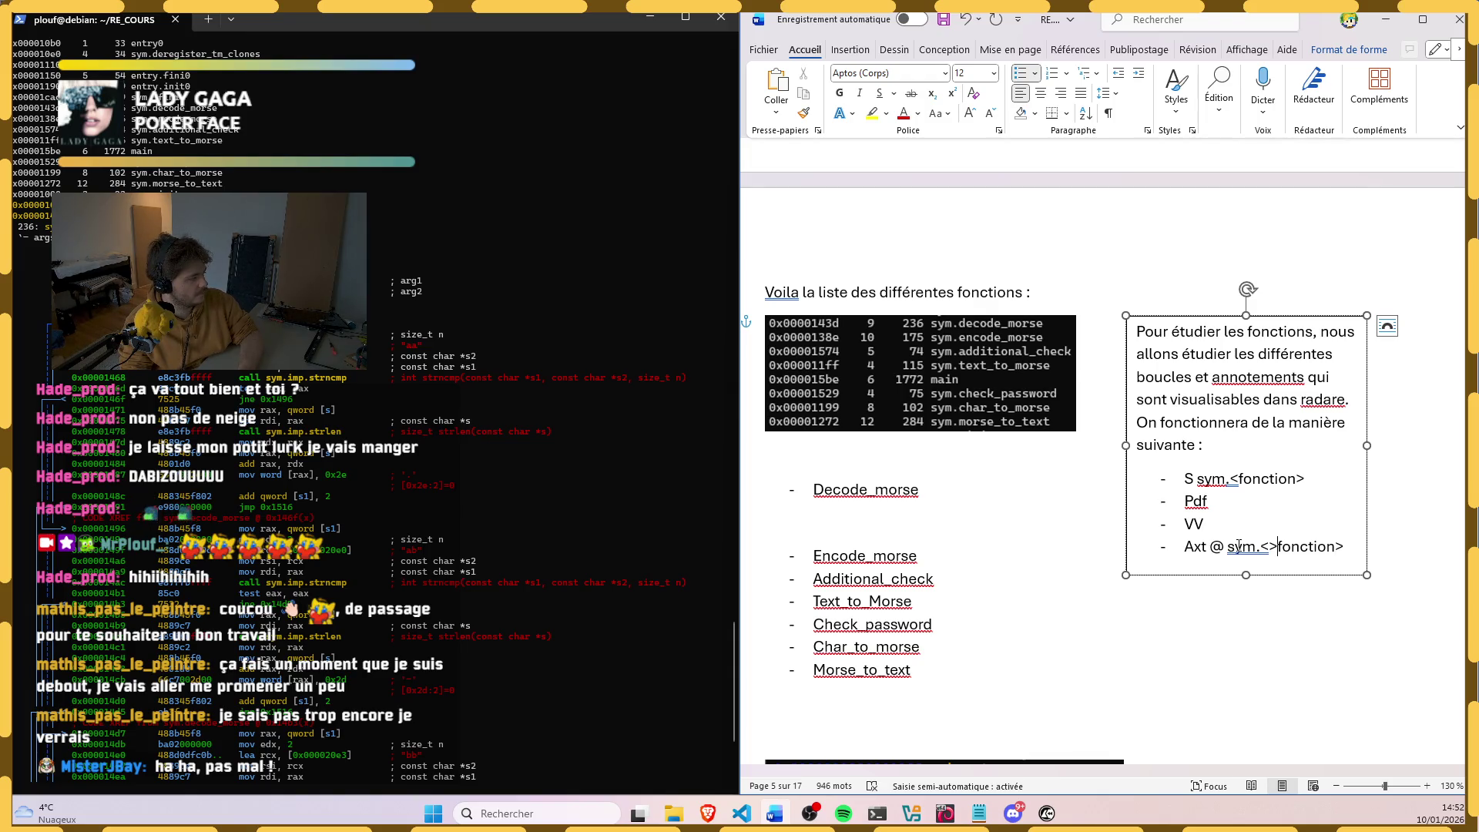
pyautogui.press('Delete')
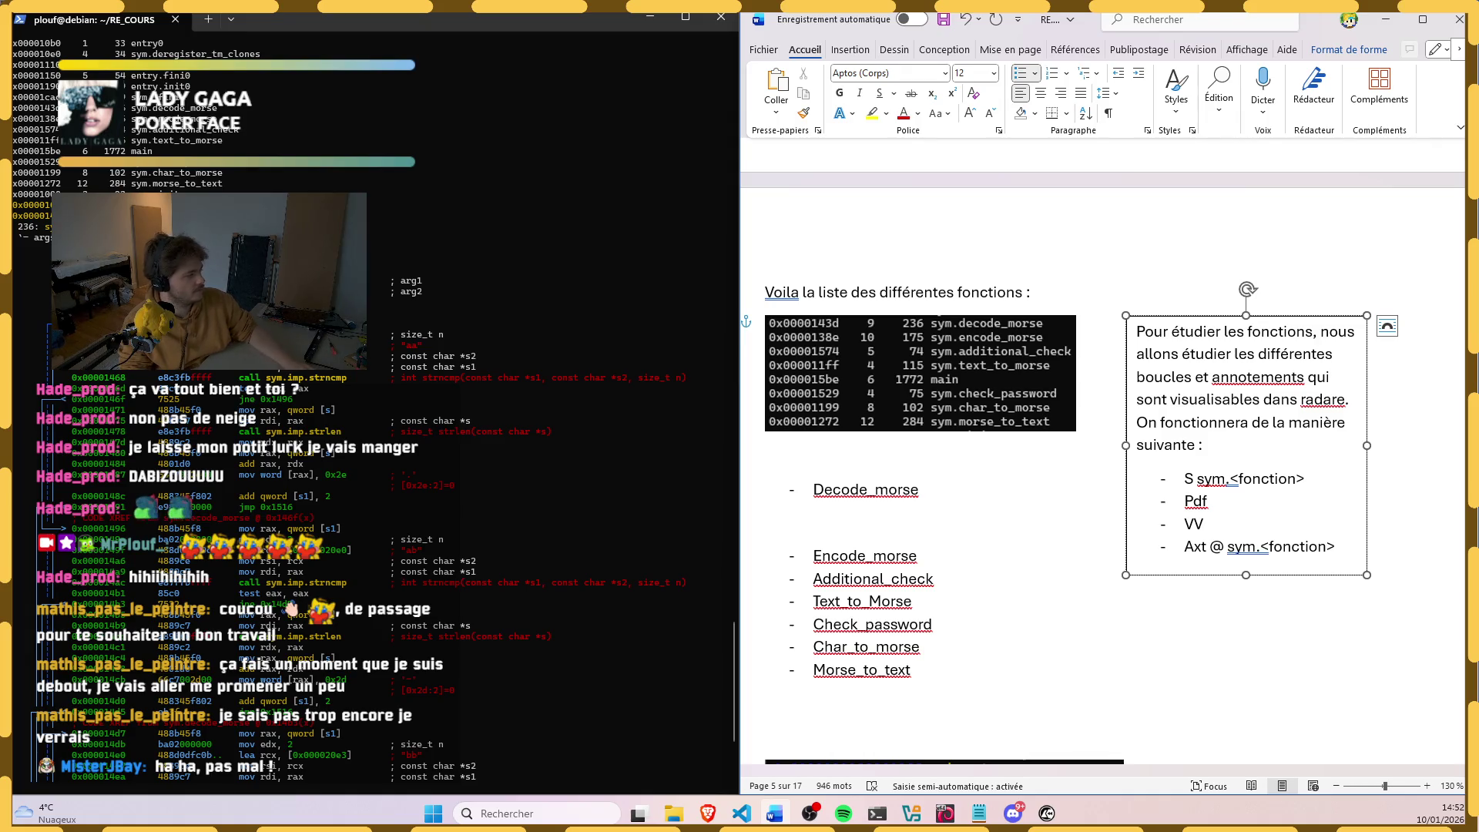
# Step: Lowercase Pdf to pdf and return to the end of the 'S sym.<fonction>' line
pyautogui.click(1185, 495)
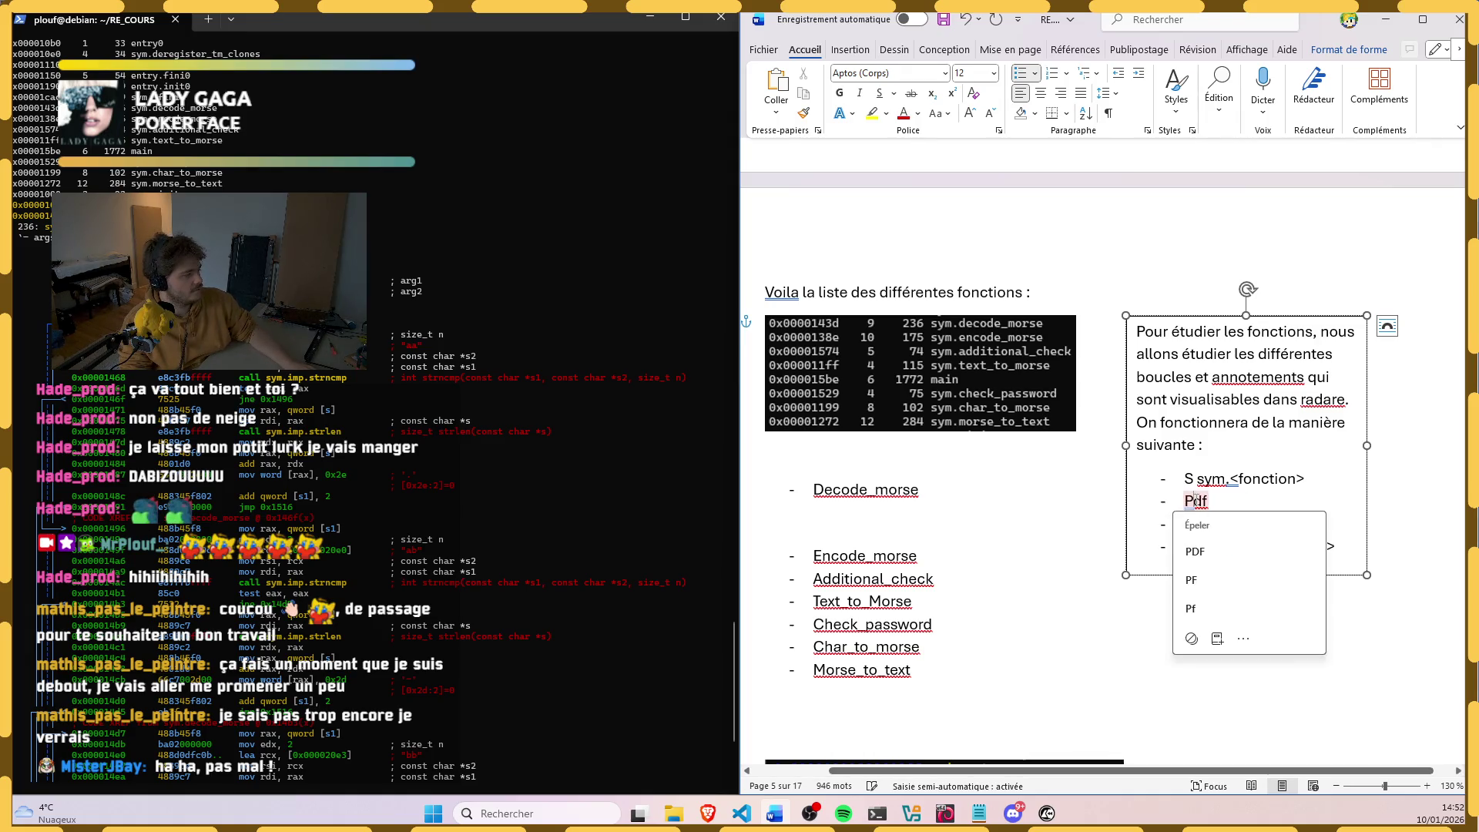
pyautogui.press('Delete')
pyautogui.write('p')
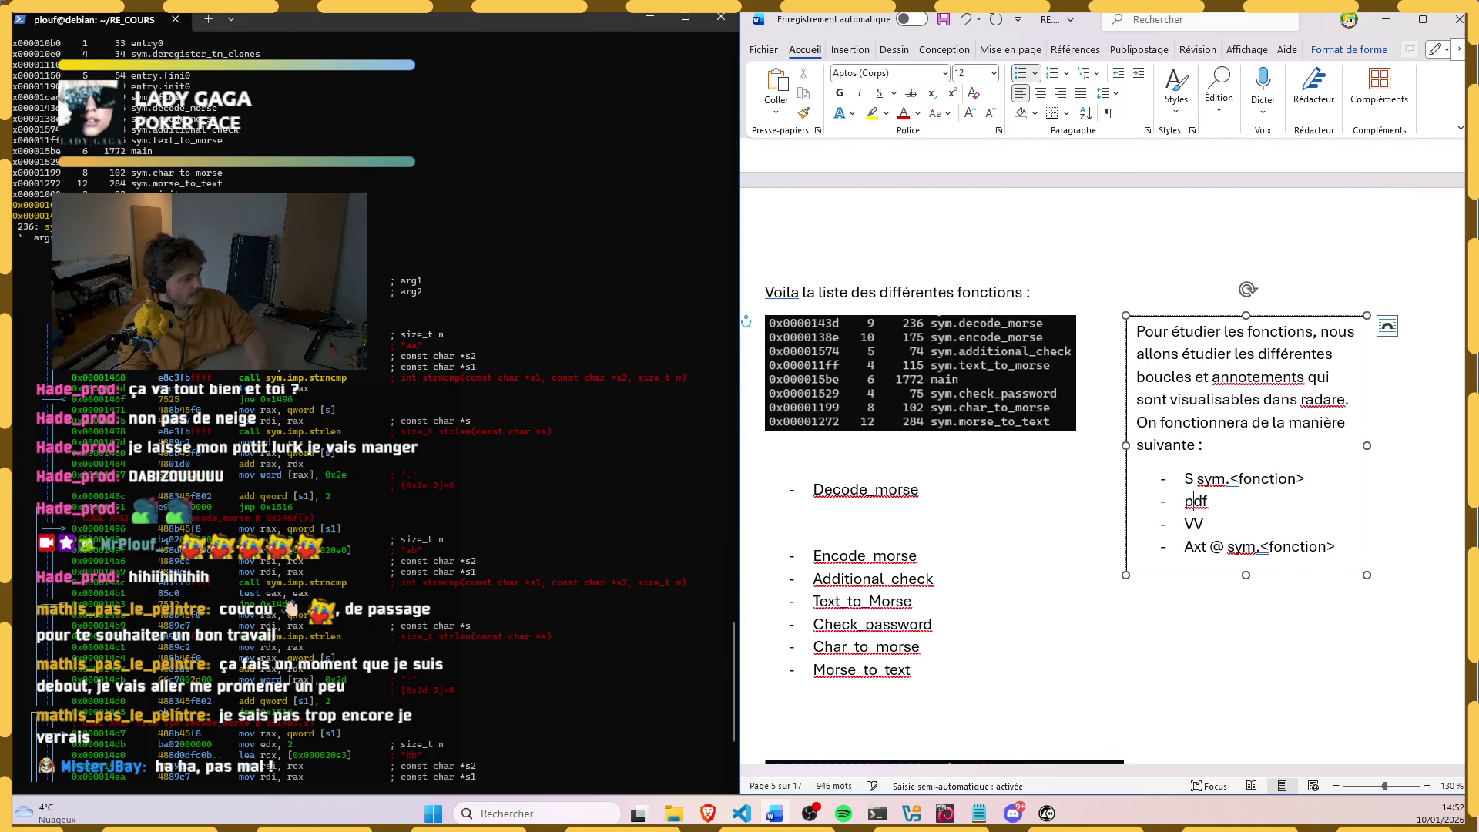
pyautogui.moveTo(1183, 478); pyautogui.dragTo(1316, 480)
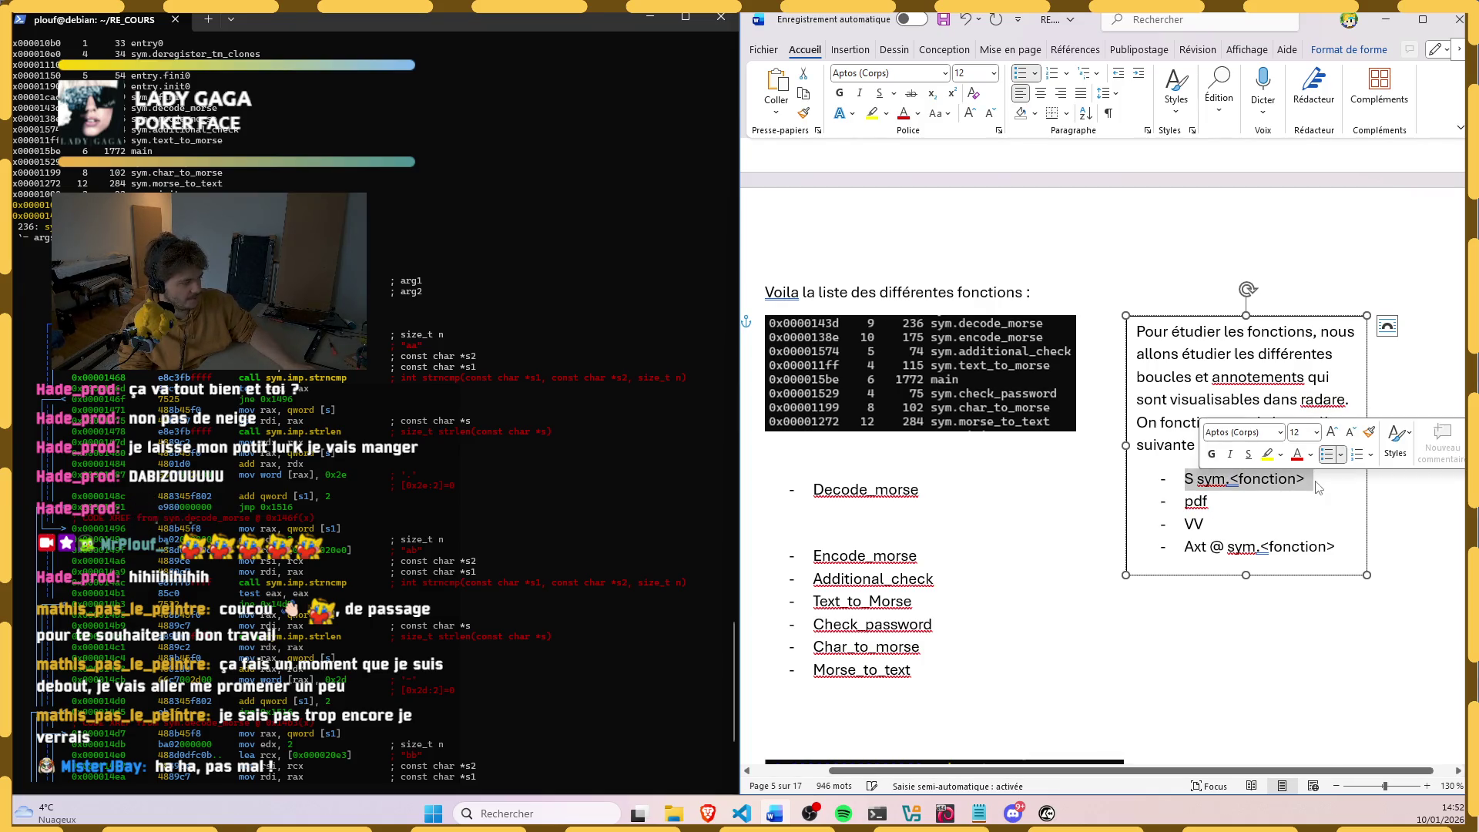
pyautogui.click(1311, 478)
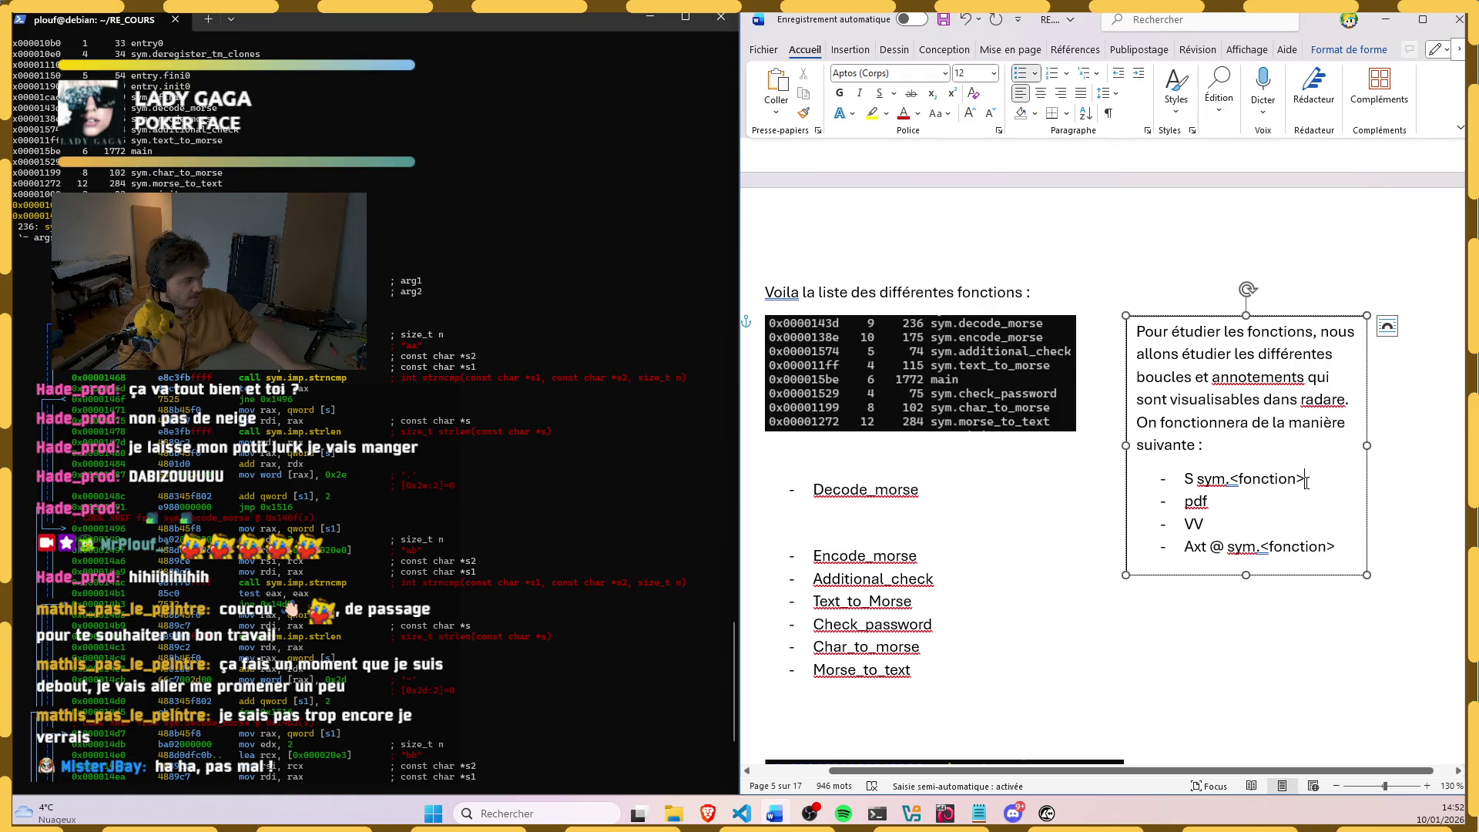
# Step: Leave the list as is and run VV in the radare2 terminal to open decode_morse's graph
pyautogui.doubleClick(1196, 502)
pyautogui.click(1223, 505)
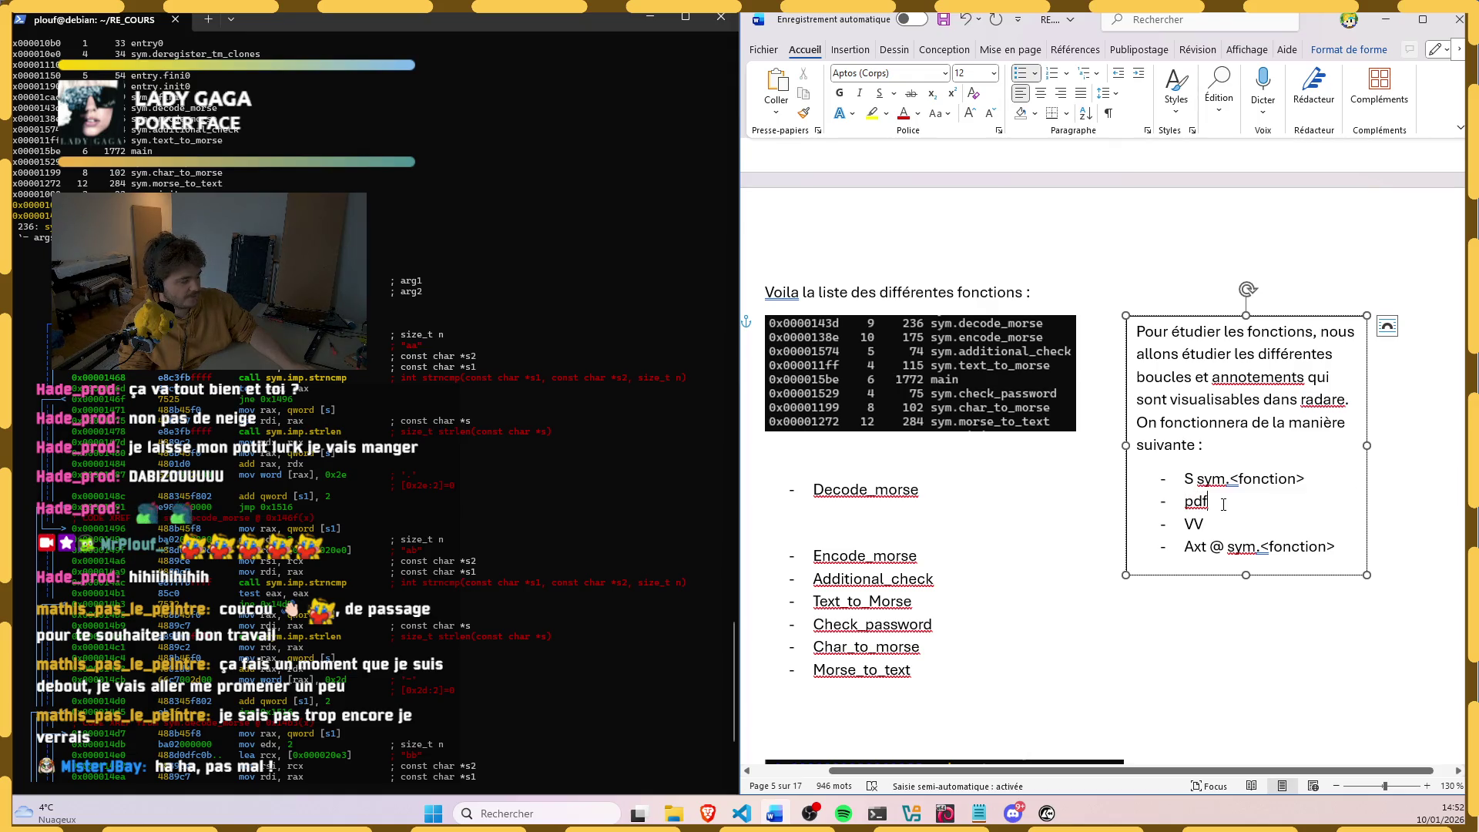
pyautogui.scroll(-3, 419, 222)
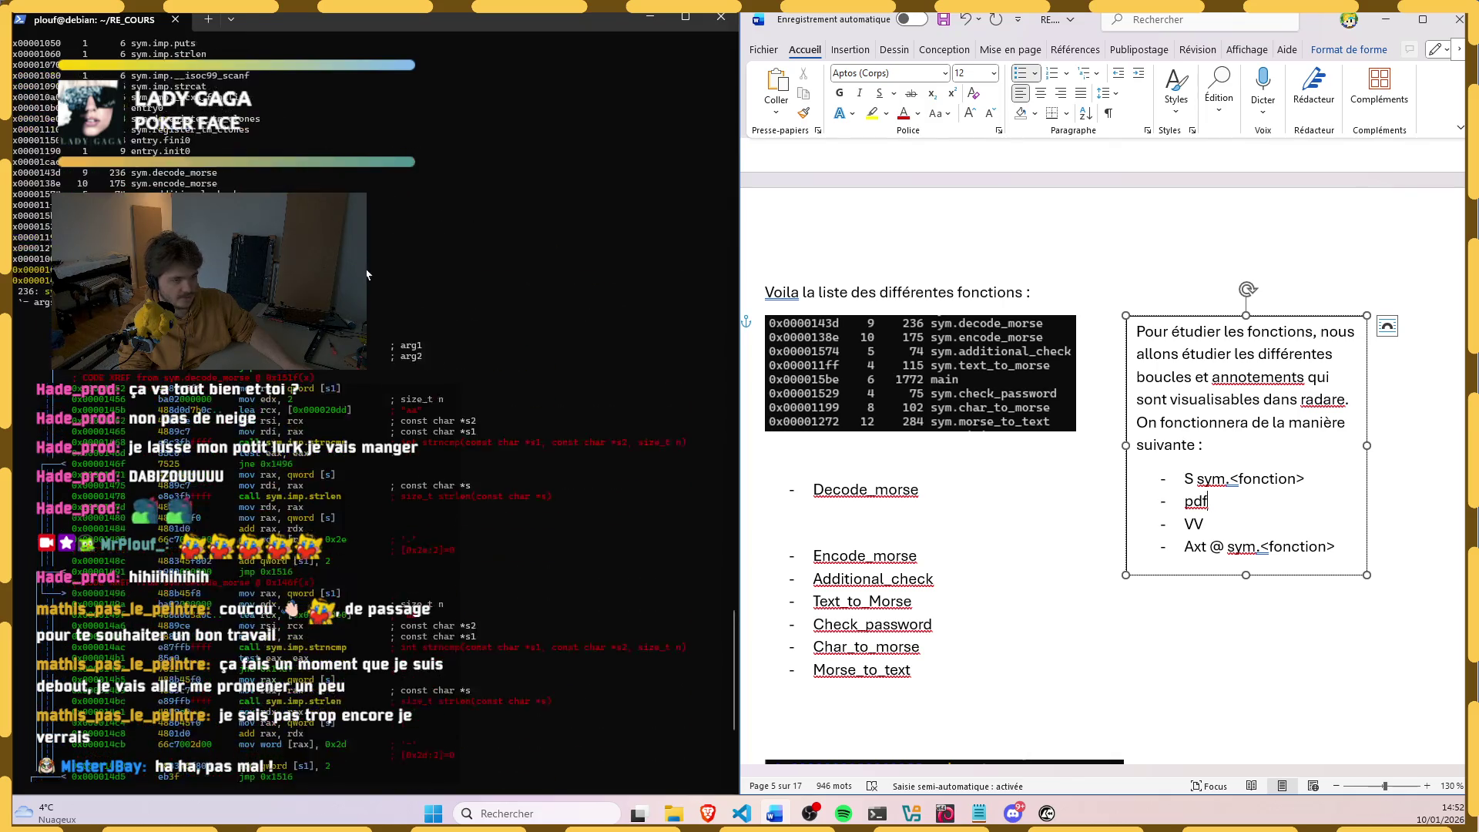
pyautogui.scroll(1, 418, 223)
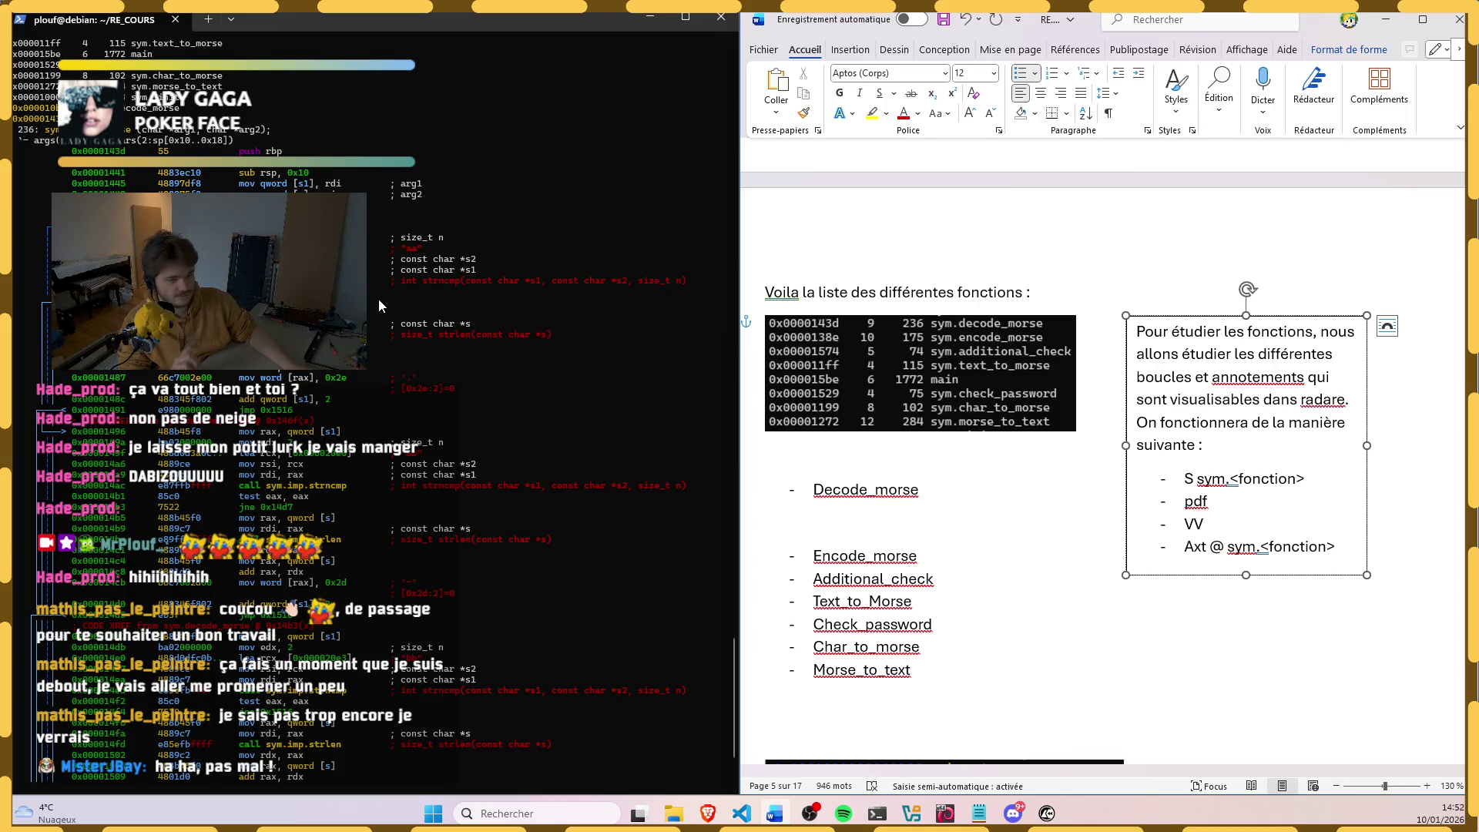
pyautogui.scroll(-3, 369, 324)
pyautogui.click(366, 325)
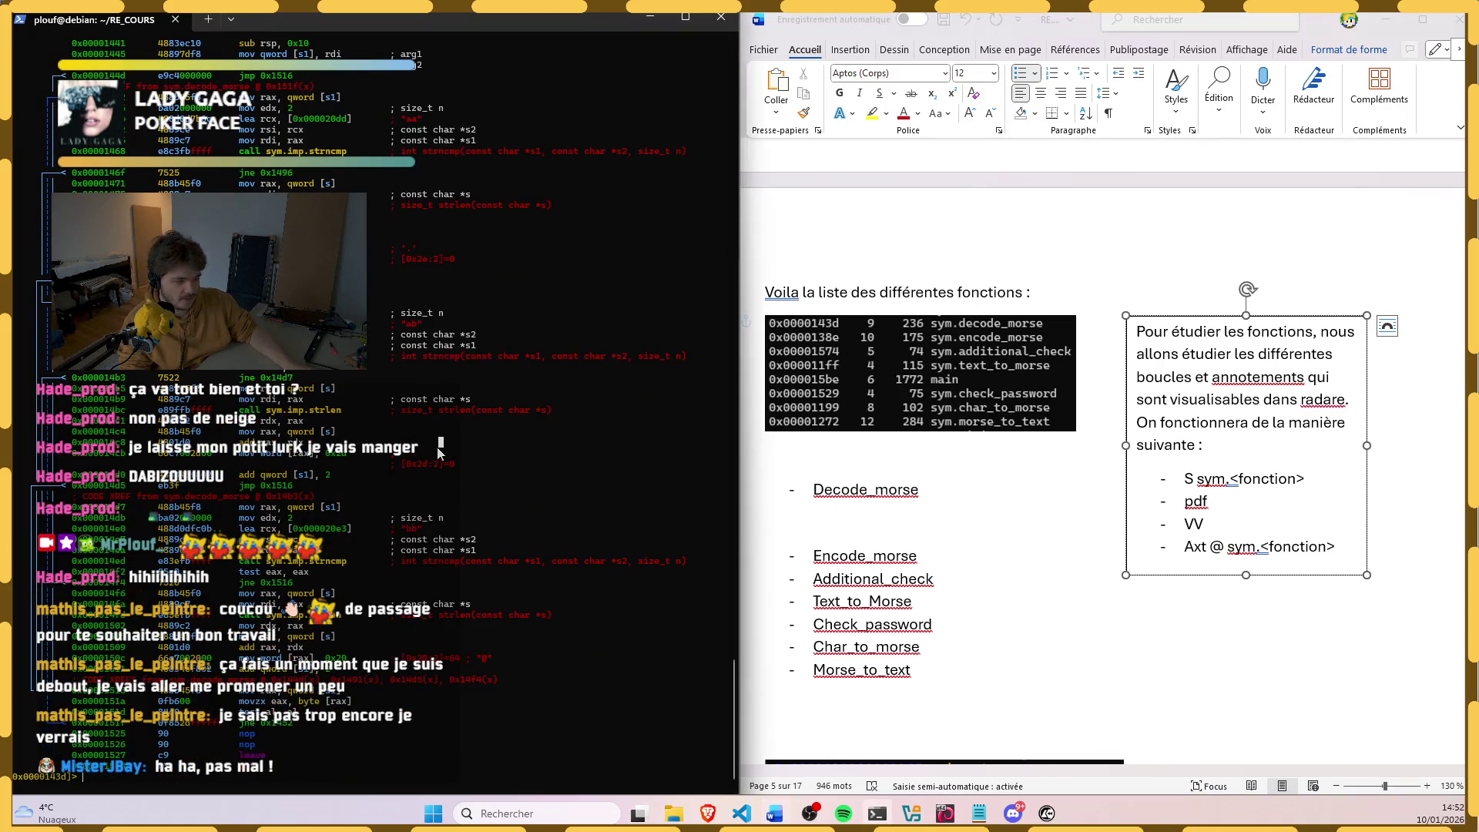
pyautogui.write('VV')
pyautogui.press('Return')
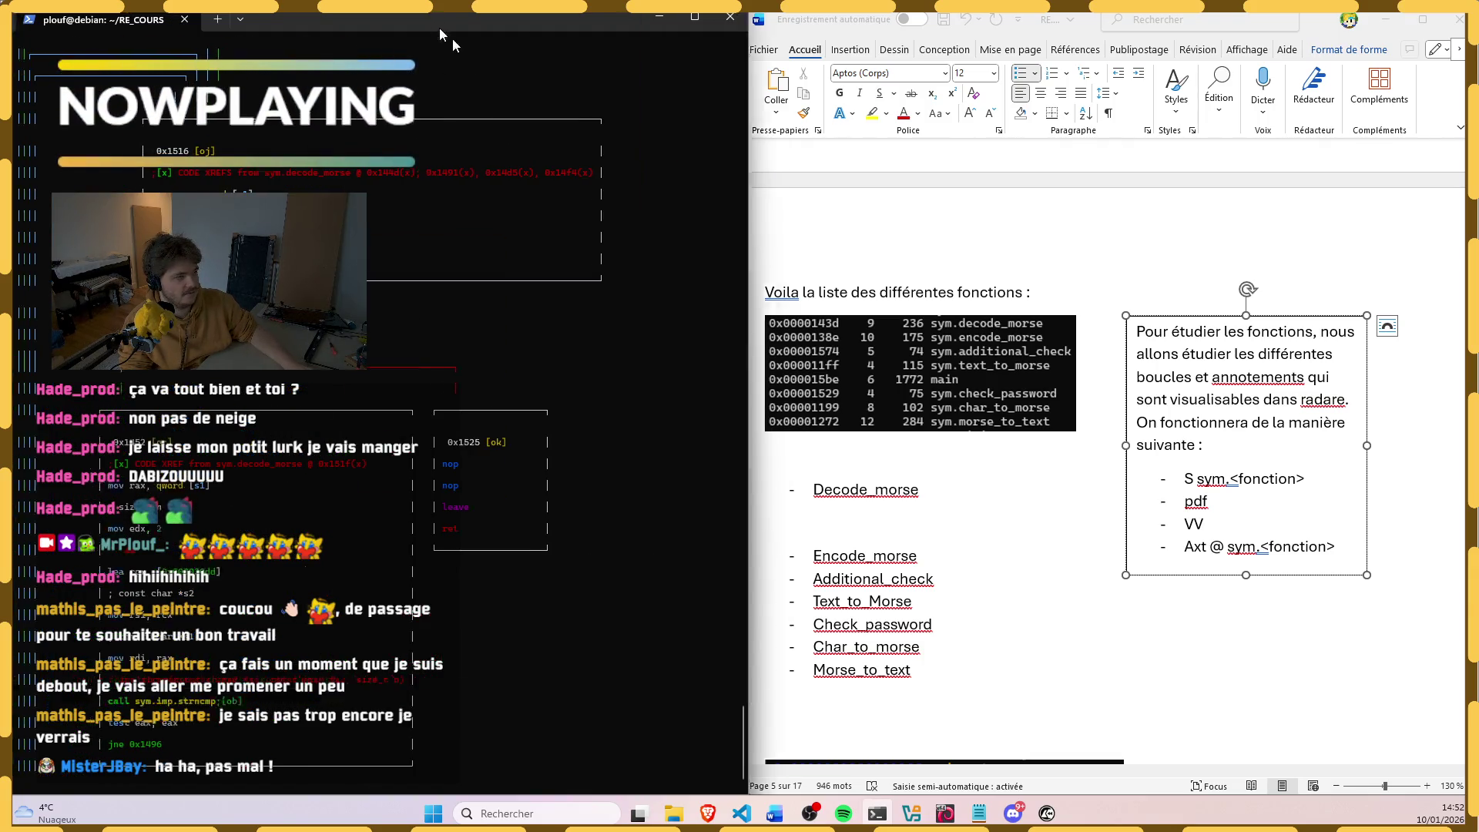
# Step: Float the terminal, pan the graph and switch blocks to call/string summaries, then hide the terminal
pyautogui.moveTo(440, 28); pyautogui.dragTo(977, 119)
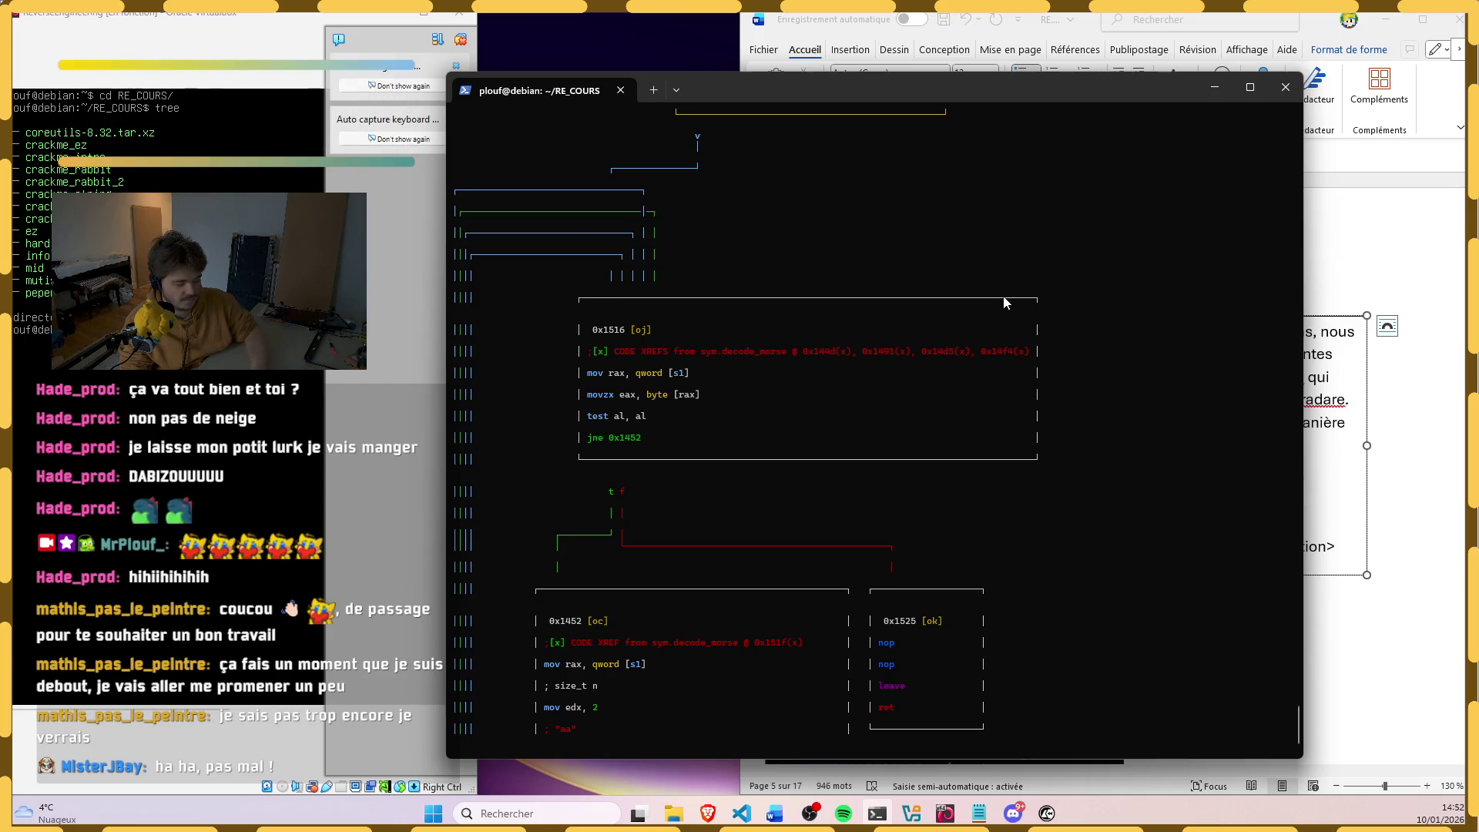
pyautogui.scroll(-6, 1004, 304)
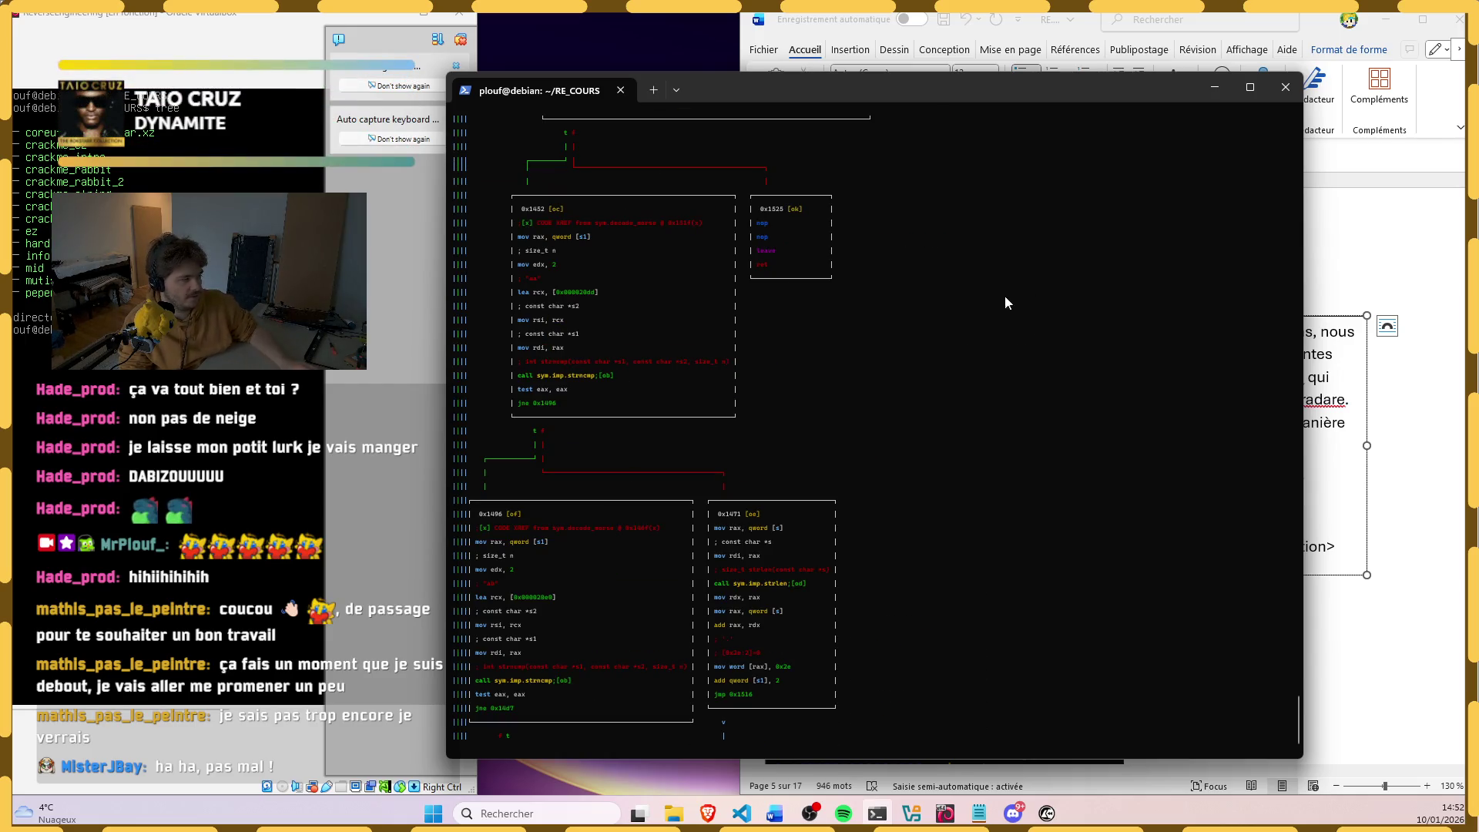
pyautogui.press('h')
pyautogui.press('h')
pyautogui.press('h')
pyautogui.press('h')
pyautogui.scroll(10, 874, 416)
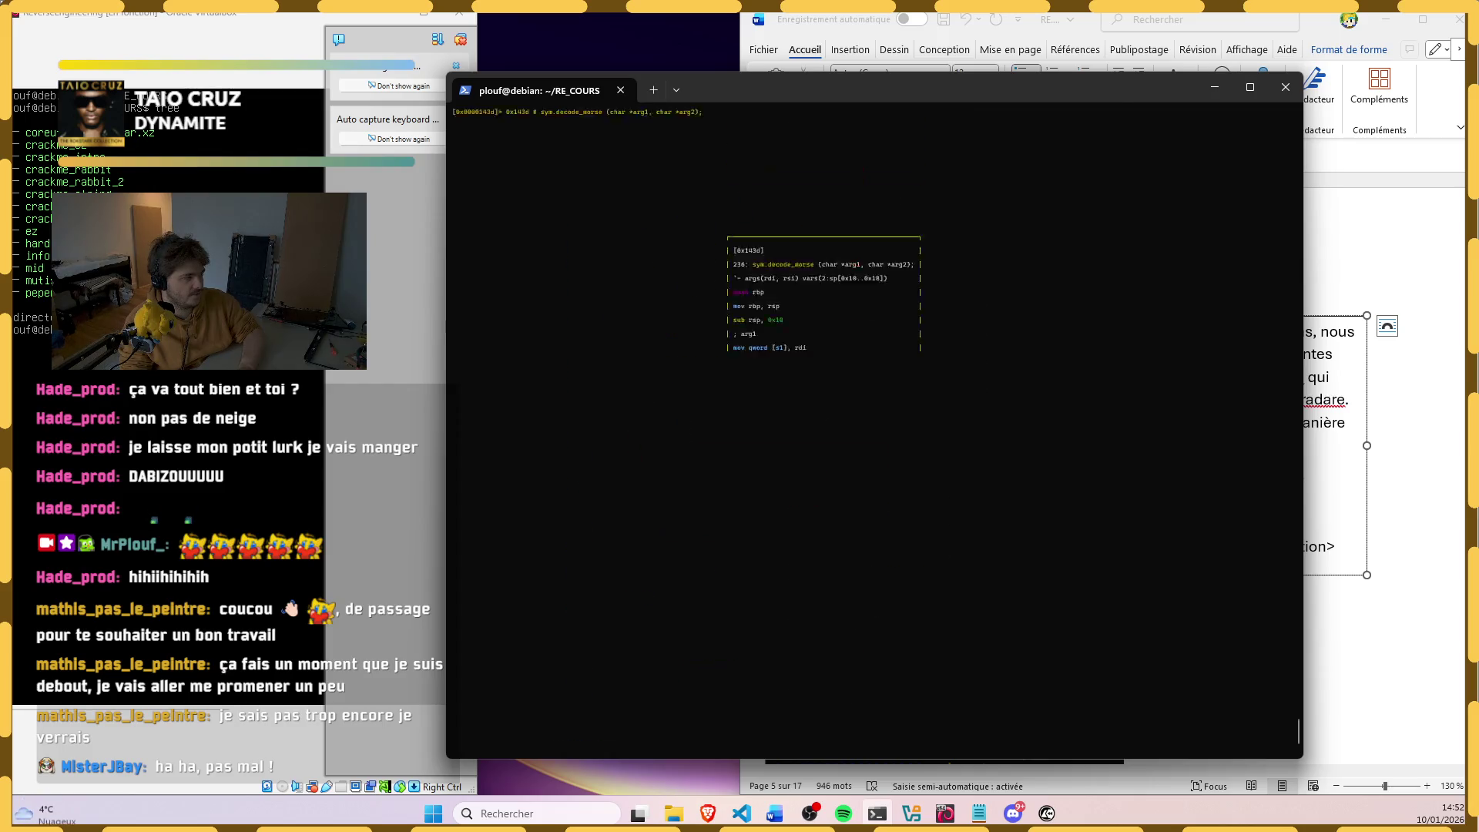
pyautogui.scroll(5, 875, 416)
pyautogui.scroll(5, 875, 416)
pyautogui.scroll(-2, 875, 416)
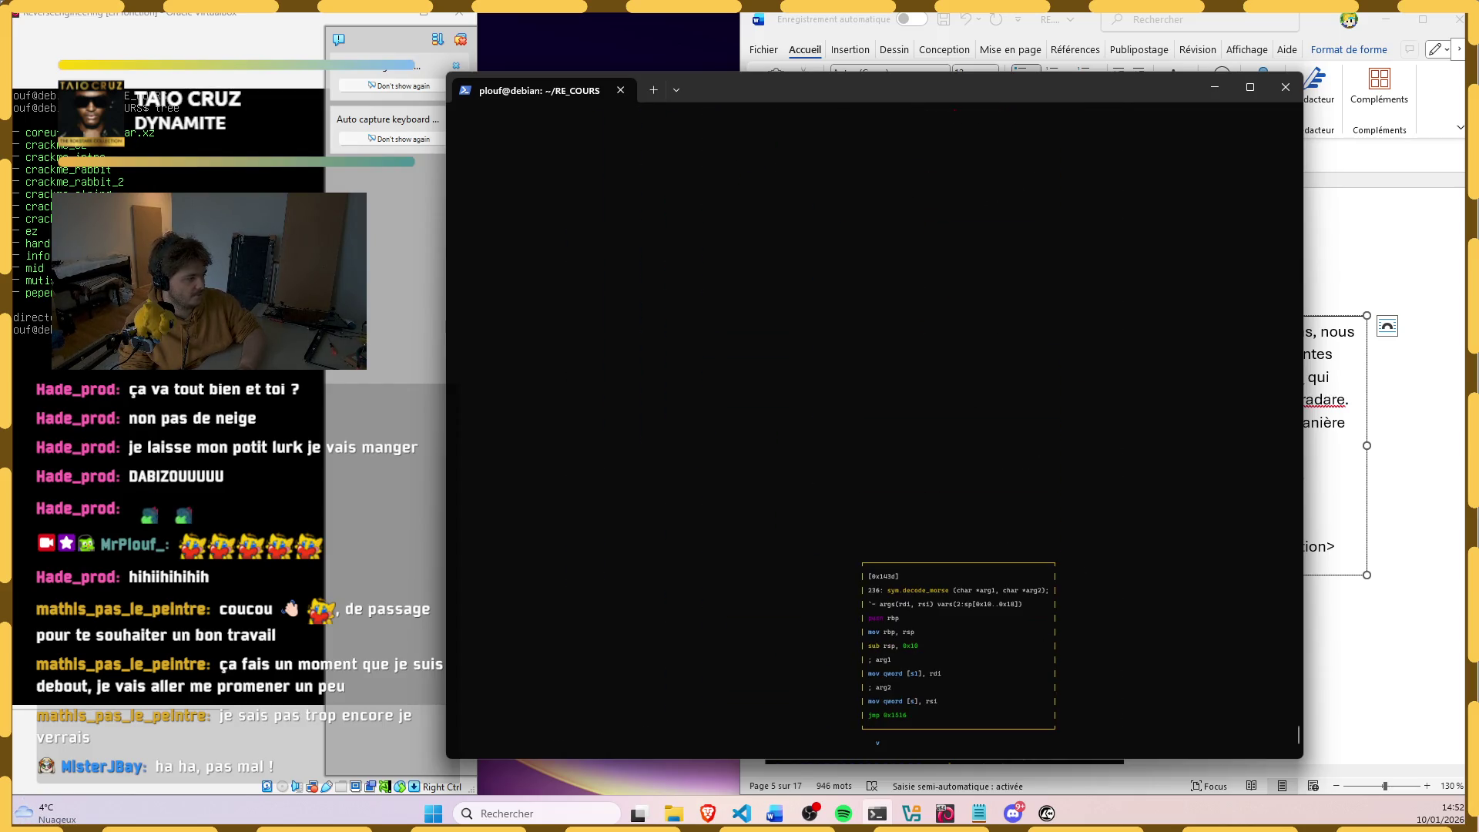
pyautogui.scroll(-6, 875, 416)
pyautogui.scroll(-2, 874, 416)
pyautogui.scroll(-3, 875, 416)
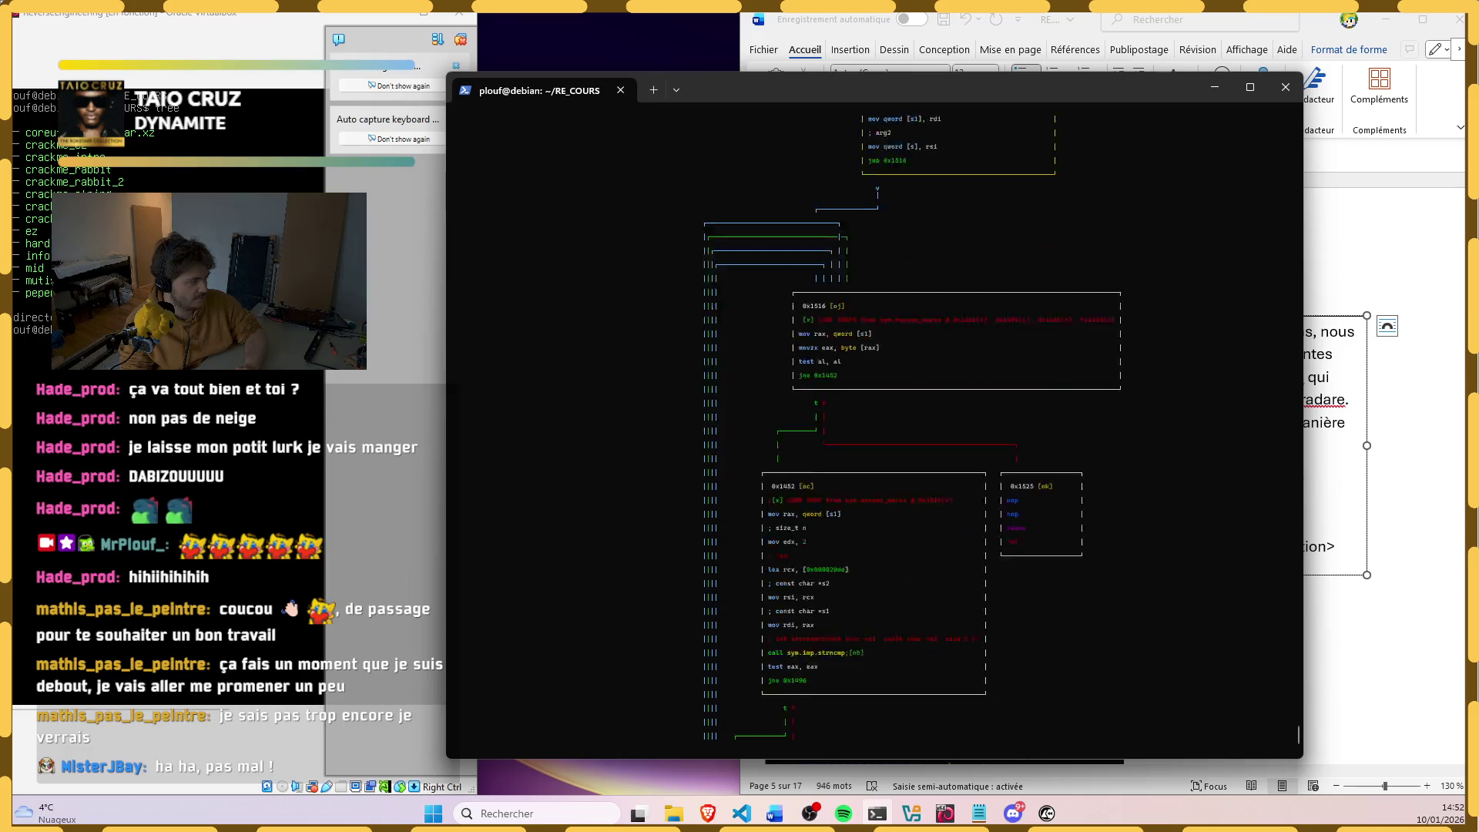
pyautogui.scroll(-3, 874, 416)
pyautogui.scroll(-3, 875, 416)
pyautogui.scroll(8, 874, 416)
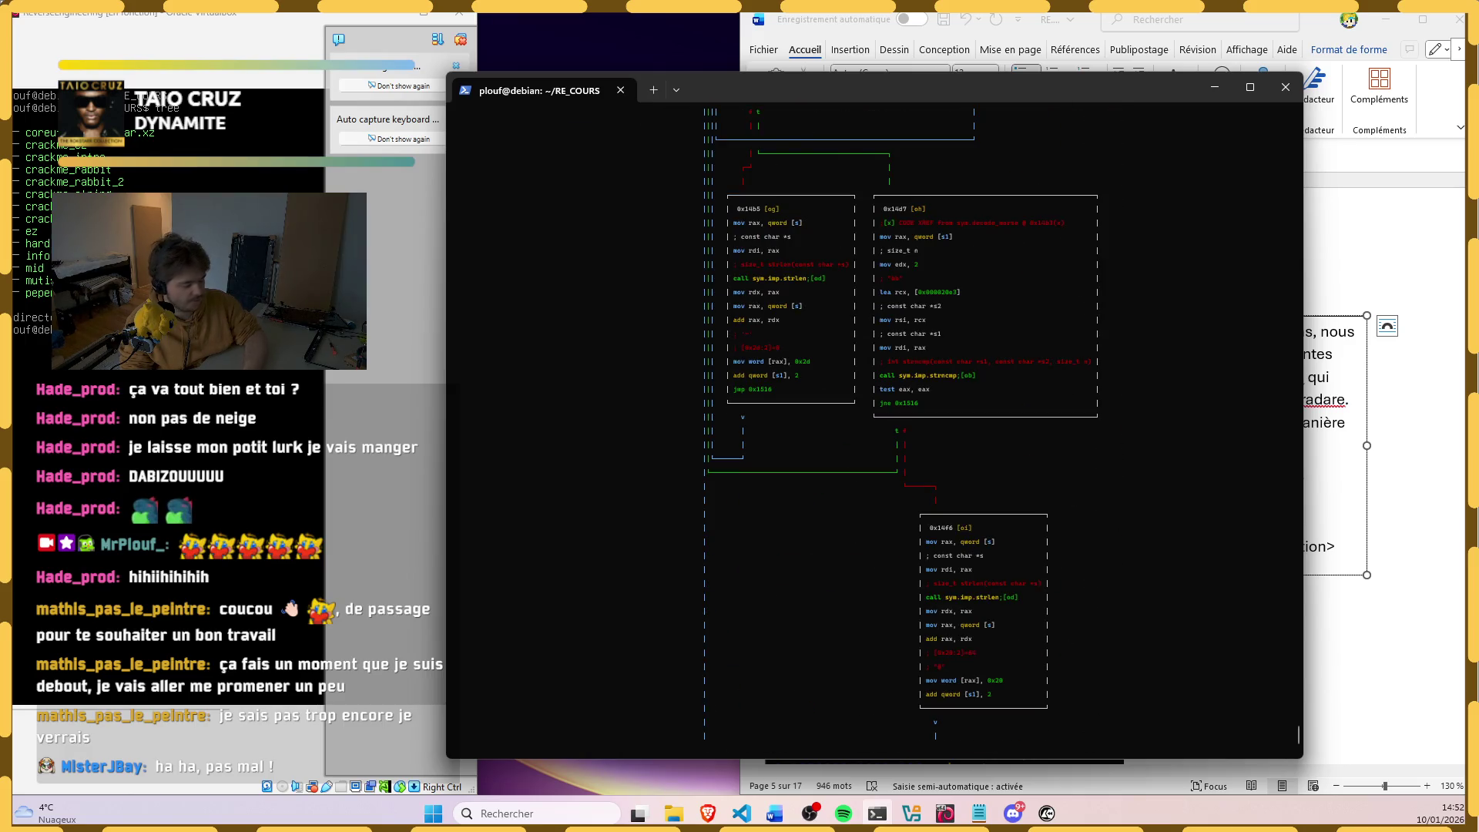
pyautogui.scroll(-3, 874, 416)
pyautogui.scroll(-2, 875, 416)
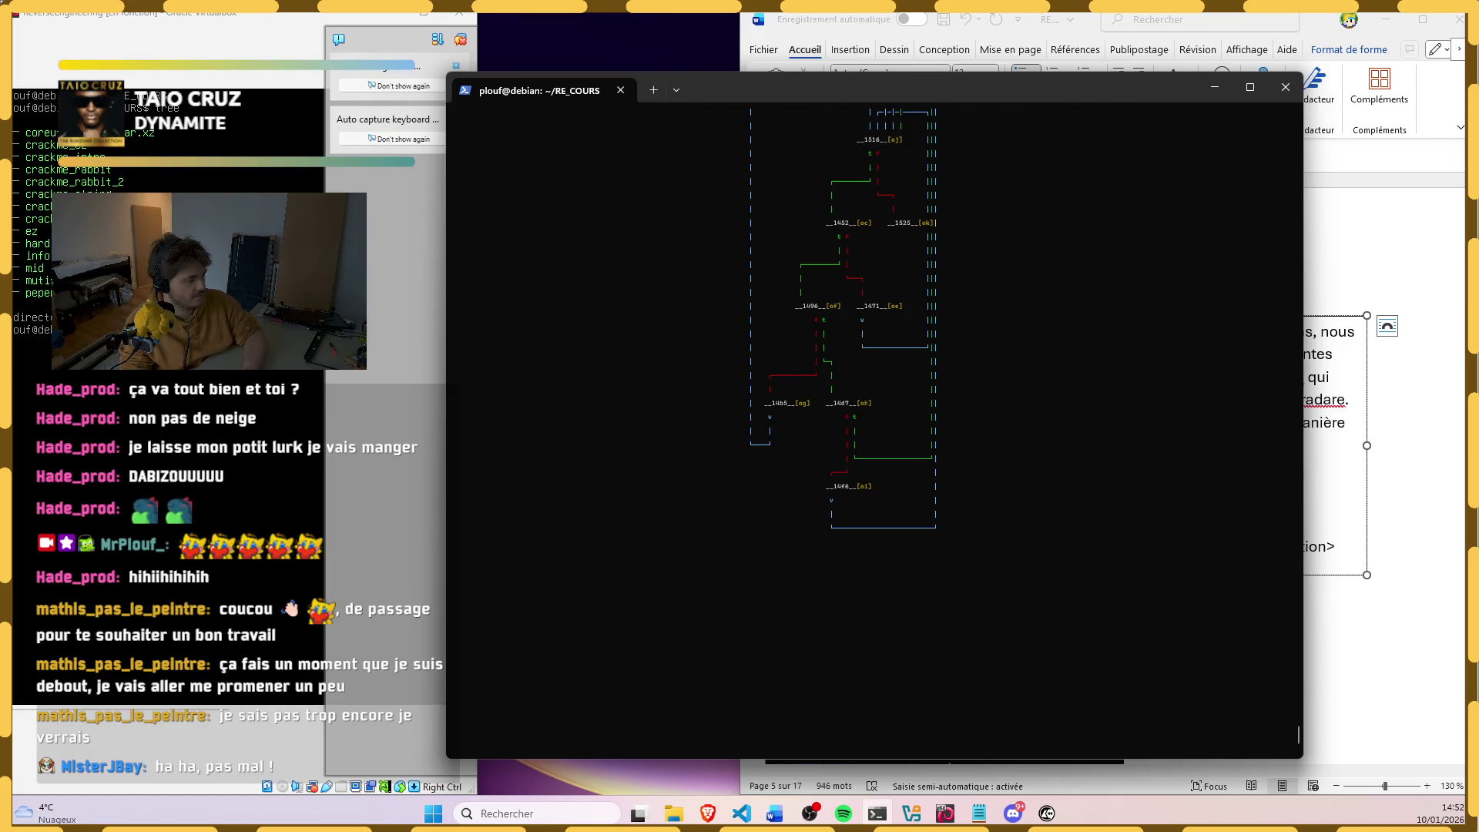
pyautogui.press('p')
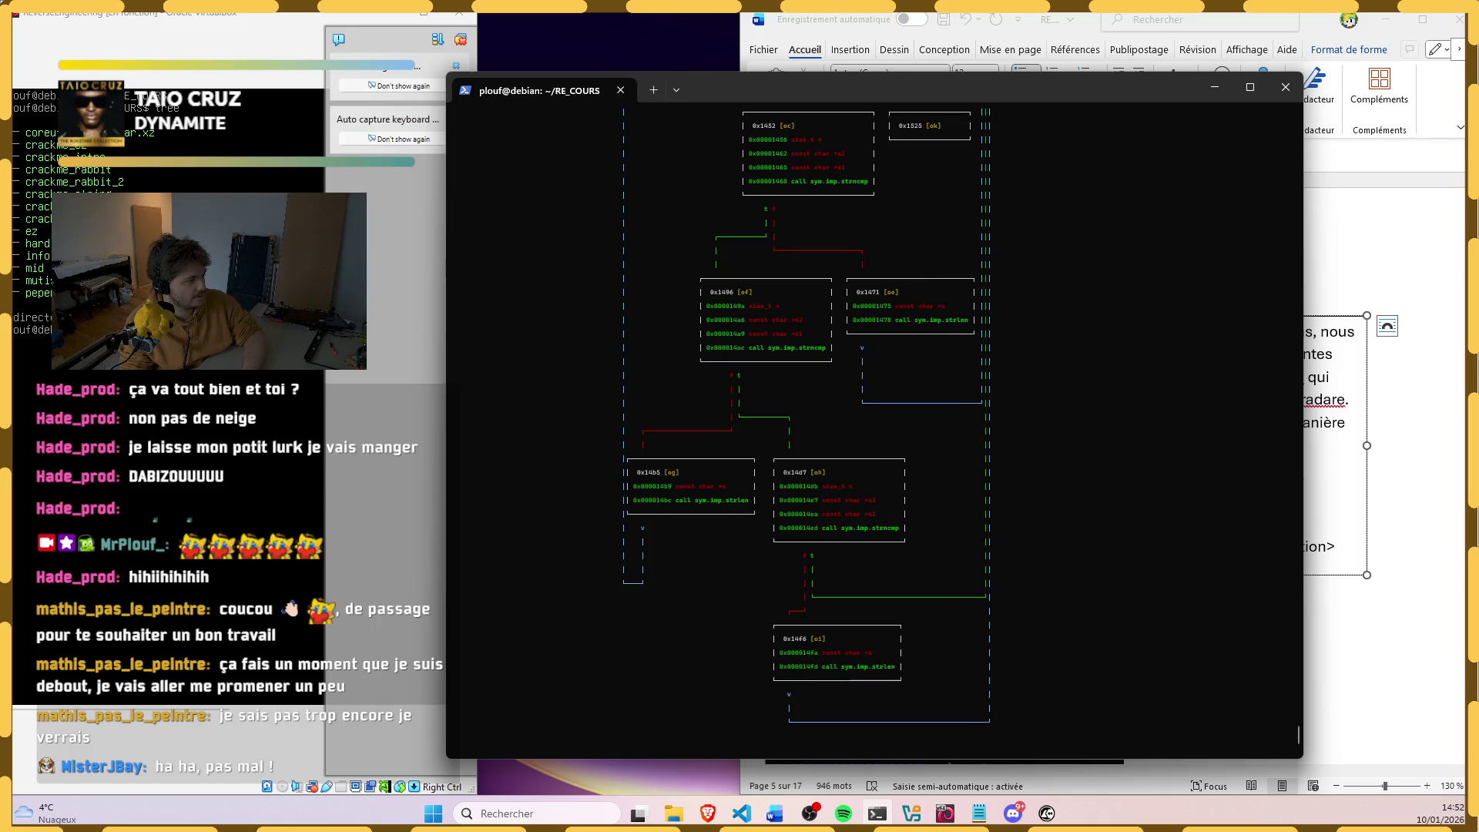
pyautogui.scroll(4, 874, 416)
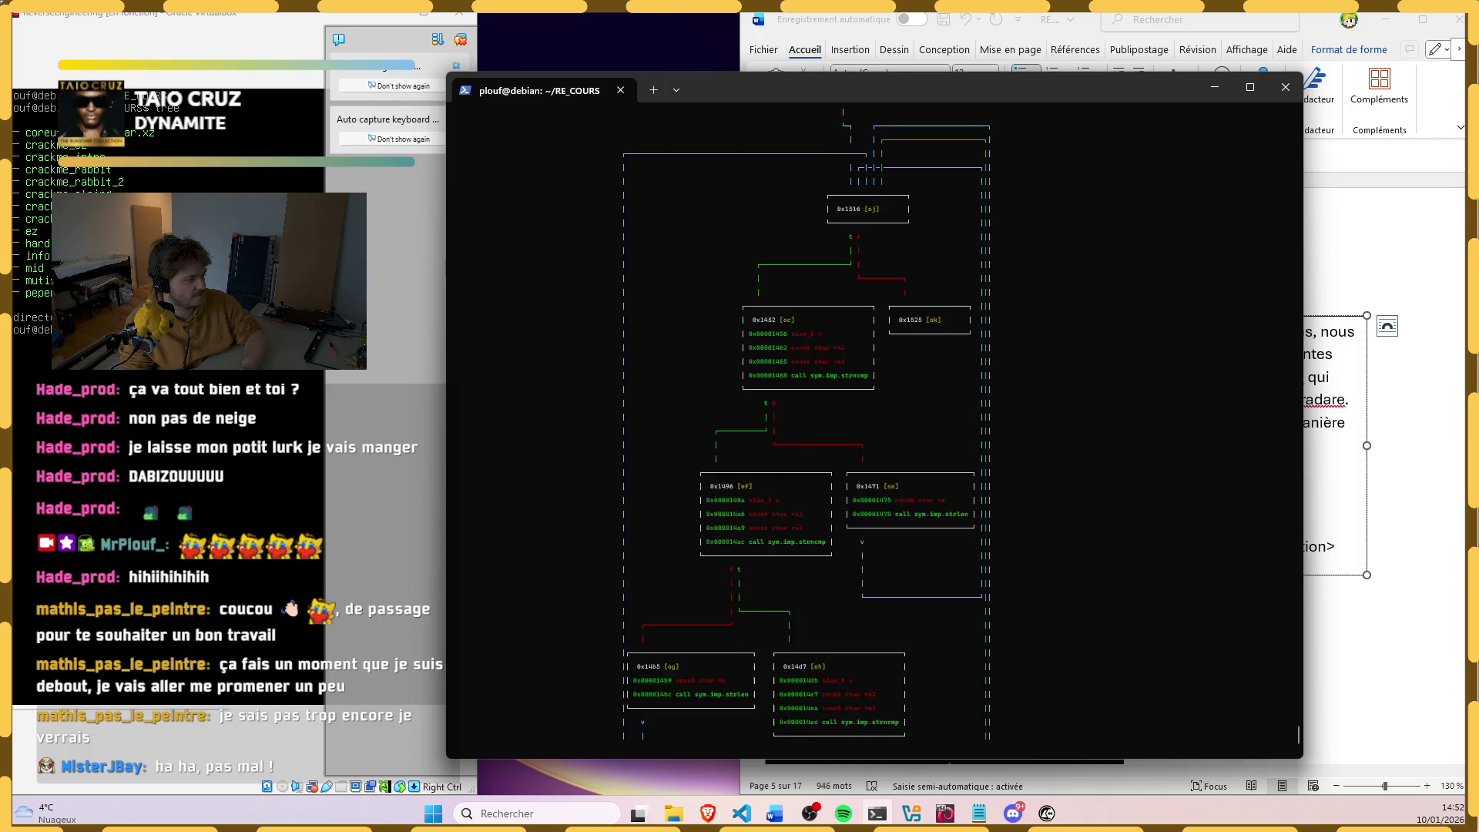
pyautogui.scroll(2, 874, 415)
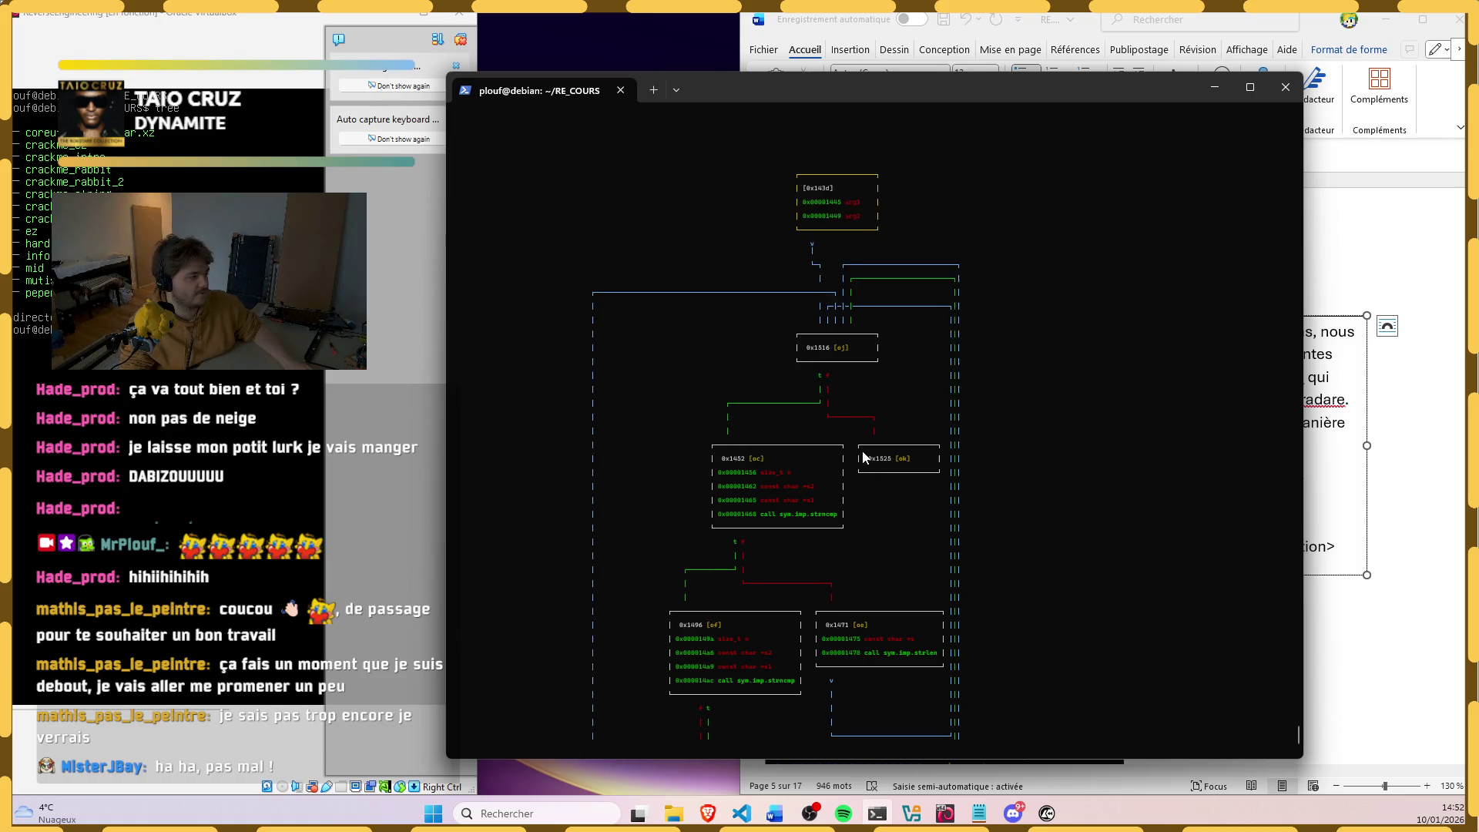
pyautogui.hscroll(-2, 862, 451)
pyautogui.hscroll(-2, 831, 532)
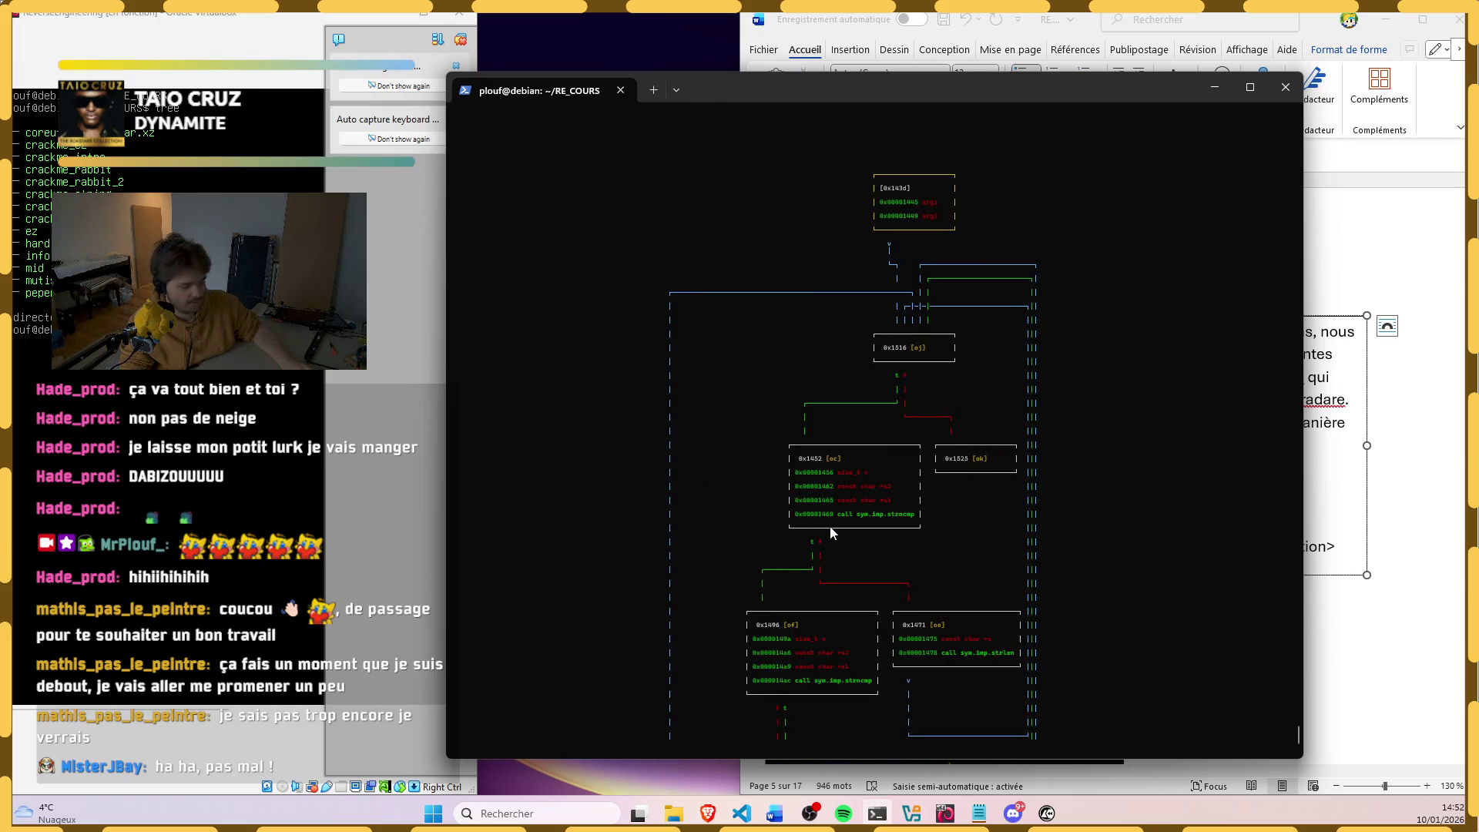
pyautogui.keyDown('ctrl'); pyautogui.scroll(-2, 830, 533); pyautogui.keyUp('ctrl')
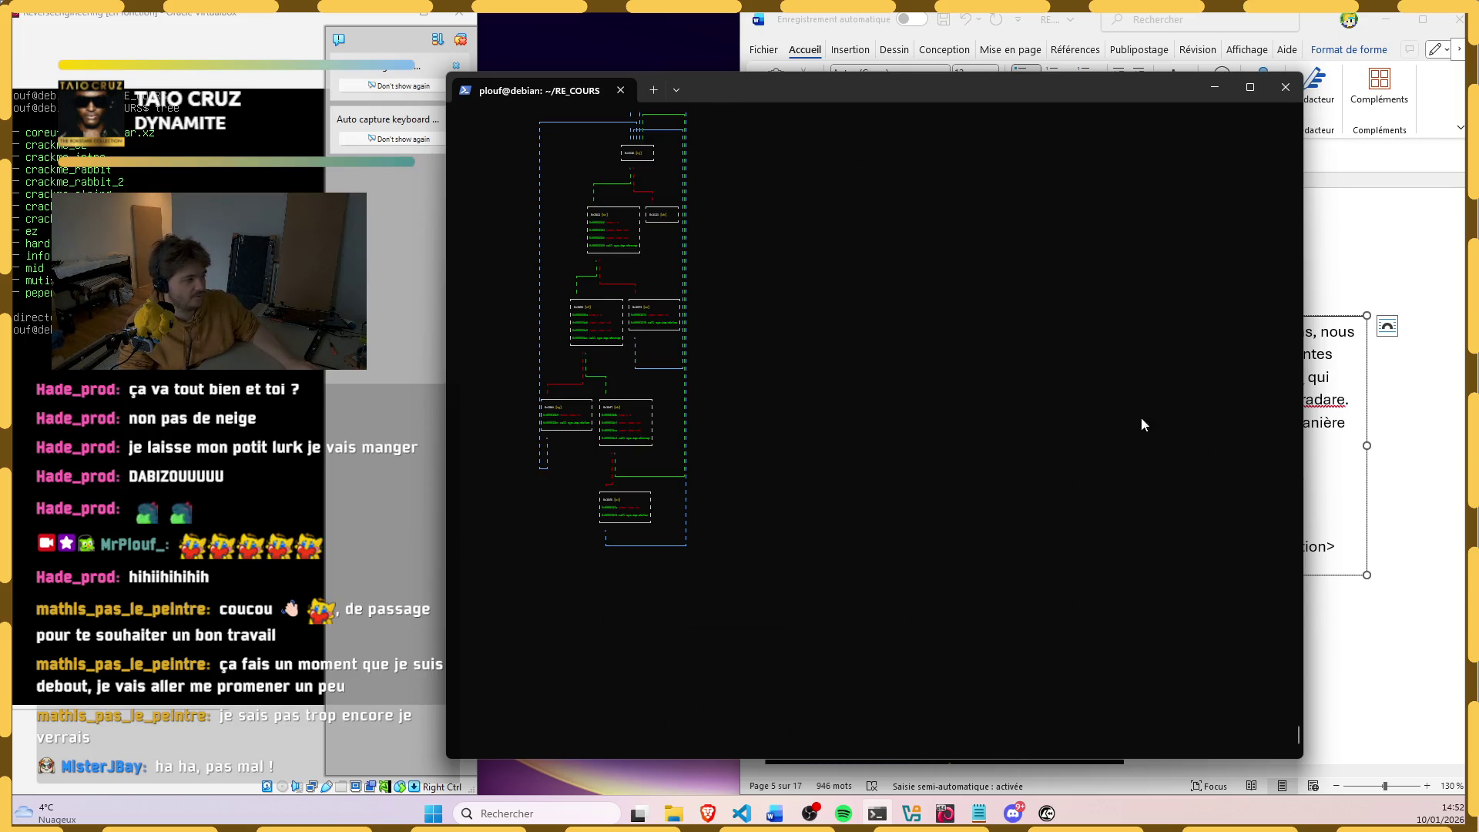
pyautogui.scroll(3, 1036, 459)
pyautogui.scroll(1, 625, 278)
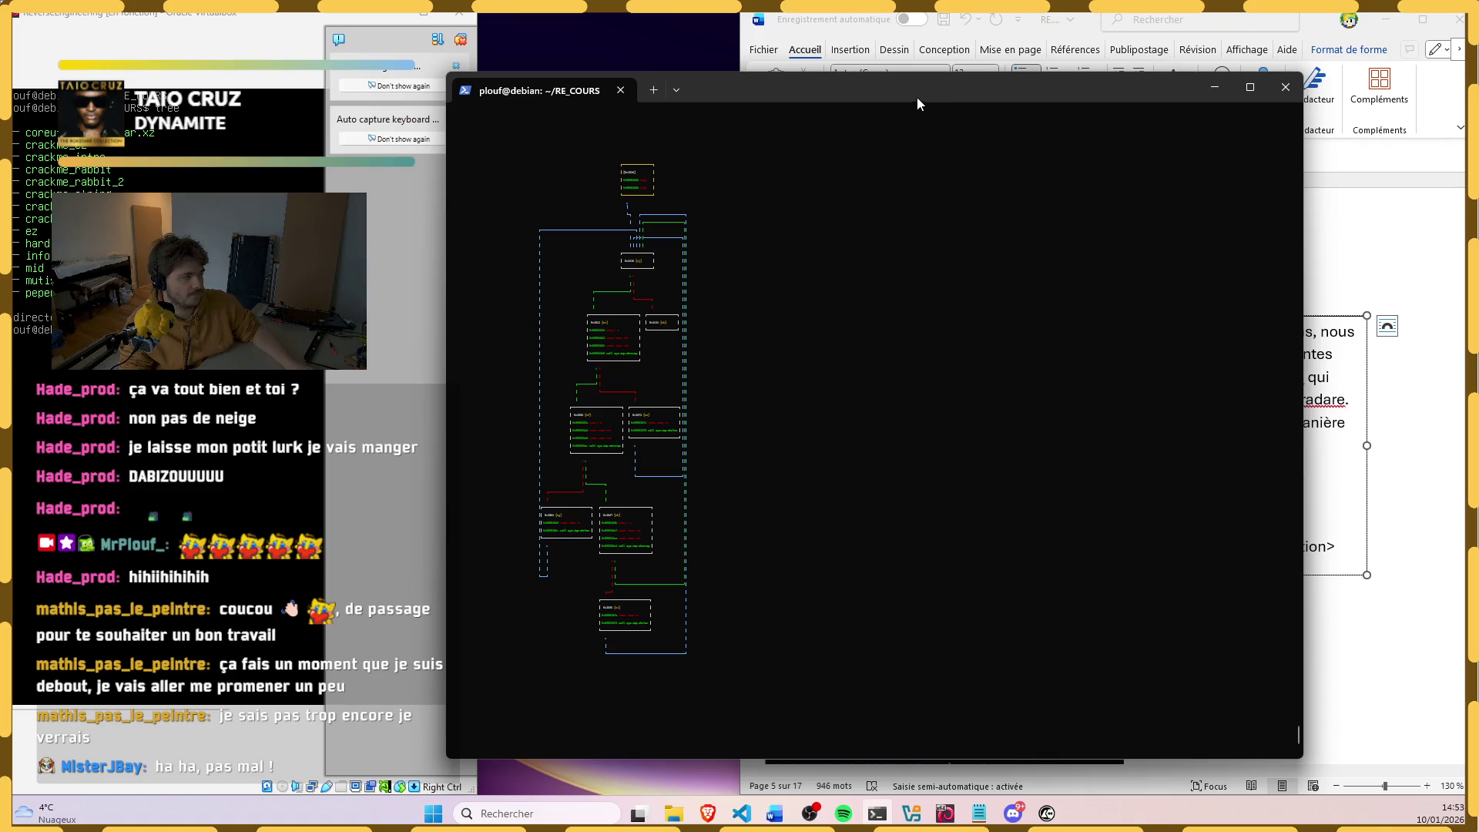
pyautogui.click(1213, 87)
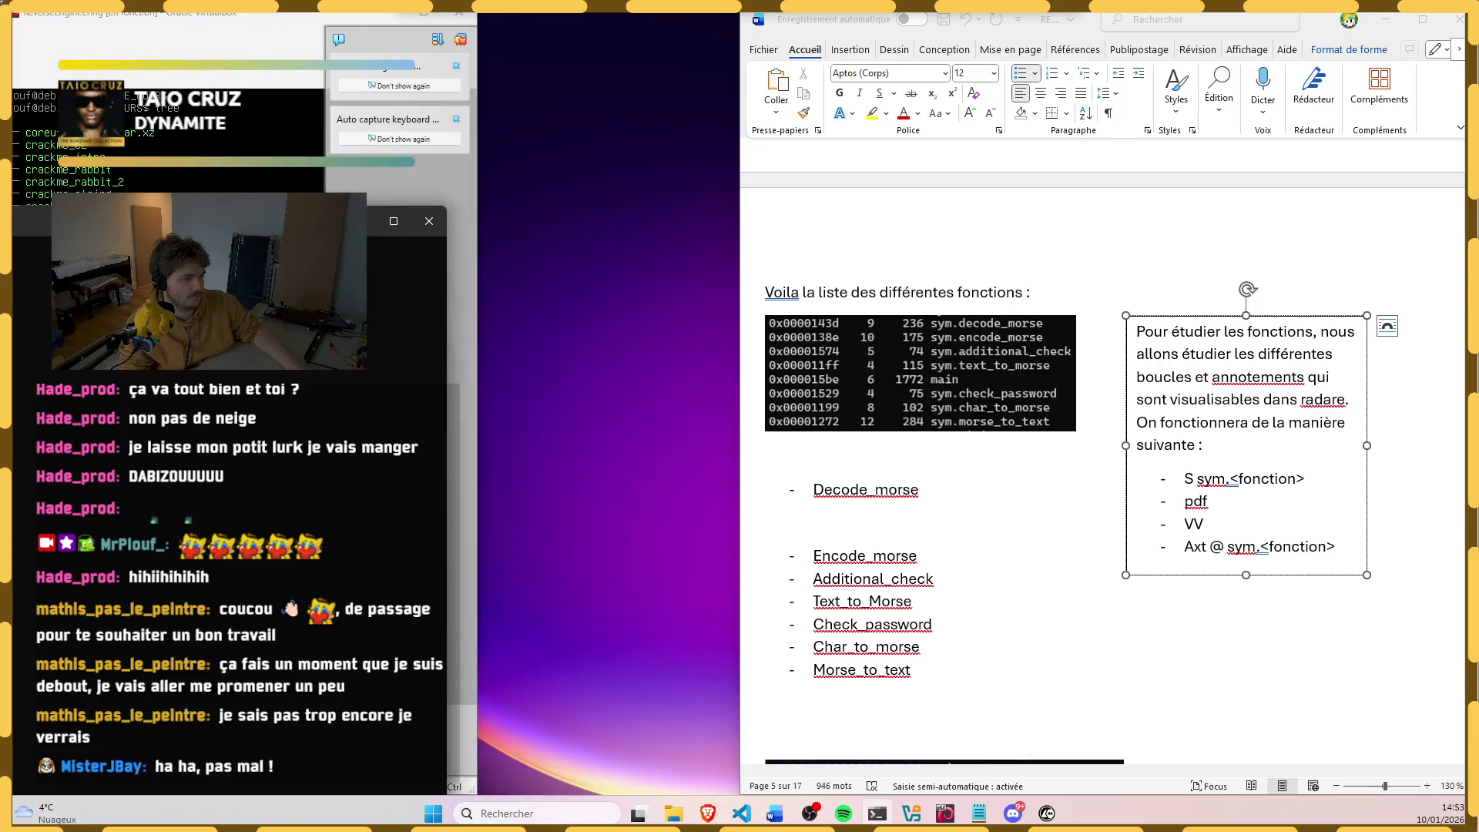
# Step: Tile the terminal on the left half of the screen and return to the Word document
pyautogui.moveTo(291, 169); pyautogui.dragTo(453, 32)
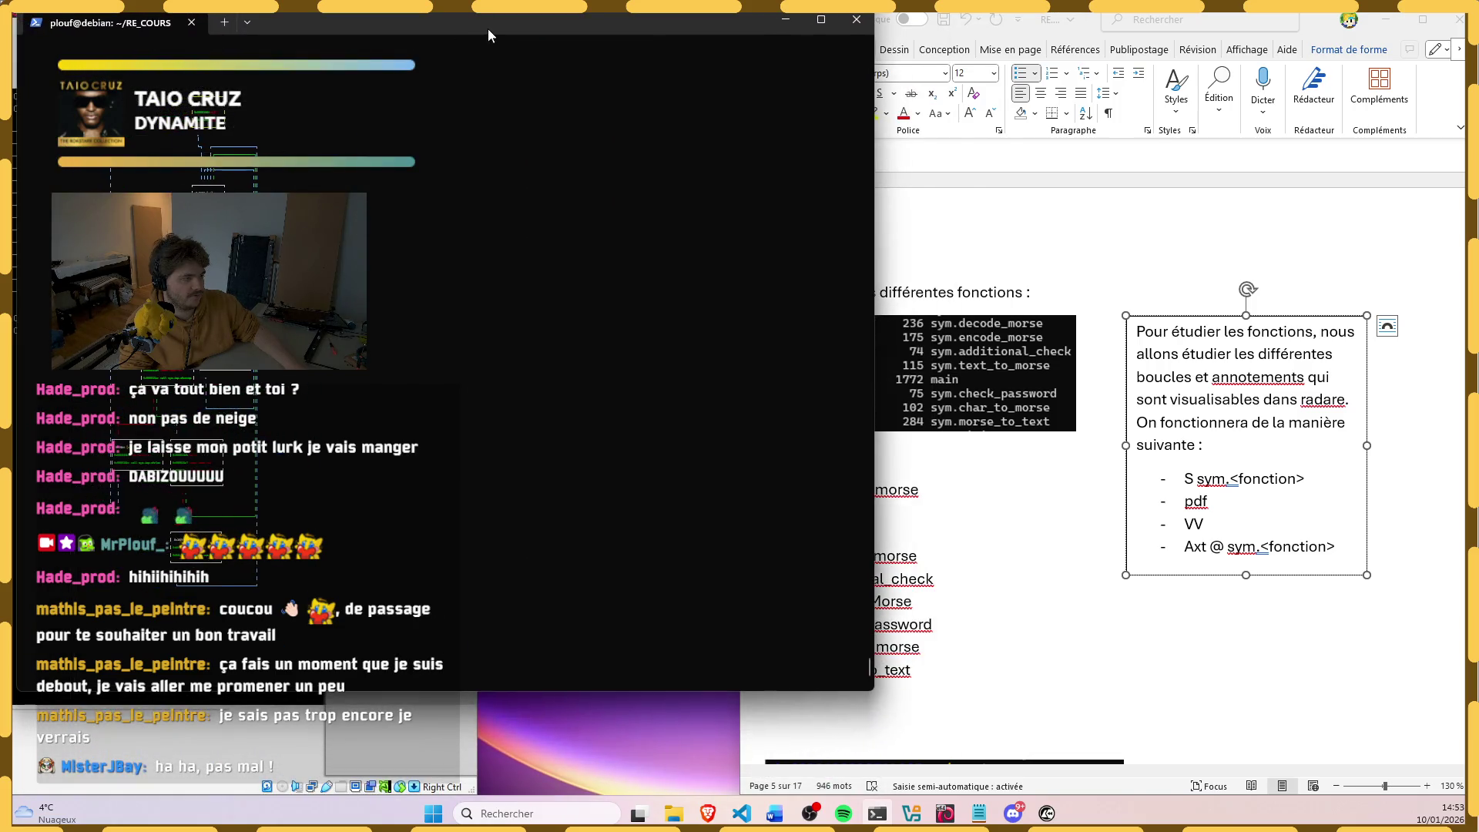
pyautogui.moveTo(860, 691); pyautogui.dragTo(720, 782)
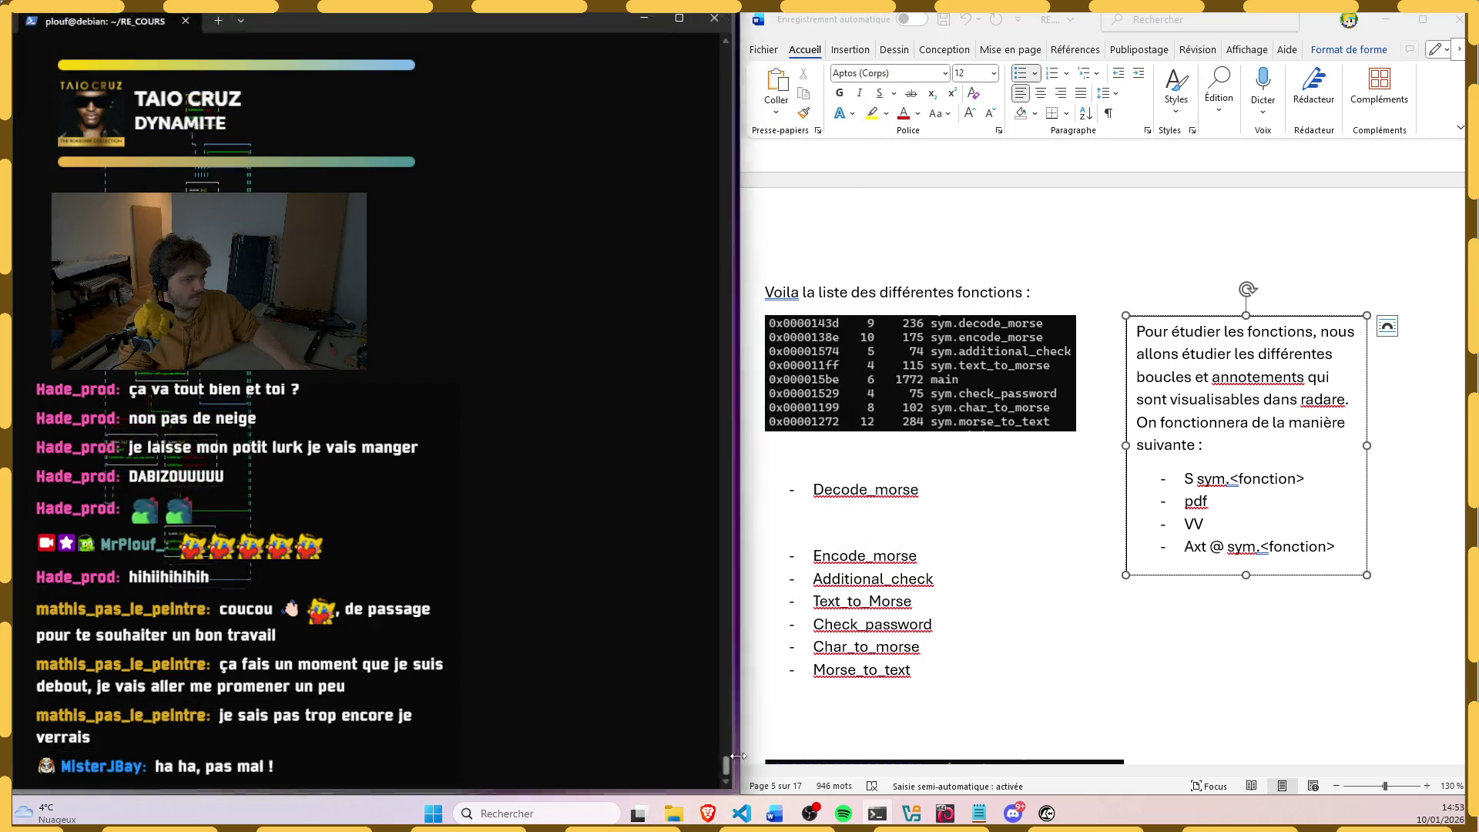
pyautogui.click(1160, 634)
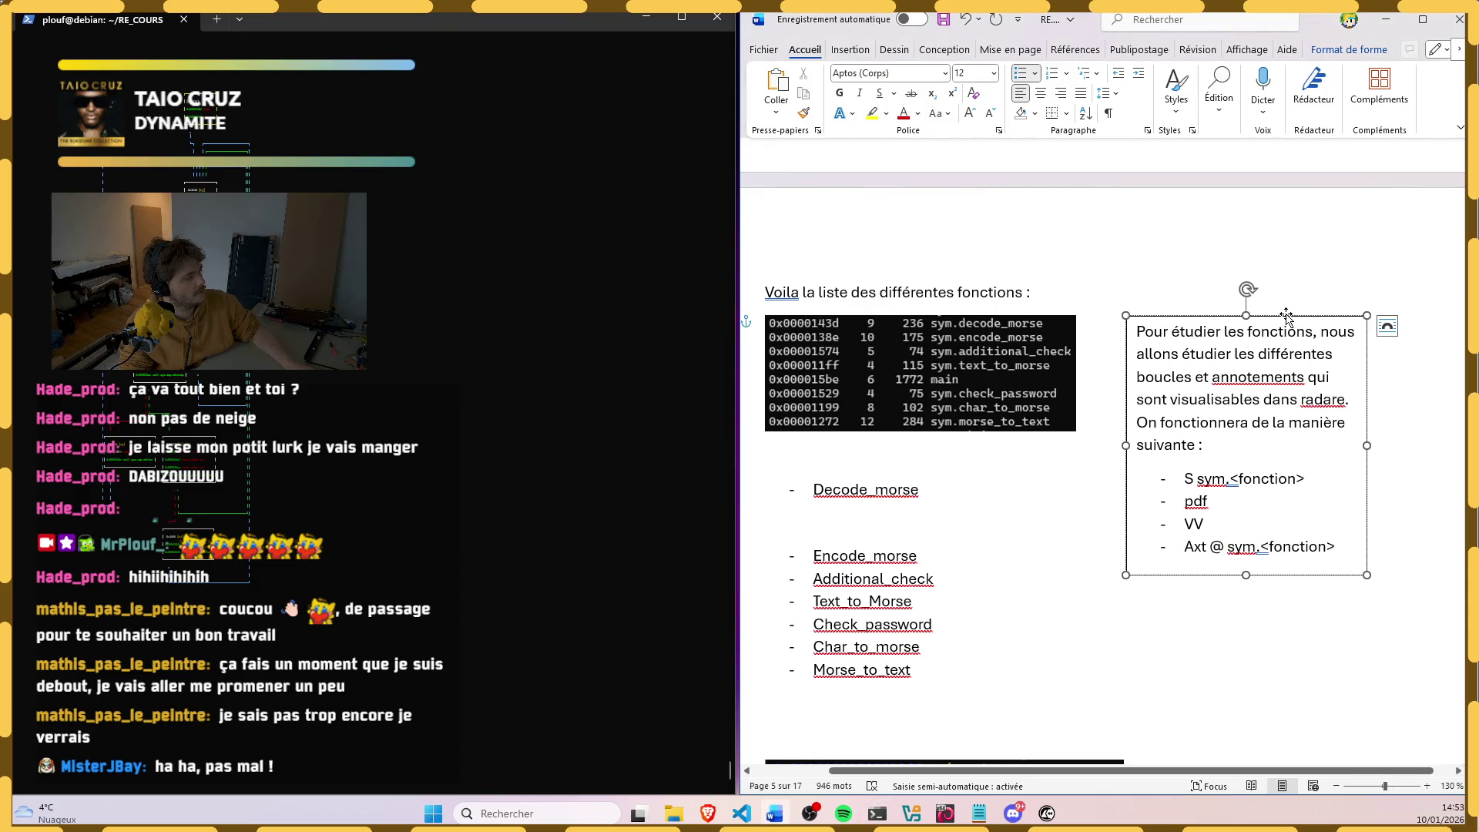
# Step: Move the text box up and right, then bold 'On fonctionnera de la manière suivante :'
pyautogui.moveTo(1286, 318); pyautogui.dragTo(1322, 268)
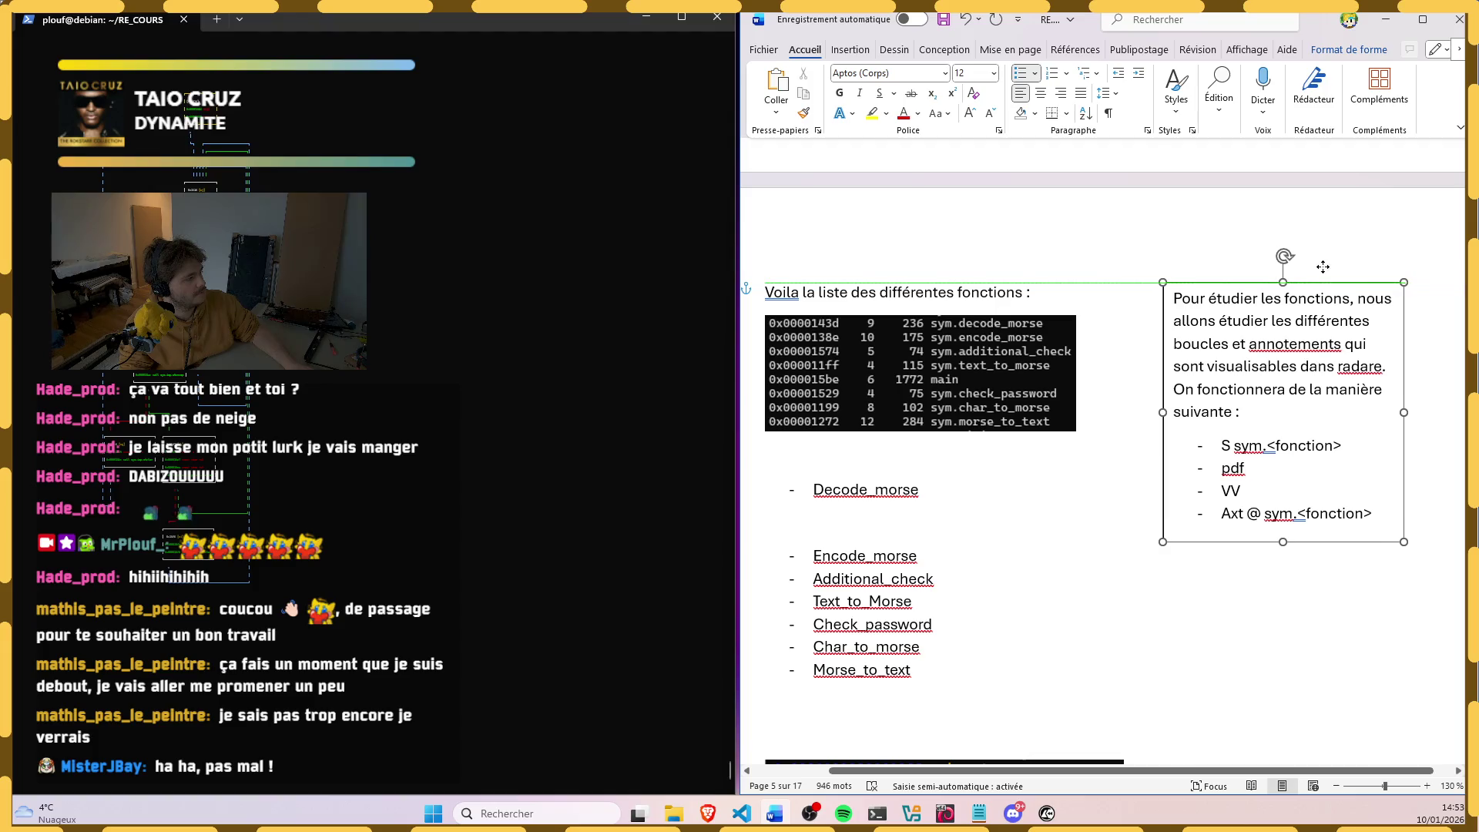
pyautogui.click(1113, 247)
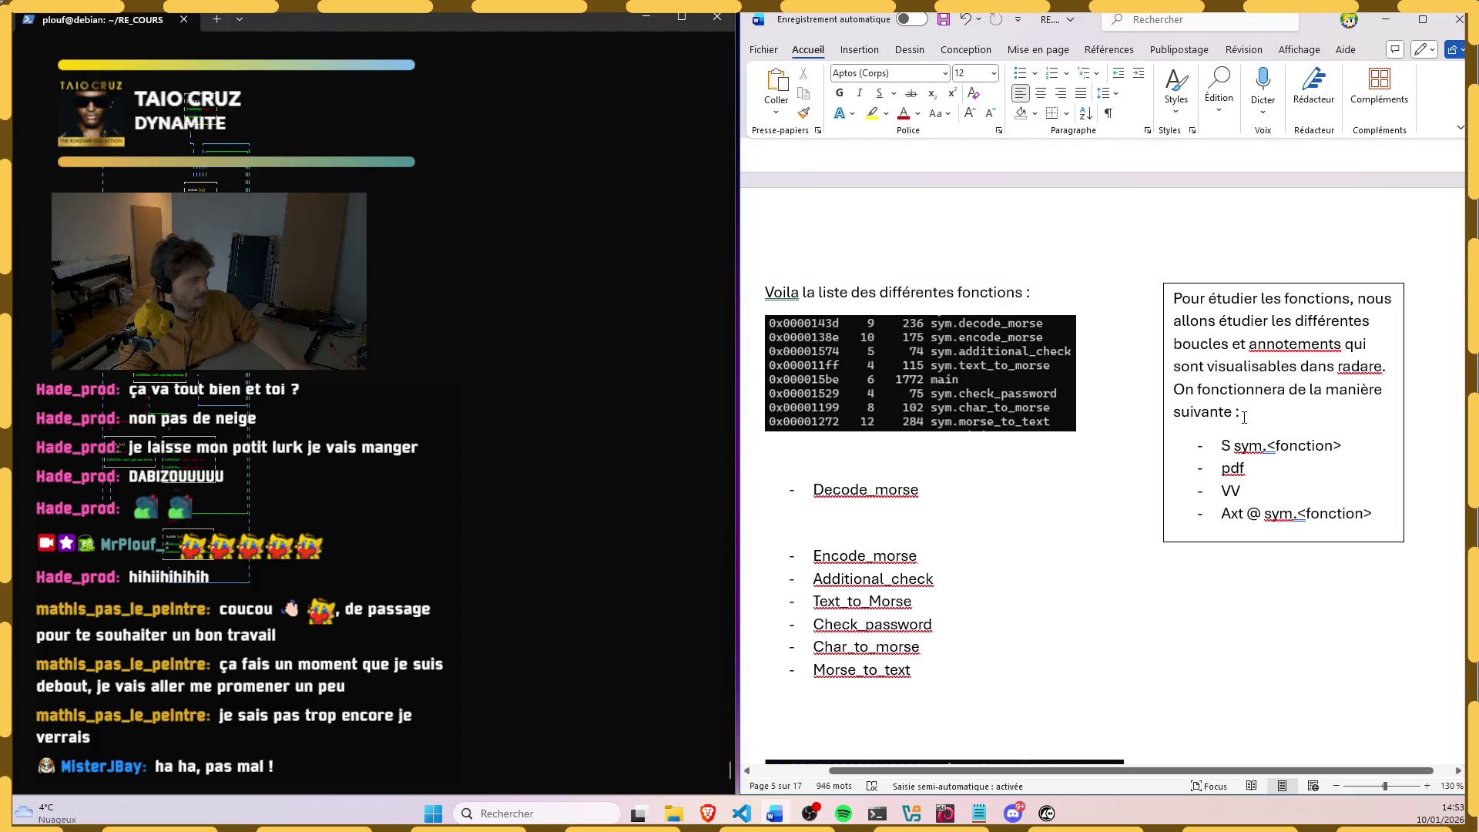
pyautogui.moveTo(1243, 416); pyautogui.dragTo(1174, 391)
pyautogui.hotkey('ctrl', 'b')
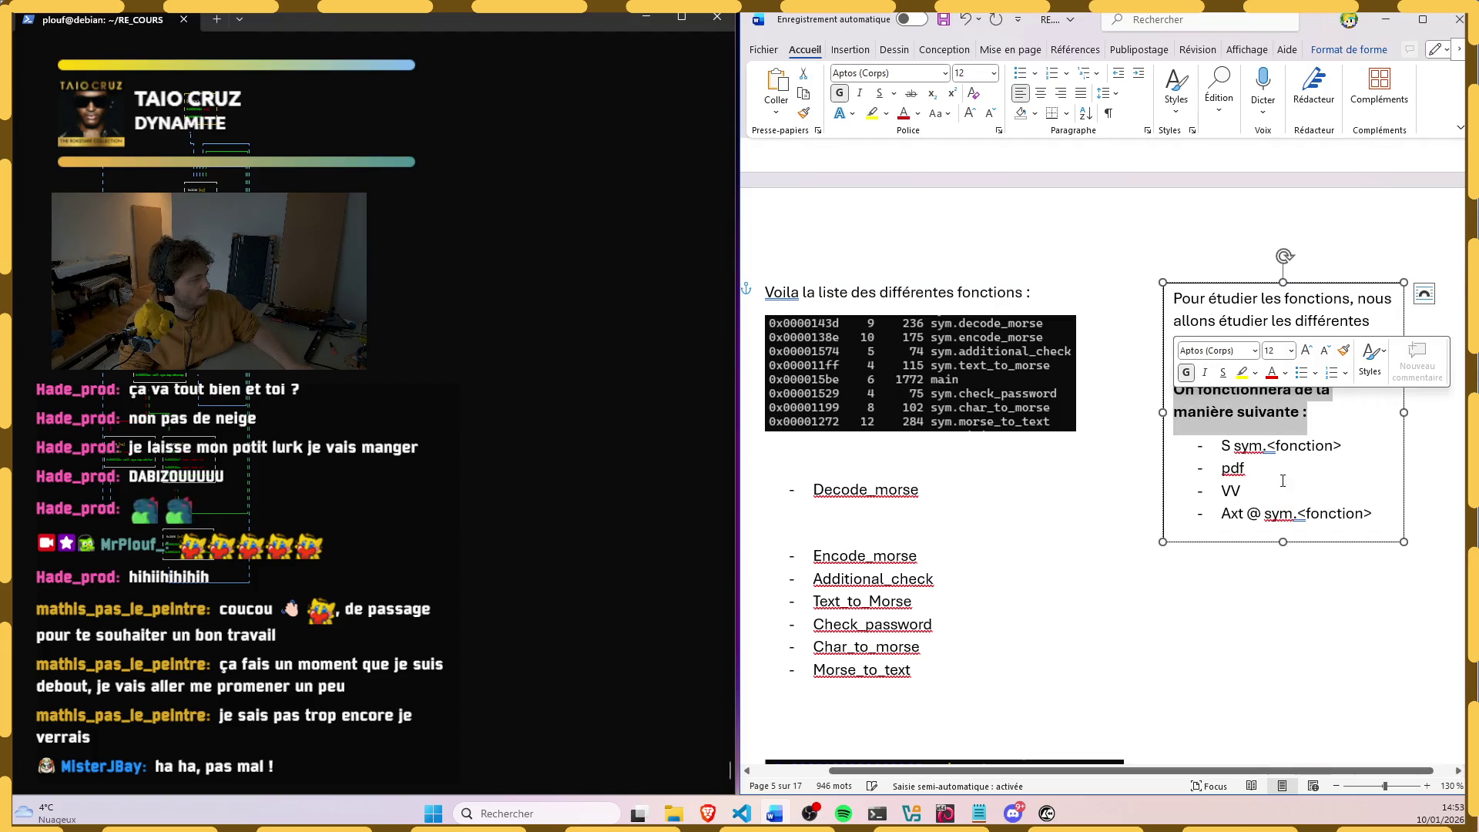
# Step: Leave the text box, switch to the terminal, clear it and step out of the graph view
pyautogui.click(1282, 480)
pyautogui.scroll(-3, 1224, 456)
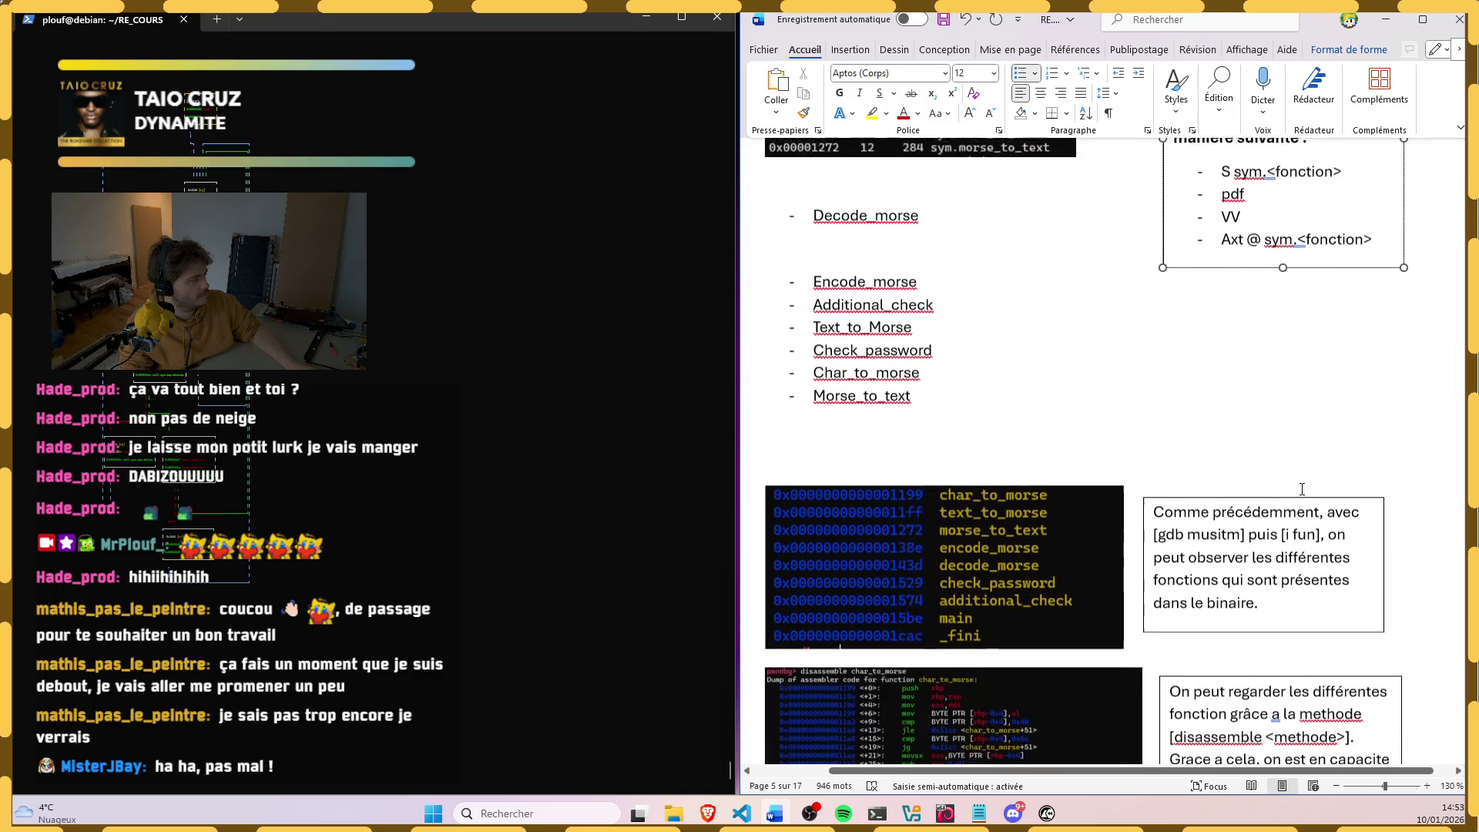
pyautogui.click(902, 255)
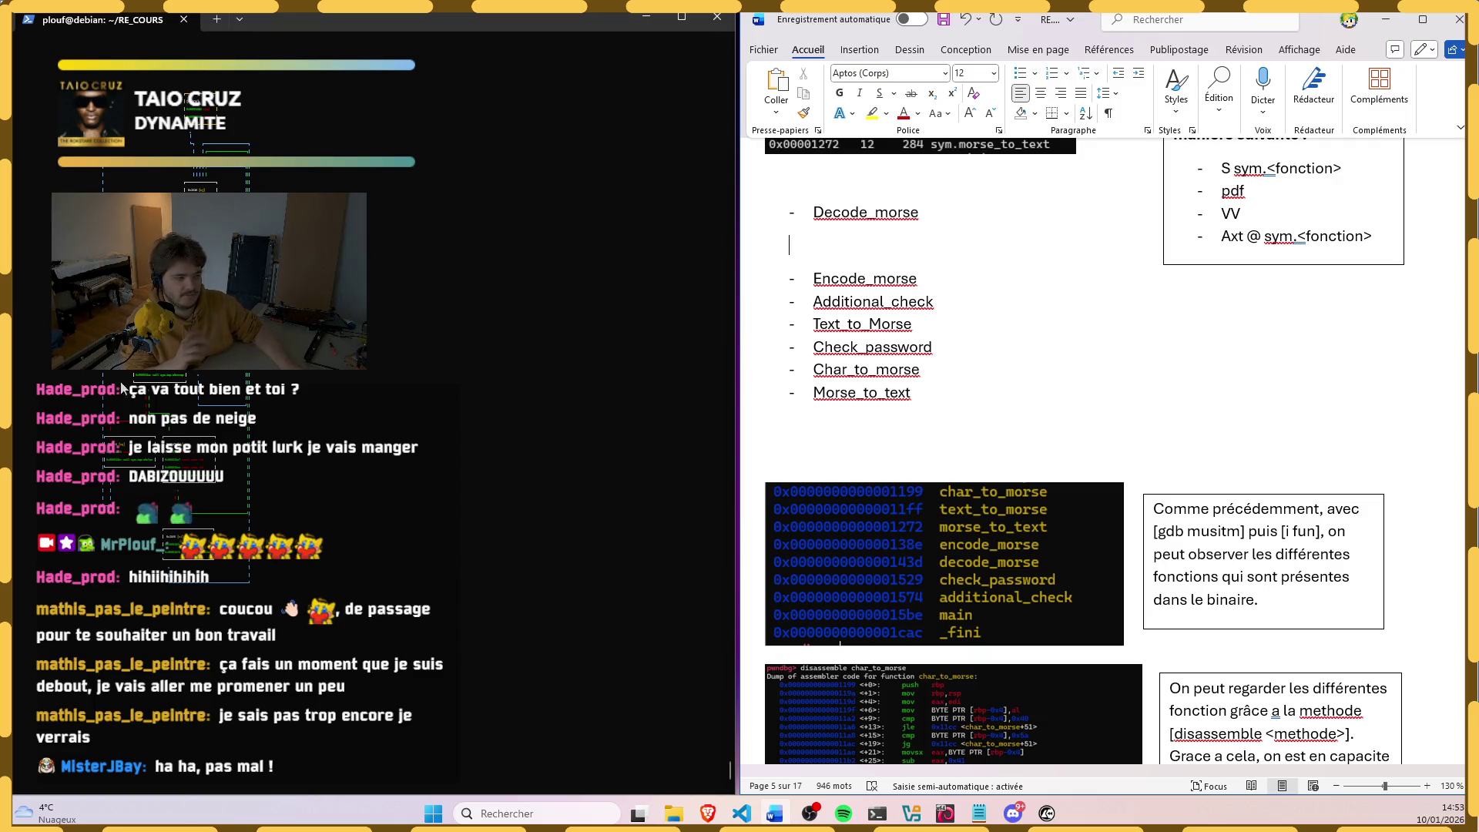
pyautogui.hotkey('alt', 'Tab')
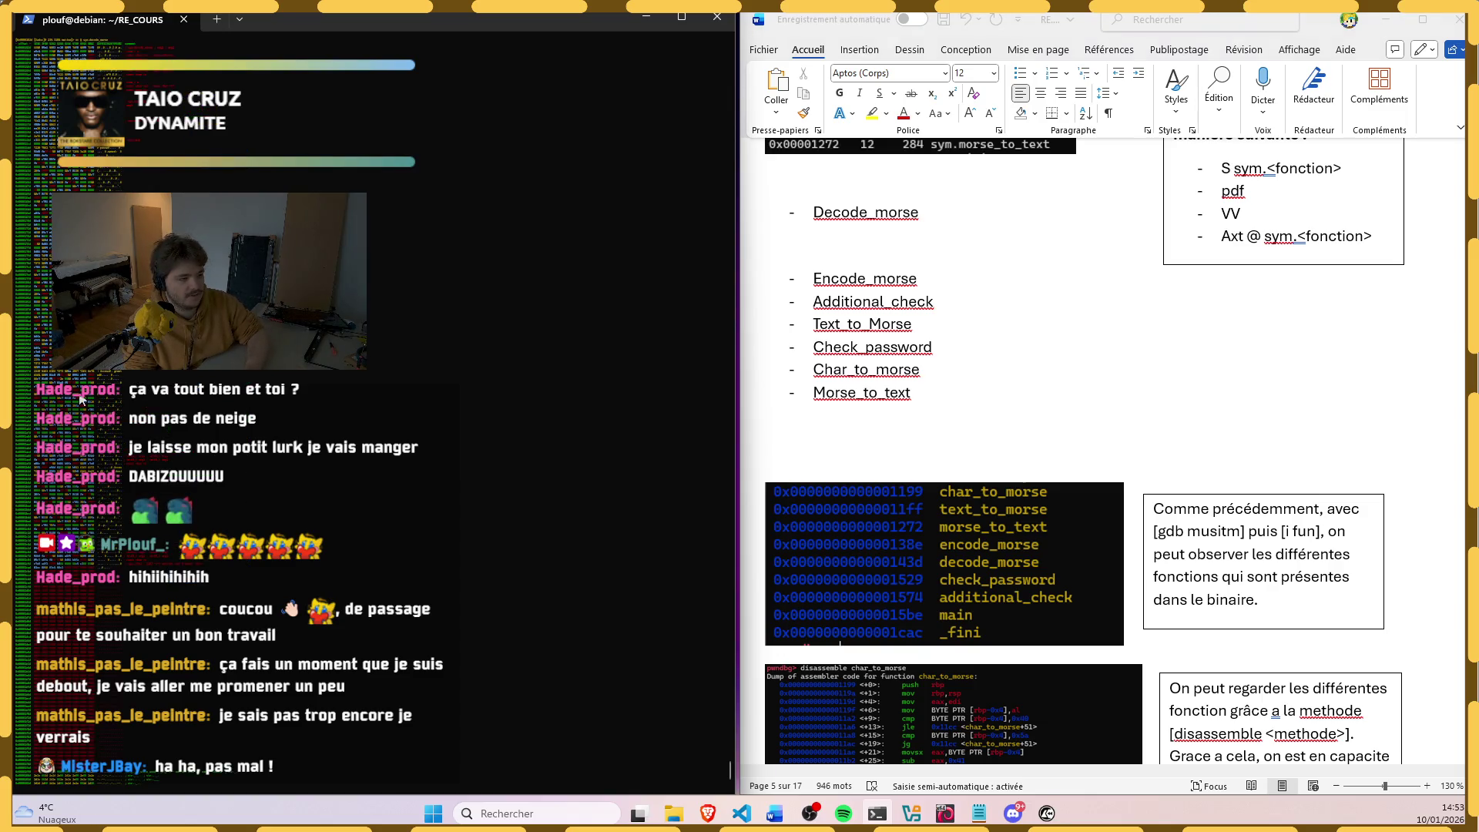
pyautogui.hotkey('ctrl', 'l')
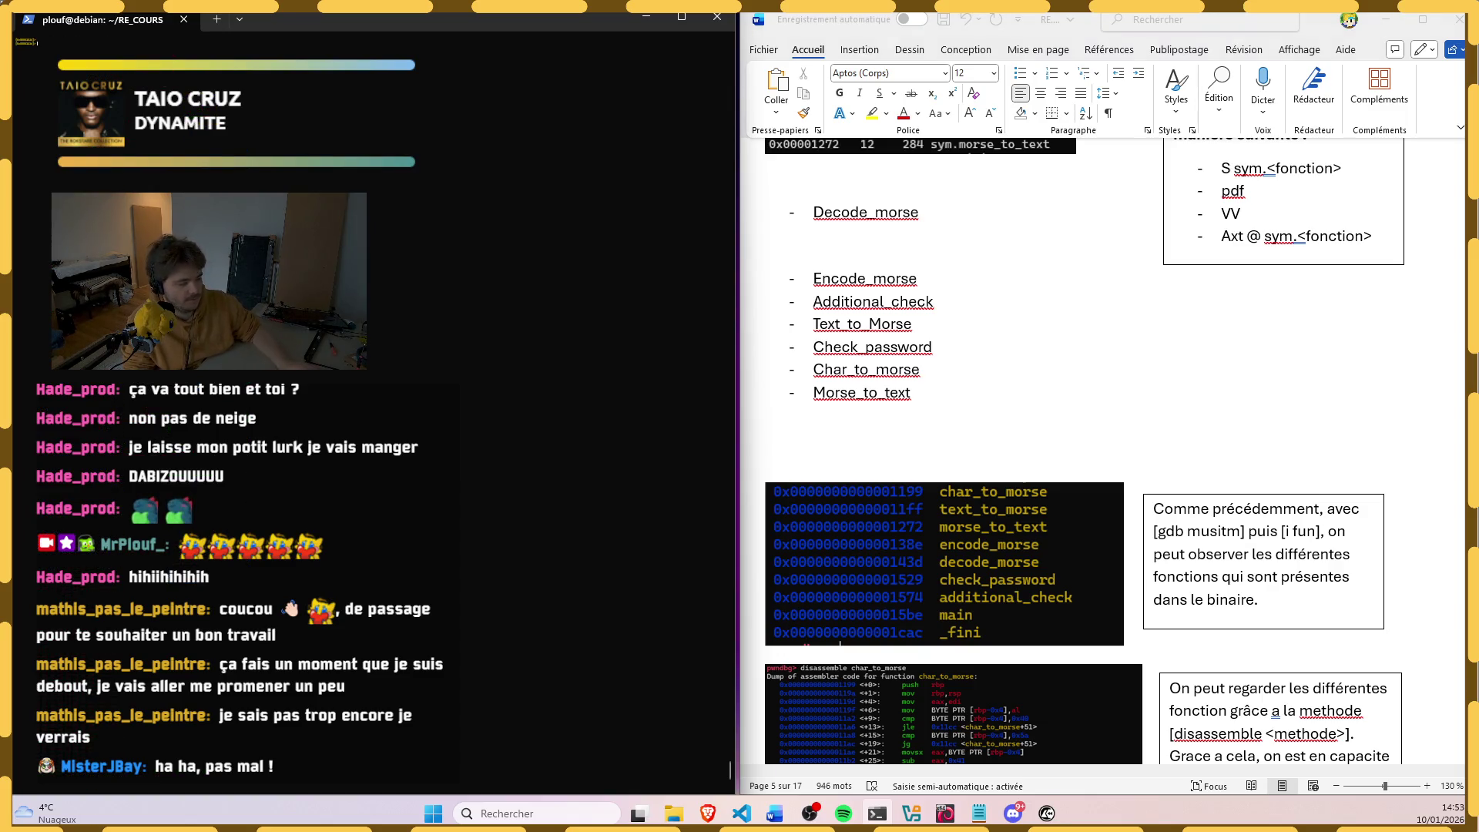
pyautogui.press('Return')
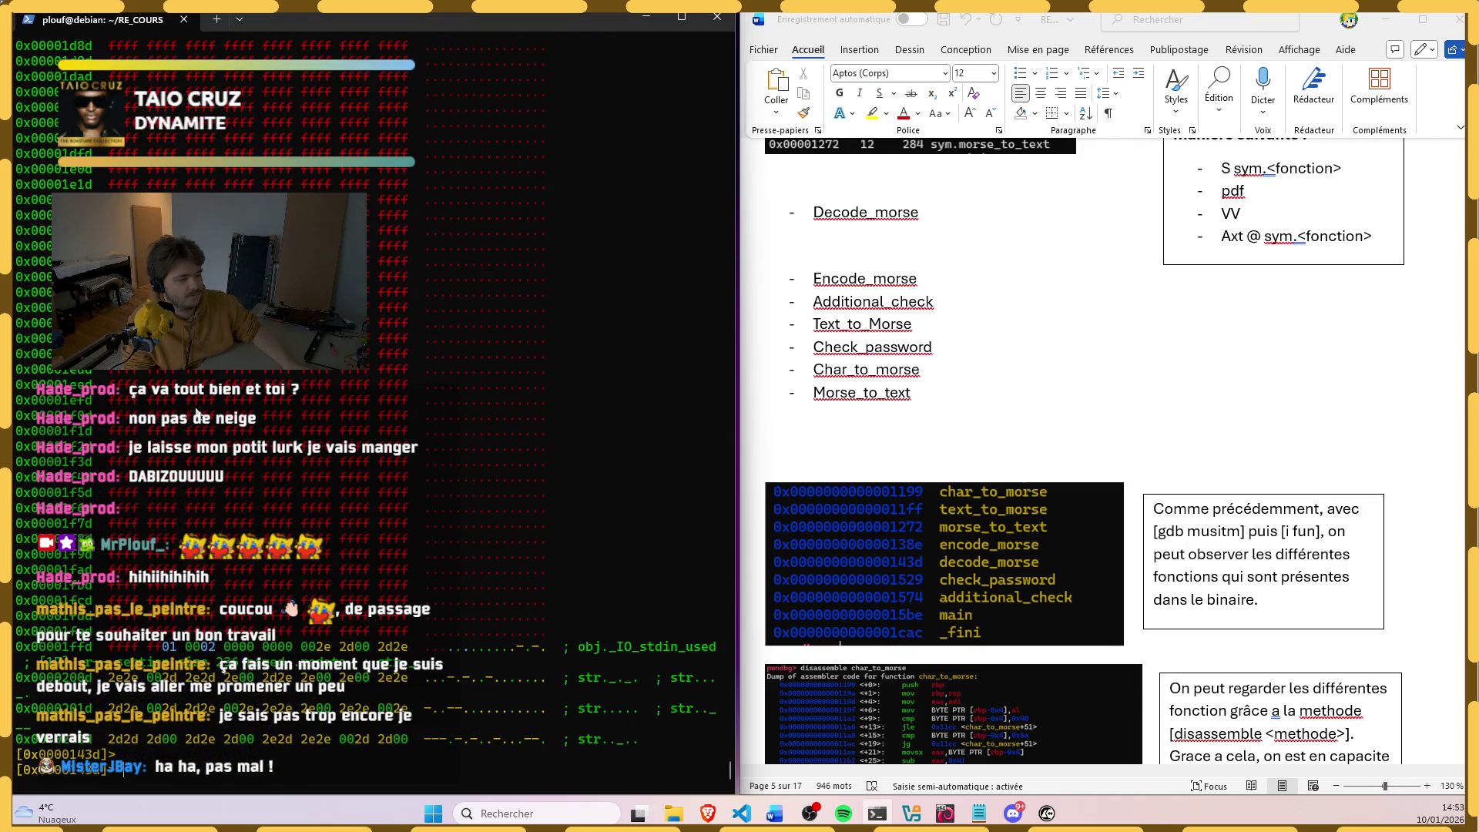
# Step: Run pdf and afi on decode_morse to print its disassembly and function details
pyautogui.hotkey('ctrl', 'l')
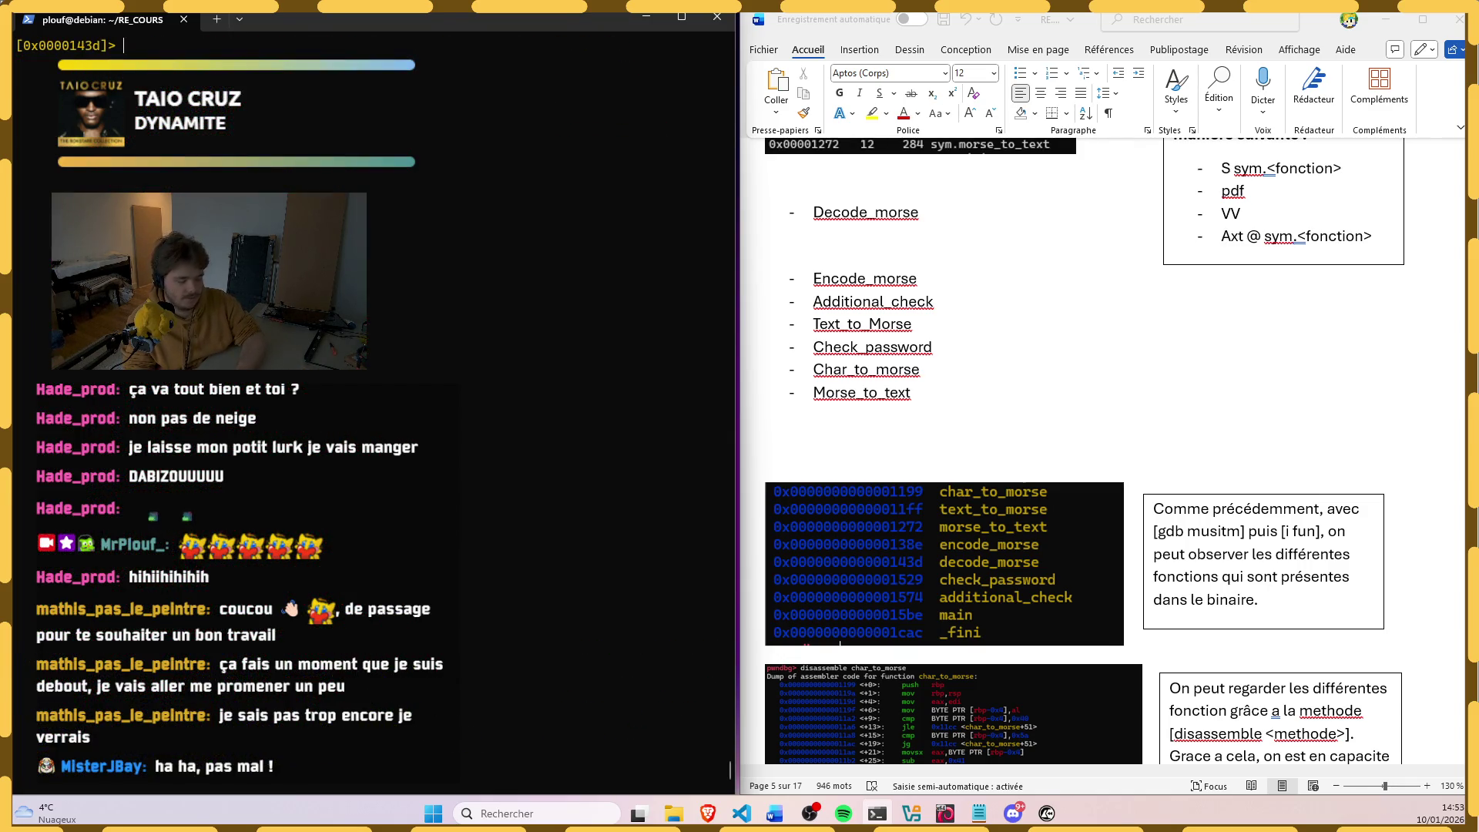
pyautogui.write('pdf')
pyautogui.press('Return')
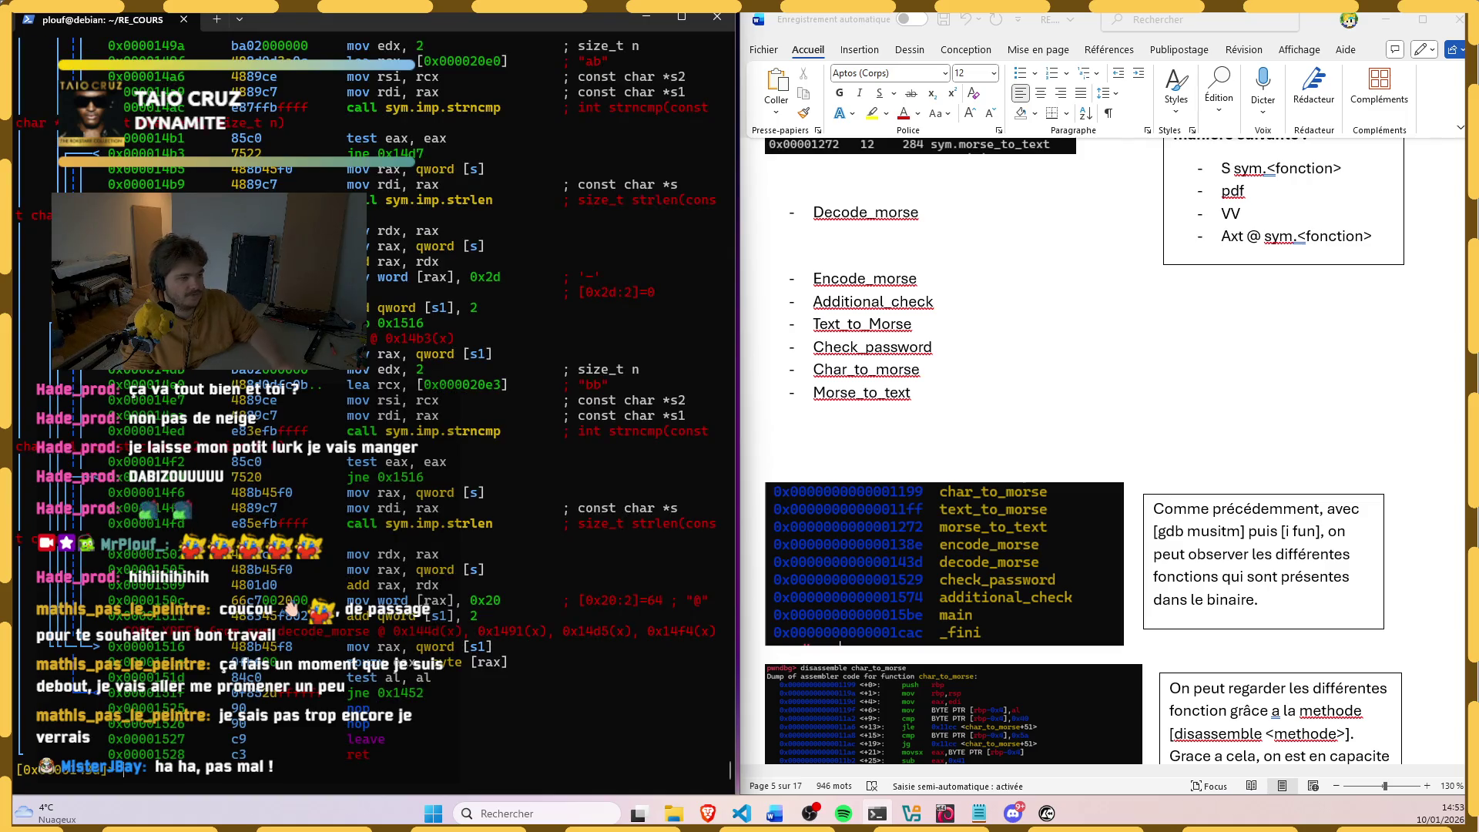
pyautogui.scroll(5, 359, 462)
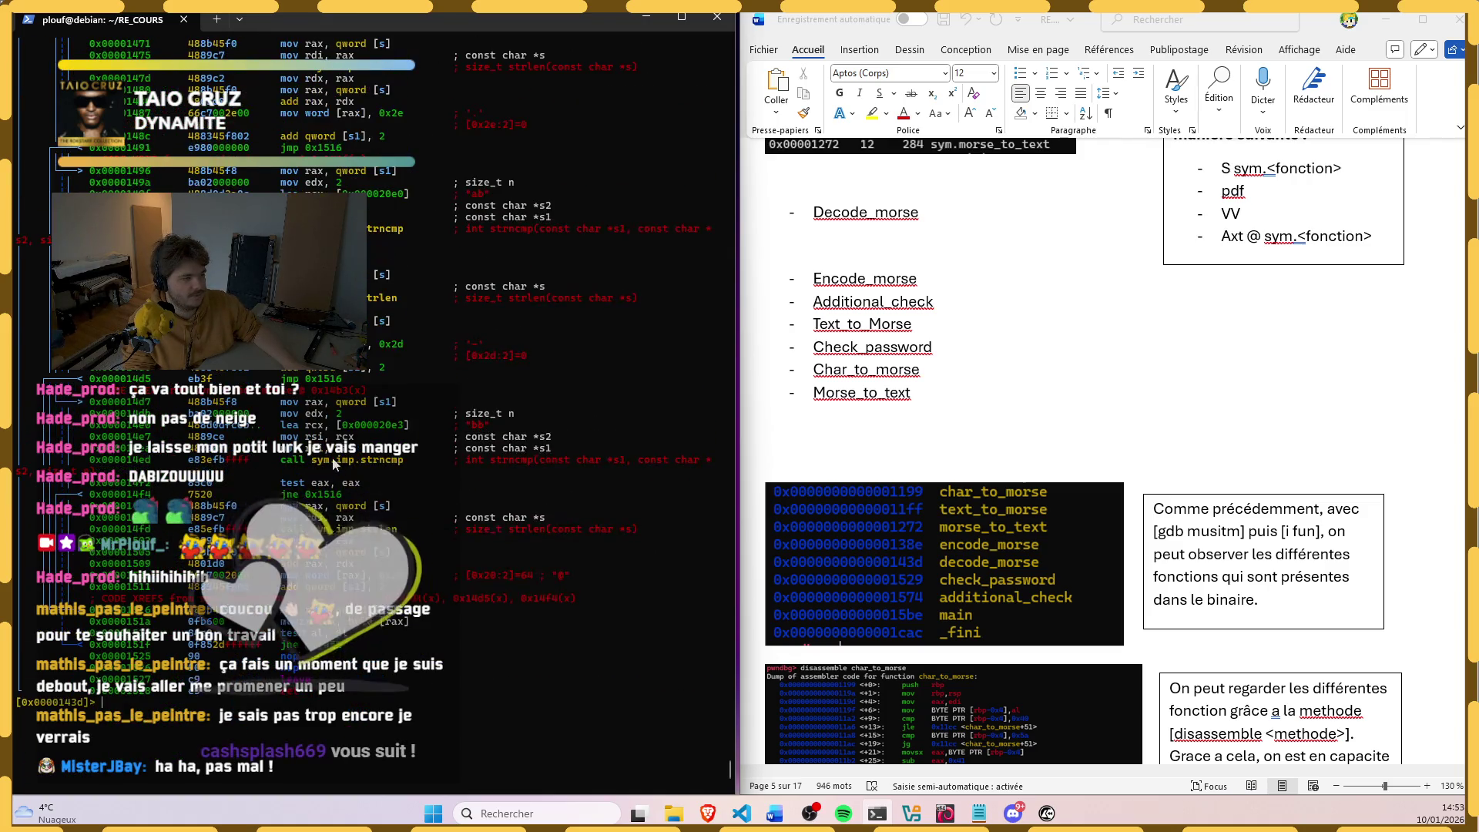
pyautogui.scroll(5, 347, 465)
pyautogui.scroll(3, 334, 466)
pyautogui.scroll(3, 334, 468)
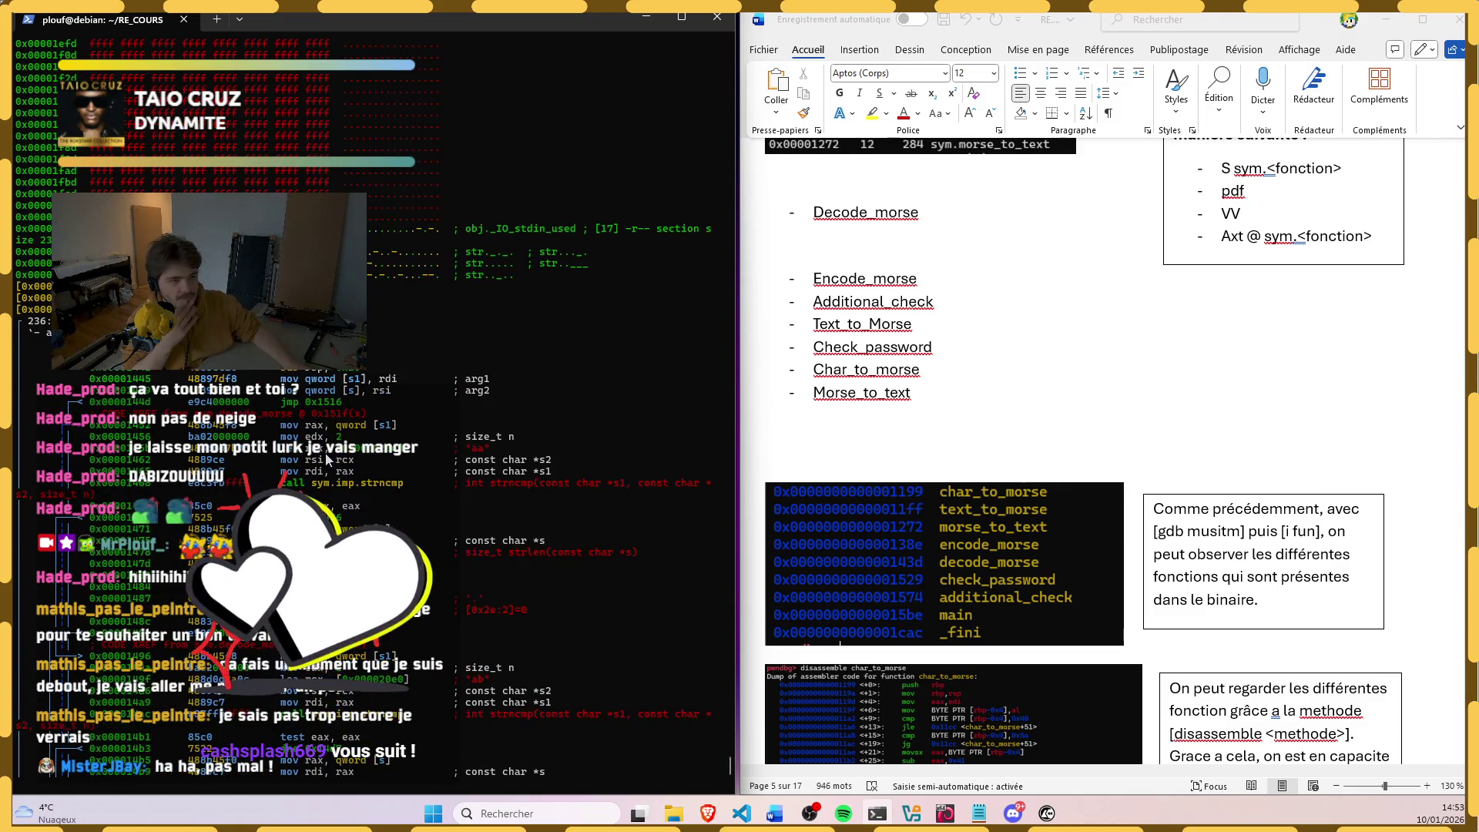
pyautogui.scroll(3, 327, 459)
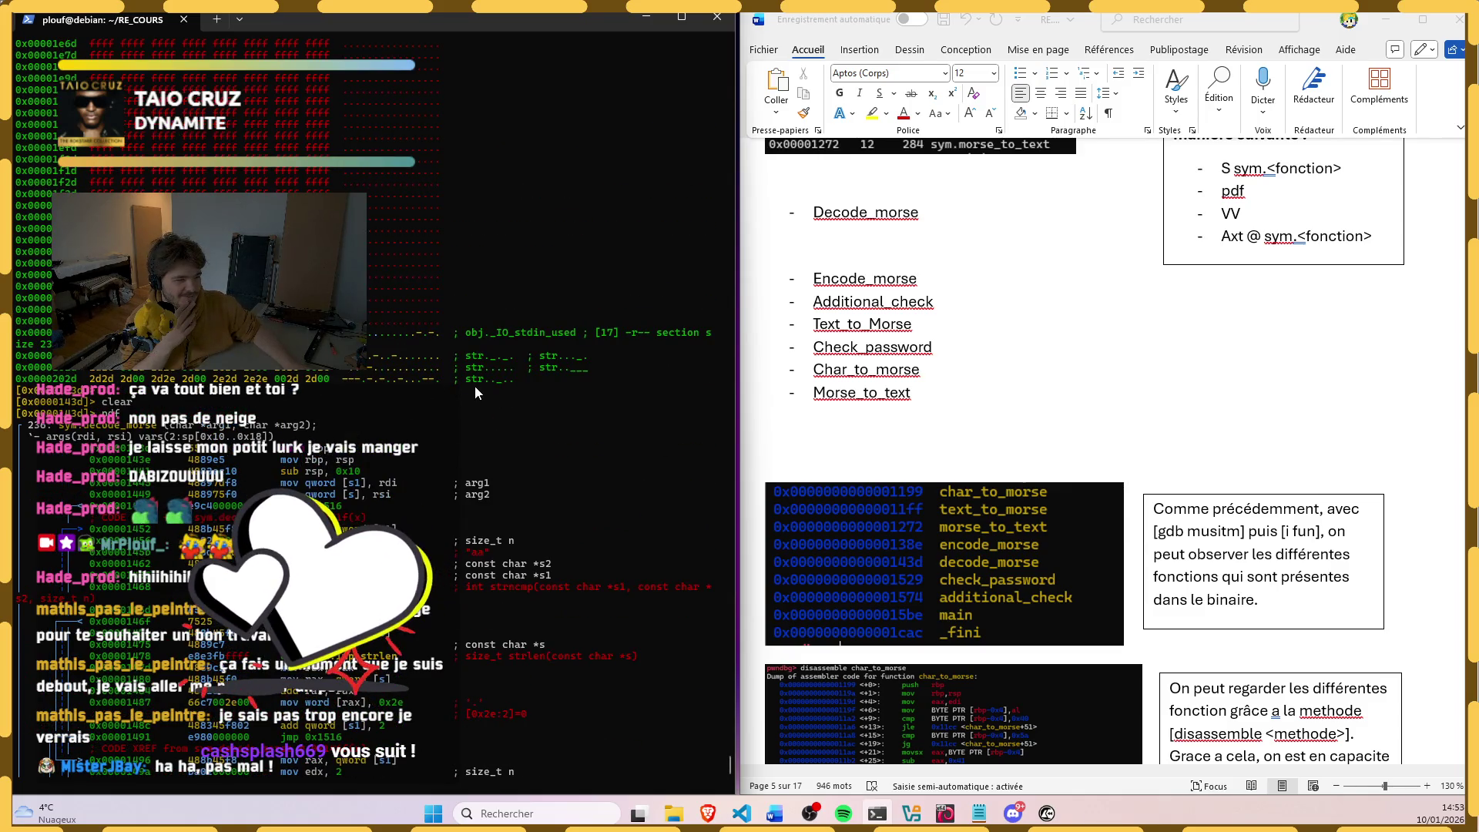
pyautogui.scroll(-1, 477, 378)
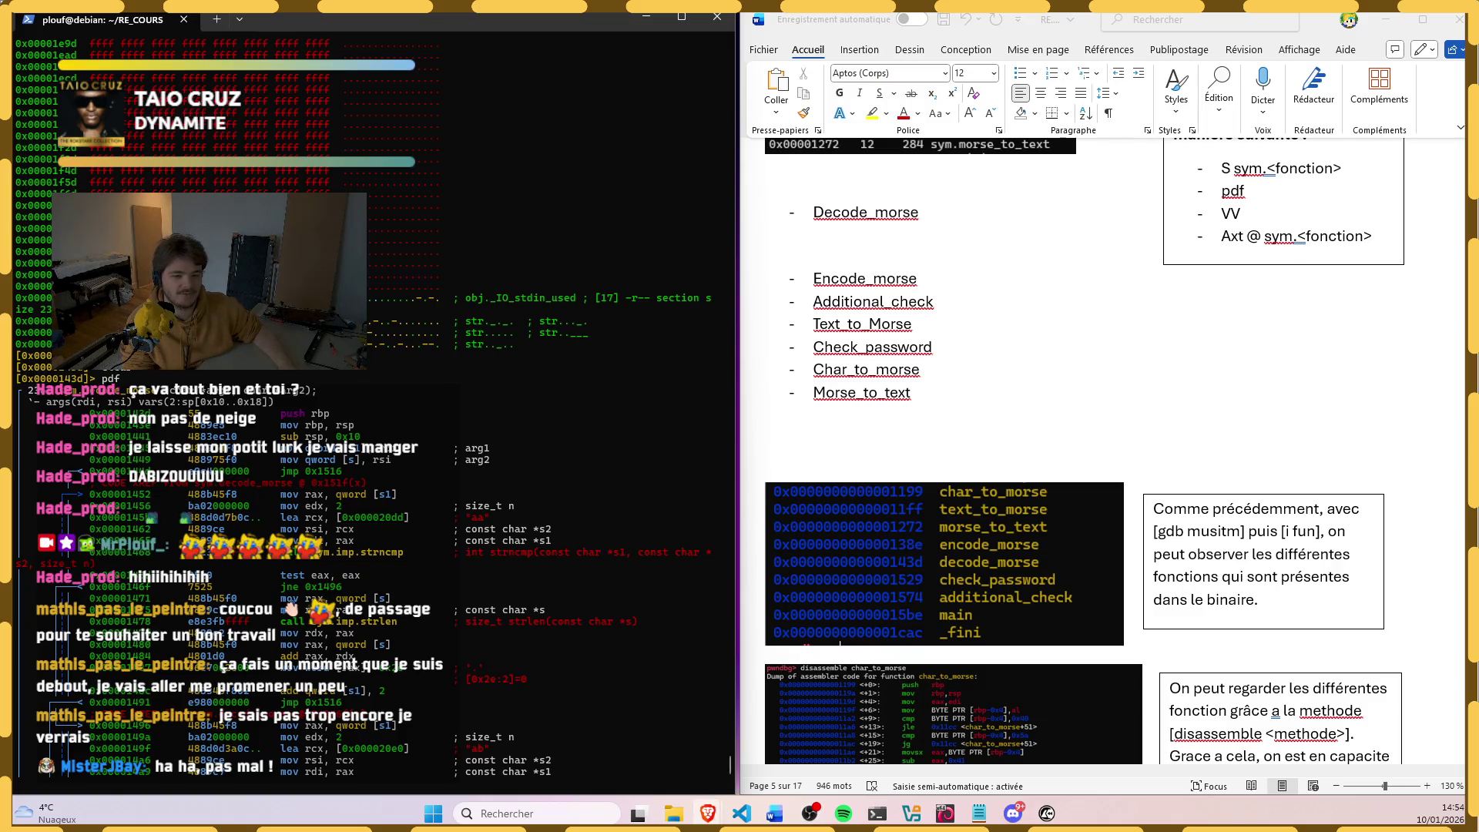
pyautogui.scroll(-5, 347, 610)
pyautogui.scroll(-5, 370, 605)
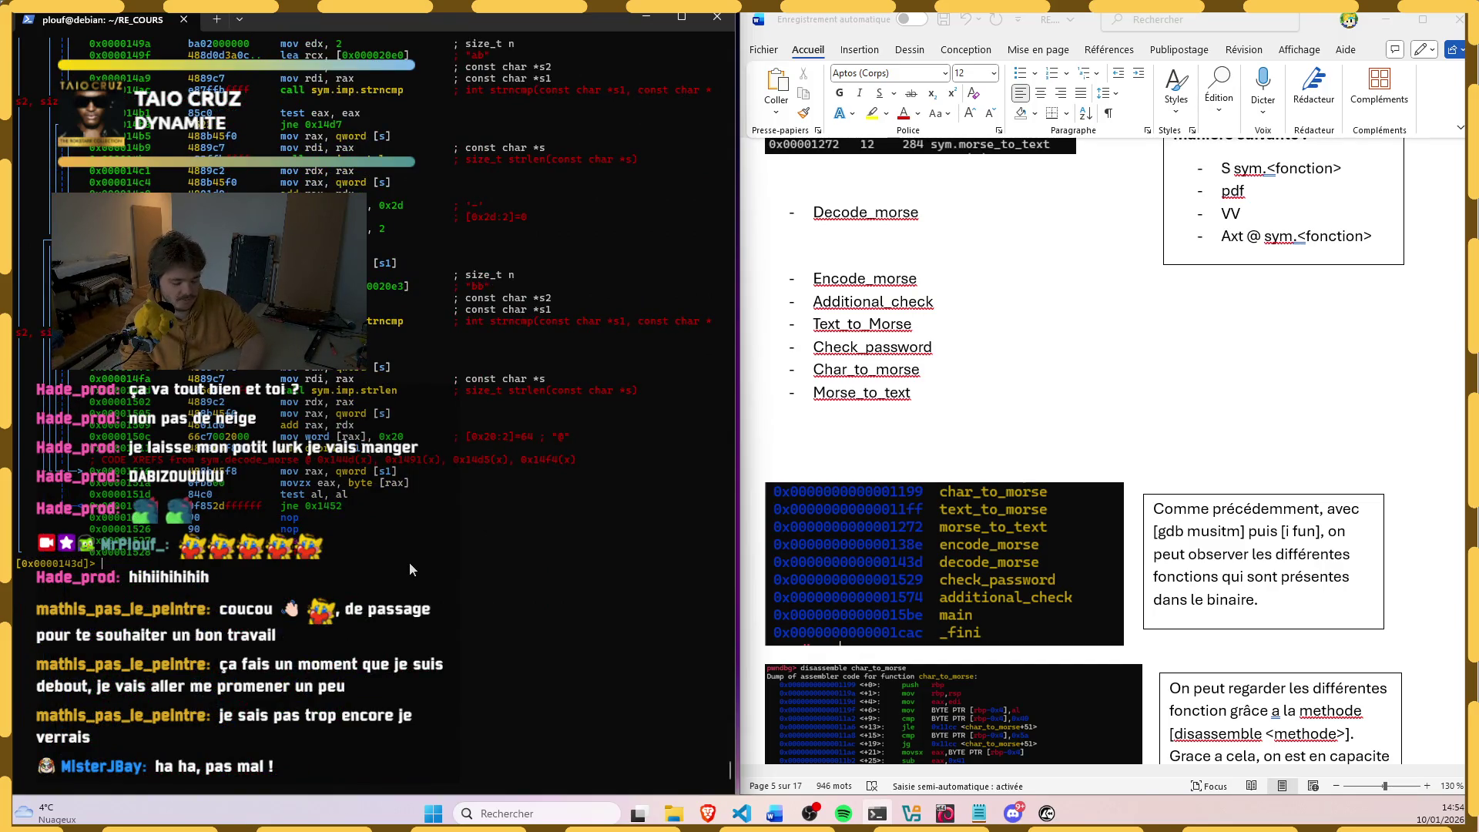
pyautogui.write('afi')
pyautogui.press('Return')
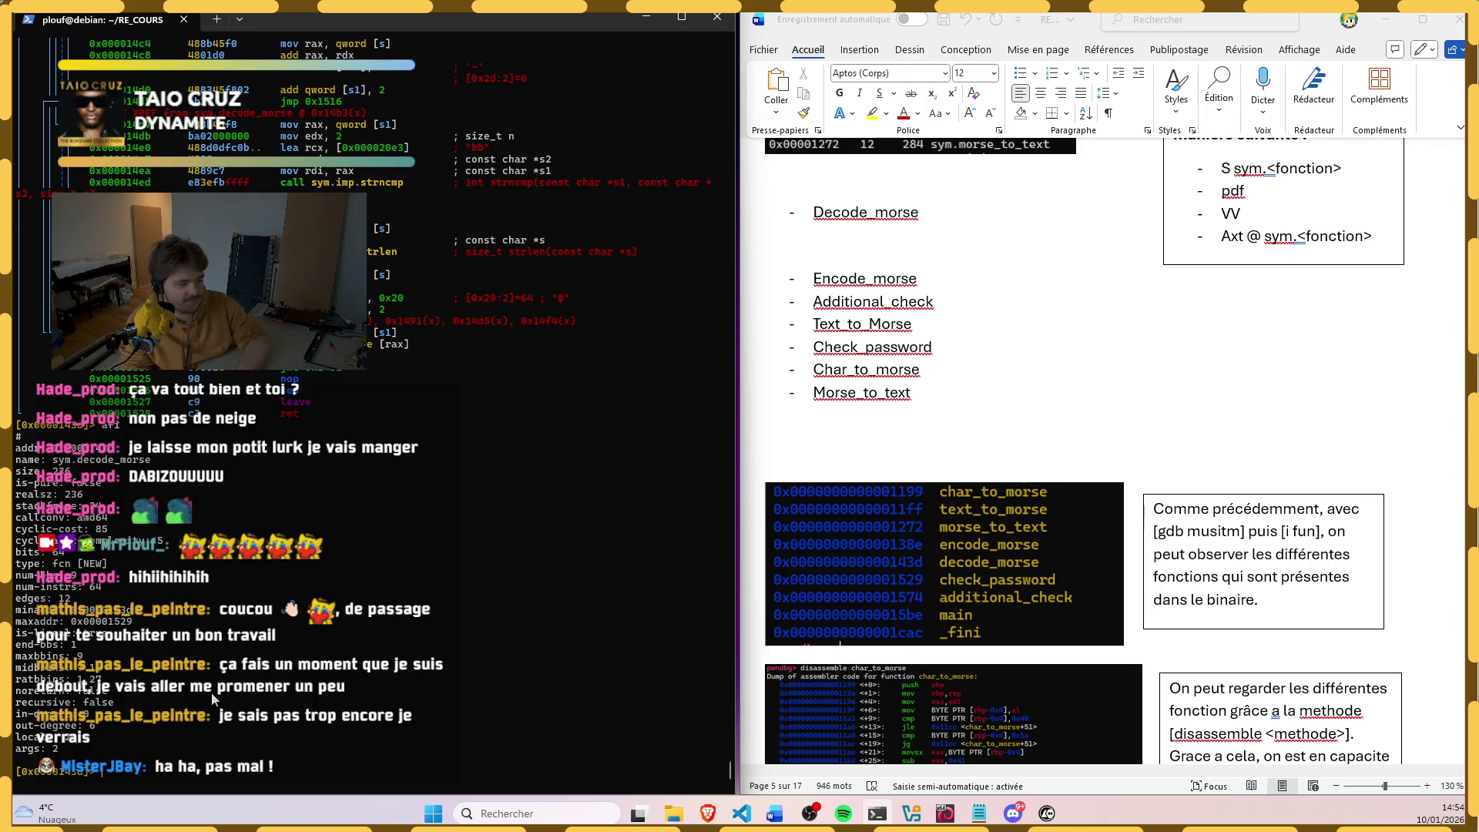
pyautogui.write('s sym.main')
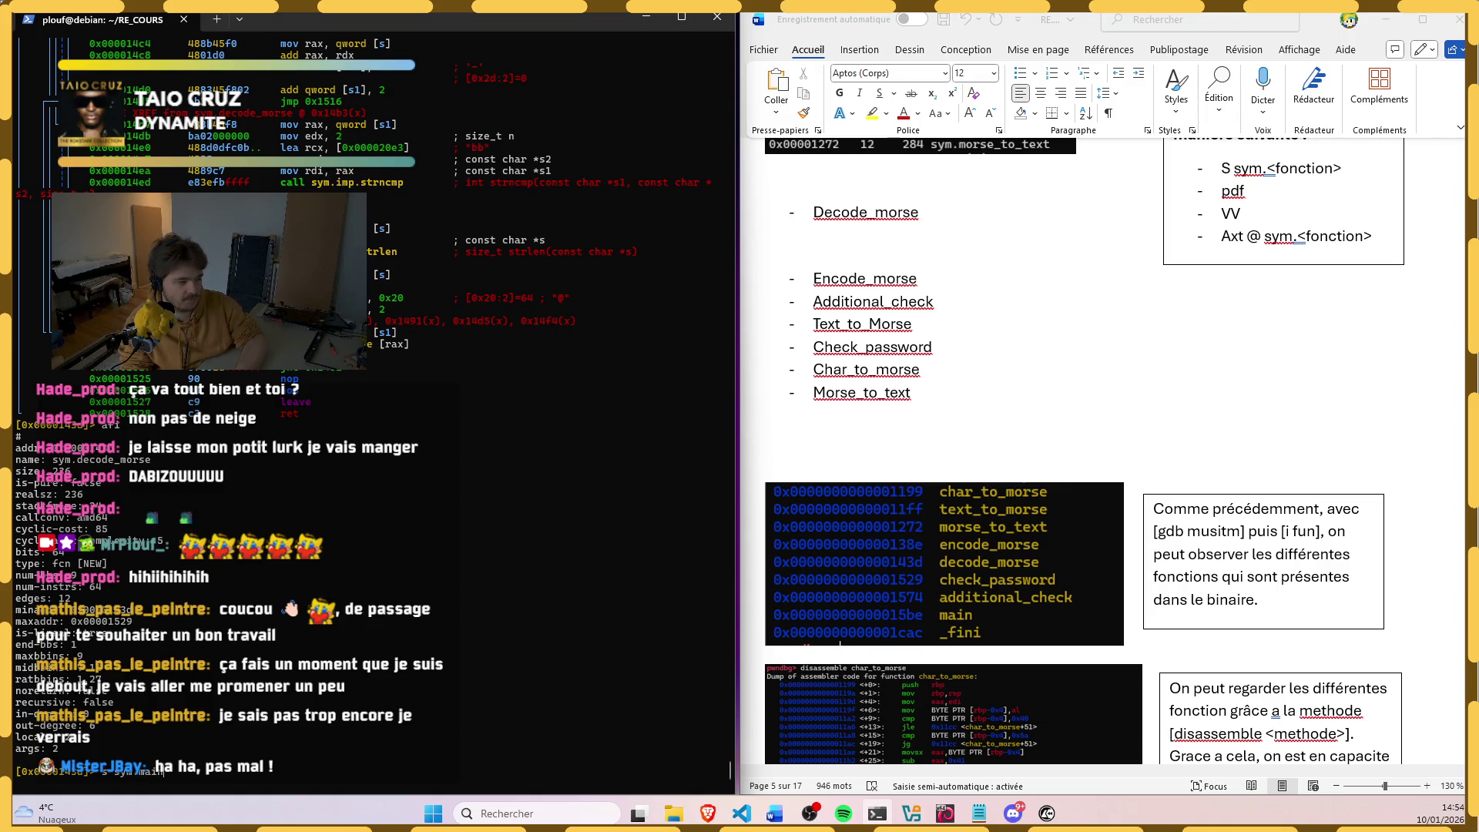
pyautogui.press('Return')
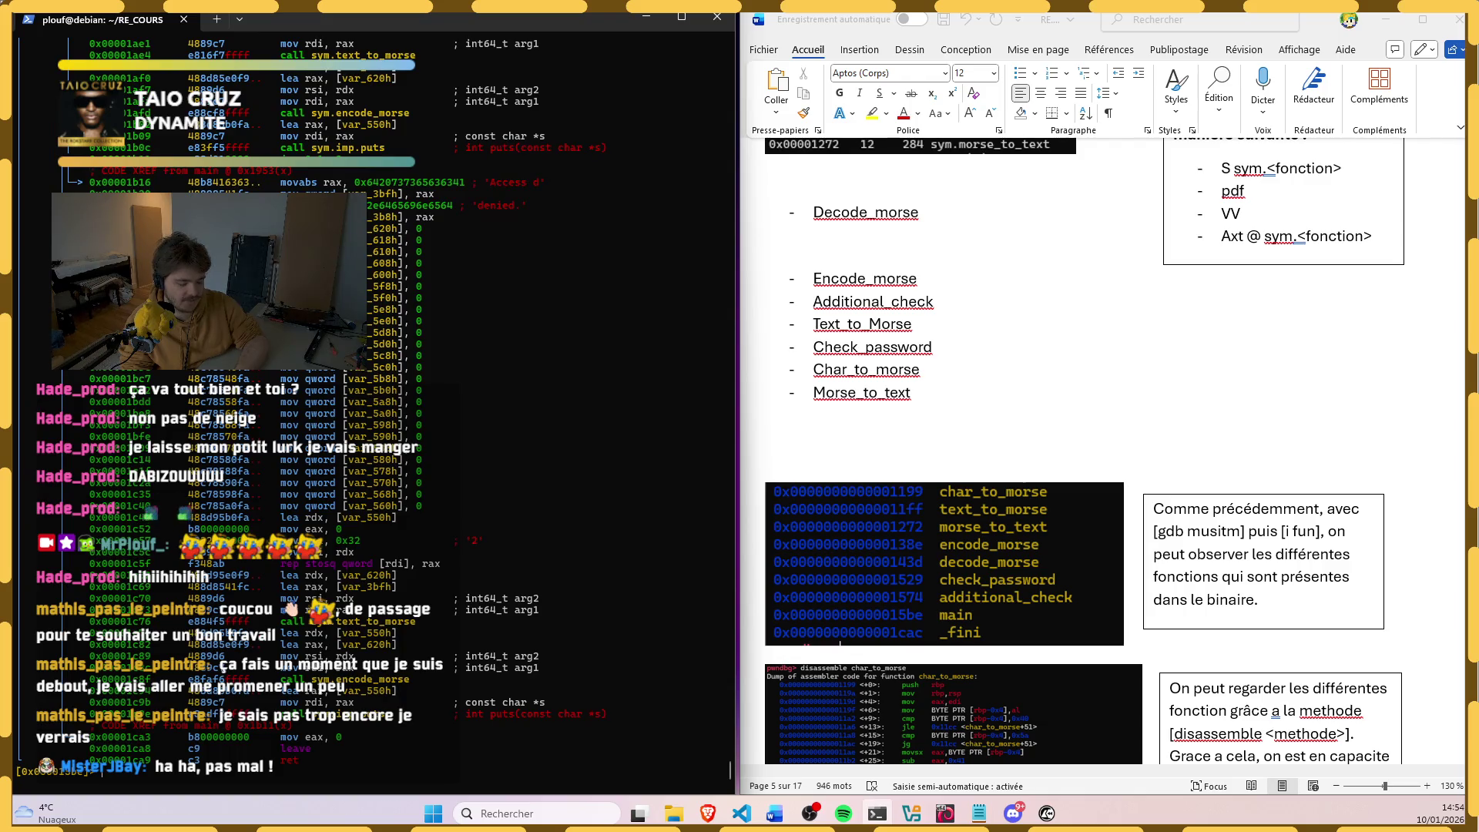
# Step: Seek to sym.main and run pdf and afi to show its disassembly and 1772-byte details
pyautogui.press('Return')
pyautogui.write('s sym.decode_morse')
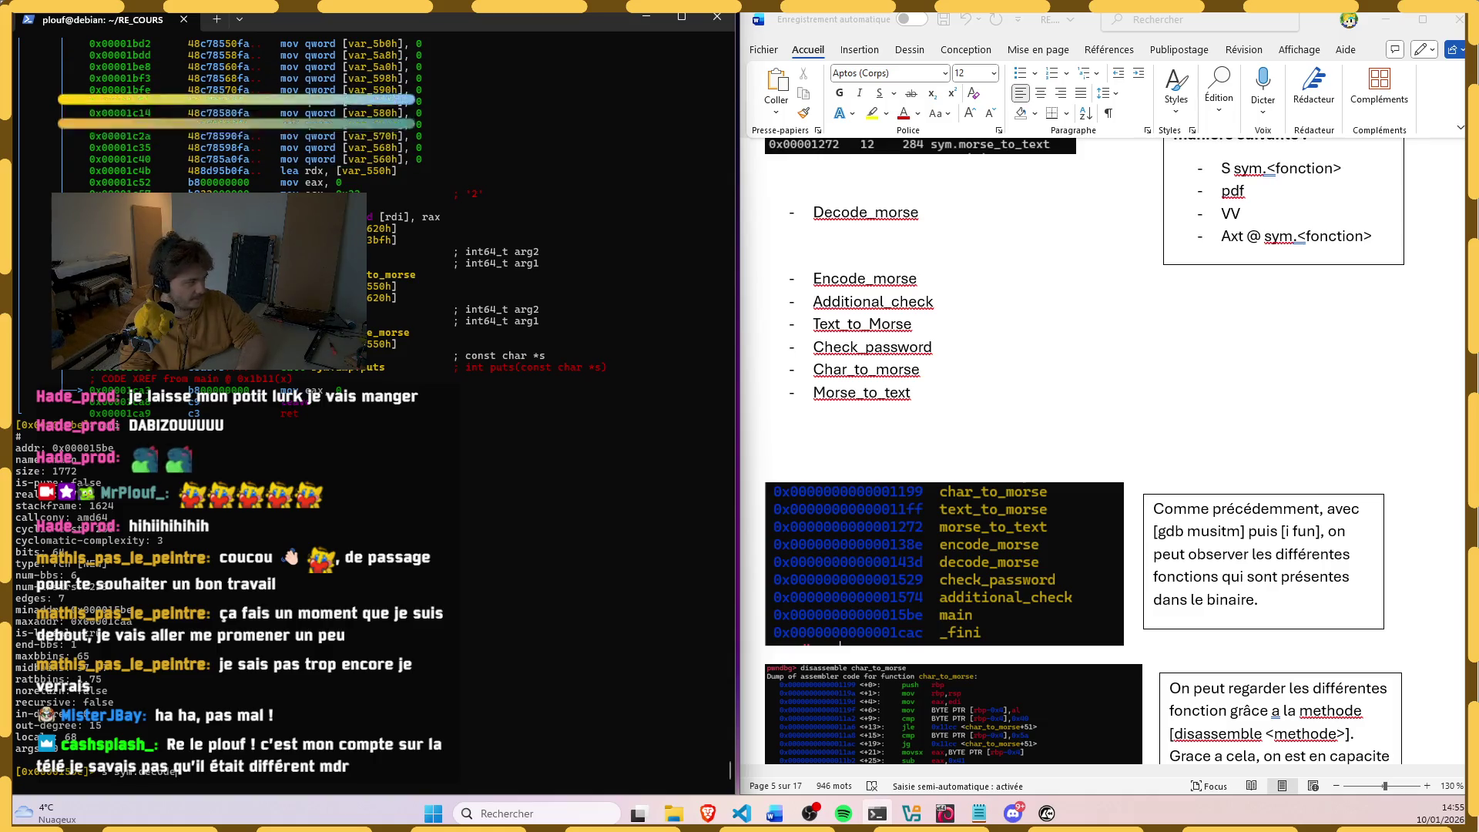
pyautogui.press('Return')
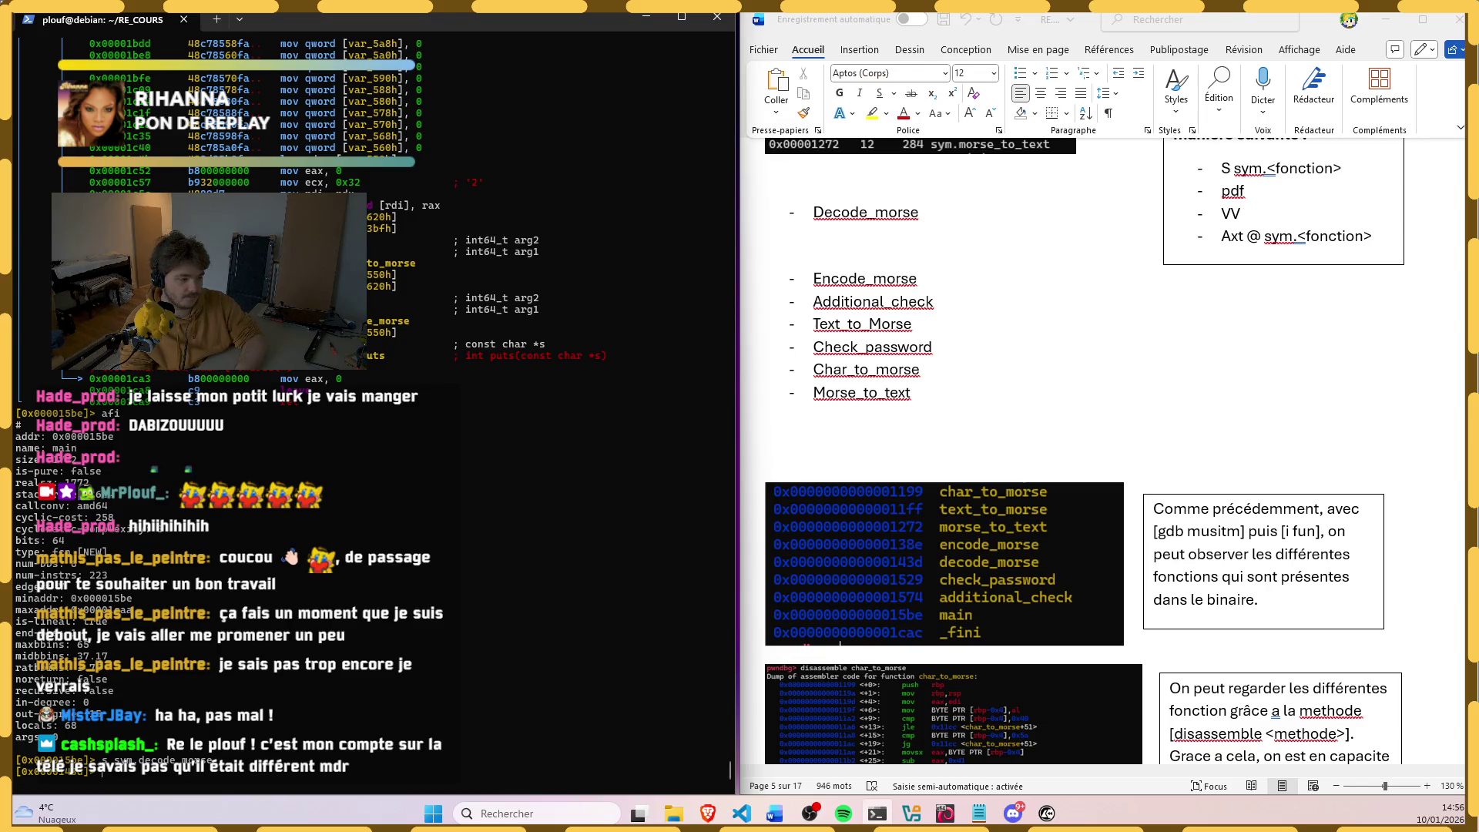
# Step: Clear the terminal, seek to sym.decode_morse and print its disassembly with pdf, adjusting the font size
pyautogui.hotkey('ctrl', 'l')
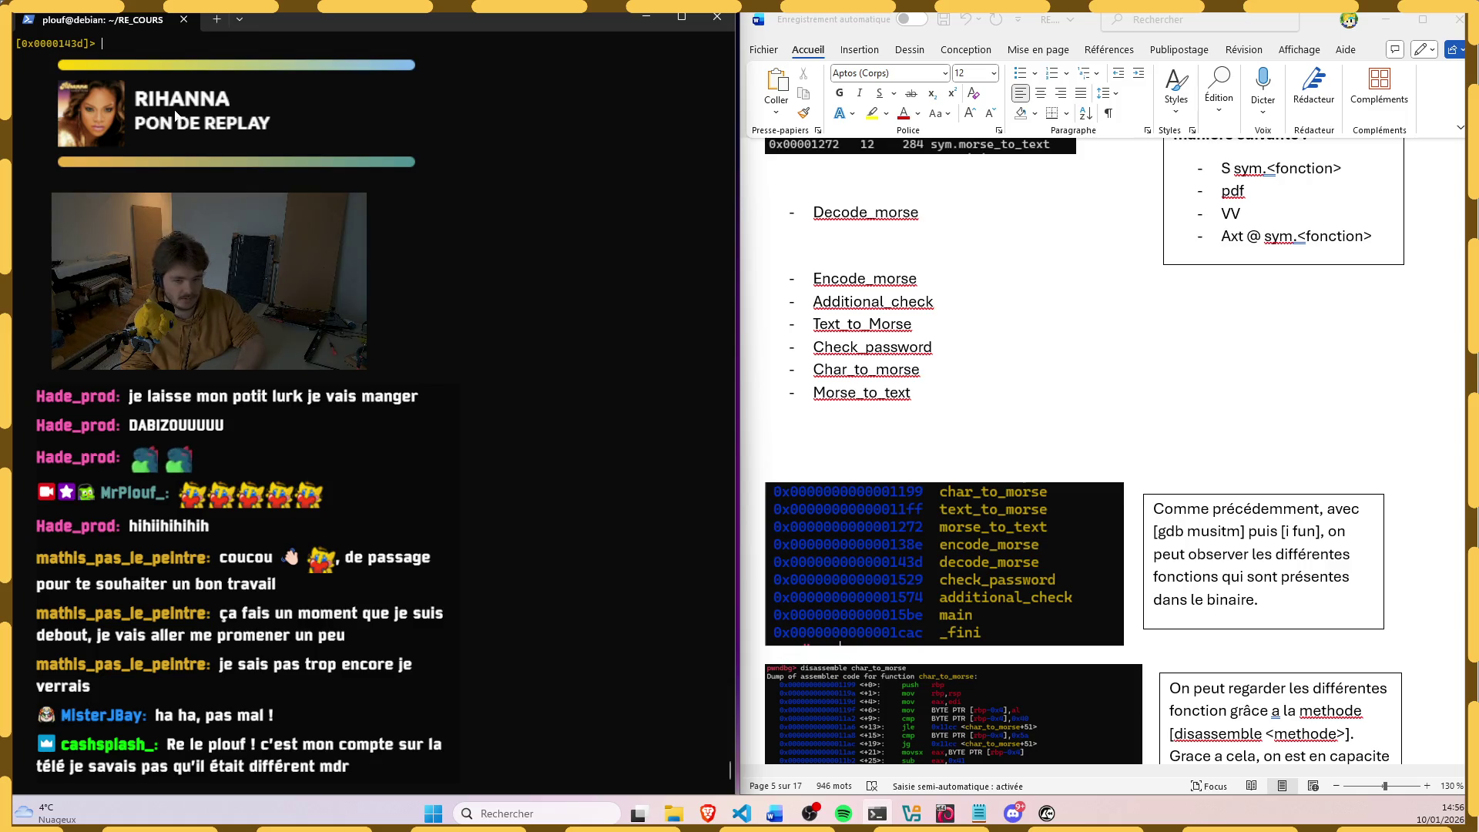
pyautogui.write('pdf')
pyautogui.press('Return')
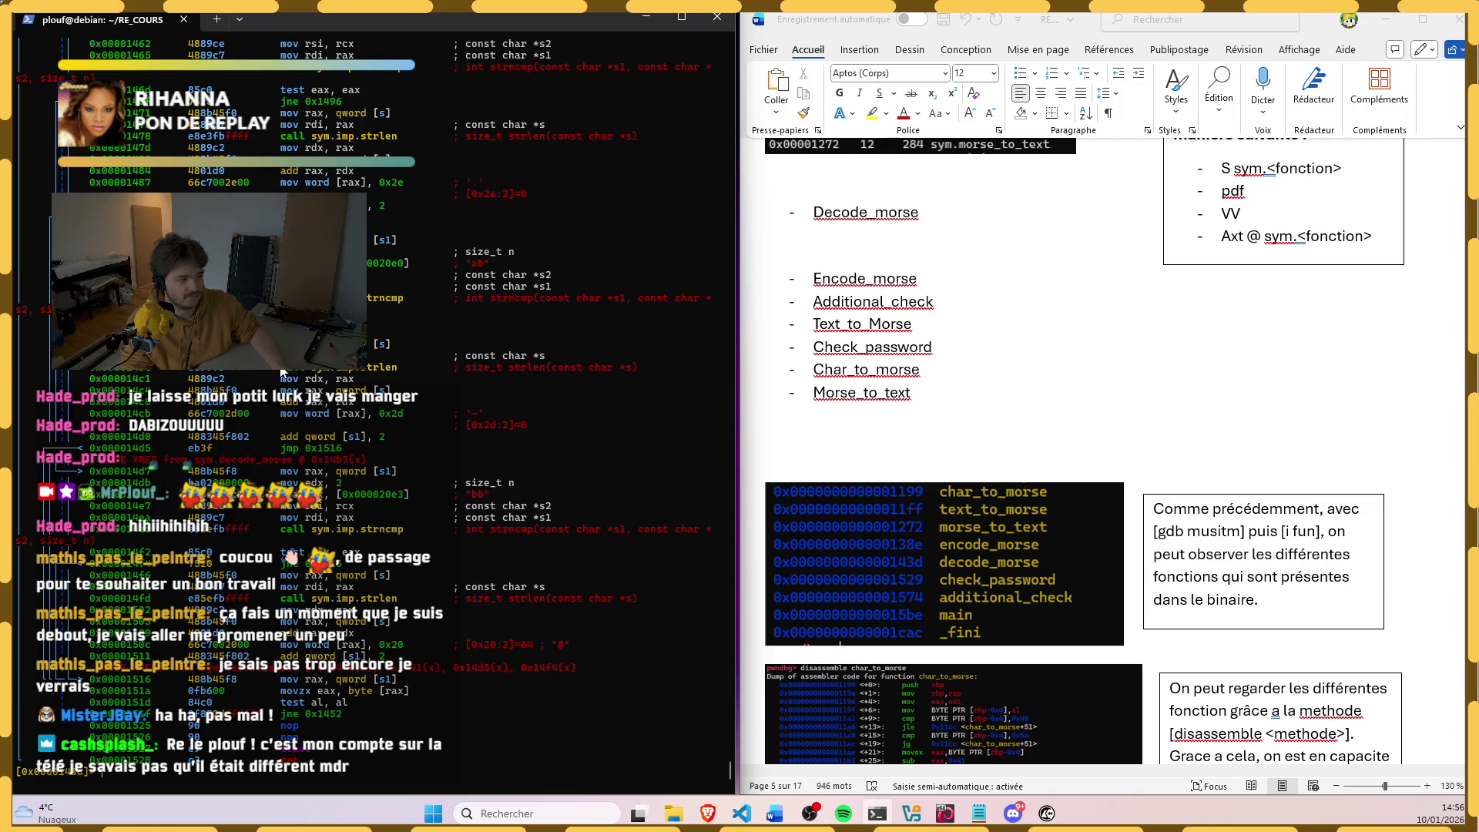
pyautogui.hotkey('ctrl', '-')
pyautogui.hotkey('ctrl', '-')
pyautogui.hotkey('ctrl', '+')
pyautogui.hotkey('ctrl', '+')
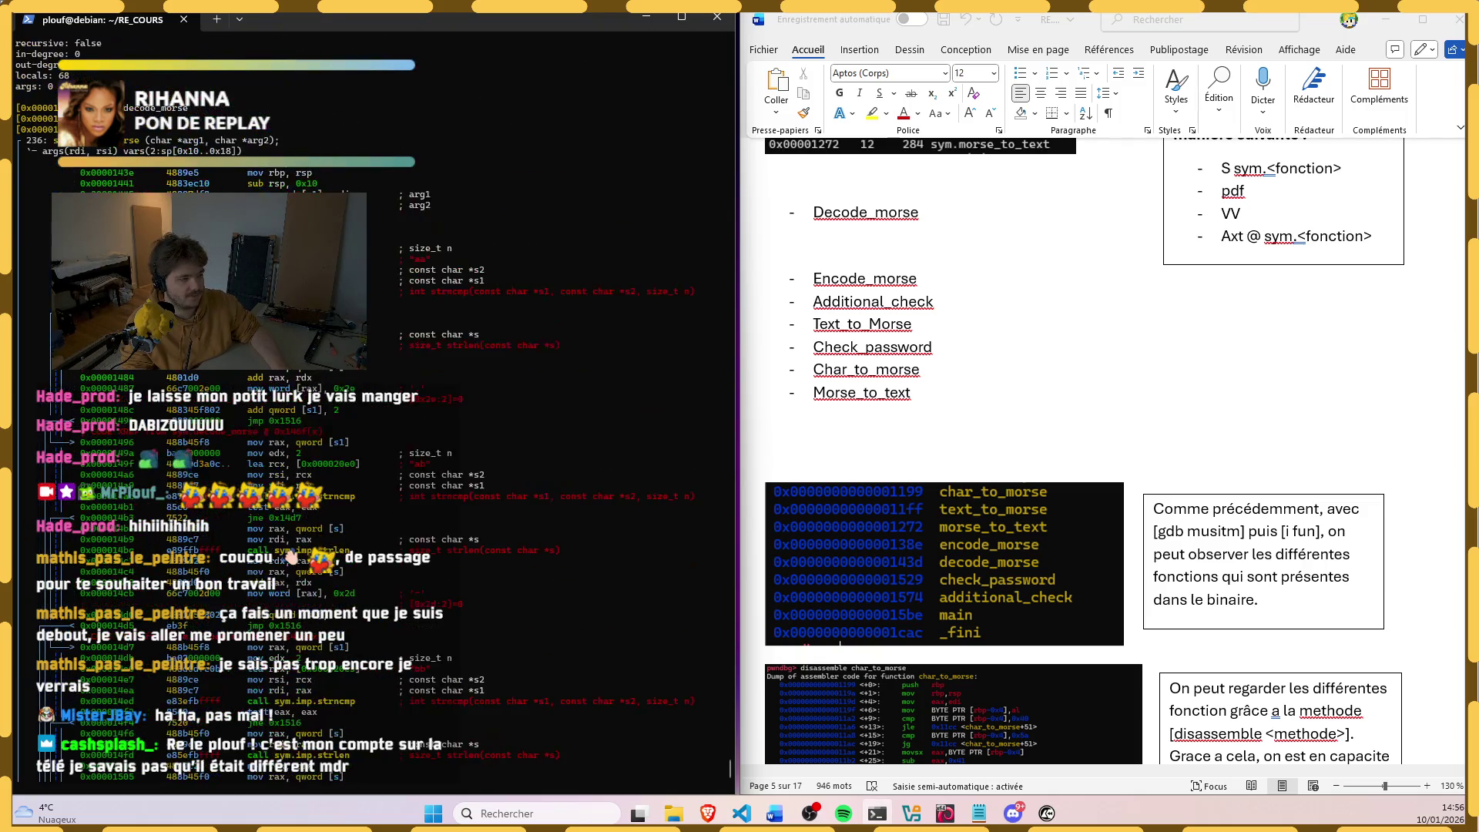
# Step: Enlarge the terminal text and skim the decode_morse disassembly, selecting size_t and a block of lines
pyautogui.hotkey('ctrl', '+')
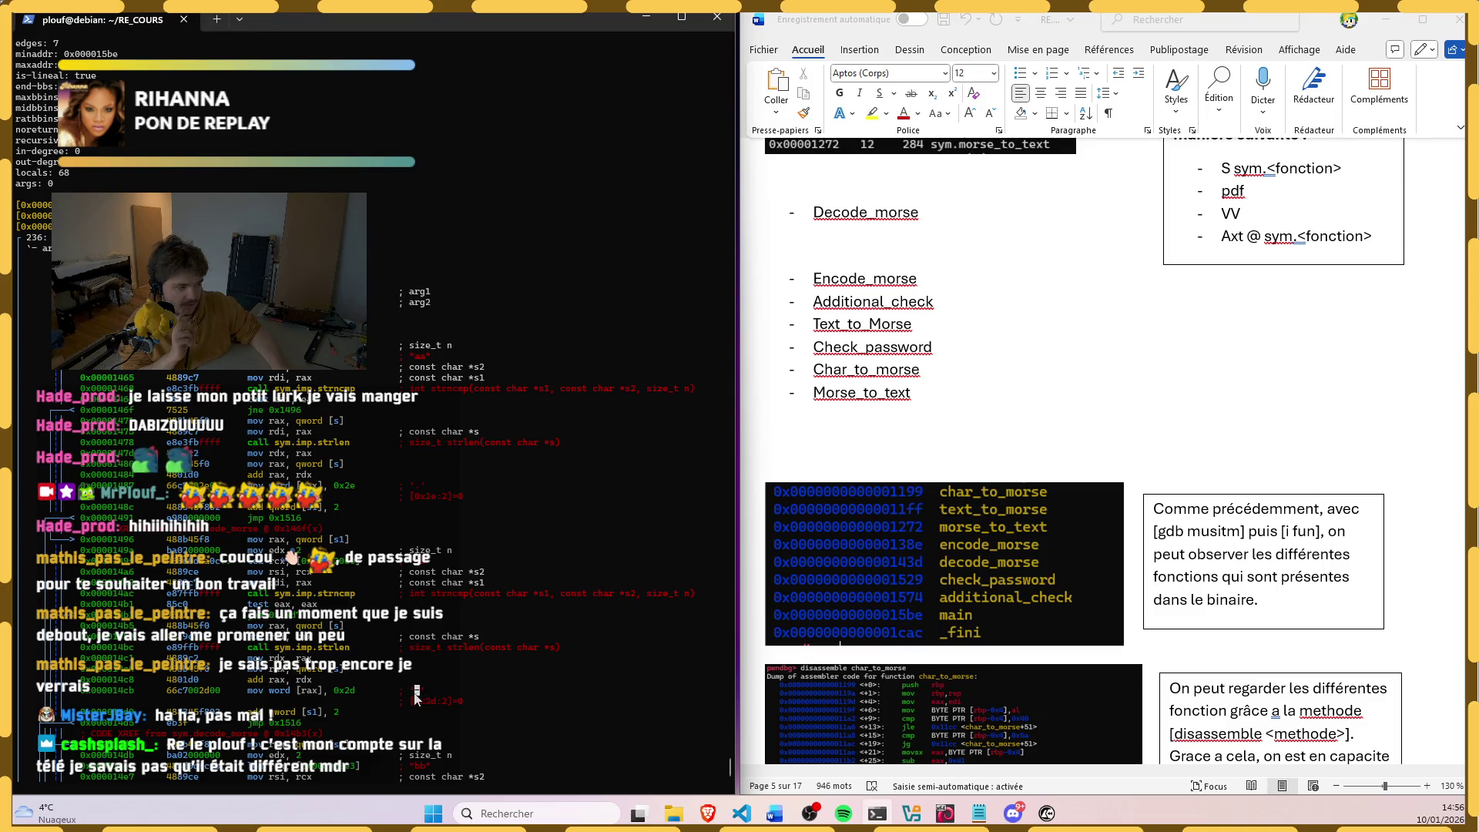
pyautogui.scroll(-4, 437, 647)
pyautogui.doubleClick(423, 626)
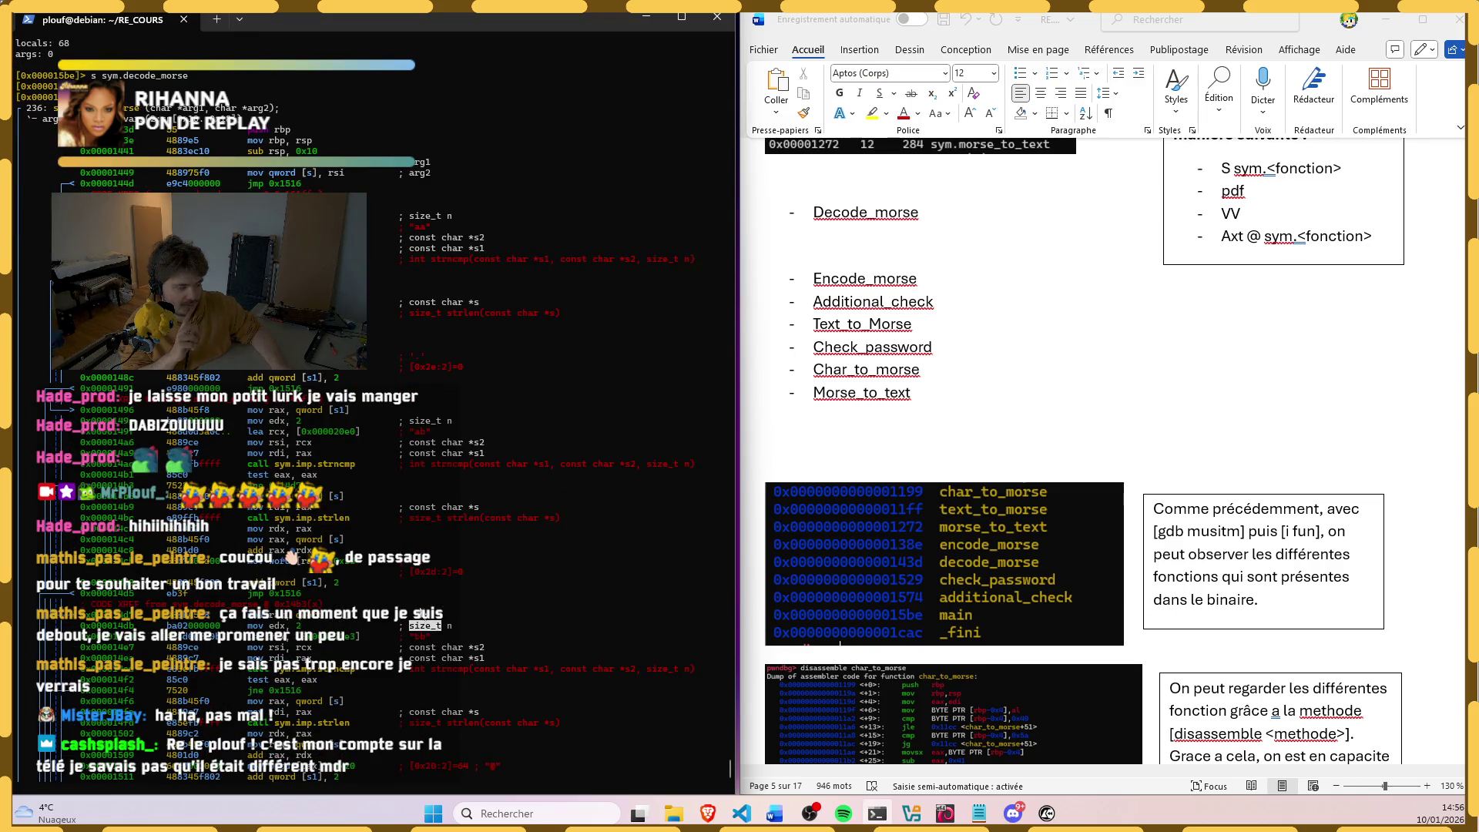
pyautogui.scroll(-2, 436, 563)
pyautogui.scroll(-2, 415, 543)
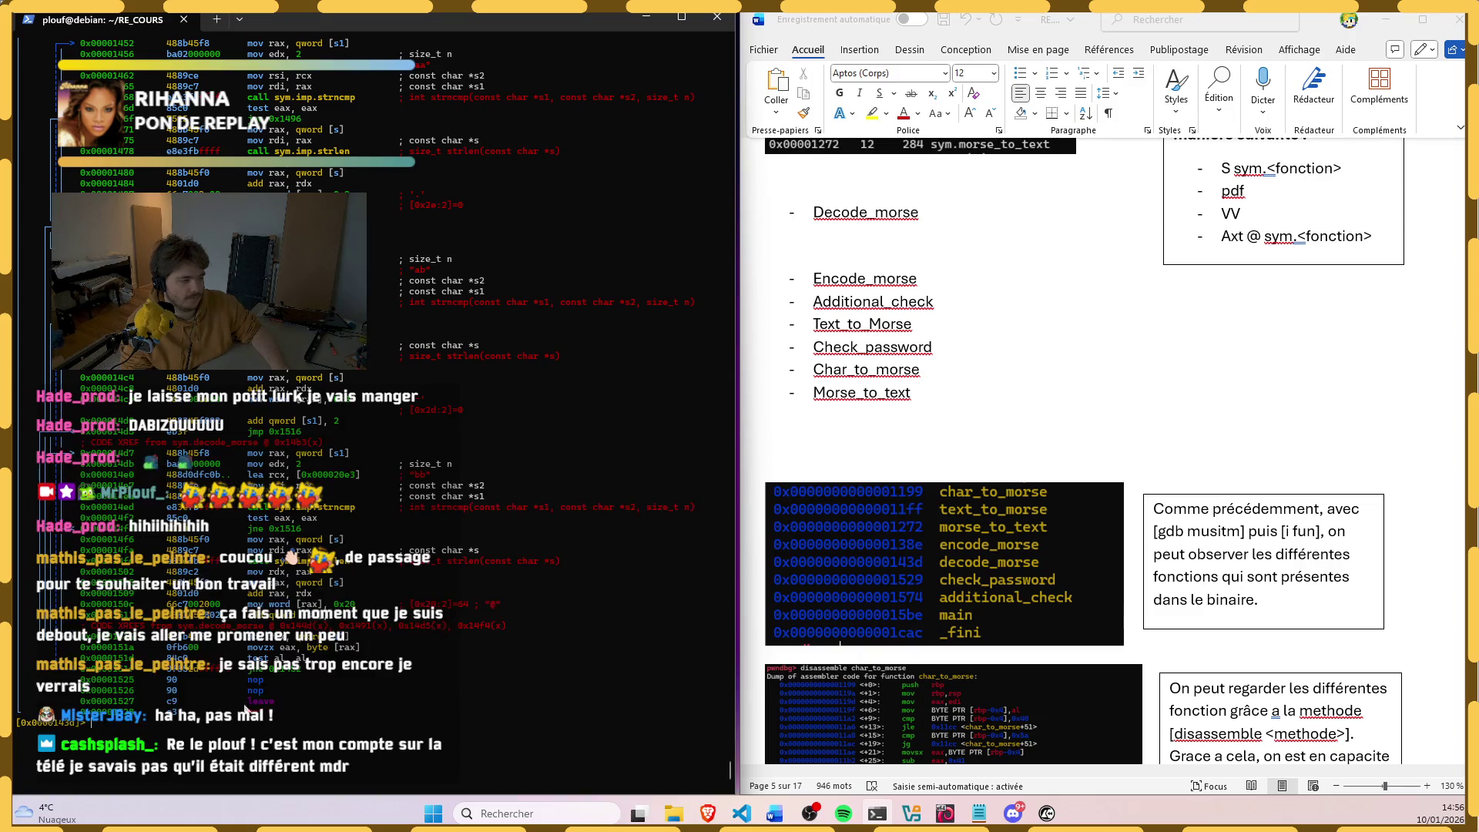
pyautogui.moveTo(275, 708)
pyautogui.mouseDown()
pyautogui.moveTo(17, 281)
pyautogui.moveTo(16, 257)
pyautogui.moveTo(16, 271)
pyautogui.mouseUp()
pyautogui.hotkey('ctrl', 'c')
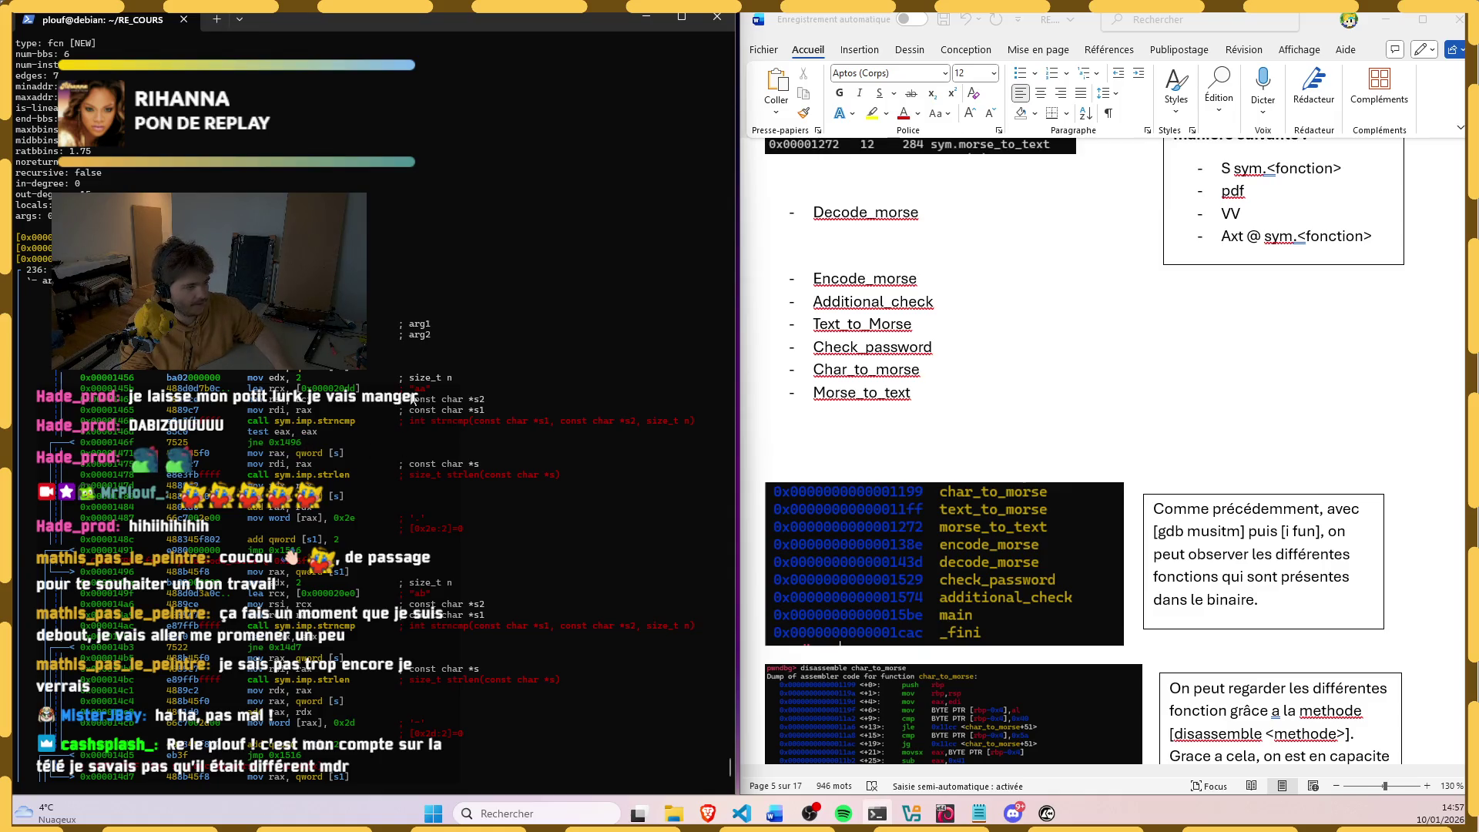
pyautogui.scroll(-3, 416, 401)
pyautogui.scroll(-1, 414, 398)
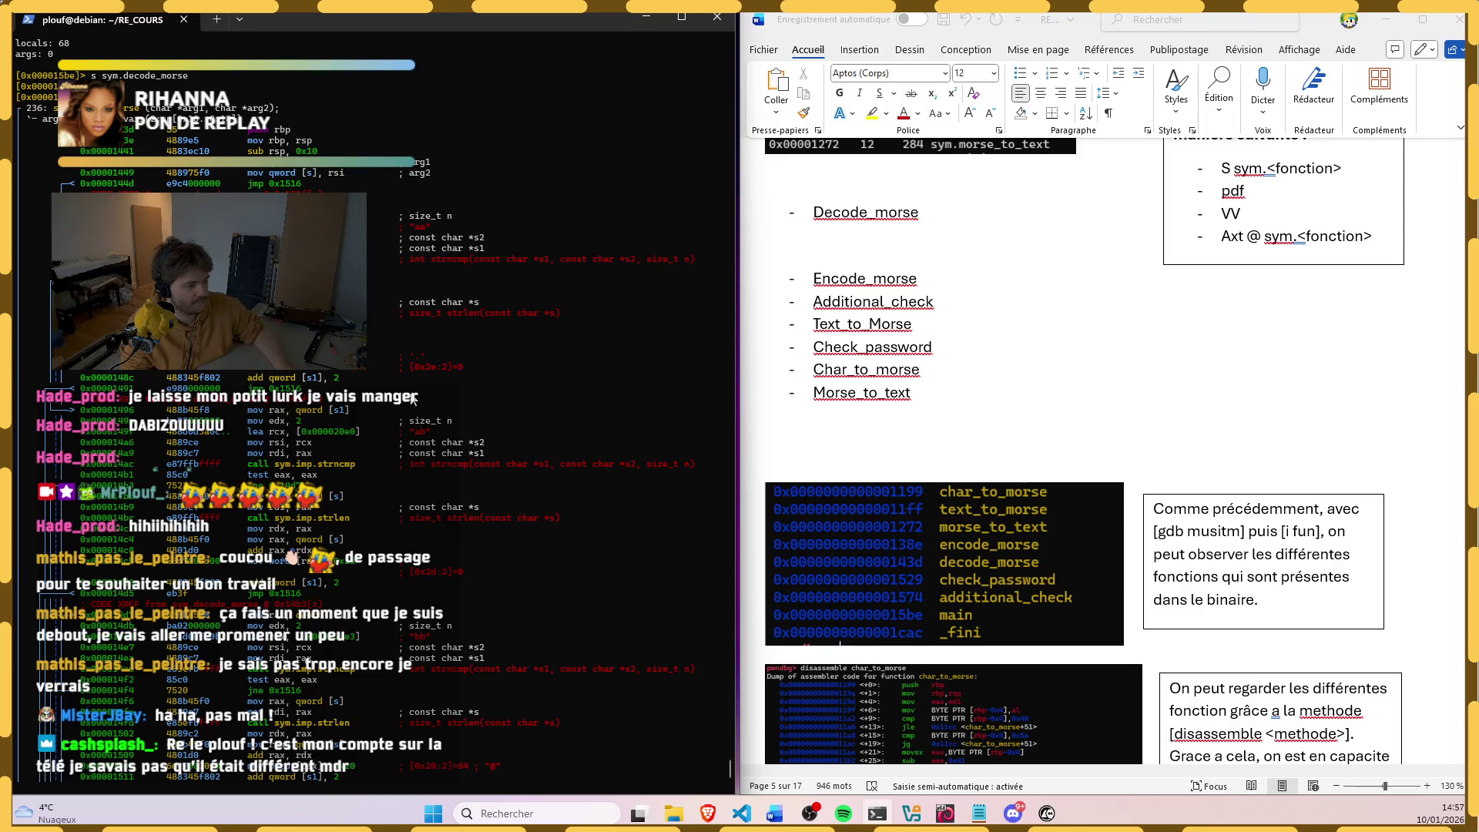
pyautogui.scroll(-1, 416, 397)
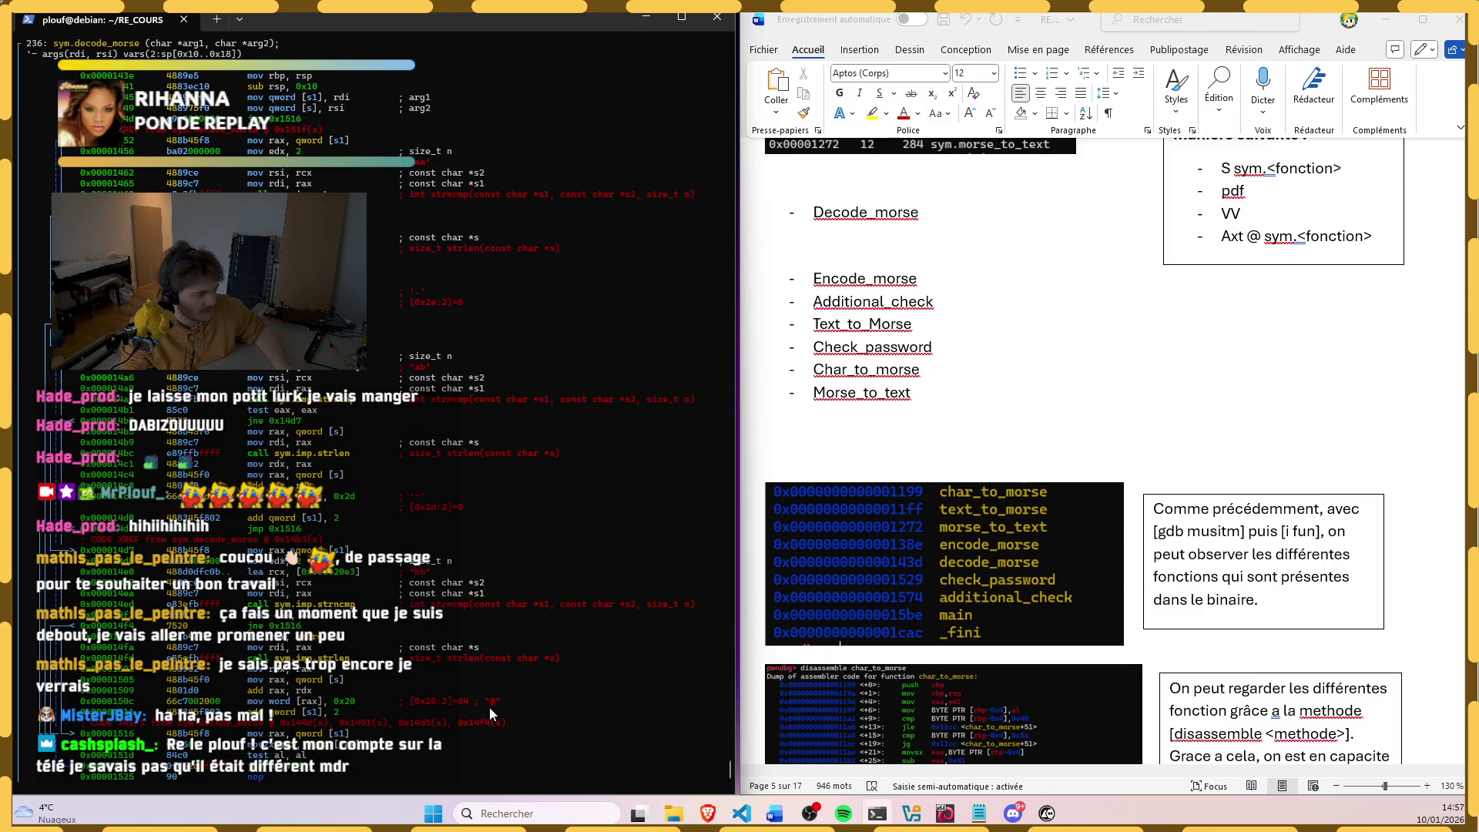
# Step: Review individual disassembly lines, selecting one line and a comment line in turn
pyautogui.moveTo(519, 702); pyautogui.dragTo(51, 700)
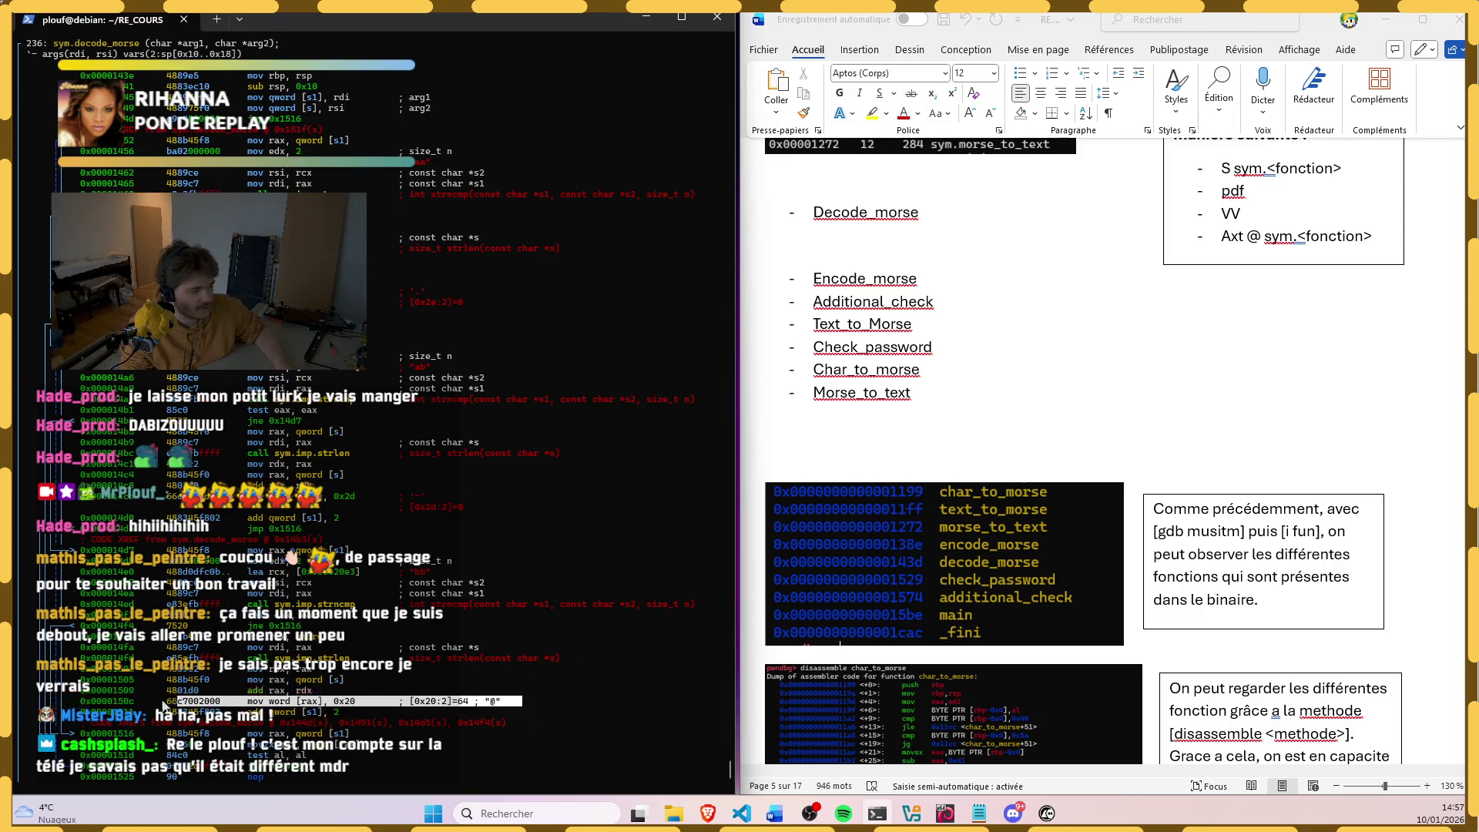
pyautogui.click(365, 621)
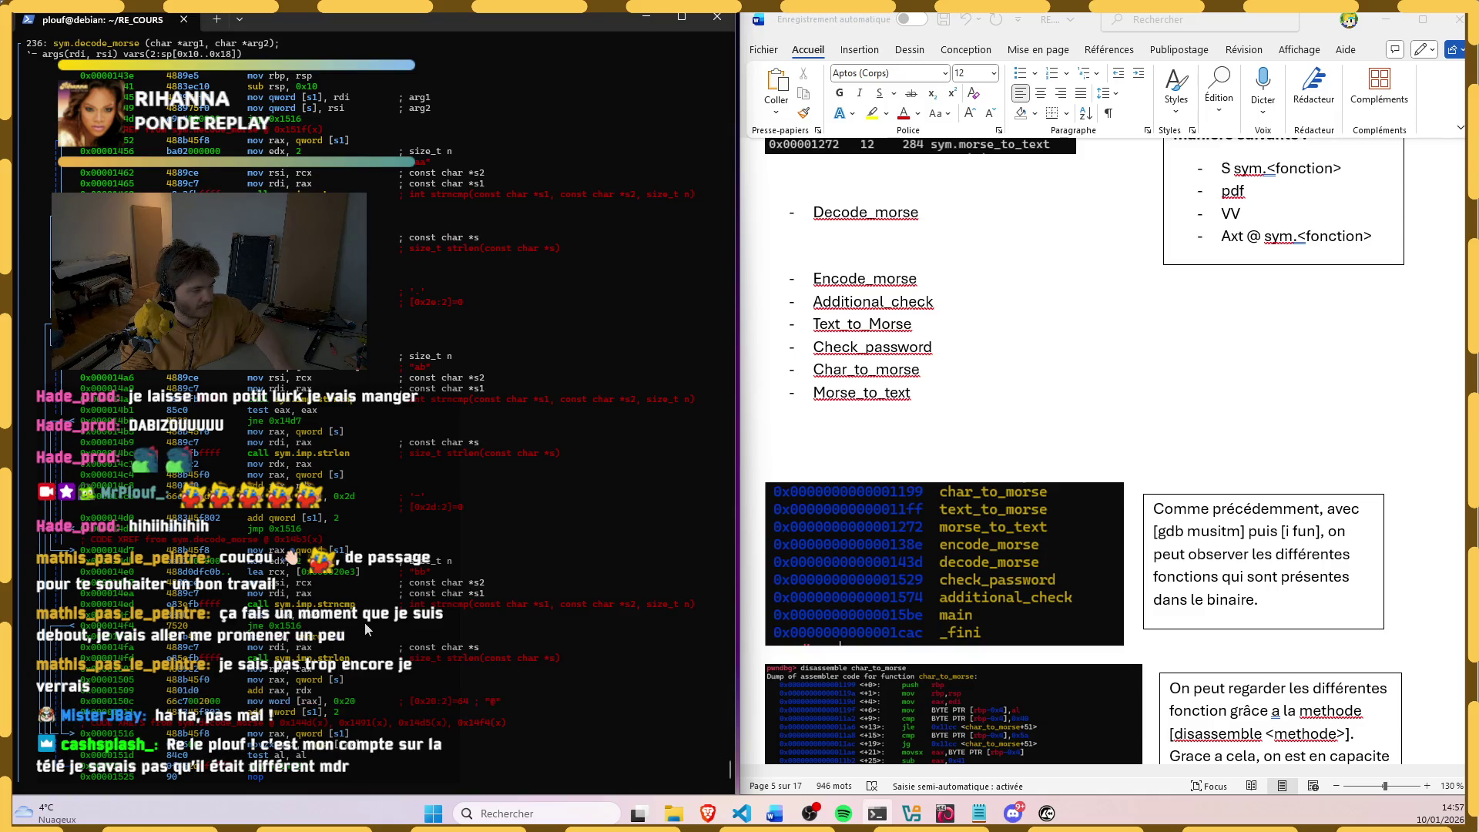
pyautogui.scroll(1, 436, 536)
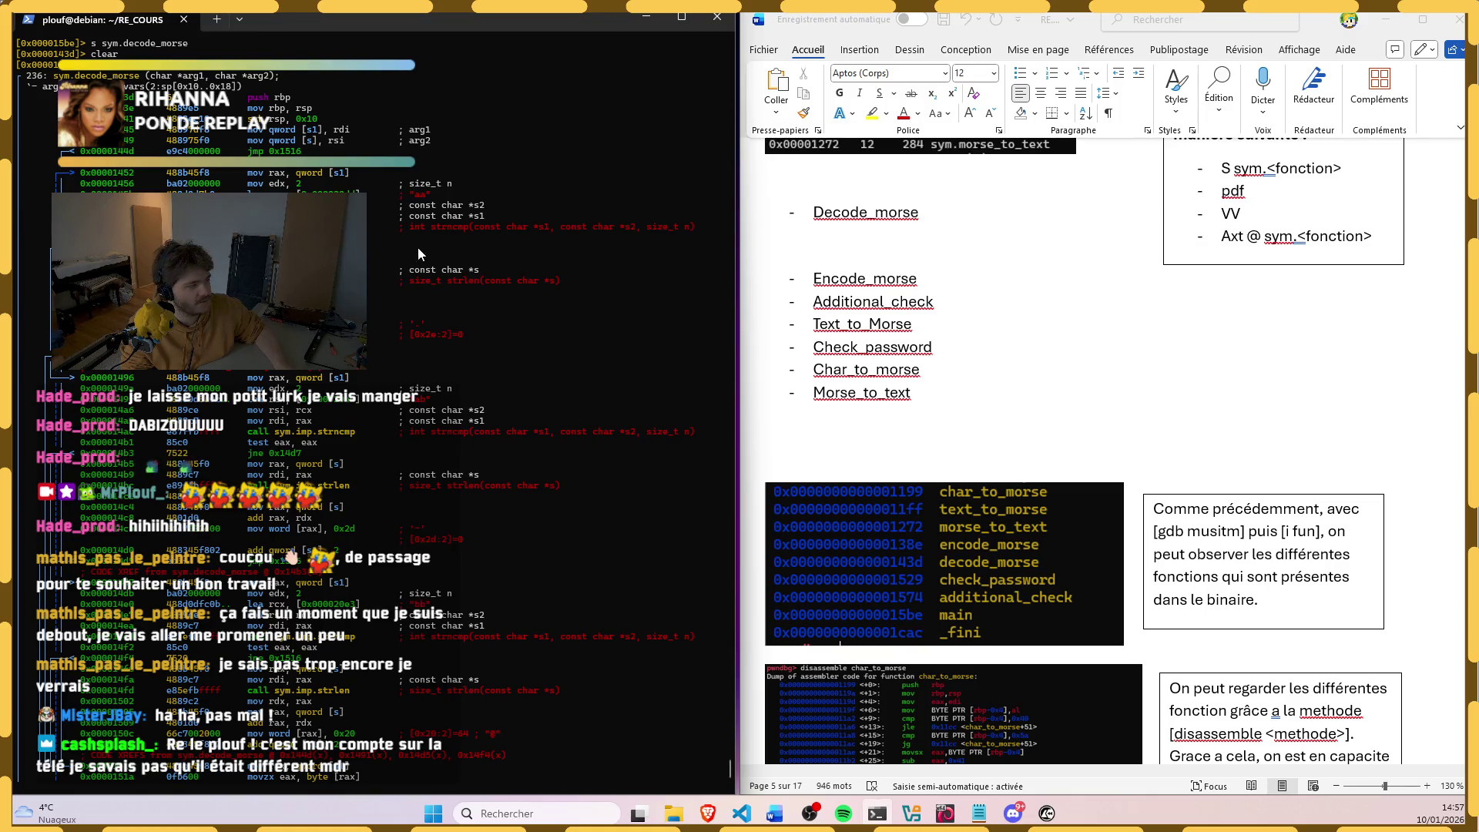
pyautogui.tripleClick(440, 195)
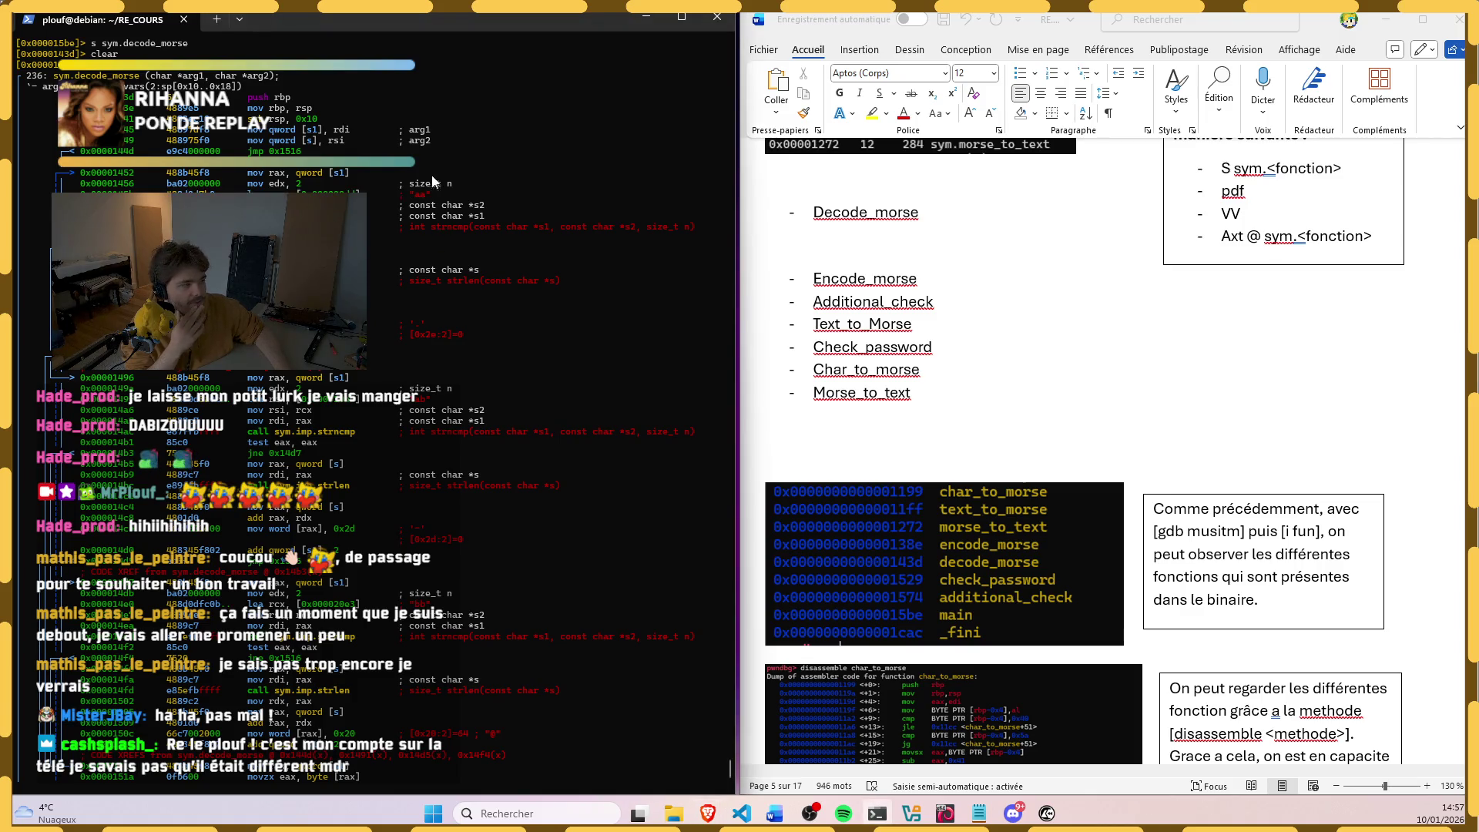
pyautogui.scroll(1, 431, 174)
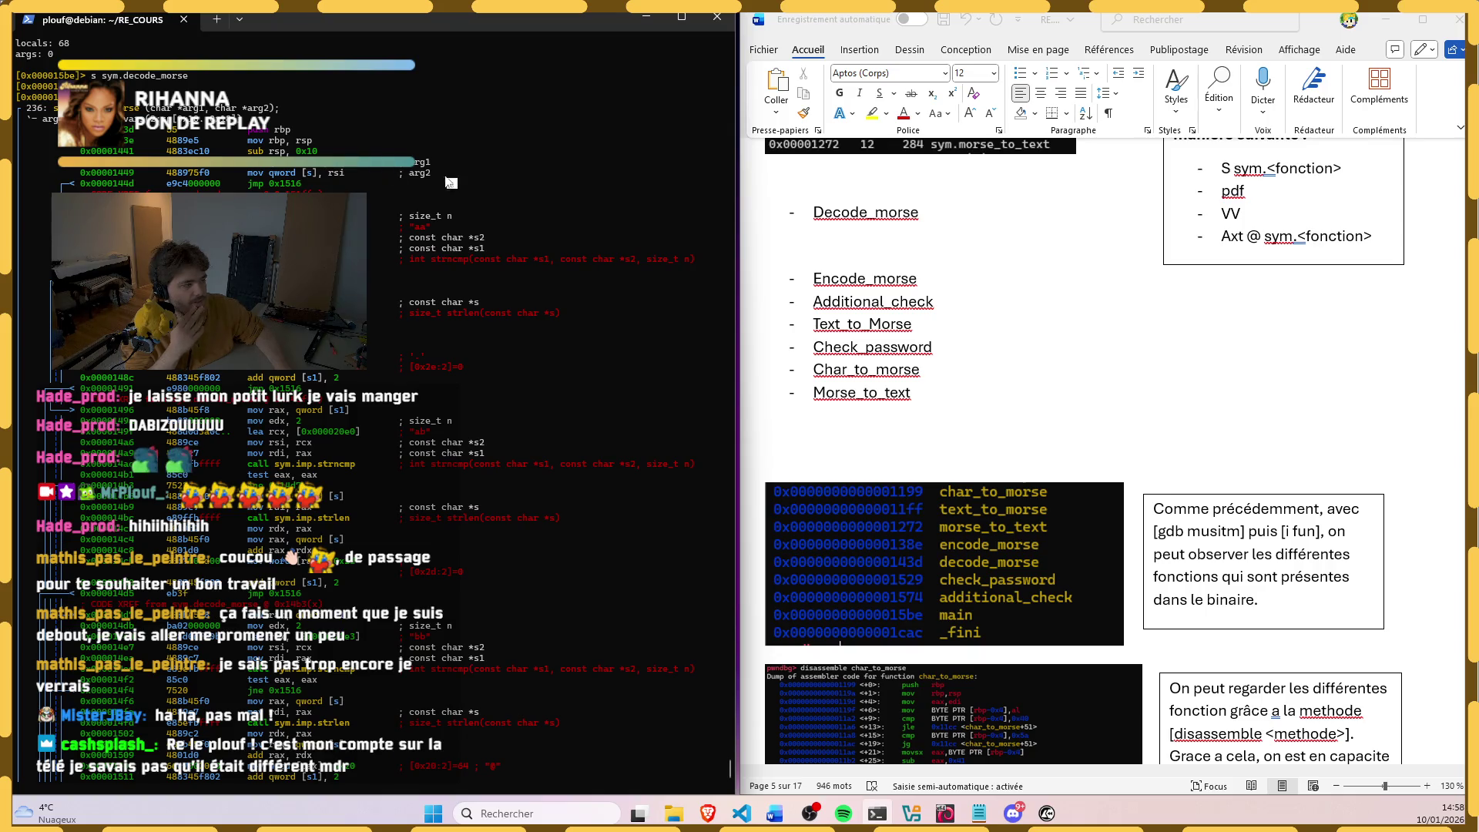
# Step: Position the listing at the sym.decode_morse header and mark the disassembly area to capture
pyautogui.moveTo(451, 175); pyautogui.dragTo(35, 164)
pyautogui.click(489, 205)
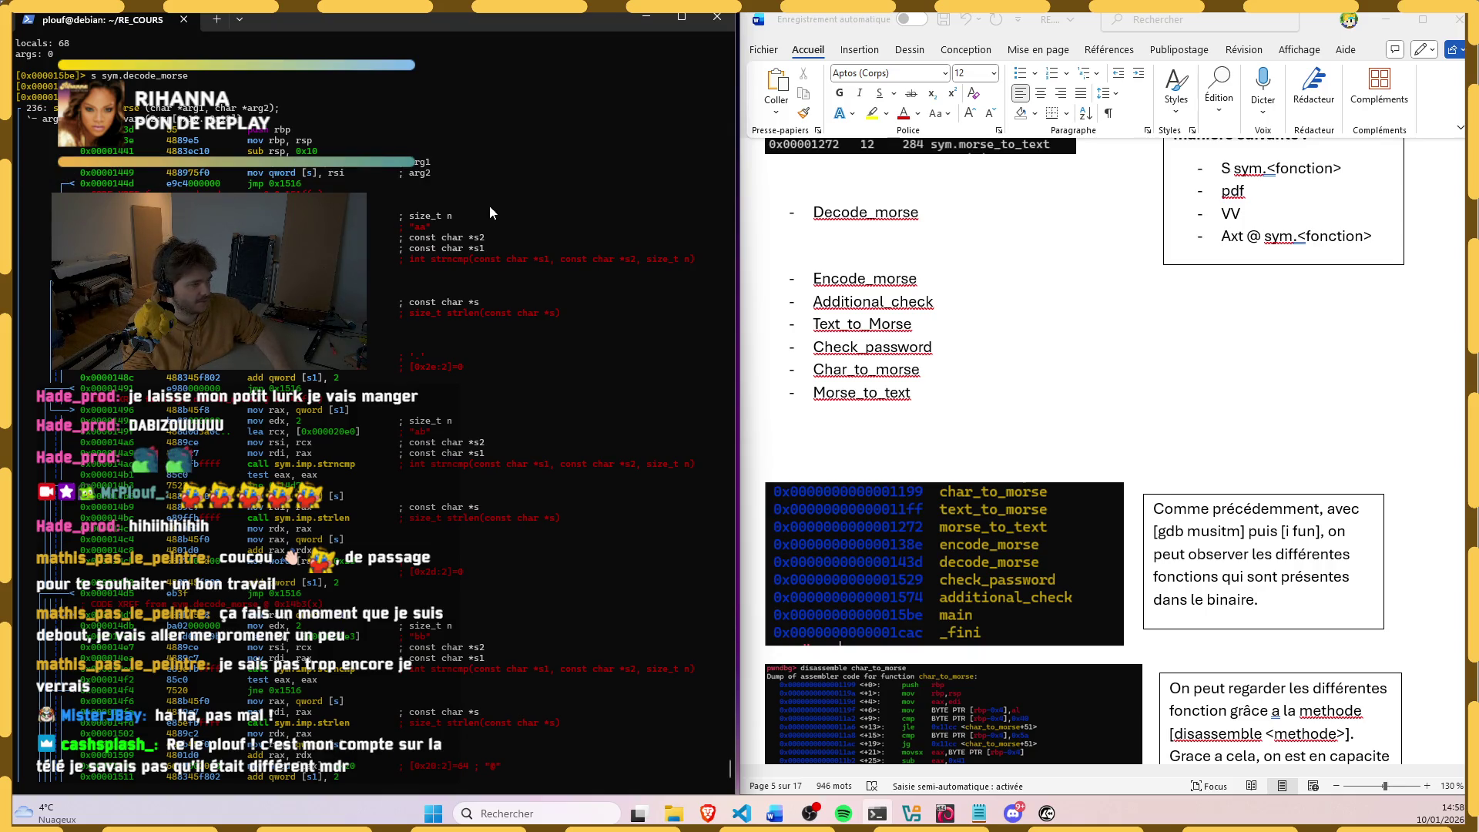
pyautogui.moveTo(419, 174); pyautogui.dragTo(31, 181)
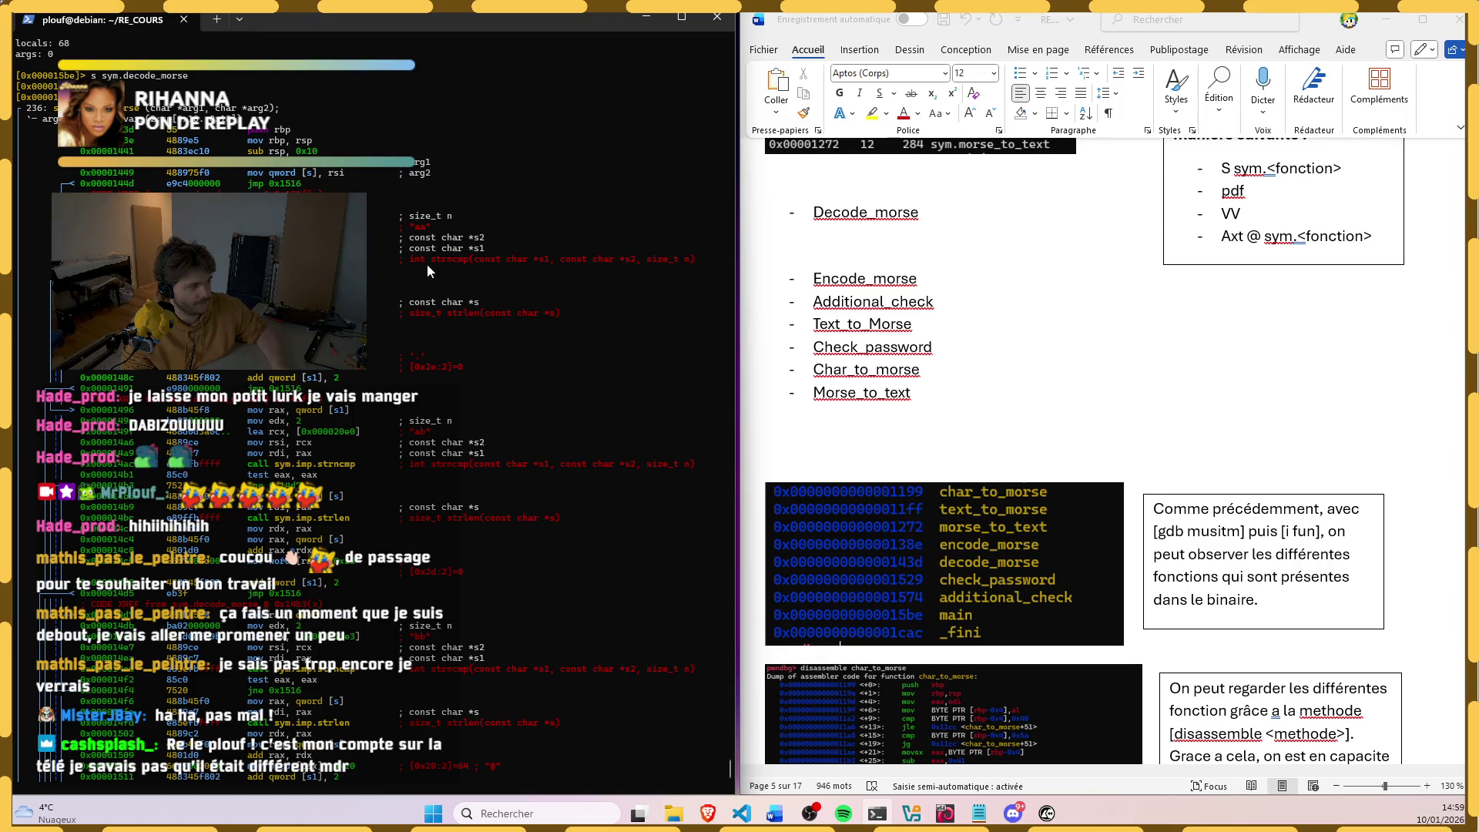
pyautogui.scroll(-1, 370, 277)
pyautogui.scroll(-1, 369, 278)
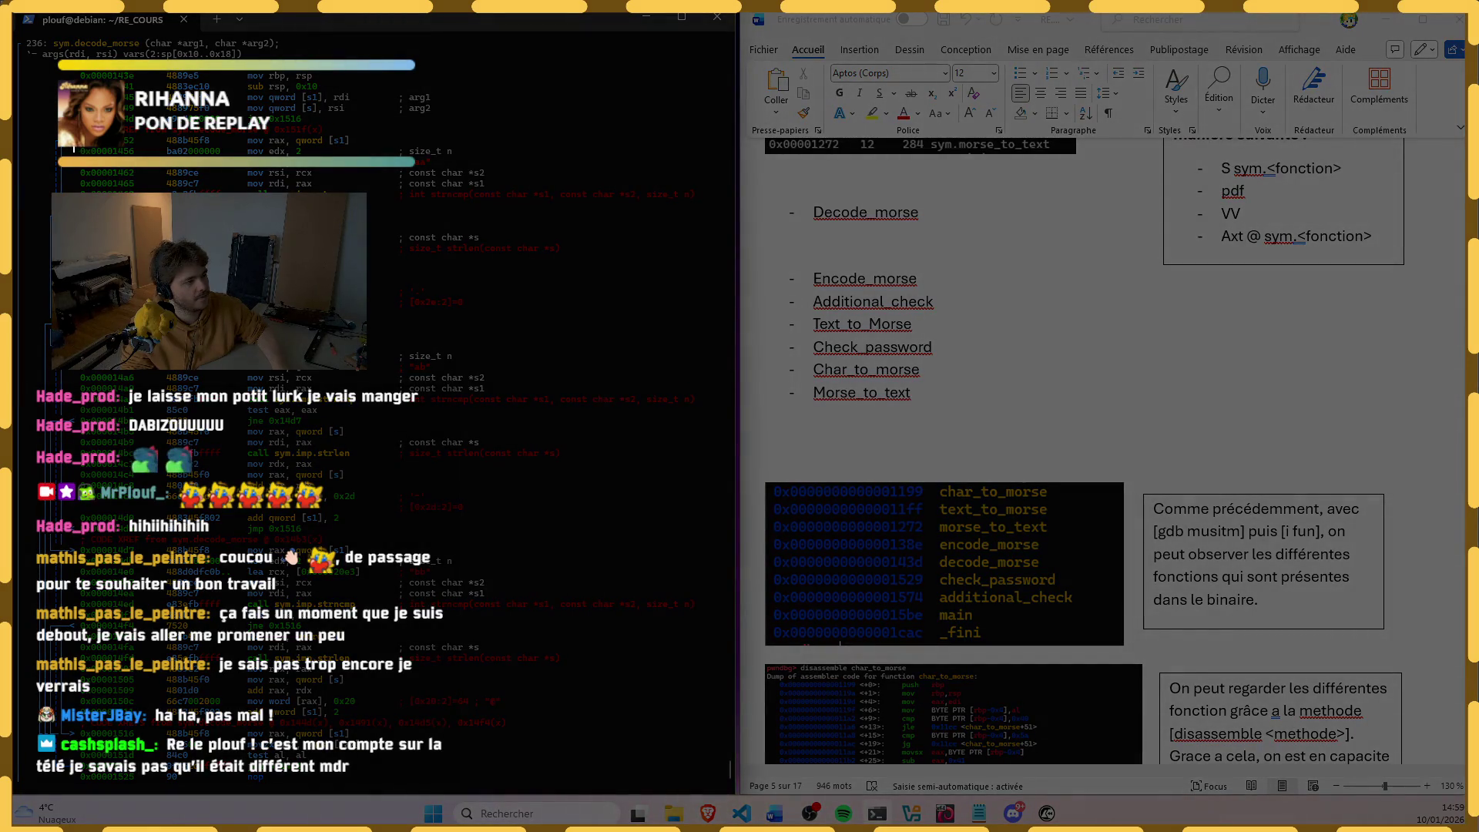
pyautogui.moveTo(73, 147); pyautogui.dragTo(484, 265)
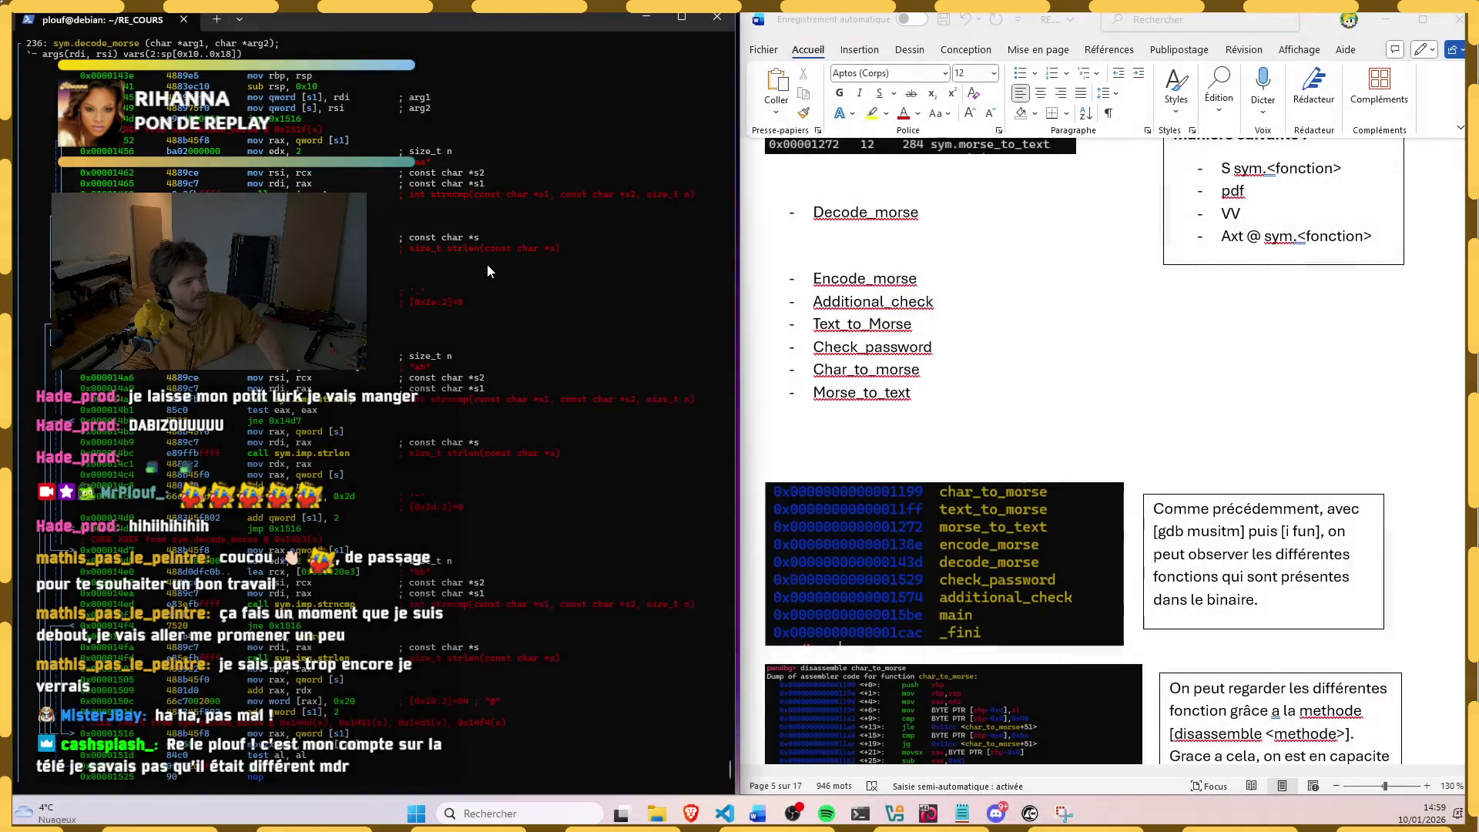
# Step: Snip the decode_morse disassembly with Win+Shift+S and paste it below the Decode_morse heading in Word
pyautogui.press('super+shift+s')
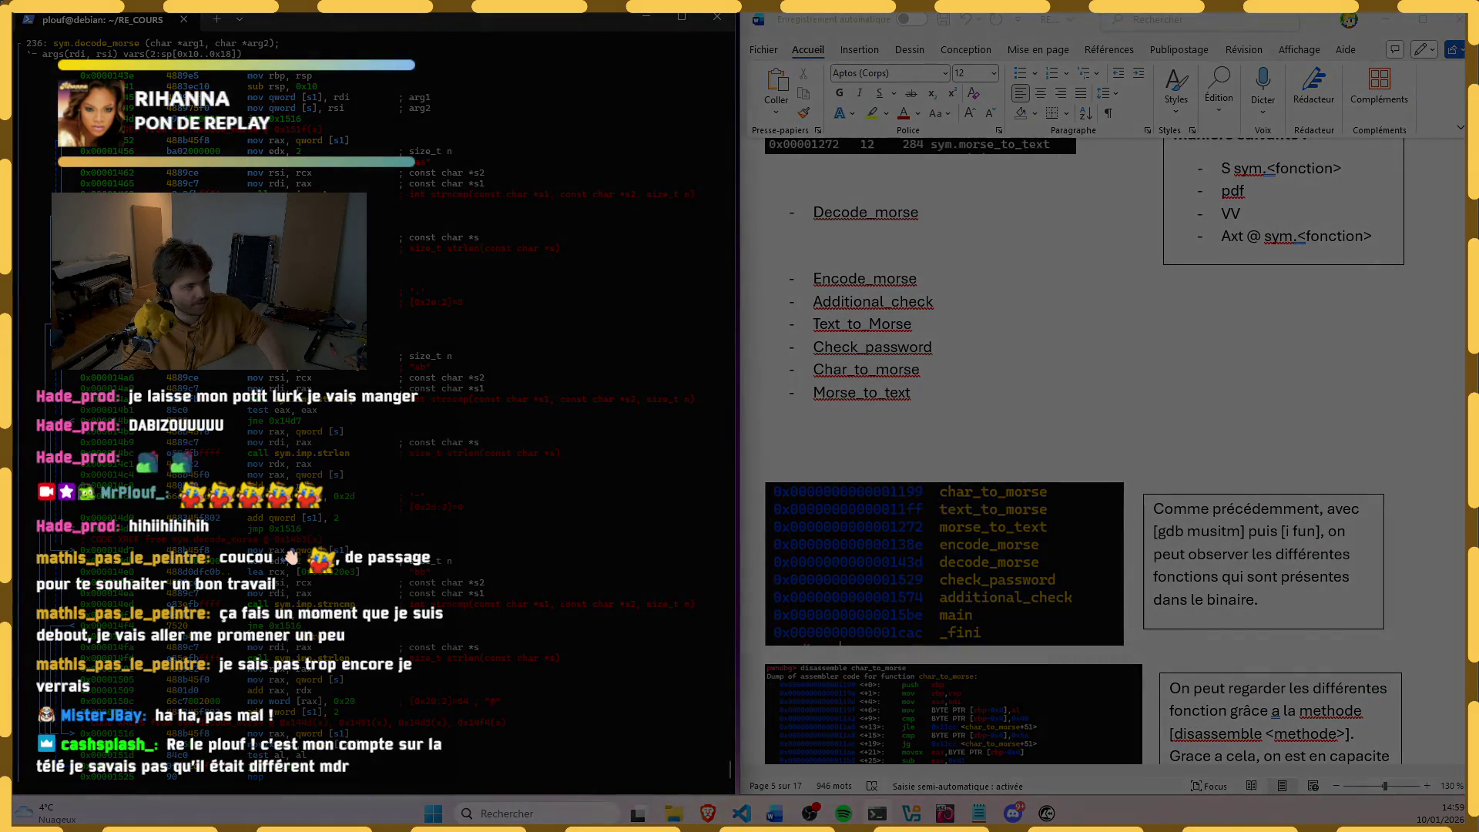
pyautogui.moveTo(58, 90); pyautogui.dragTo(560, 711)
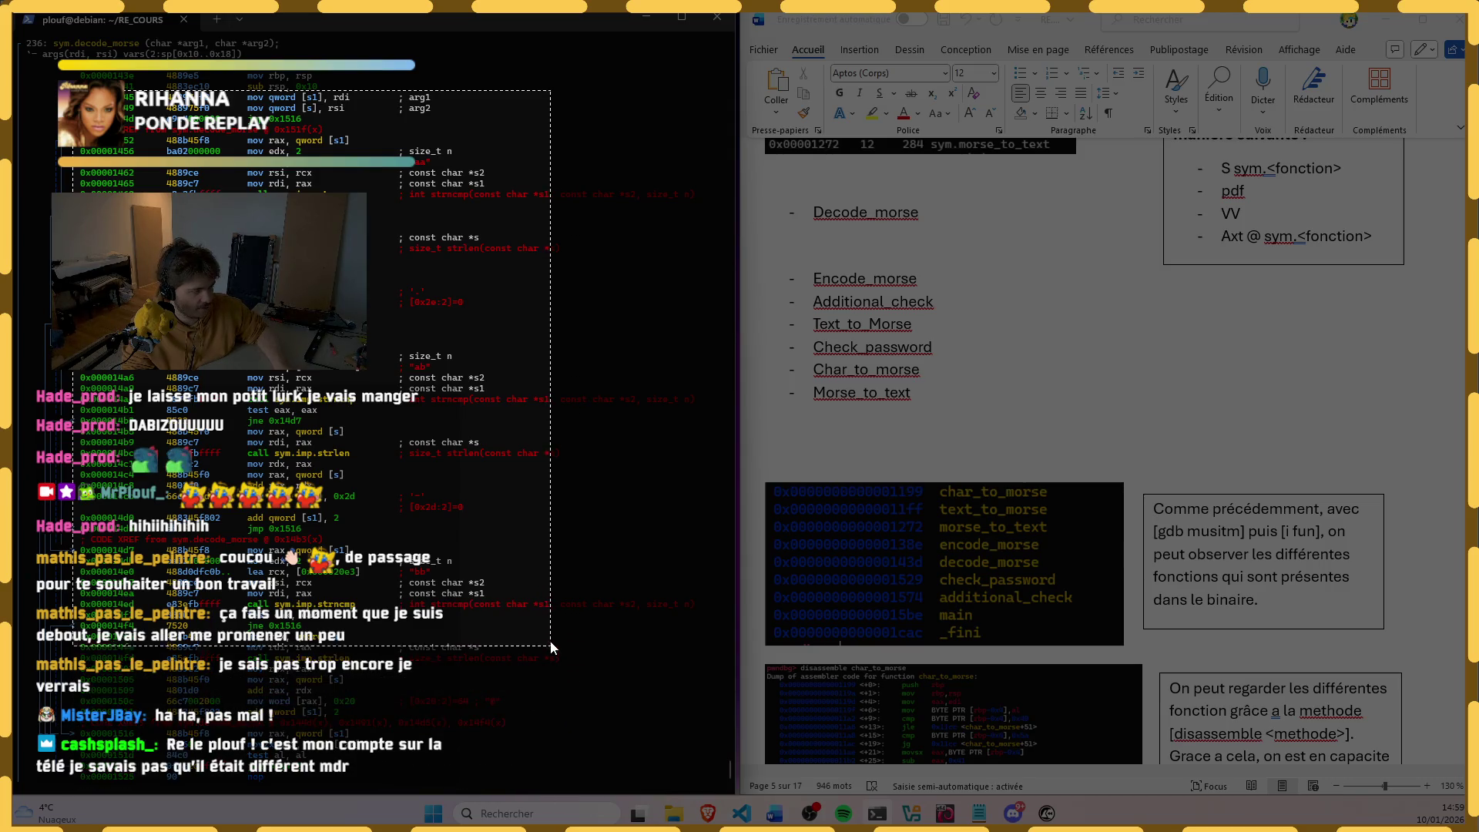
pyautogui.moveTo(561, 713)
pyautogui.mouseDown()
pyautogui.moveTo(547, 631)
pyautogui.moveTo(707, 620)
pyautogui.mouseUp()
pyautogui.click(919, 253)
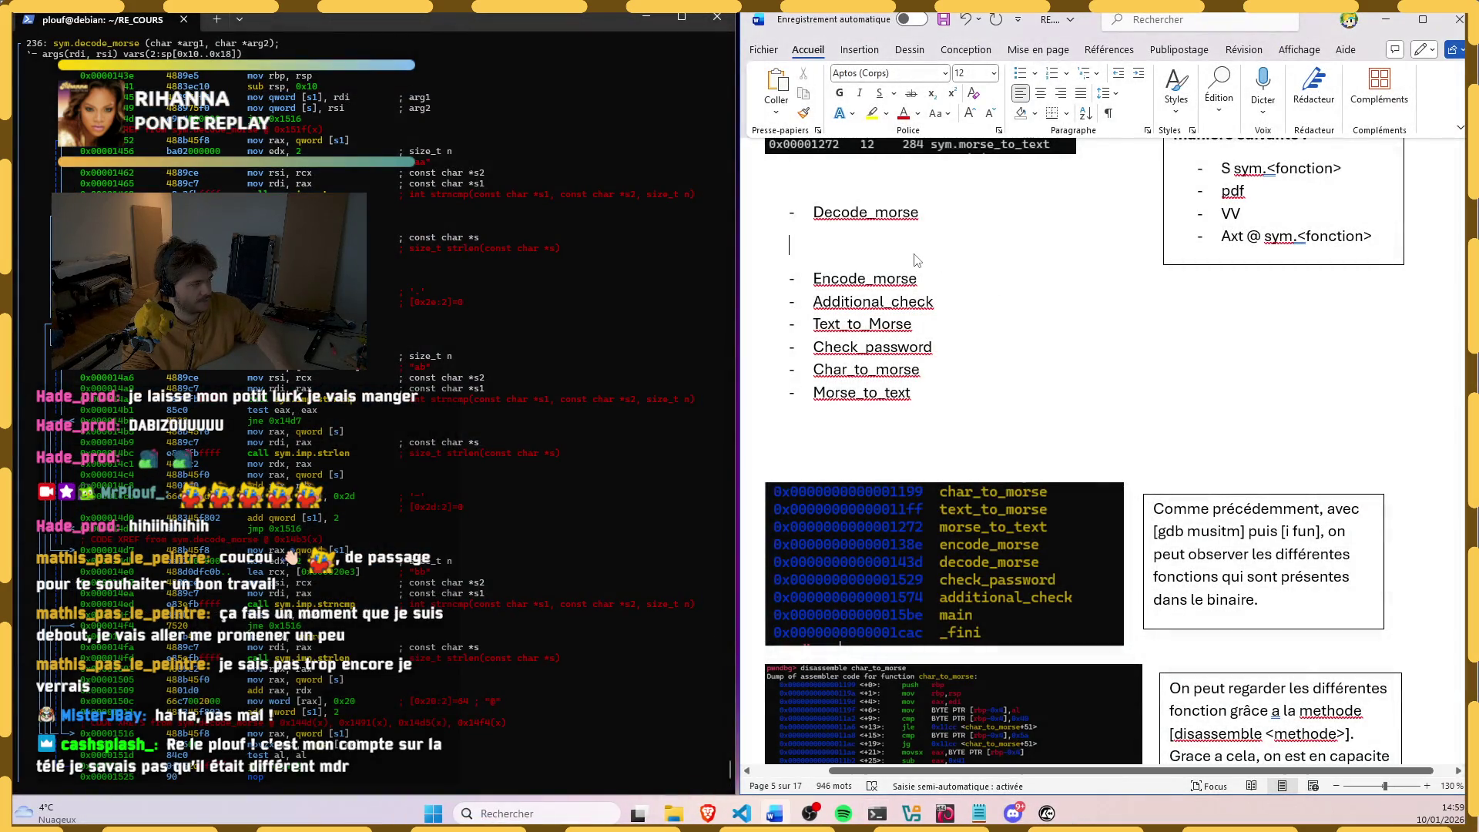
pyautogui.hotkey('ctrl', 'v')
# Step: Resize the explanatory text box and set all its text to font size 8
pyautogui.click(1265, 288)
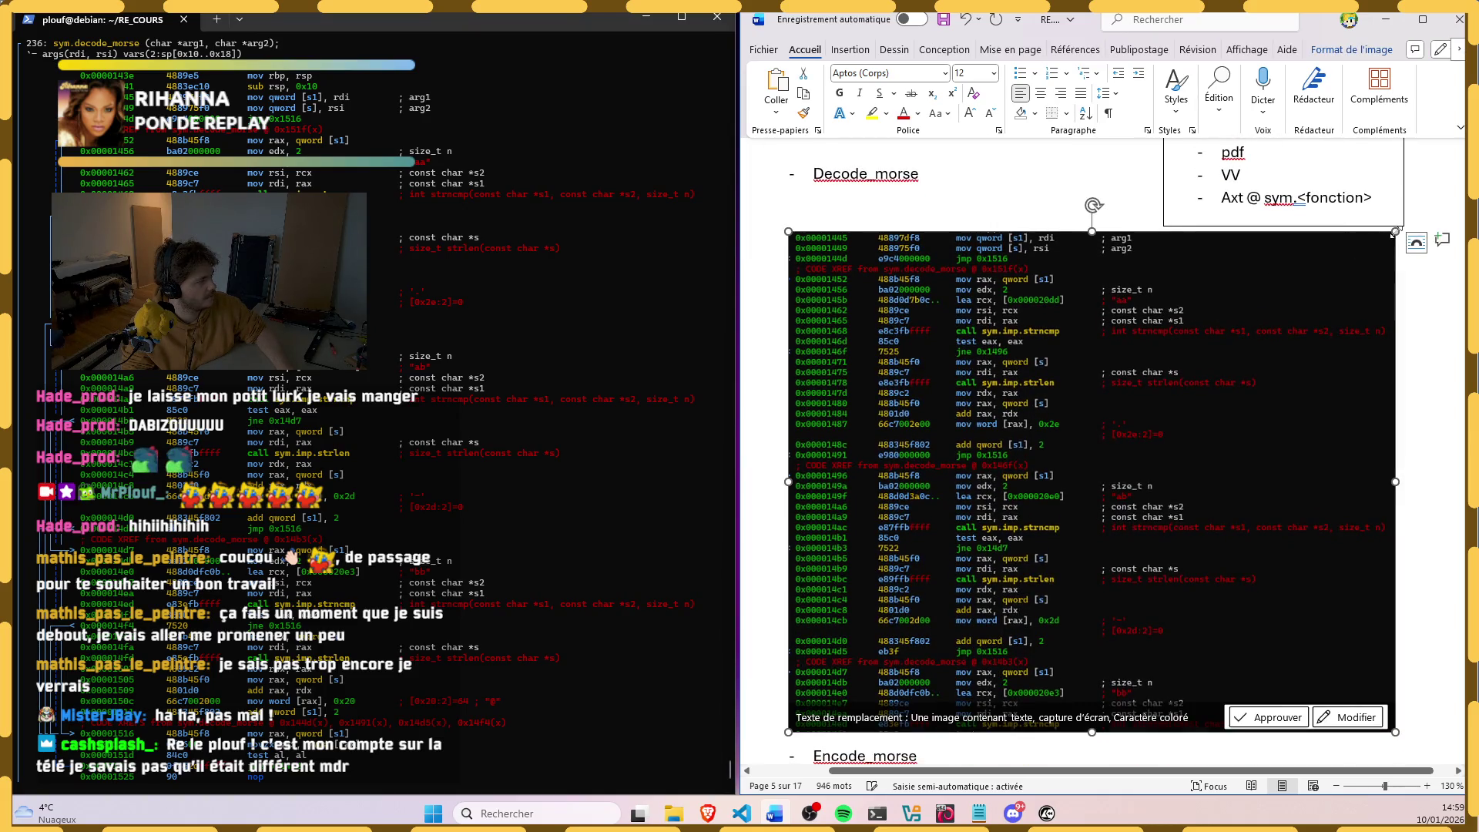
pyautogui.scroll(1, 1156, 324)
pyautogui.scroll(3, 1167, 289)
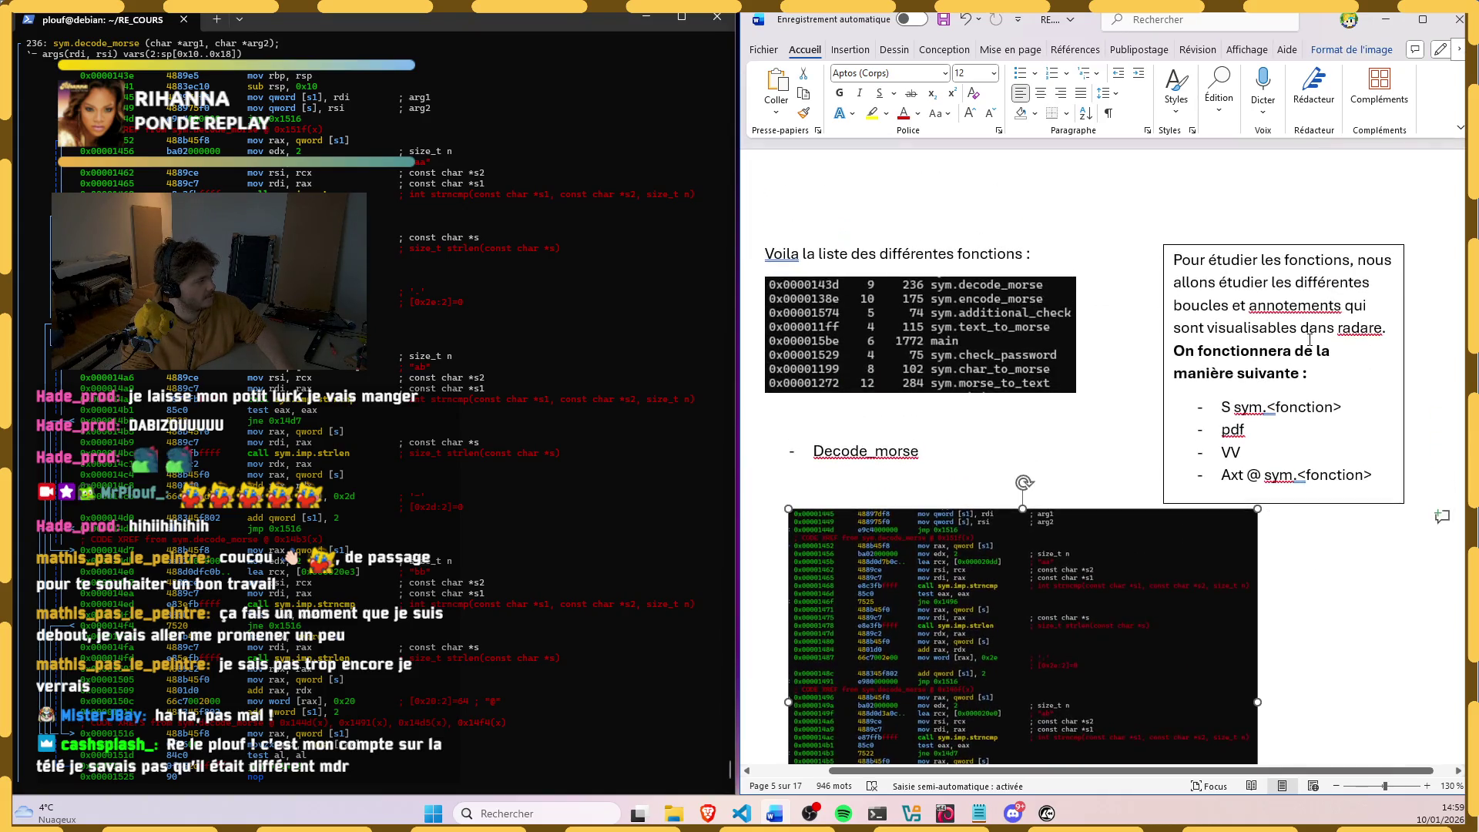
pyautogui.click(1176, 272)
pyautogui.moveTo(1173, 272); pyautogui.dragTo(1229, 305)
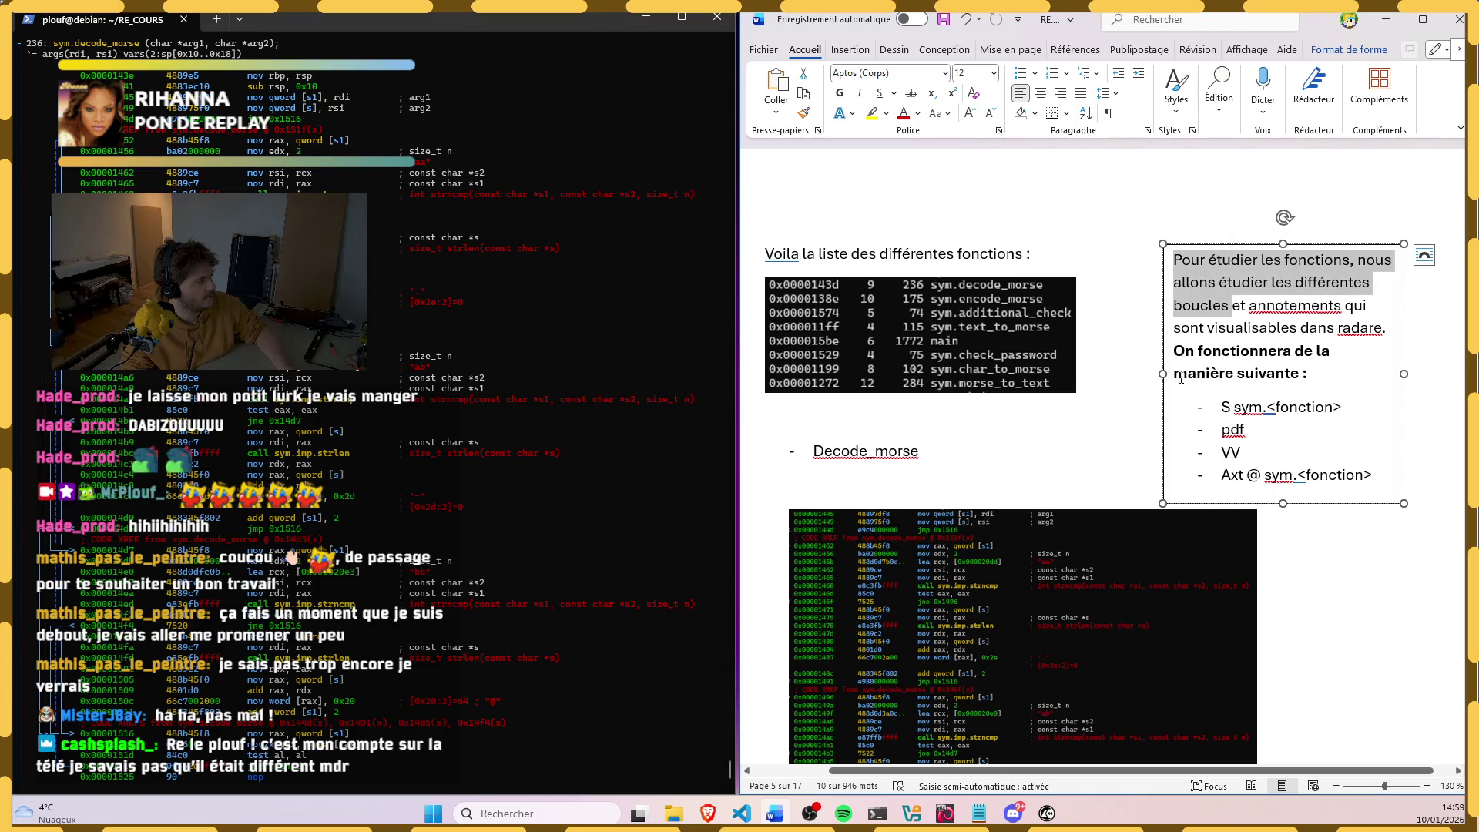
pyautogui.moveTo(1164, 373); pyautogui.dragTo(1101, 362)
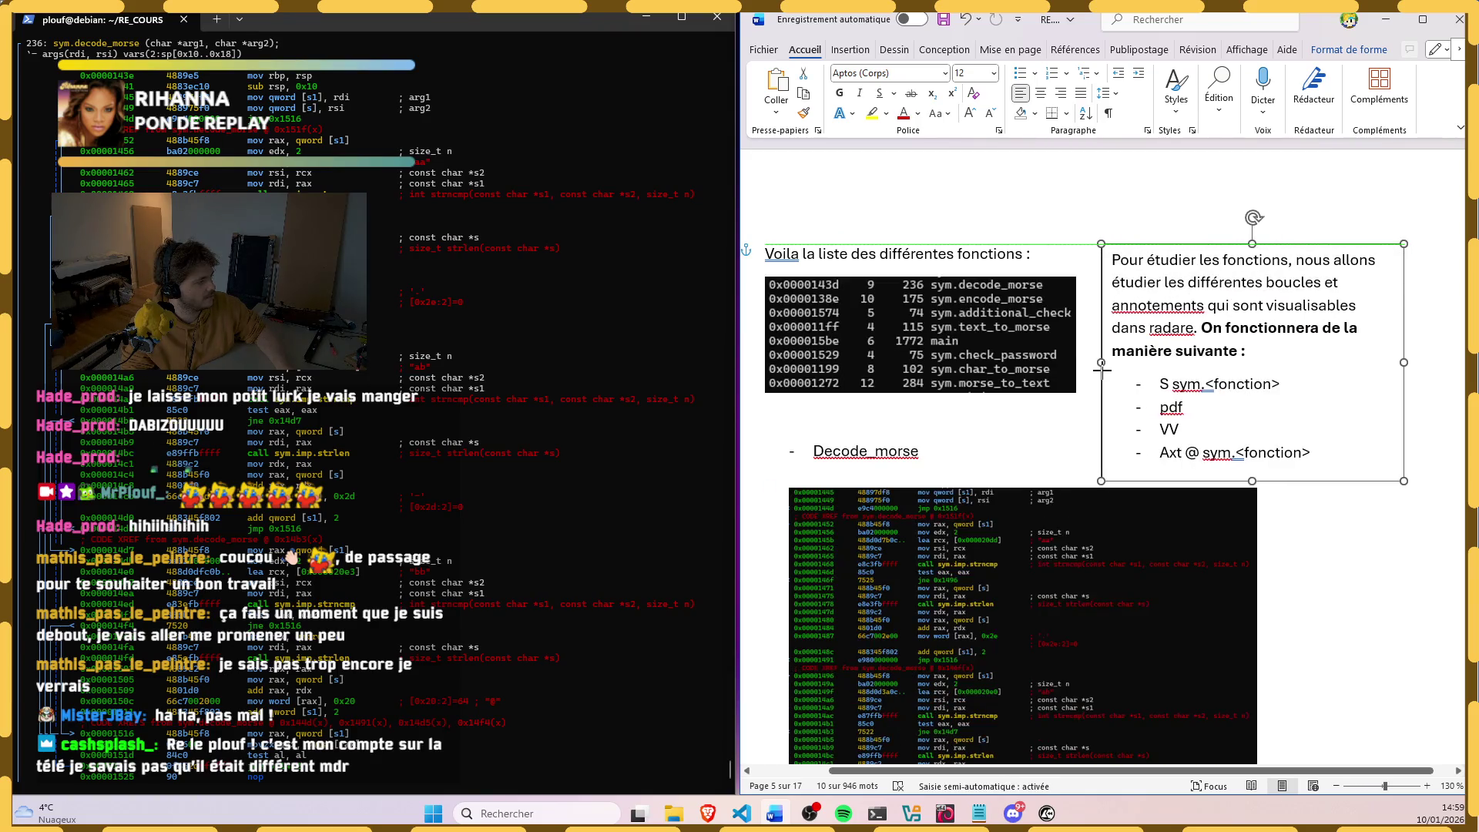
pyautogui.moveTo(1403, 362); pyautogui.dragTo(1455, 362)
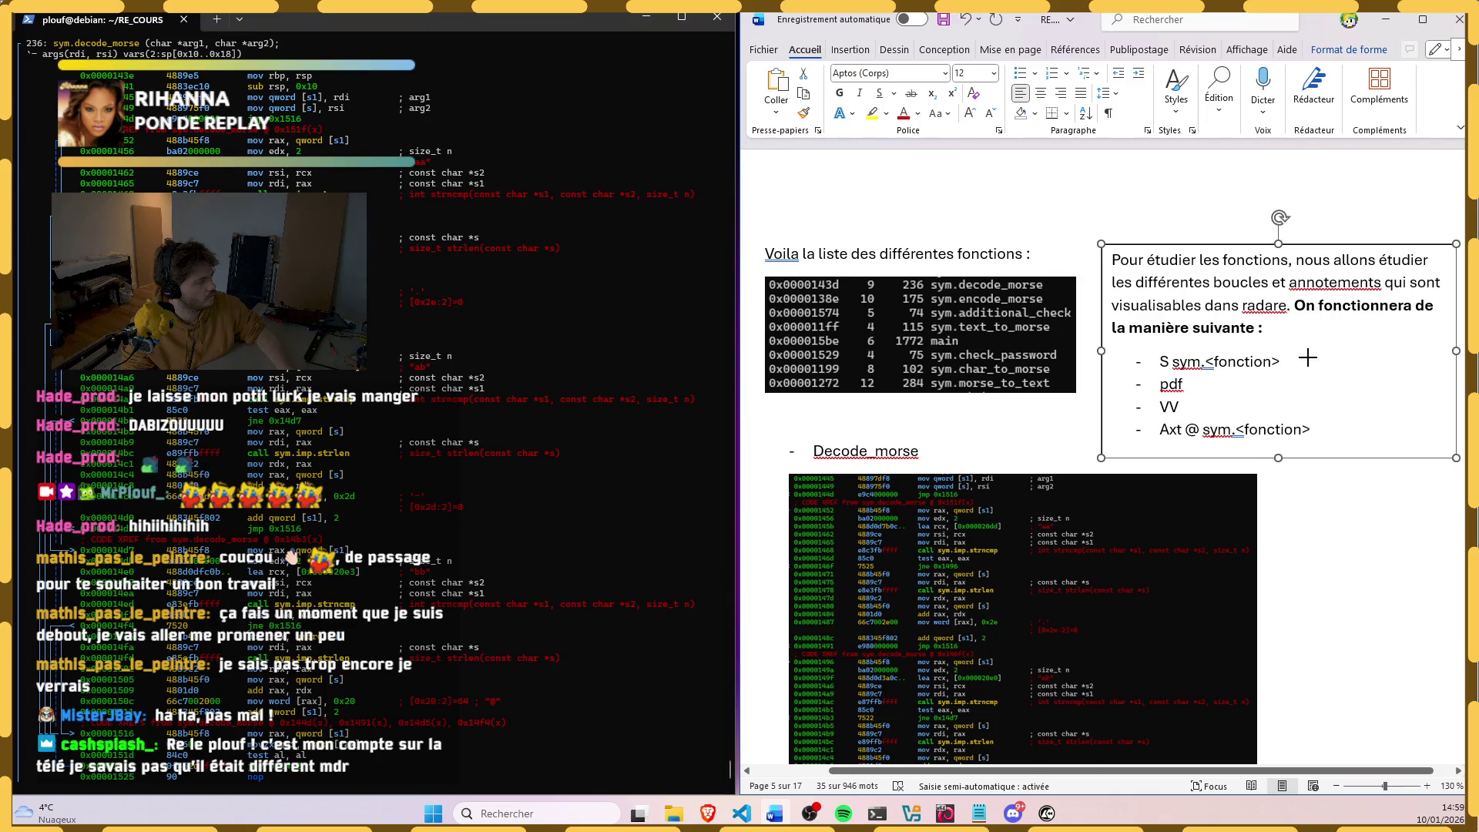
pyautogui.scroll(-1, 1305, 357)
pyautogui.scroll(-2, 1297, 356)
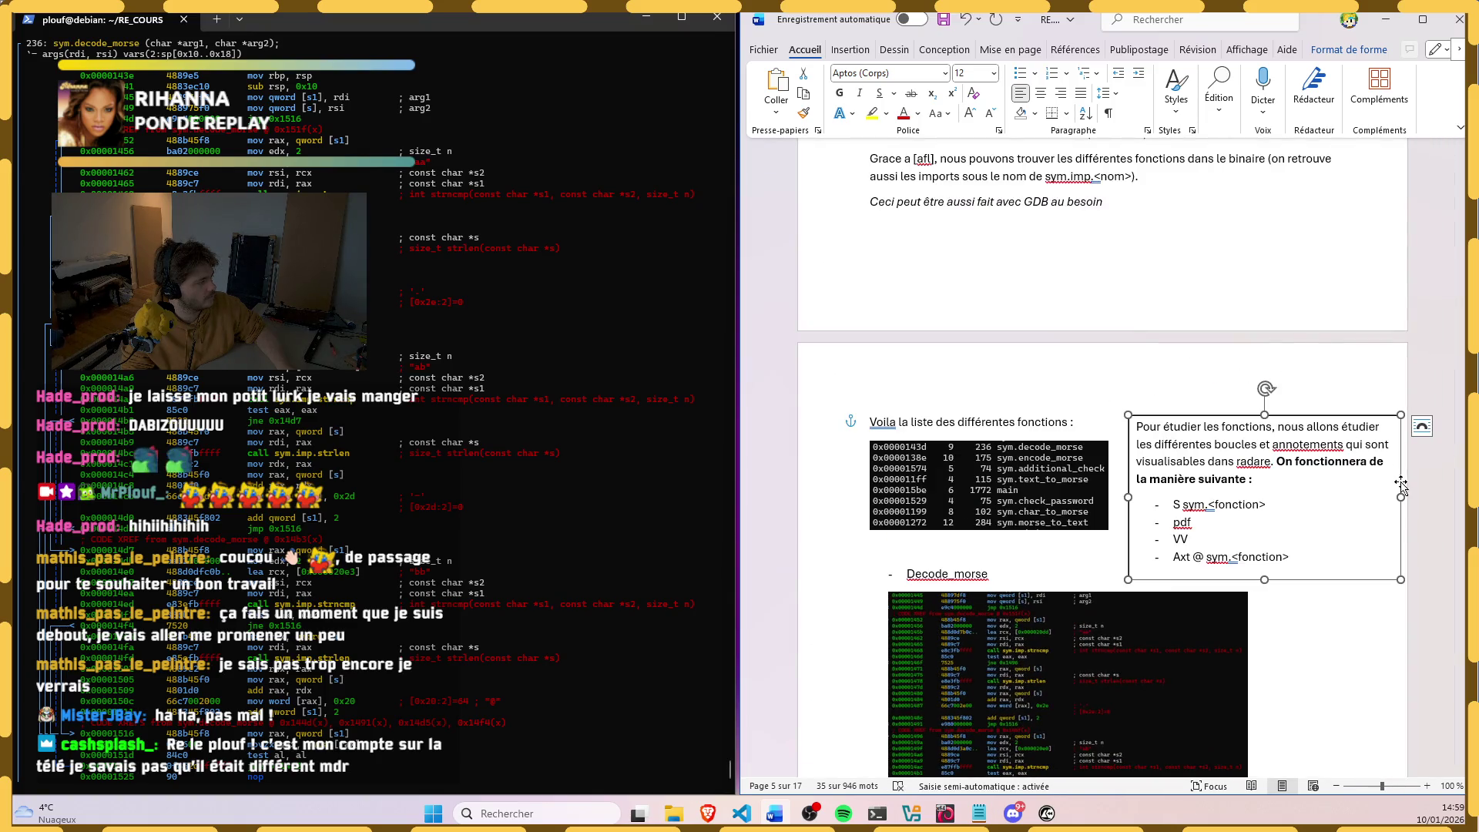
pyautogui.moveTo(1399, 496); pyautogui.dragTo(1359, 495)
pyautogui.click(1266, 505)
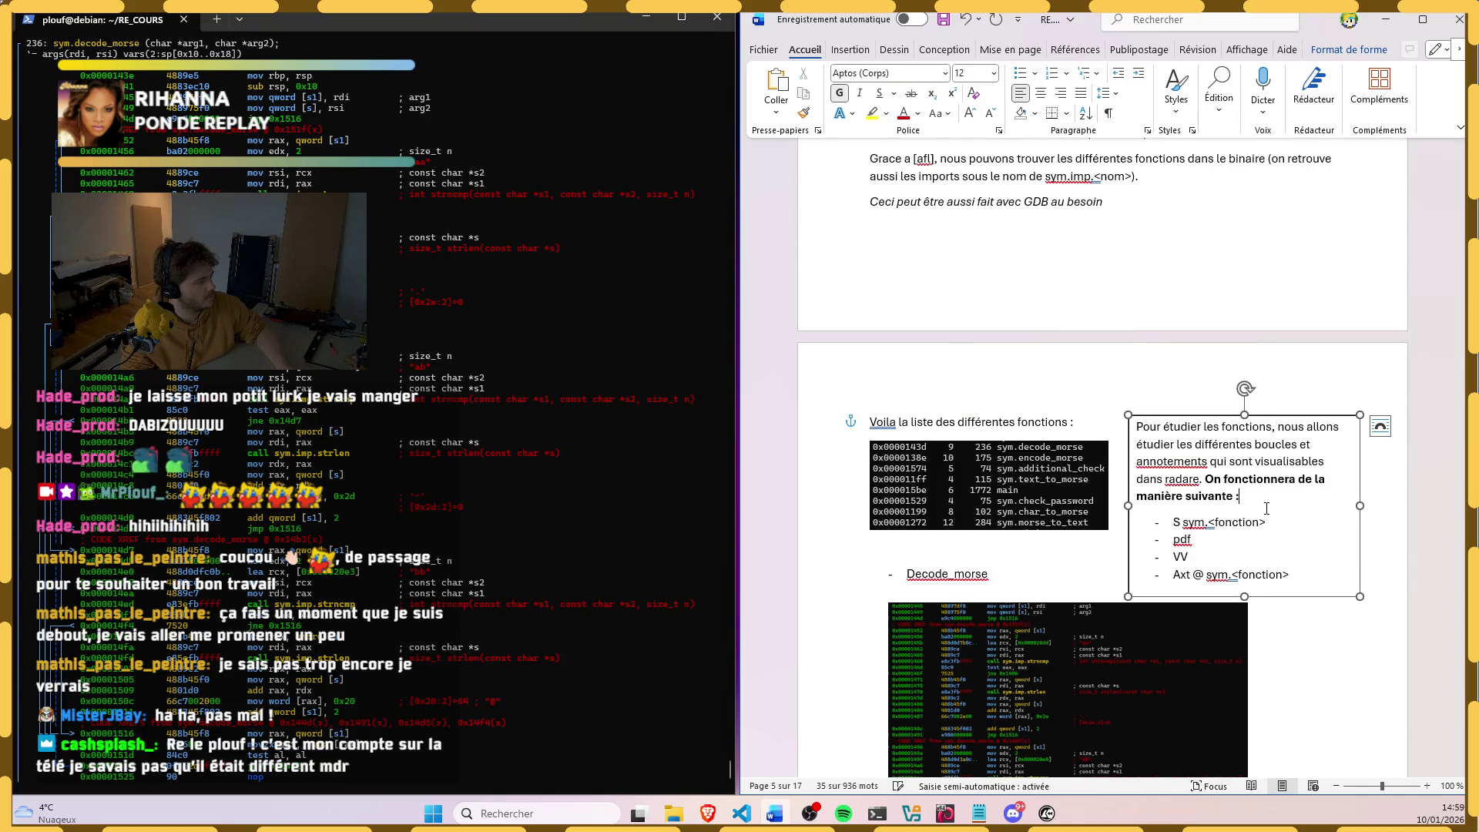
pyautogui.hotkey('ctrl', 'a')
pyautogui.click(991, 73)
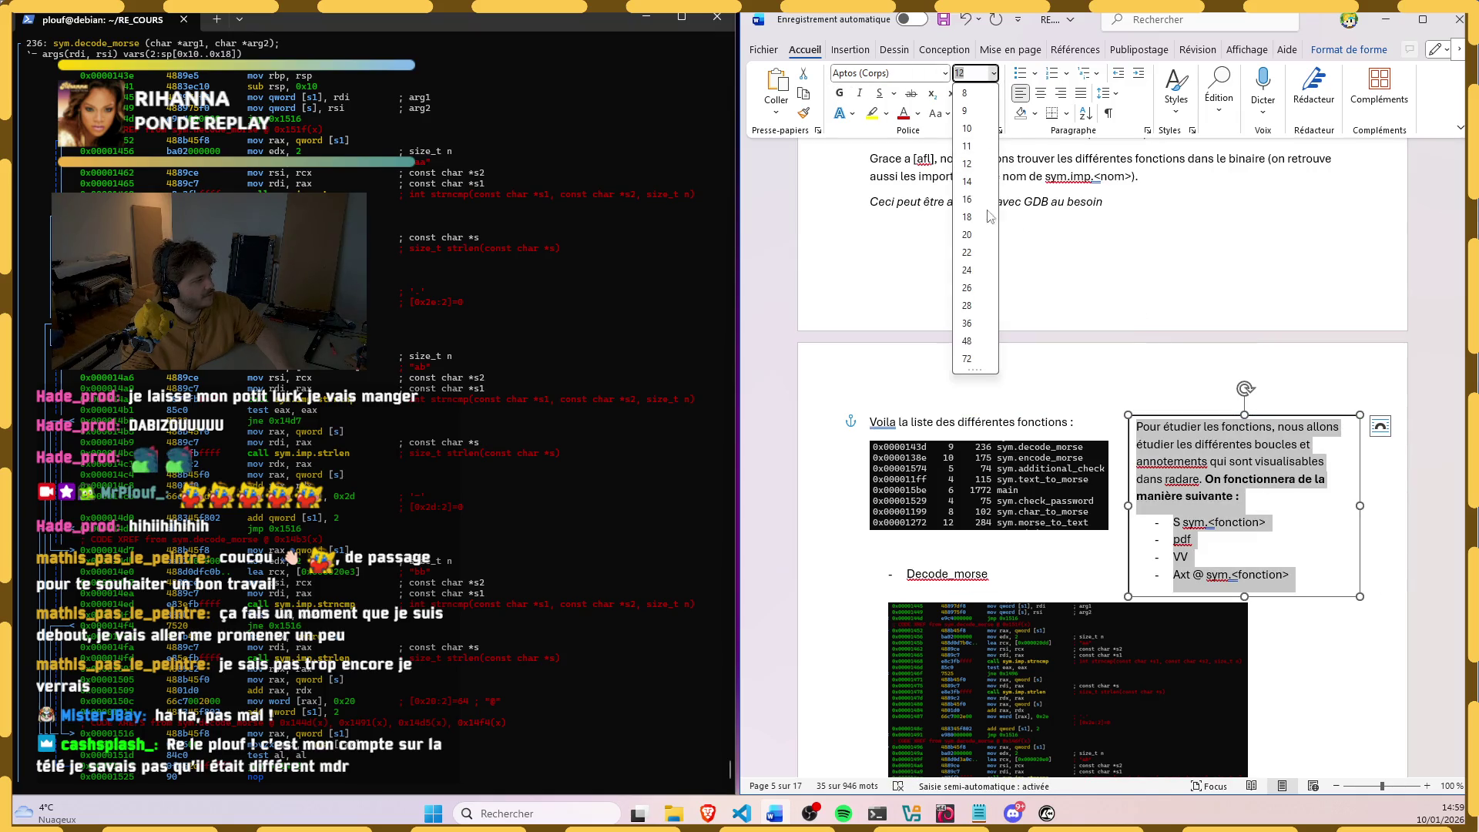
pyautogui.click(966, 92)
pyautogui.click(1182, 288)
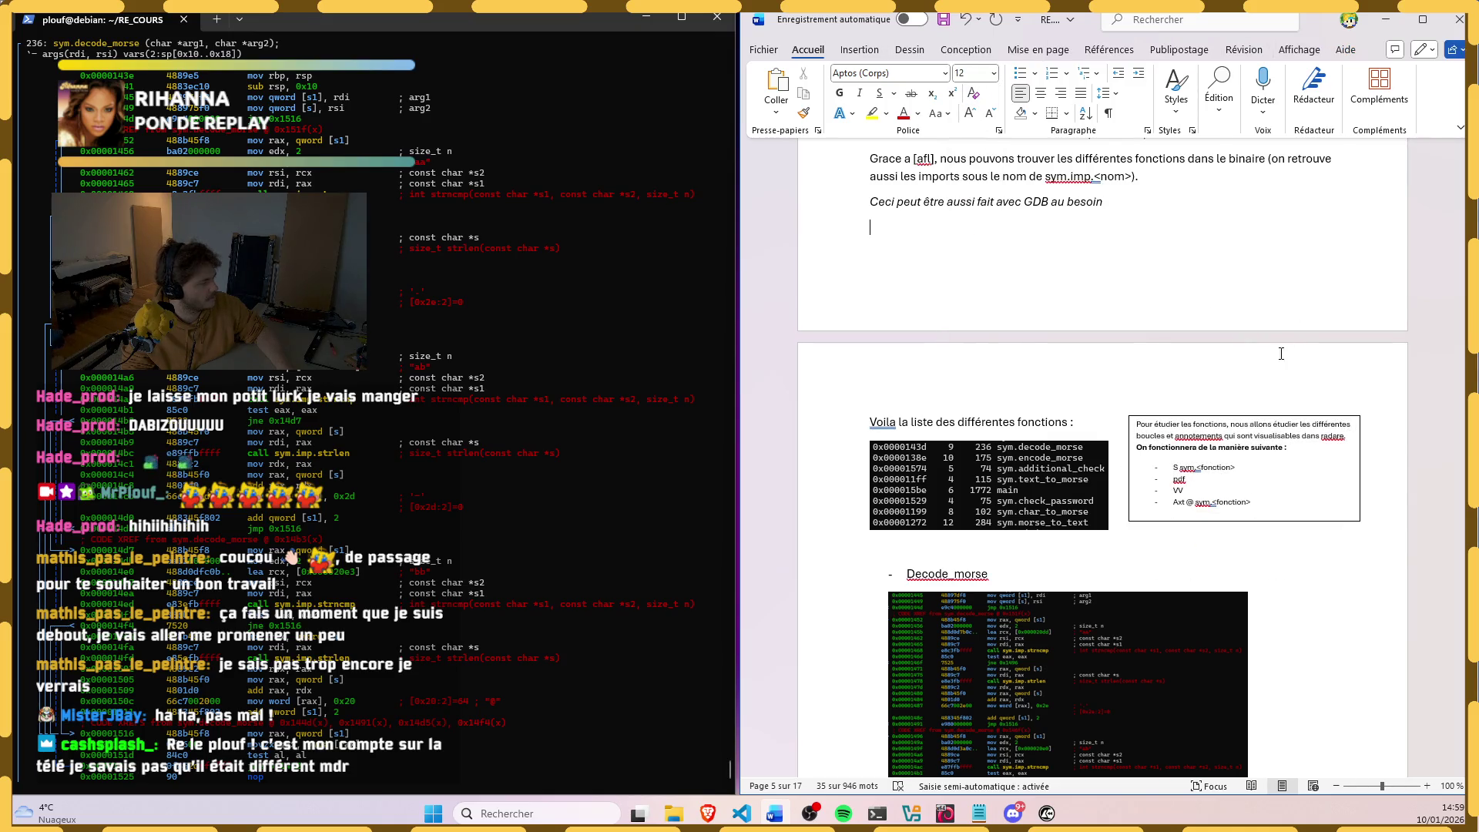
# Step: Nudge the text box lower and shrink the disassembly picture proportionally so the function list moves up
pyautogui.click(1266, 416)
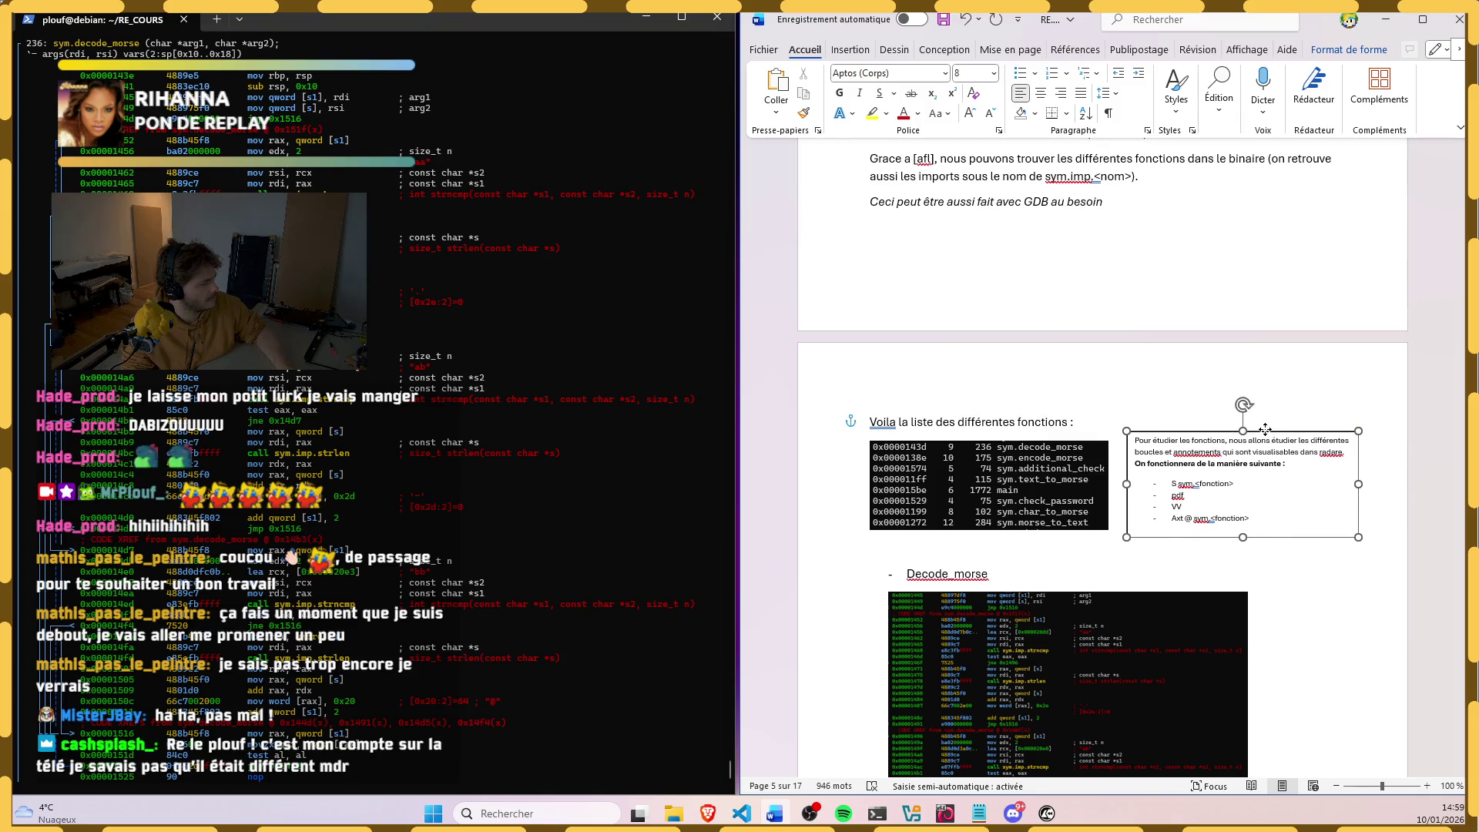
pyautogui.moveTo(1267, 417); pyautogui.dragTo(1267, 428)
pyautogui.click(1236, 566)
pyautogui.scroll(-1, 1156, 509)
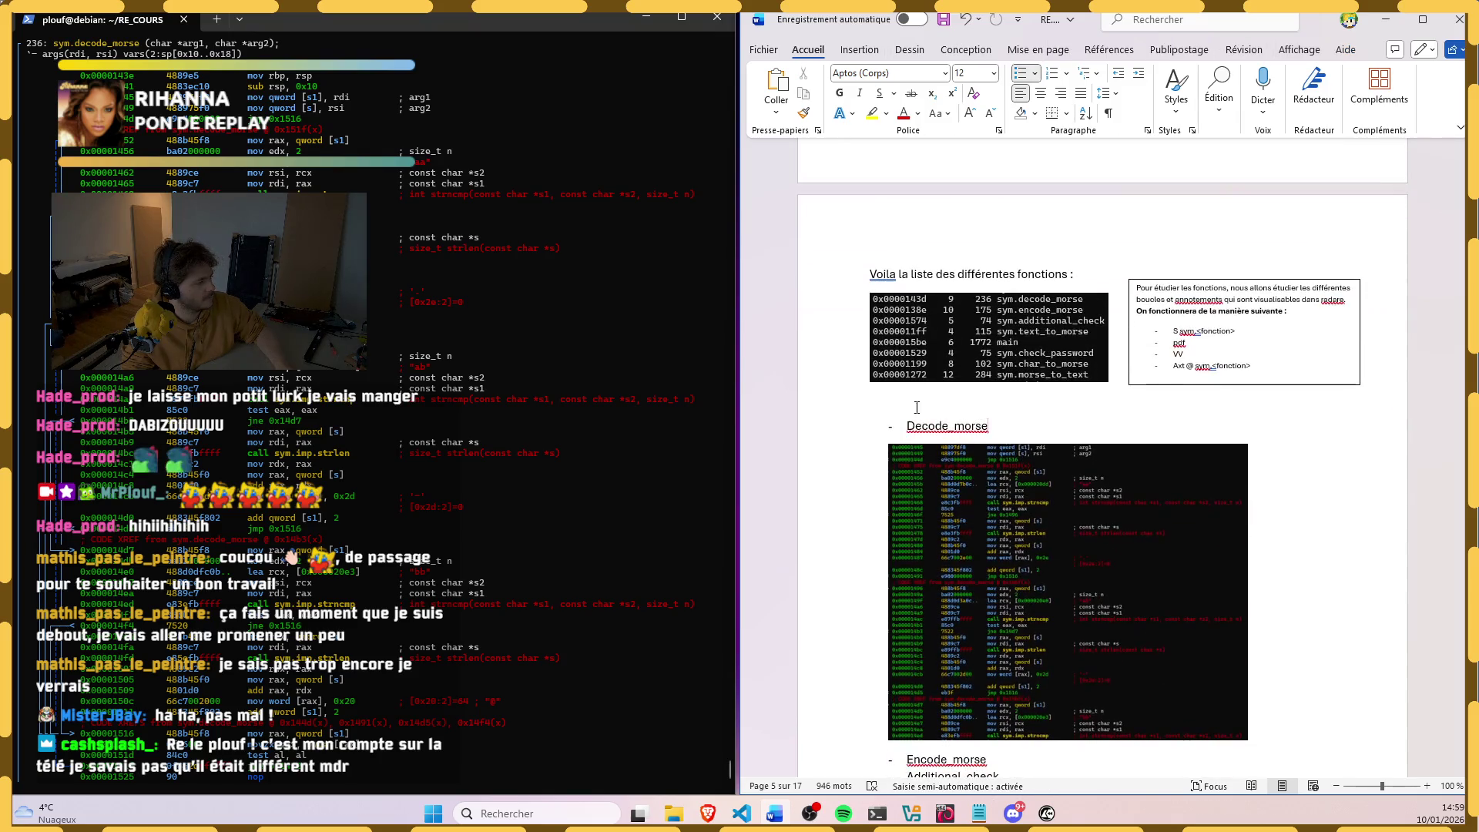
pyautogui.scroll(-2, 1060, 432)
pyautogui.click(1060, 431)
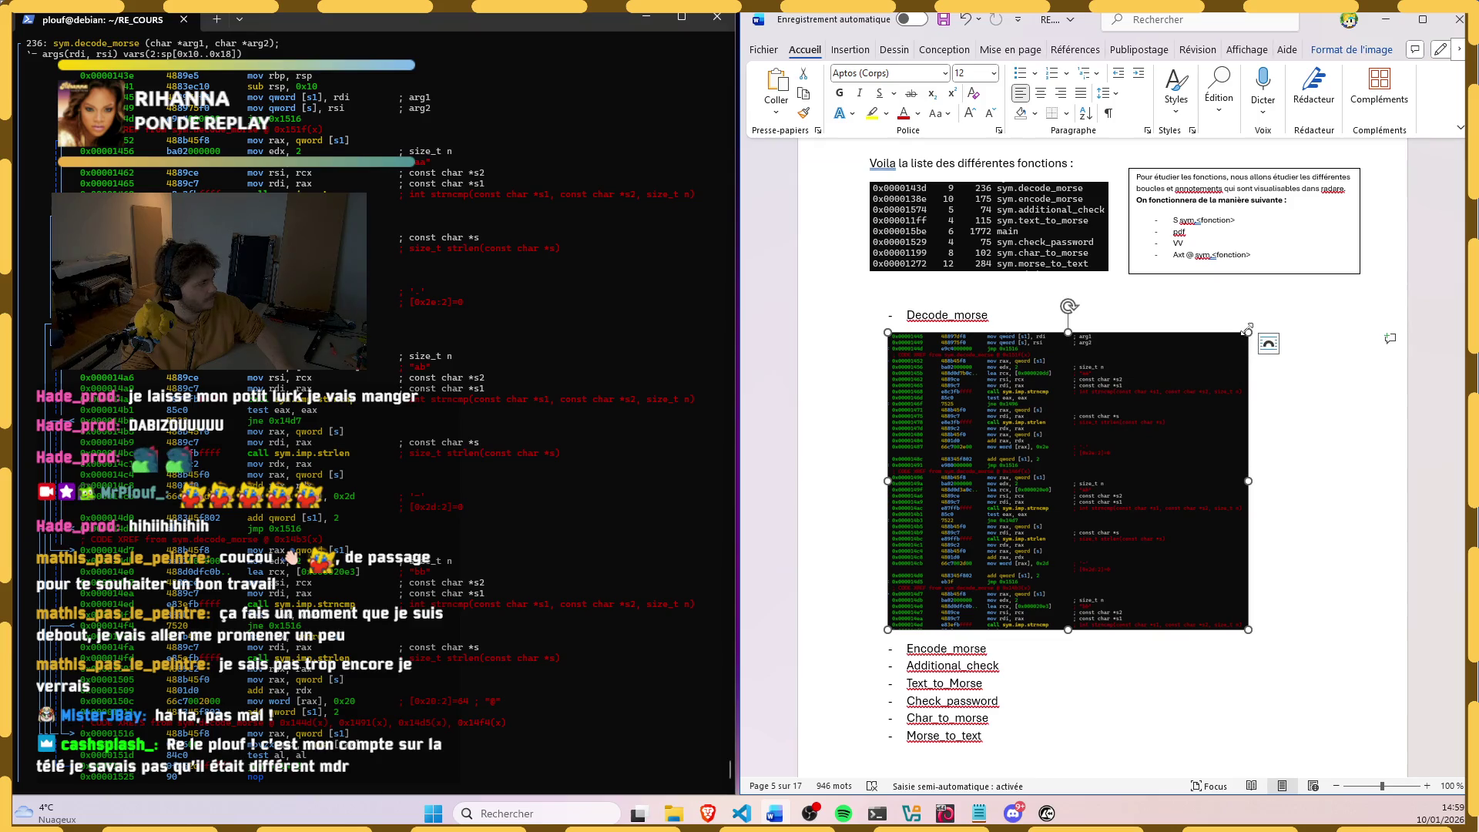
pyautogui.moveTo(1248, 630); pyautogui.dragTo(1216, 602)
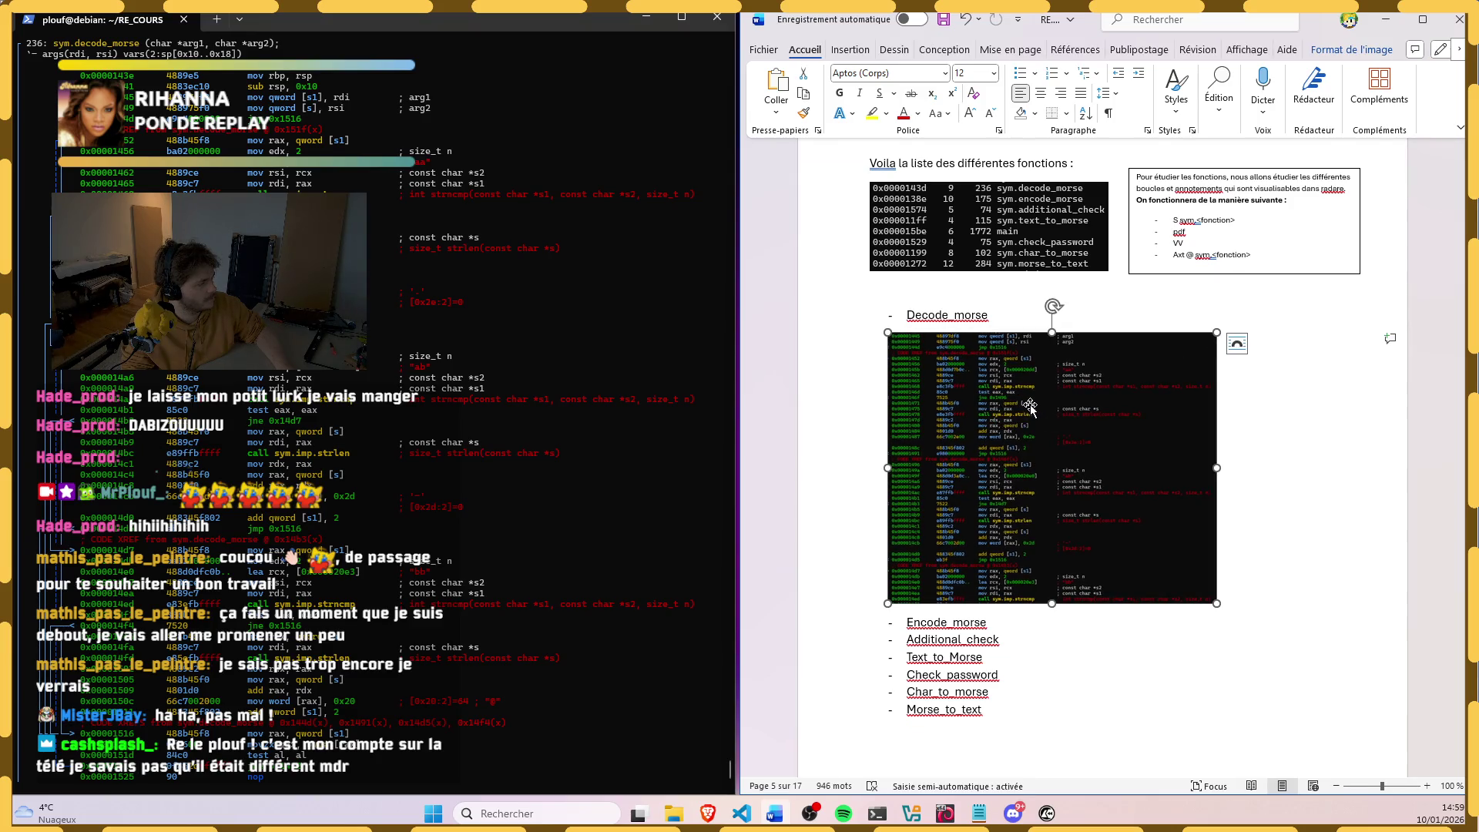
pyautogui.scroll(2, 1042, 418)
pyautogui.scroll(3, 1042, 395)
pyautogui.scroll(-3, 1043, 396)
pyautogui.scroll(-2, 1042, 397)
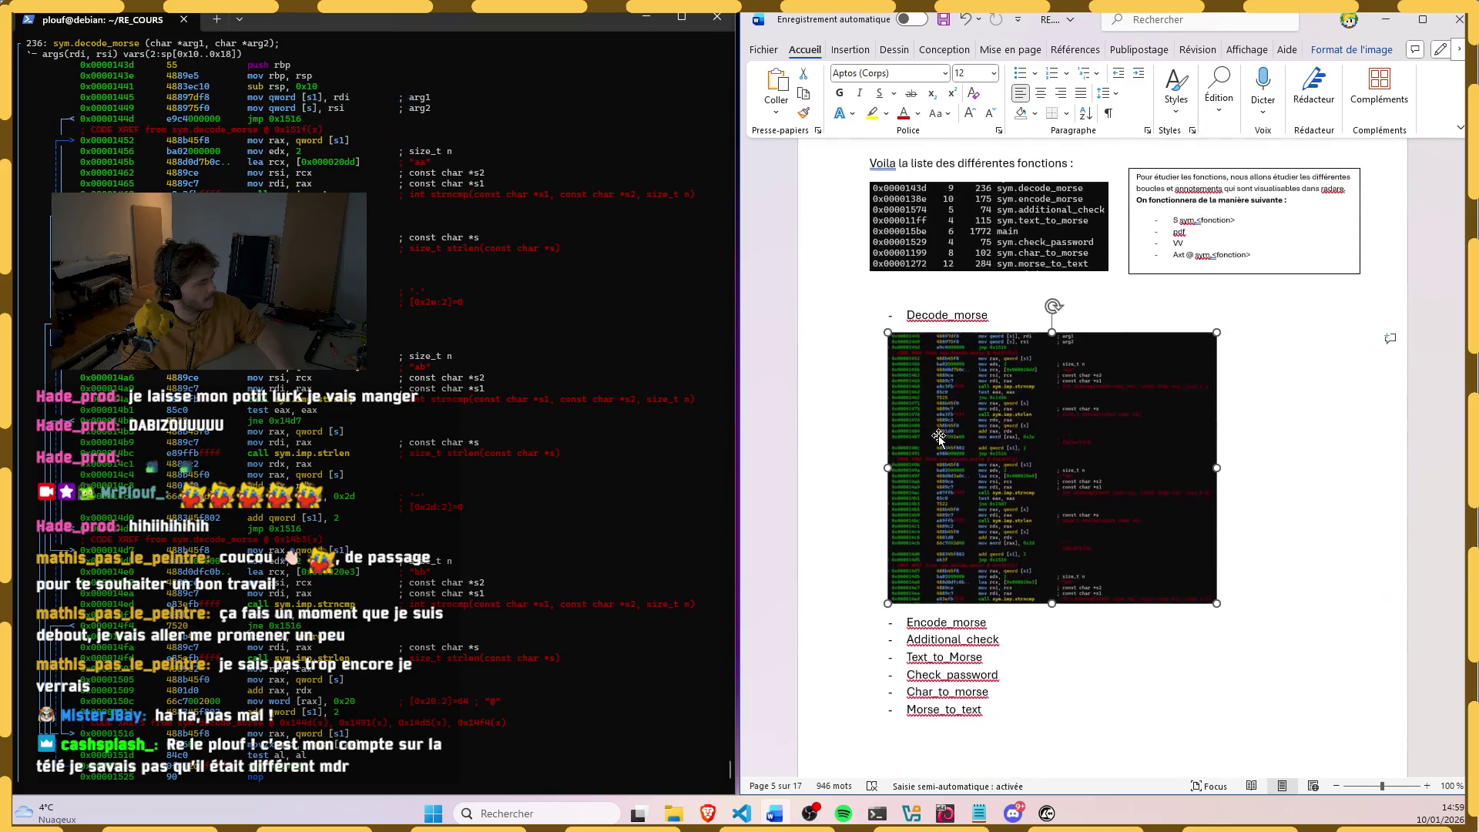
pyautogui.click(883, 322)
pyautogui.press('BackSpace')
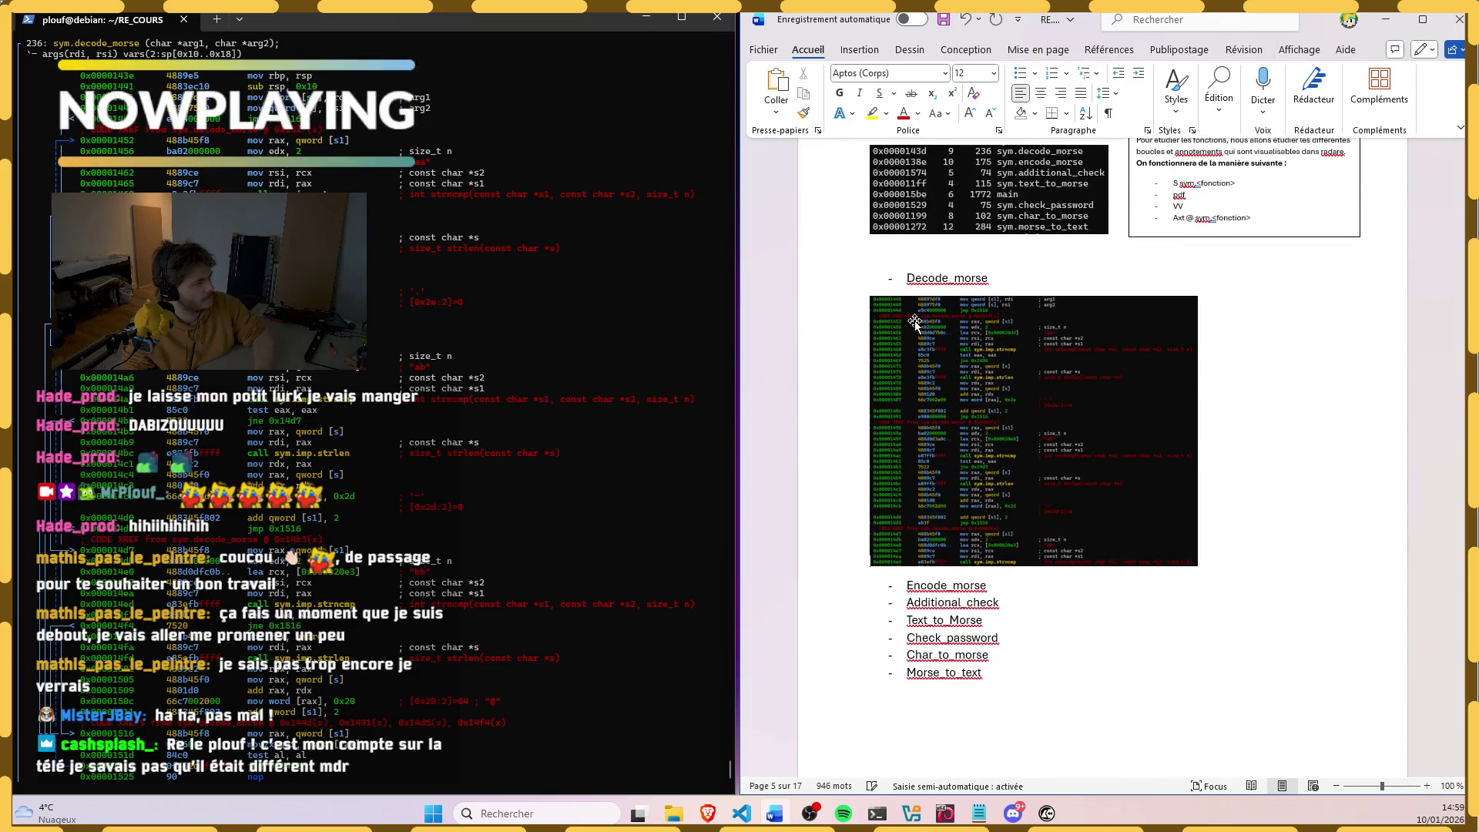
pyautogui.scroll(3, 1366, 294)
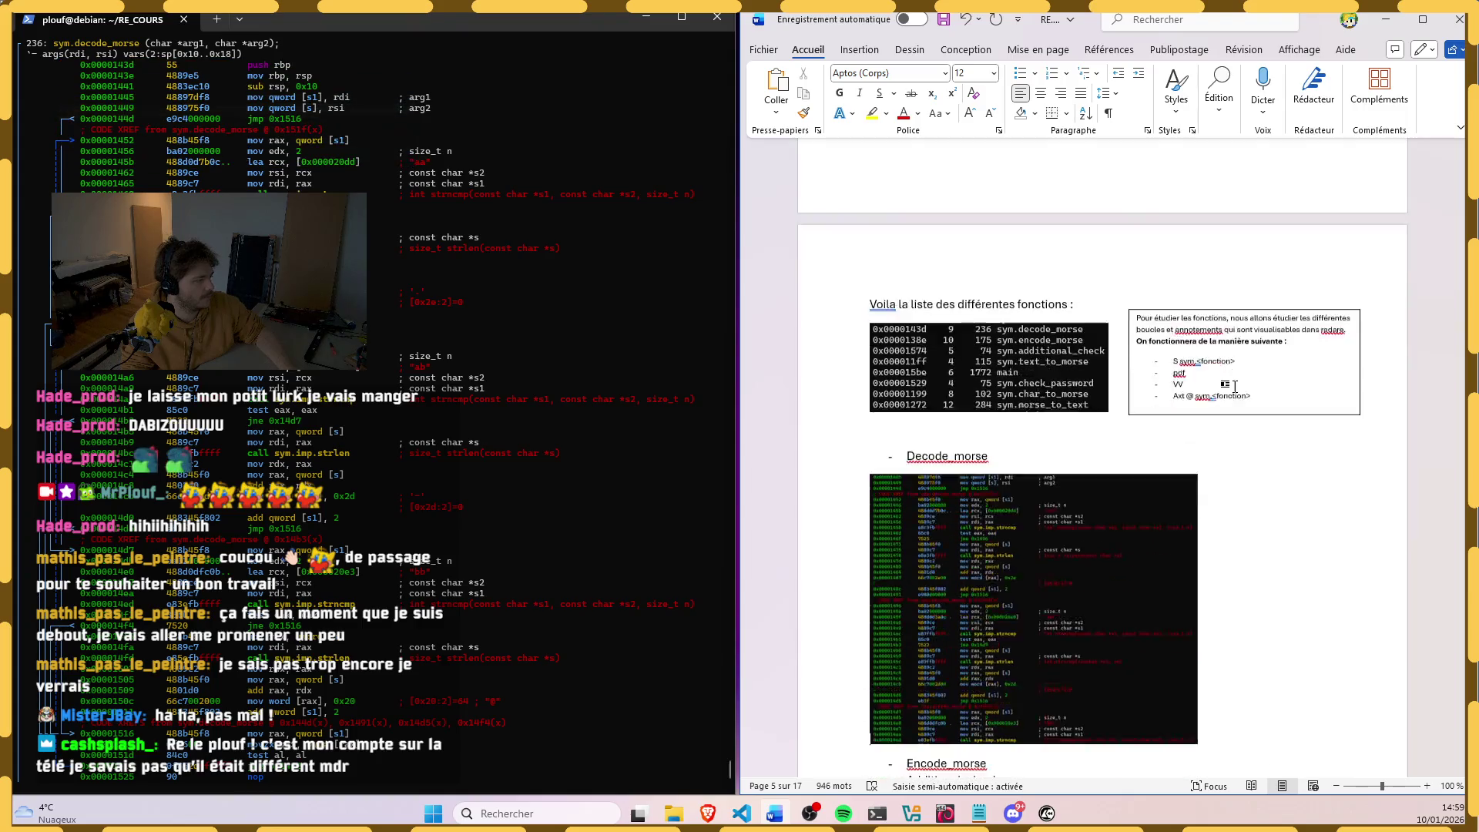
pyautogui.scroll(-3, 1201, 368)
pyautogui.keyDown('ctrl'); pyautogui.scroll(2, 1200, 364); pyautogui.keyUp('ctrl')
pyautogui.keyDown('ctrl'); pyautogui.scroll(1, 1200, 364); pyautogui.keyUp('ctrl')
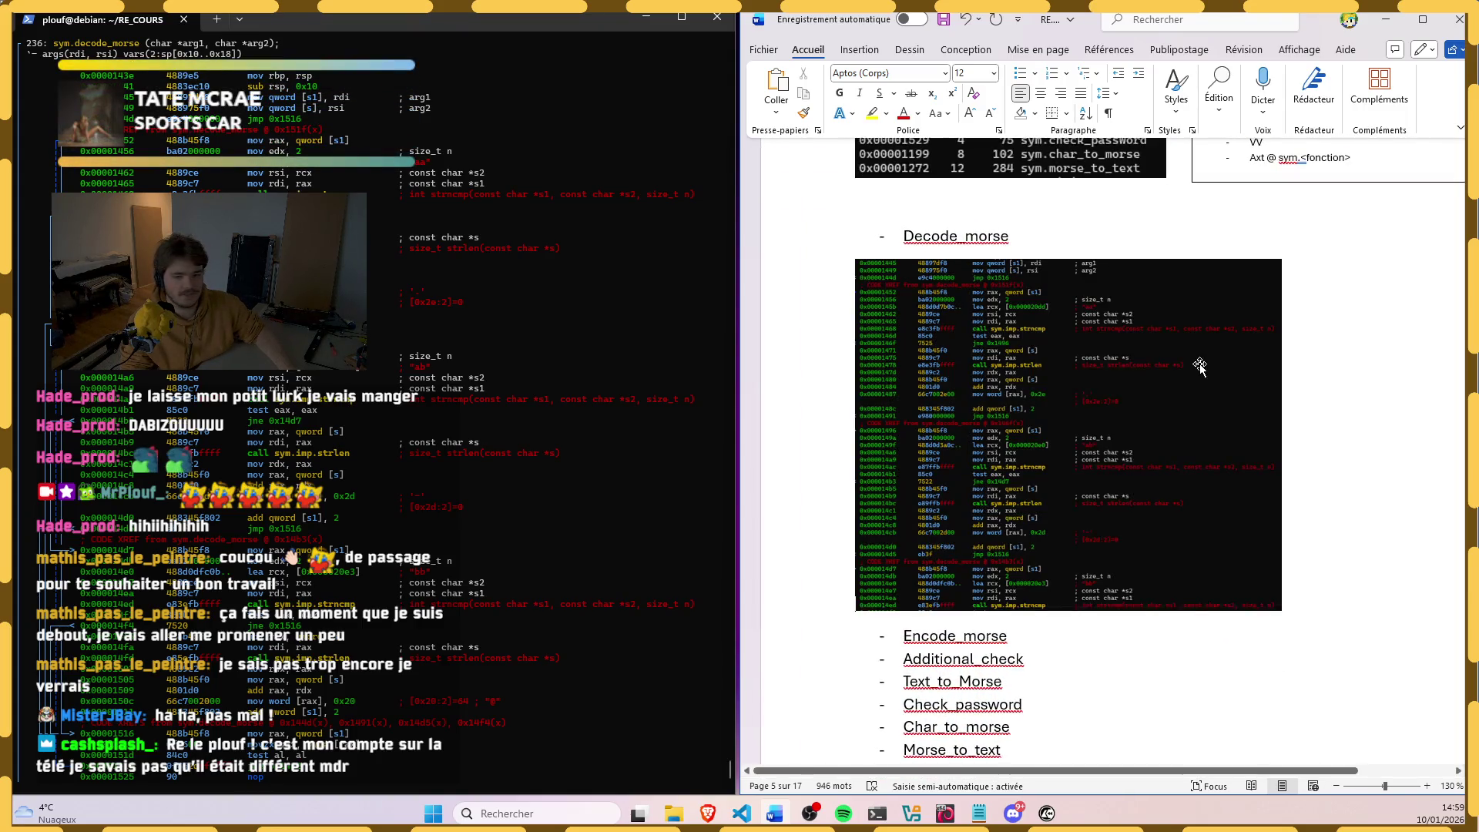
pyautogui.keyDown('ctrl'); pyautogui.scroll(-1, 1200, 365); pyautogui.keyUp('ctrl')
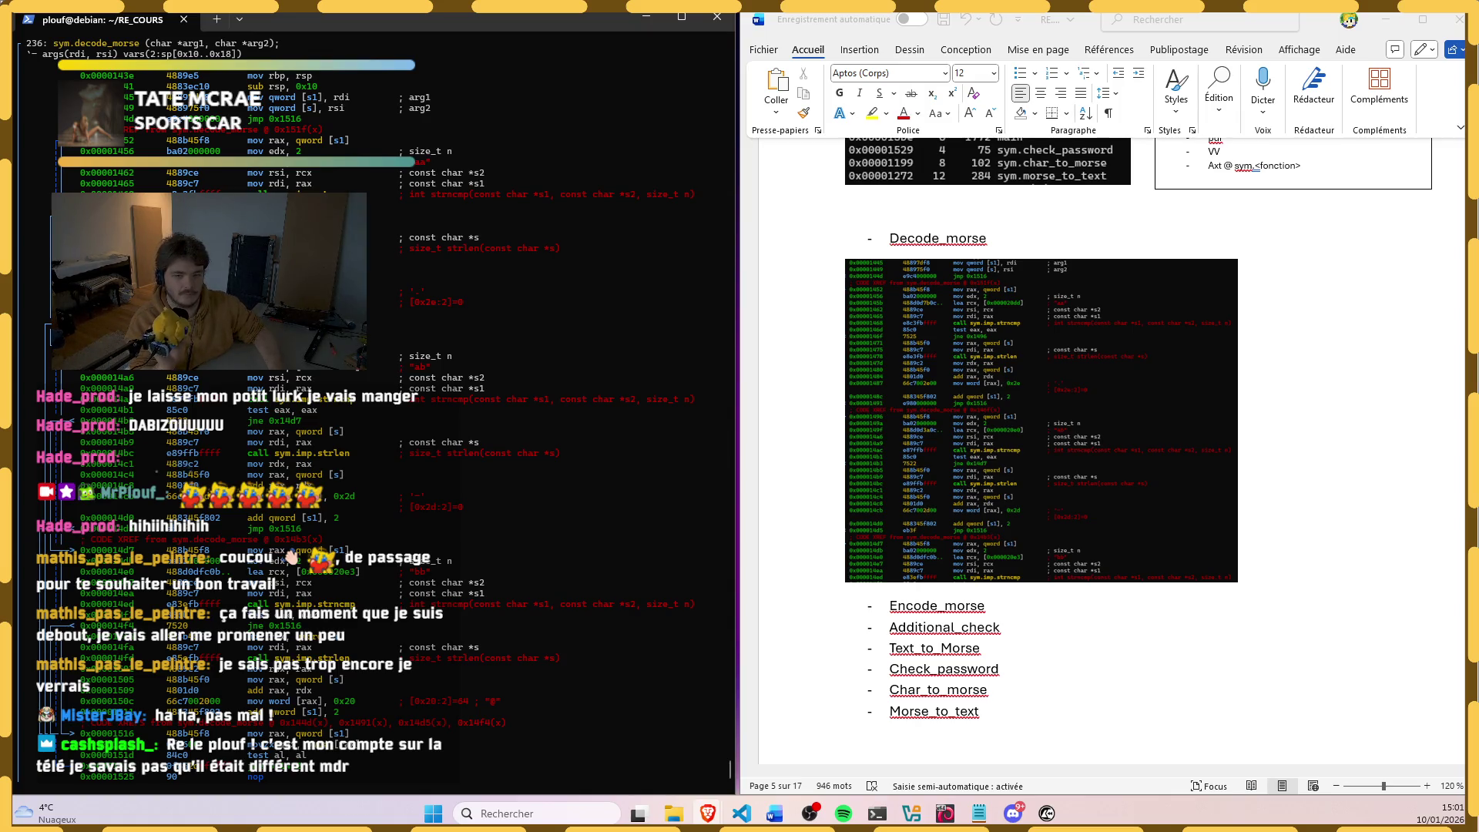
pyautogui.click(1328, 340)
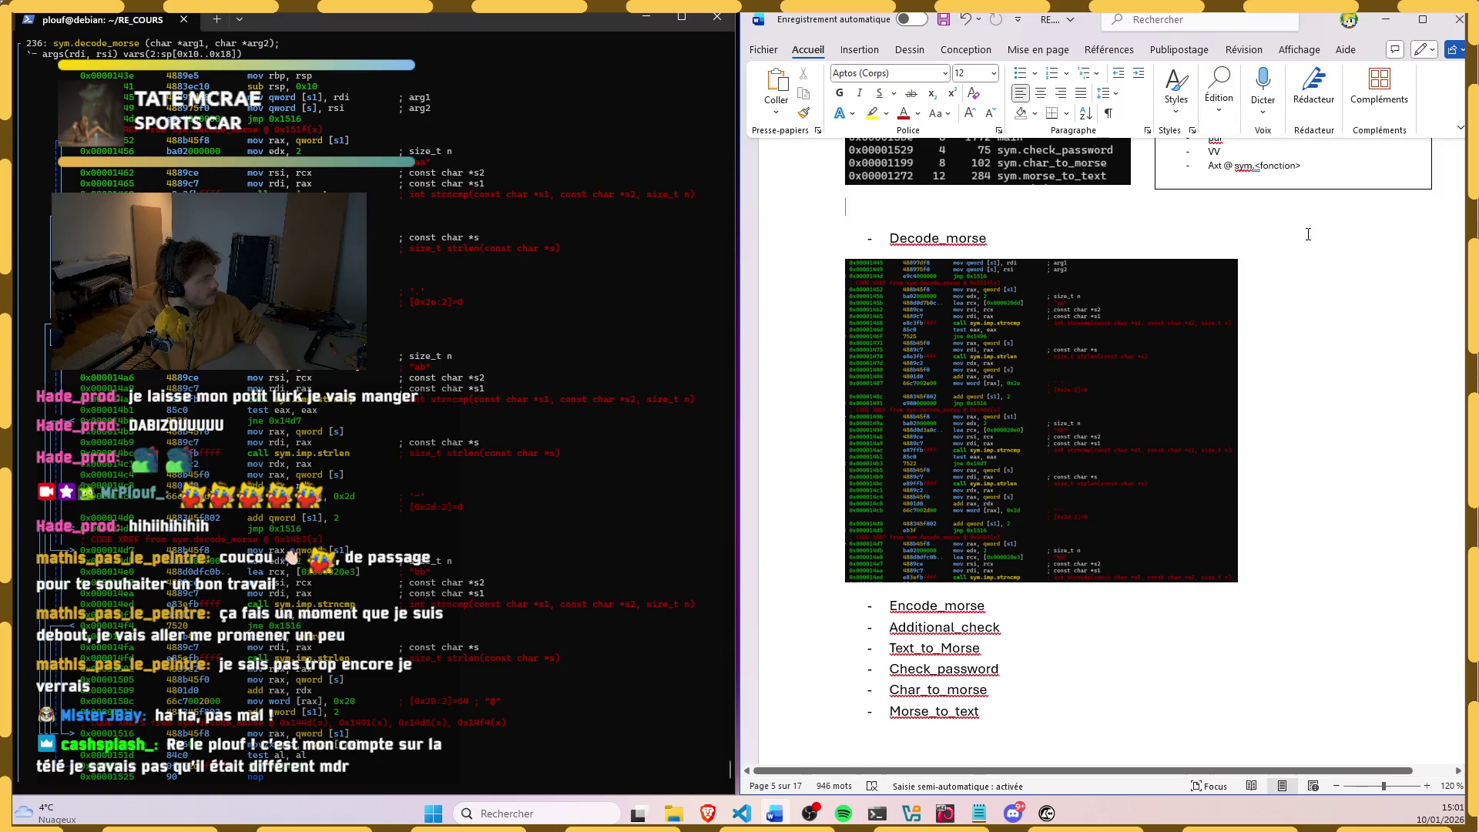
pyautogui.click(859, 50)
# Step: Insert a simple text box and size it to three lines just below the disassembly picture
pyautogui.click(1307, 97)
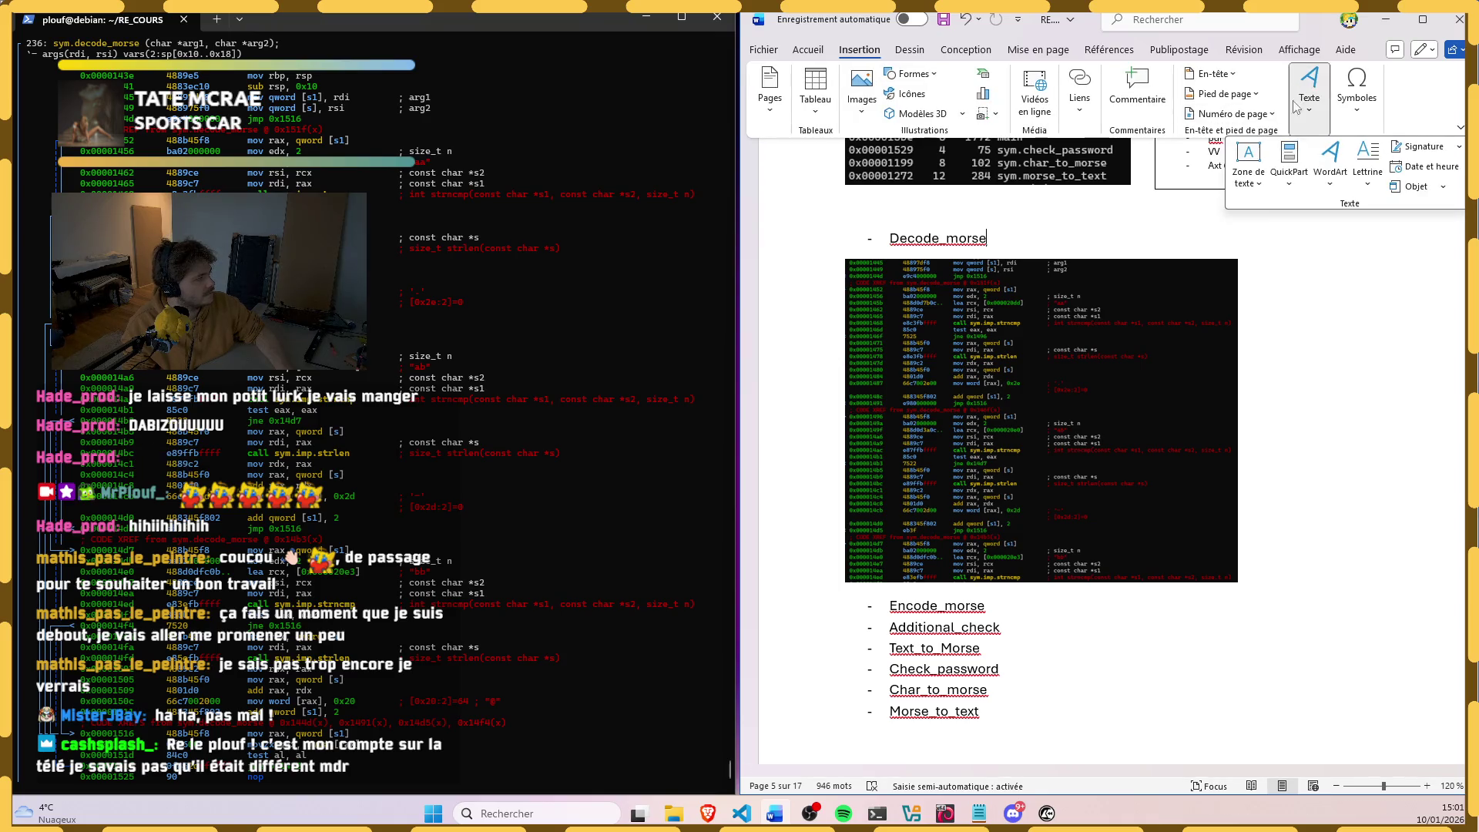
pyautogui.click(1248, 162)
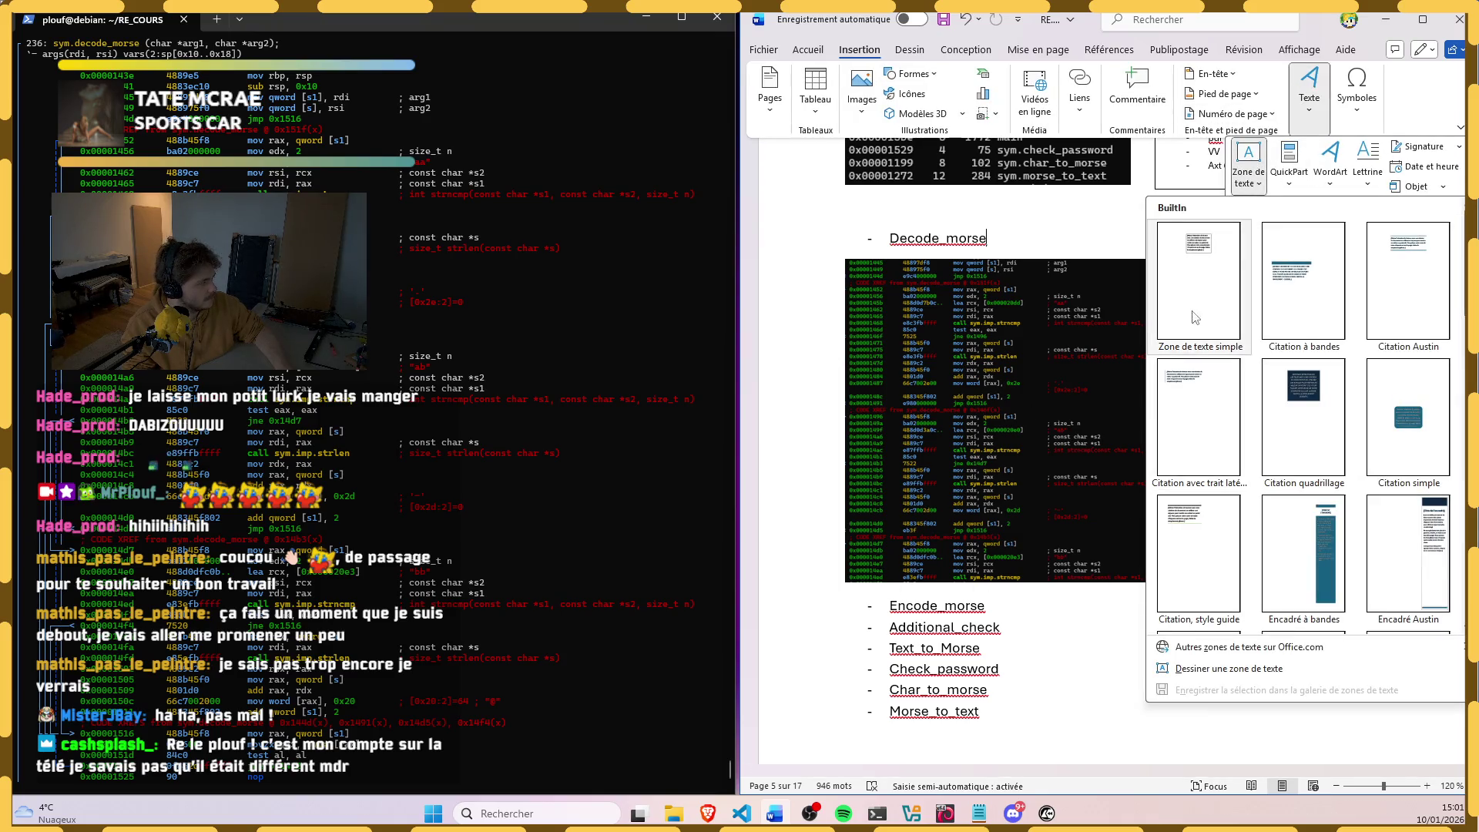
pyautogui.click(1195, 318)
pyautogui.moveTo(1160, 249)
pyautogui.mouseDown()
pyautogui.moveTo(1282, 514)
pyautogui.moveTo(1085, 431)
pyautogui.moveTo(1222, 461)
pyautogui.mouseUp()
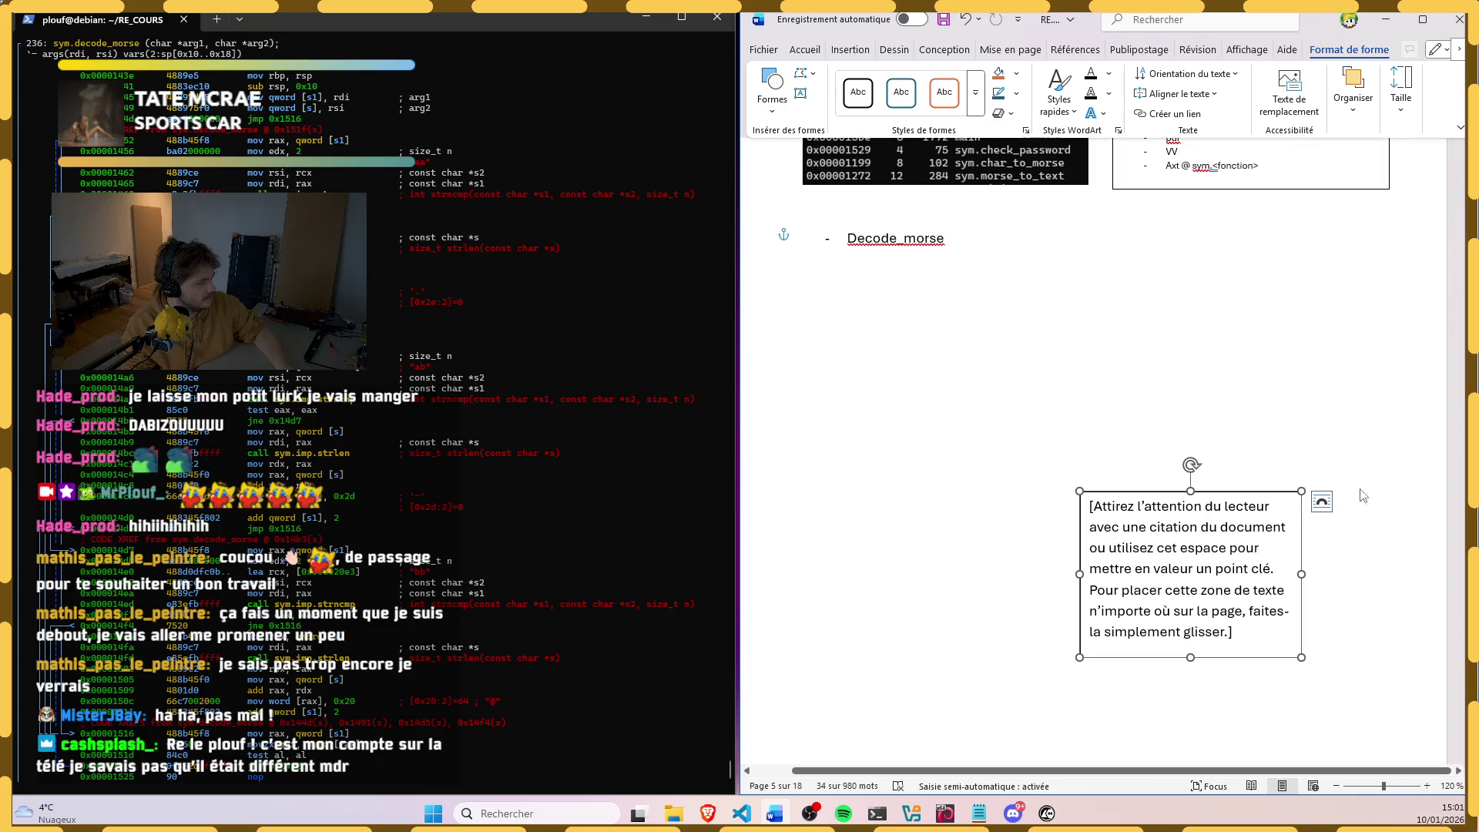
pyautogui.moveTo(1079, 491); pyautogui.dragTo(819, 494)
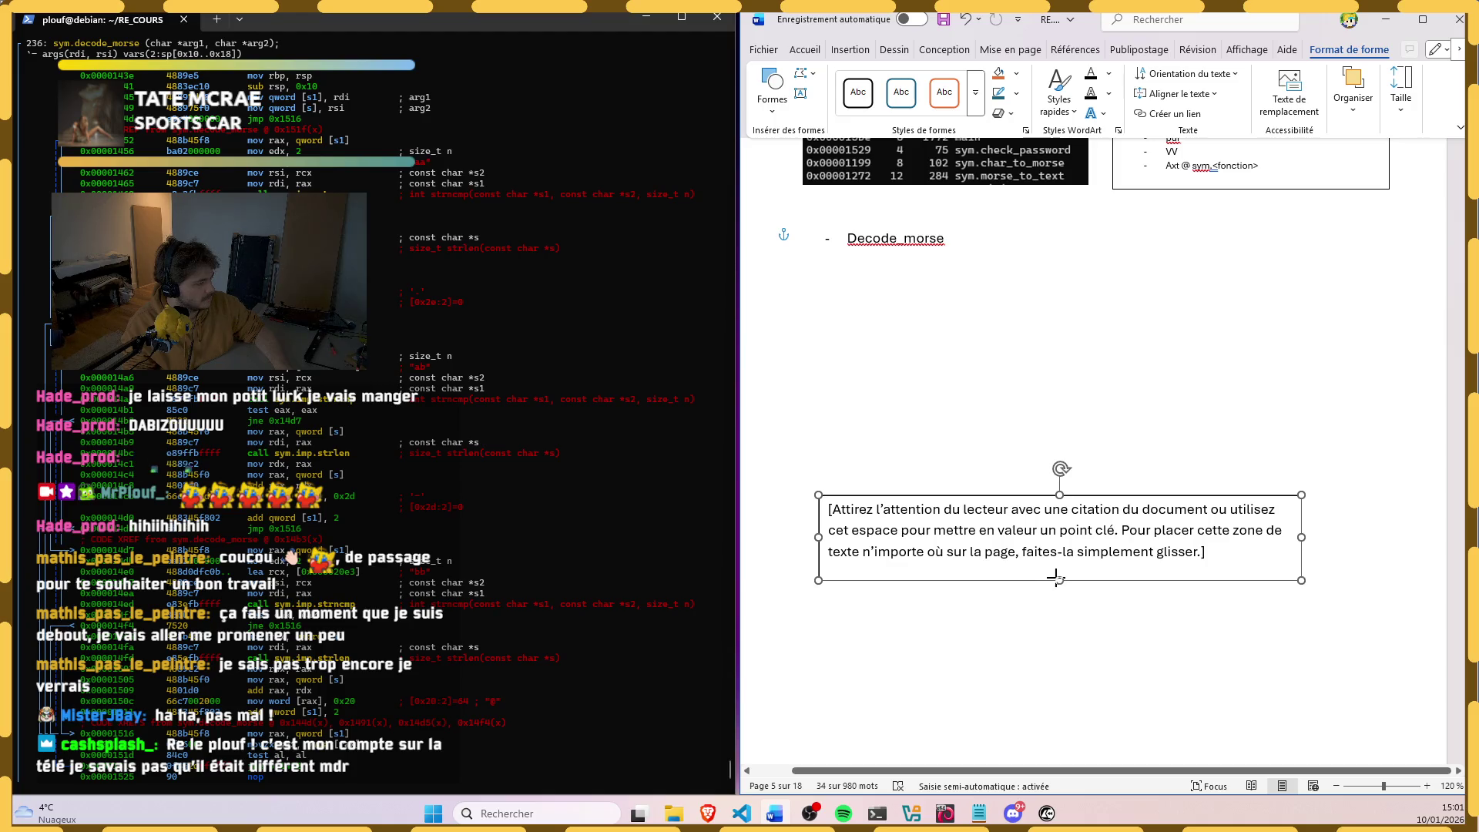
pyautogui.moveTo(1058, 656); pyautogui.dragTo(1059, 567)
pyautogui.moveTo(1119, 508)
pyautogui.mouseDown()
pyautogui.moveTo(1142, 544)
pyautogui.moveTo(1104, 616)
pyautogui.mouseUp()
pyautogui.tripleClick(1187, 654)
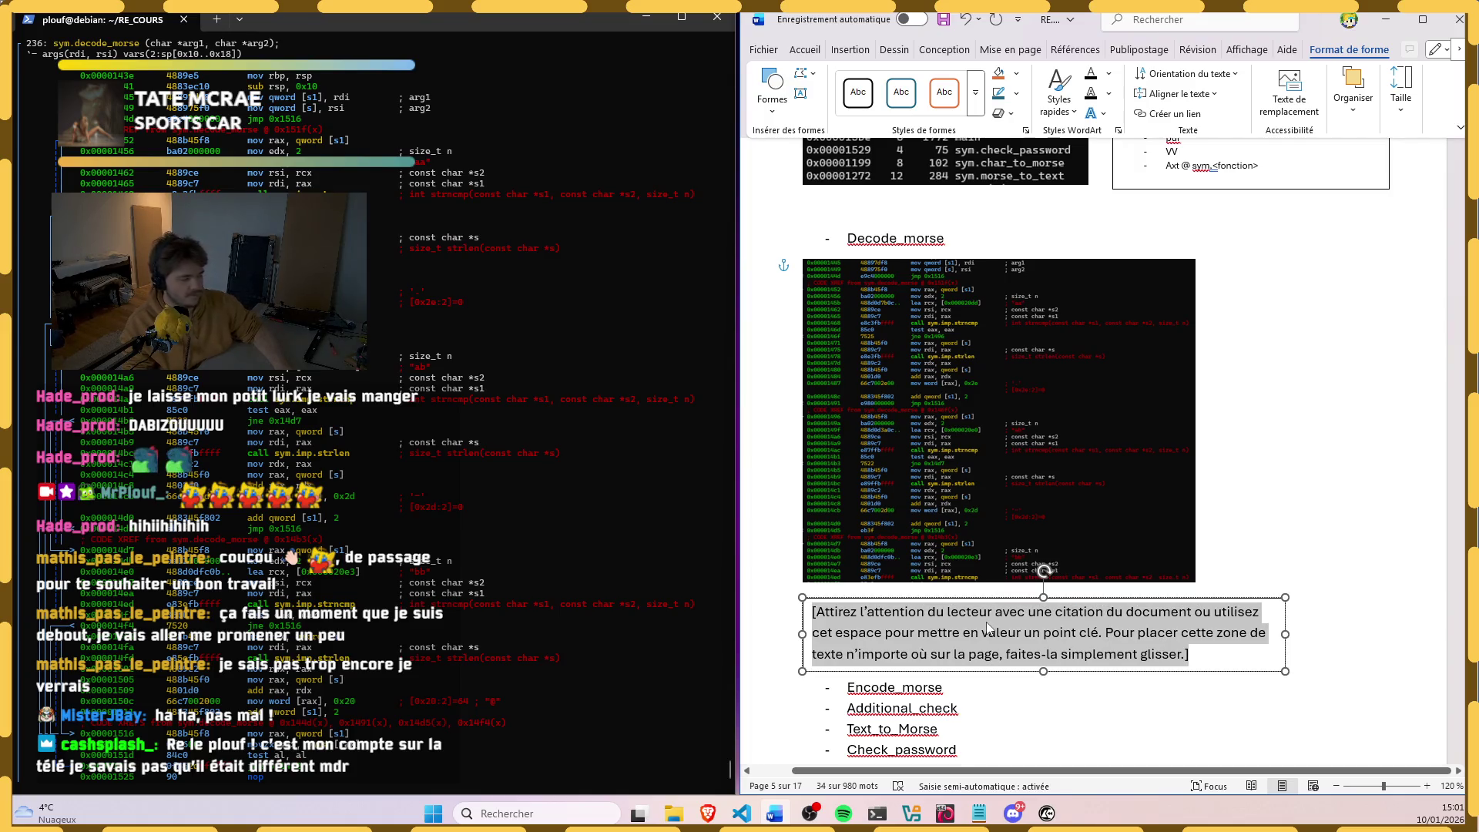
pyautogui.write('Ext')
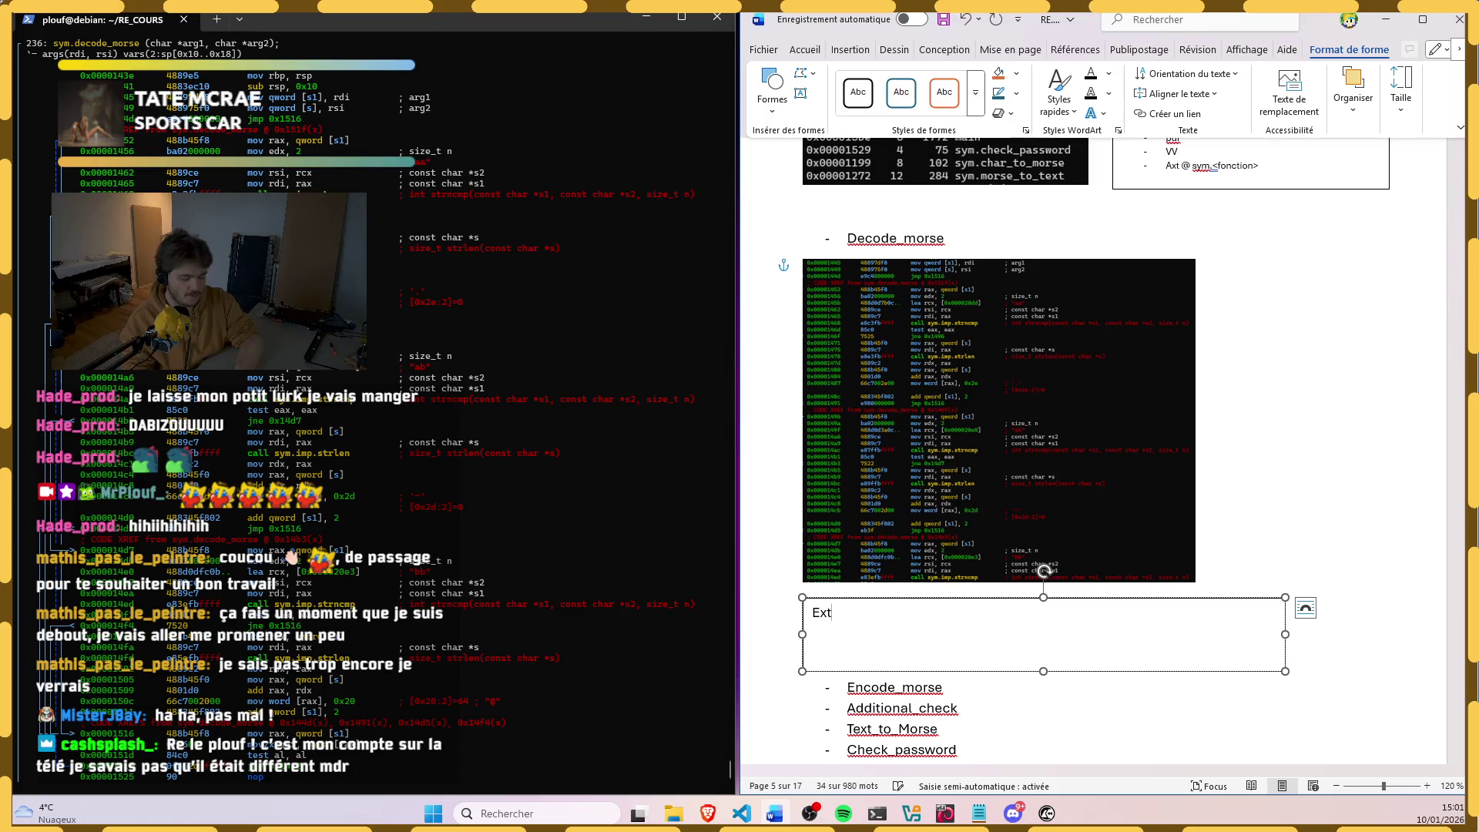
pyautogui.write('rait ')
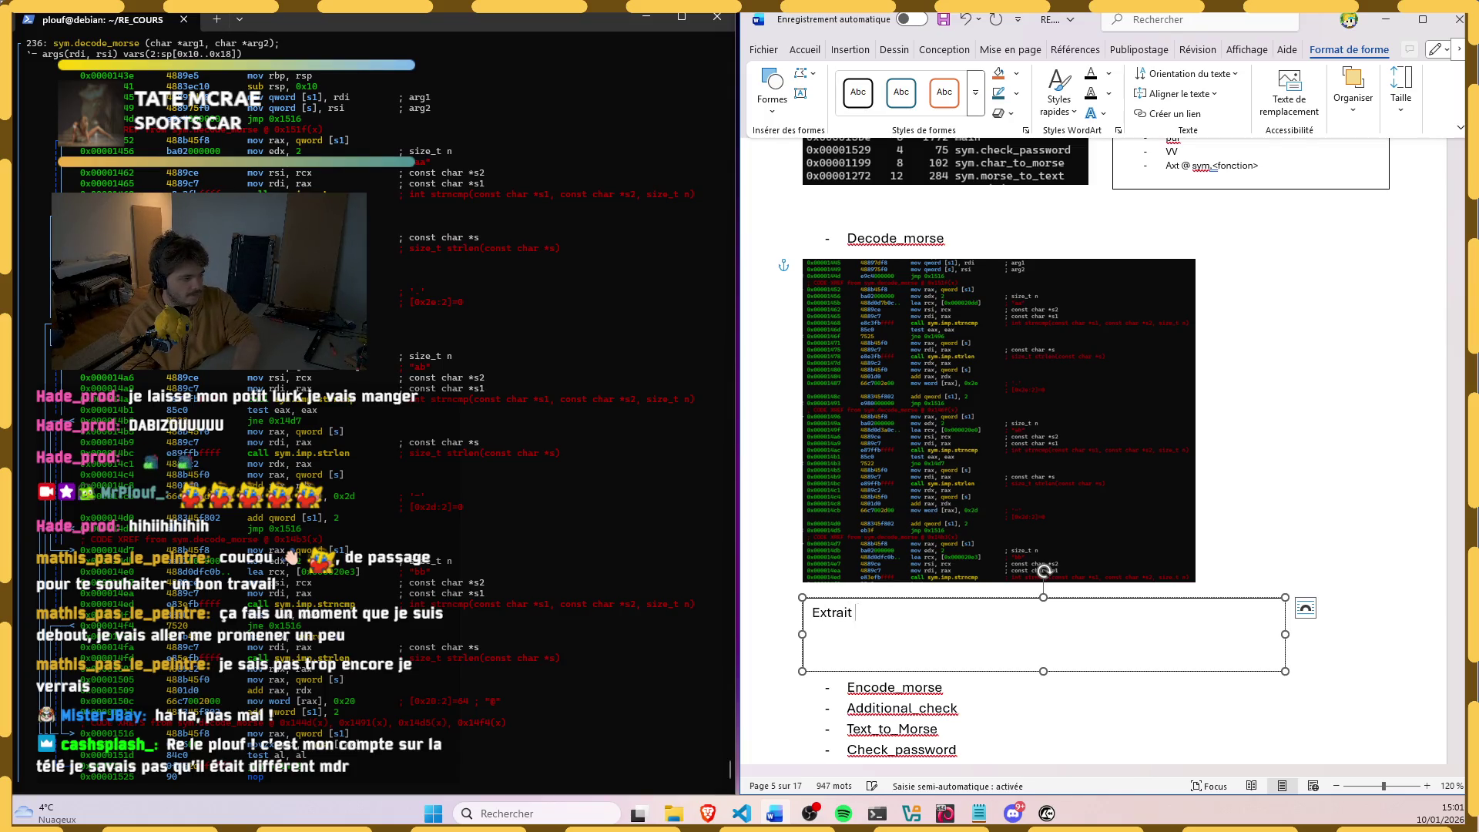
pyautogui.write('de la fonc')
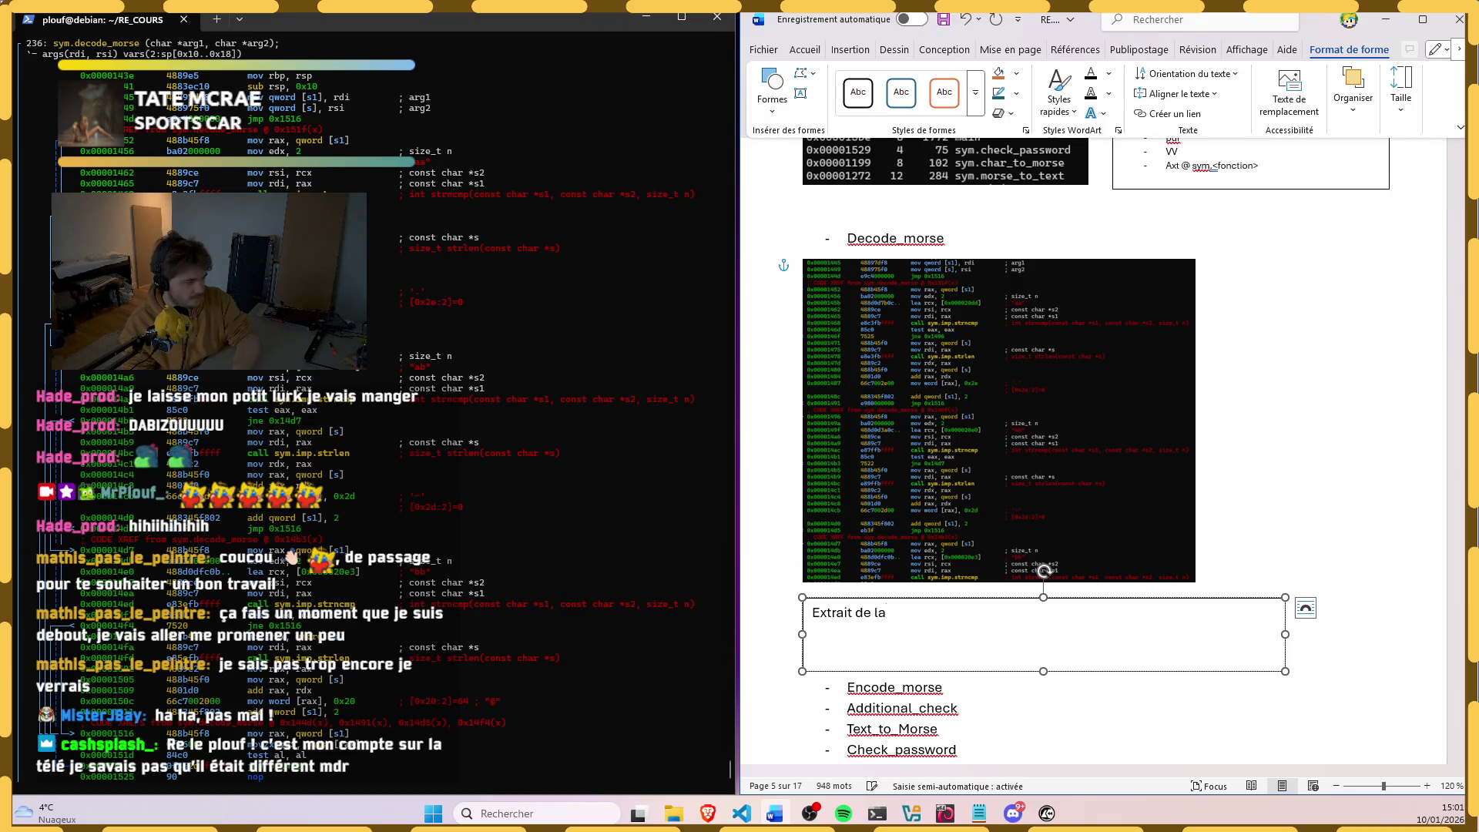
pyautogui.write('tion ')
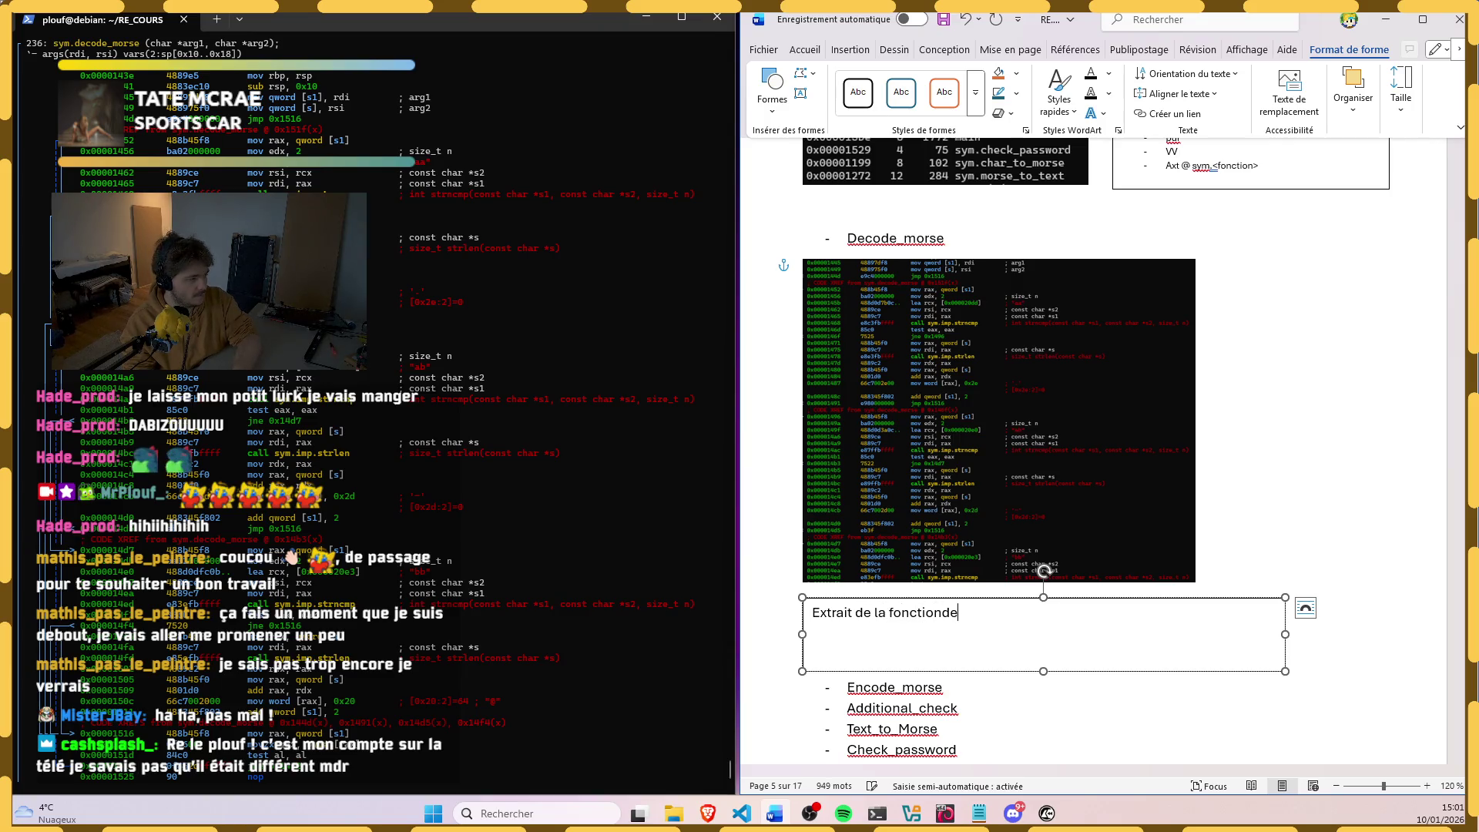
pyautogui.write('decode')
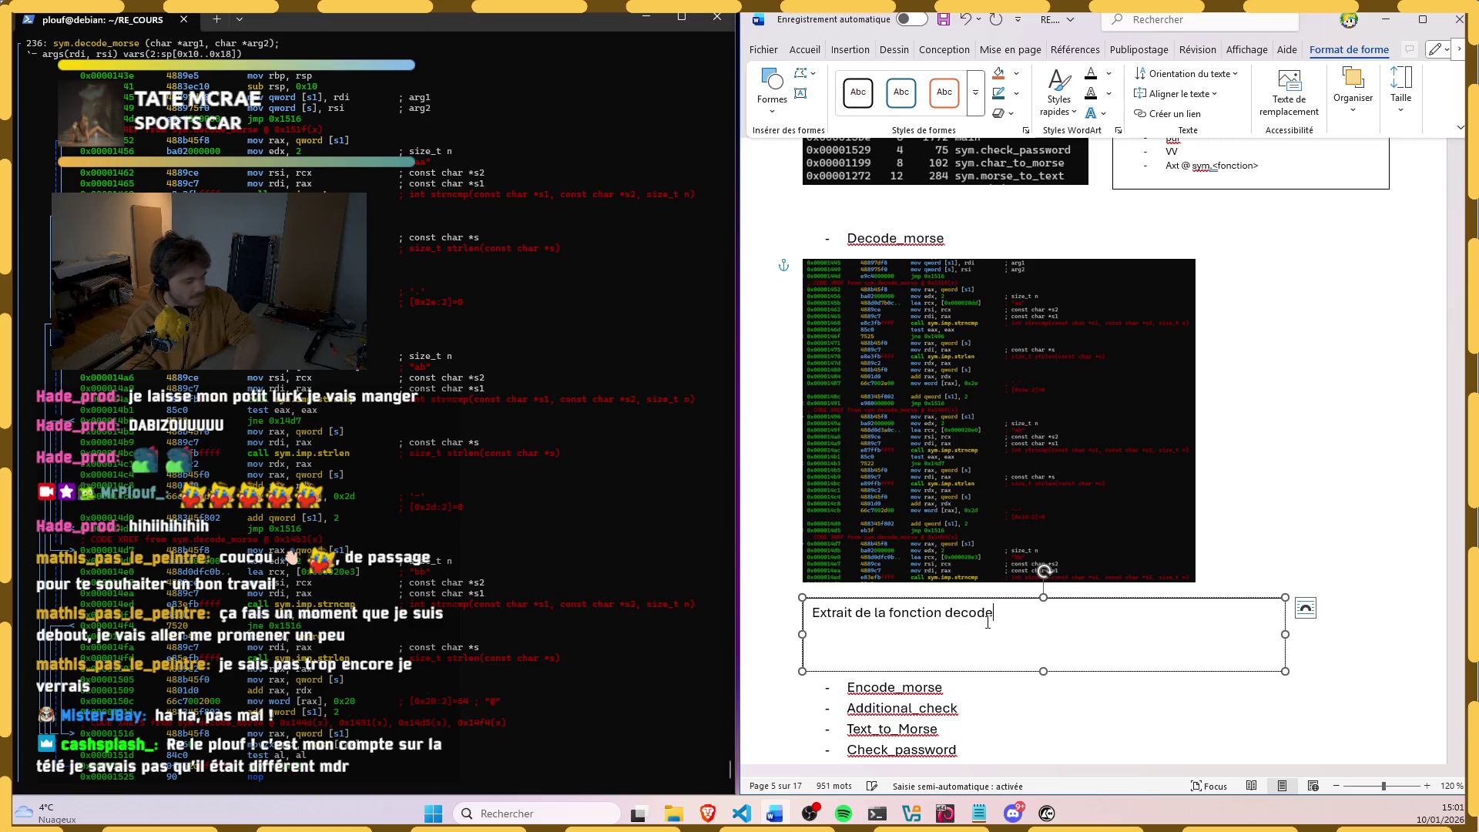
pyautogui.write('_morse. ')
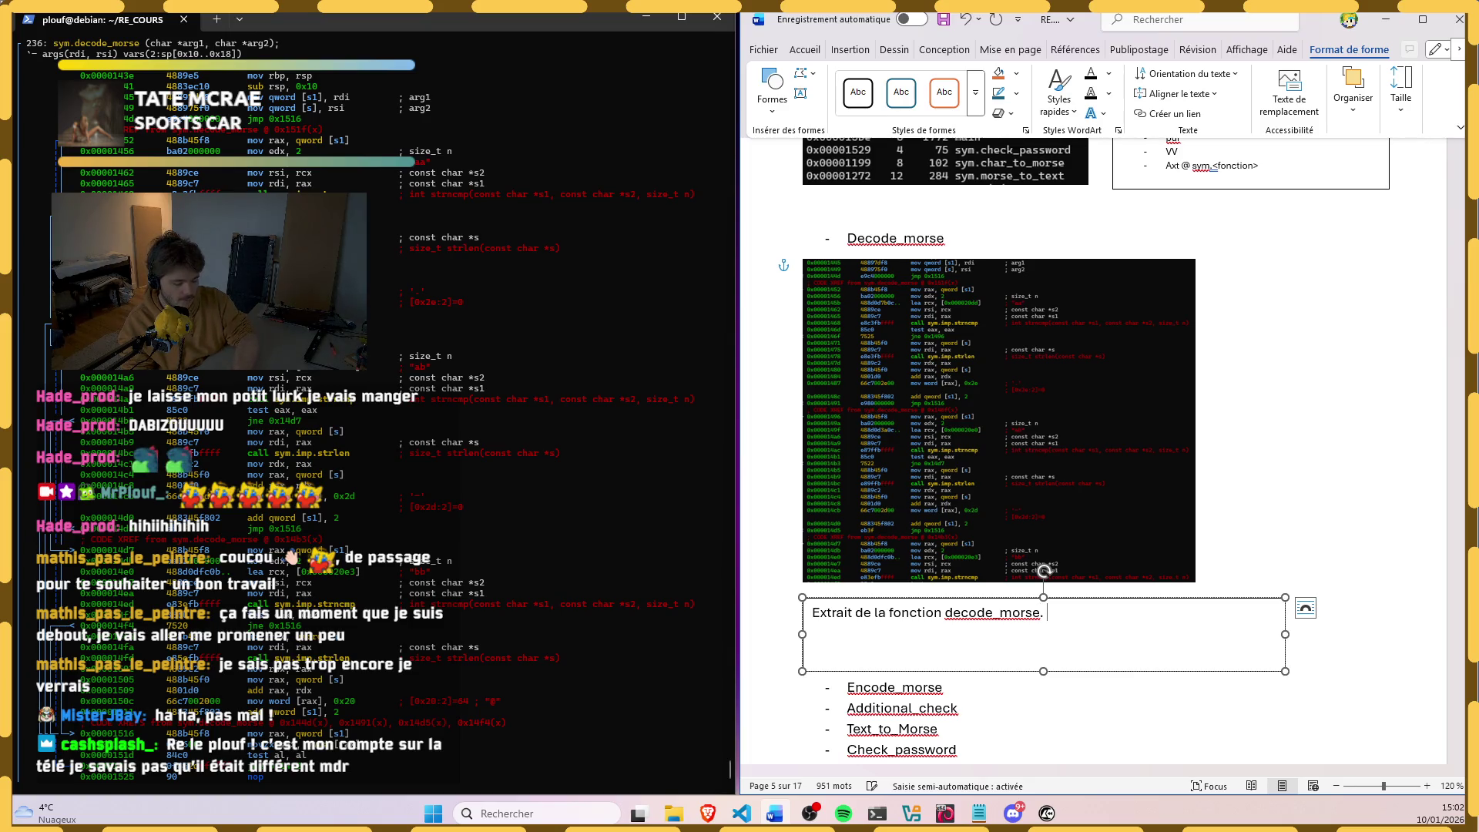
pyautogui.write('La ')
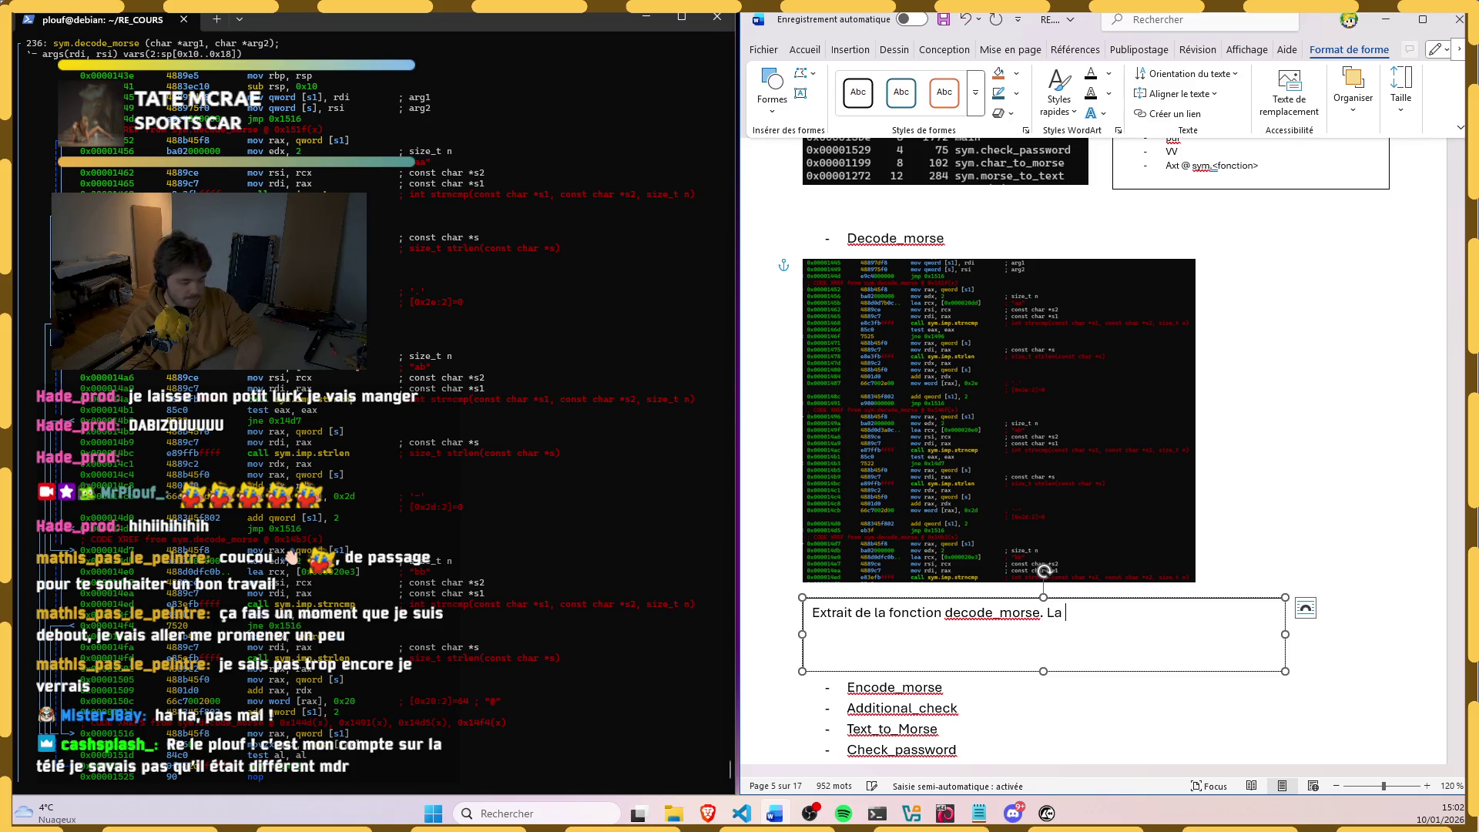
pyautogui.write('methode fais')
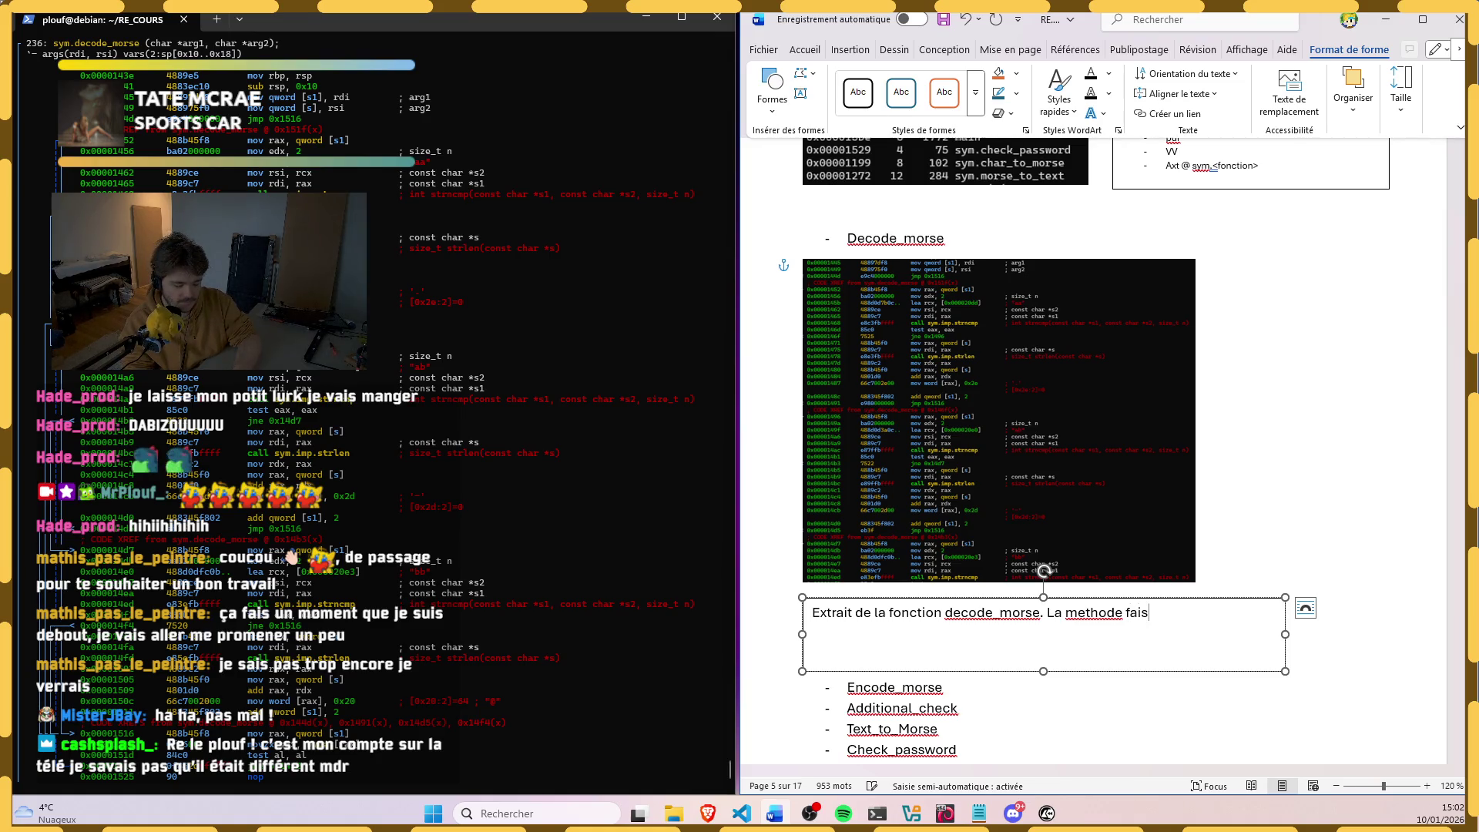
pyautogui.write(' une compara')
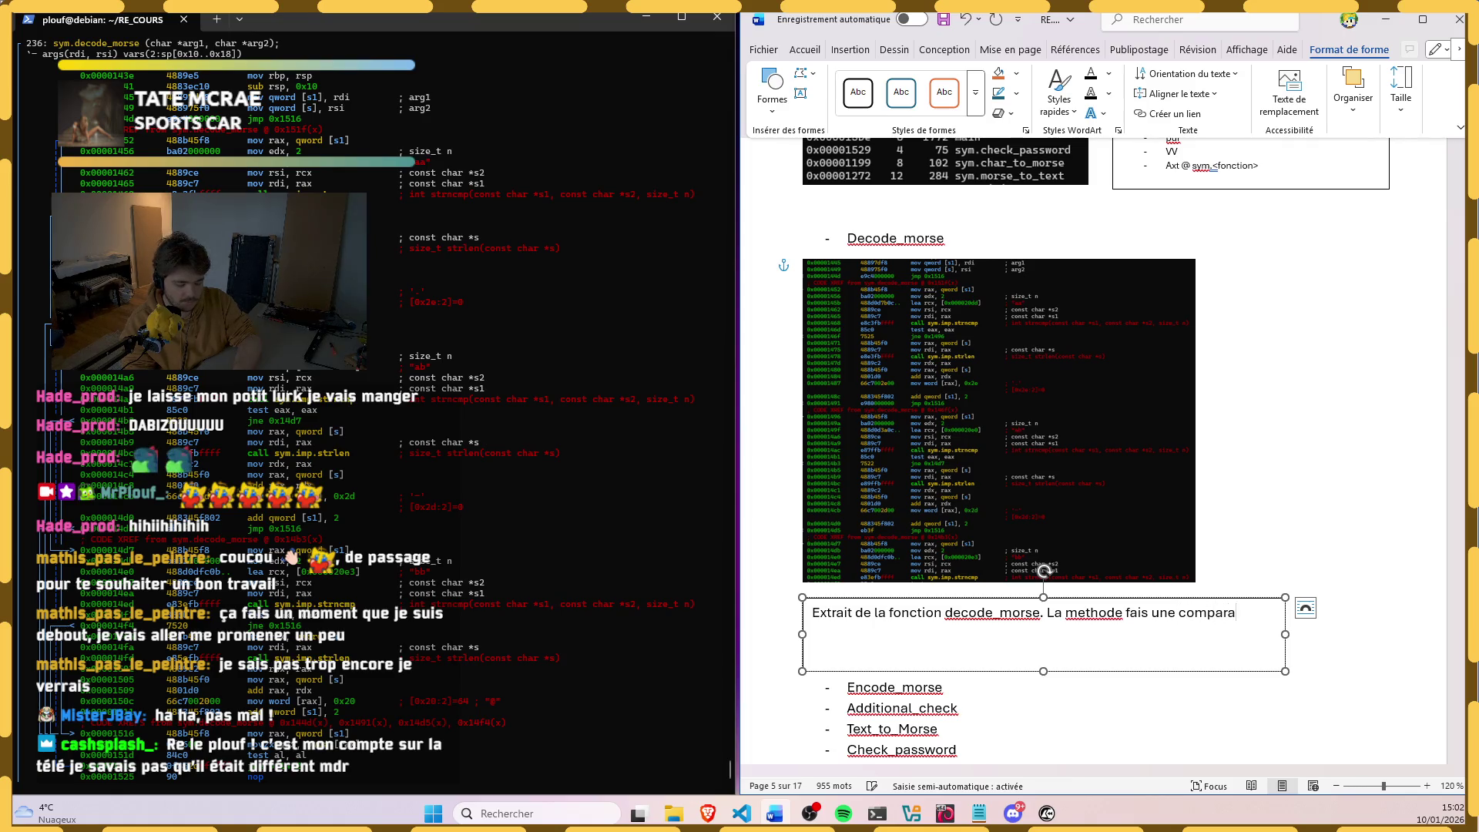
pyautogui.write('ison de')
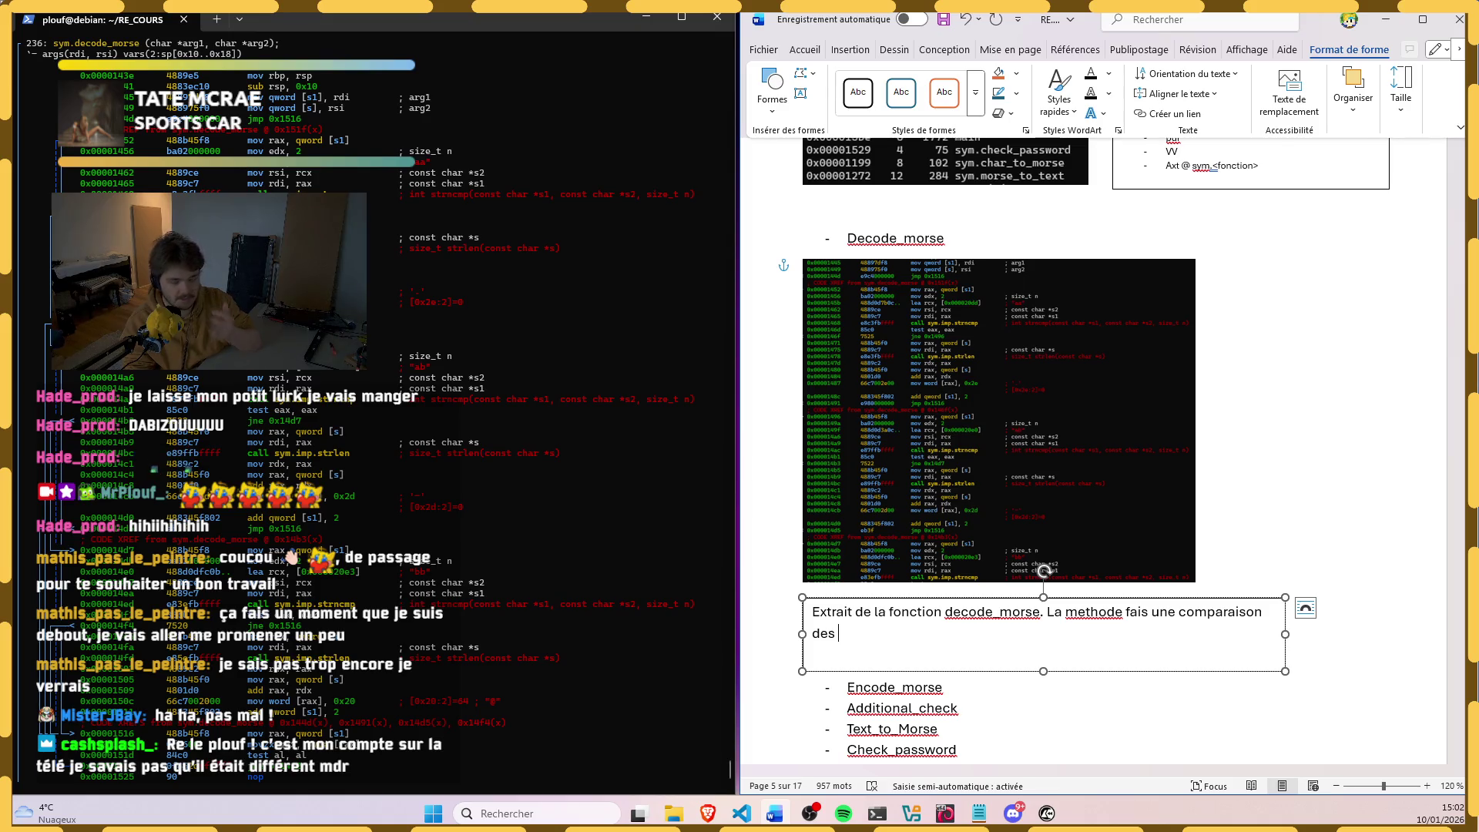
pyautogui.write('strings ')
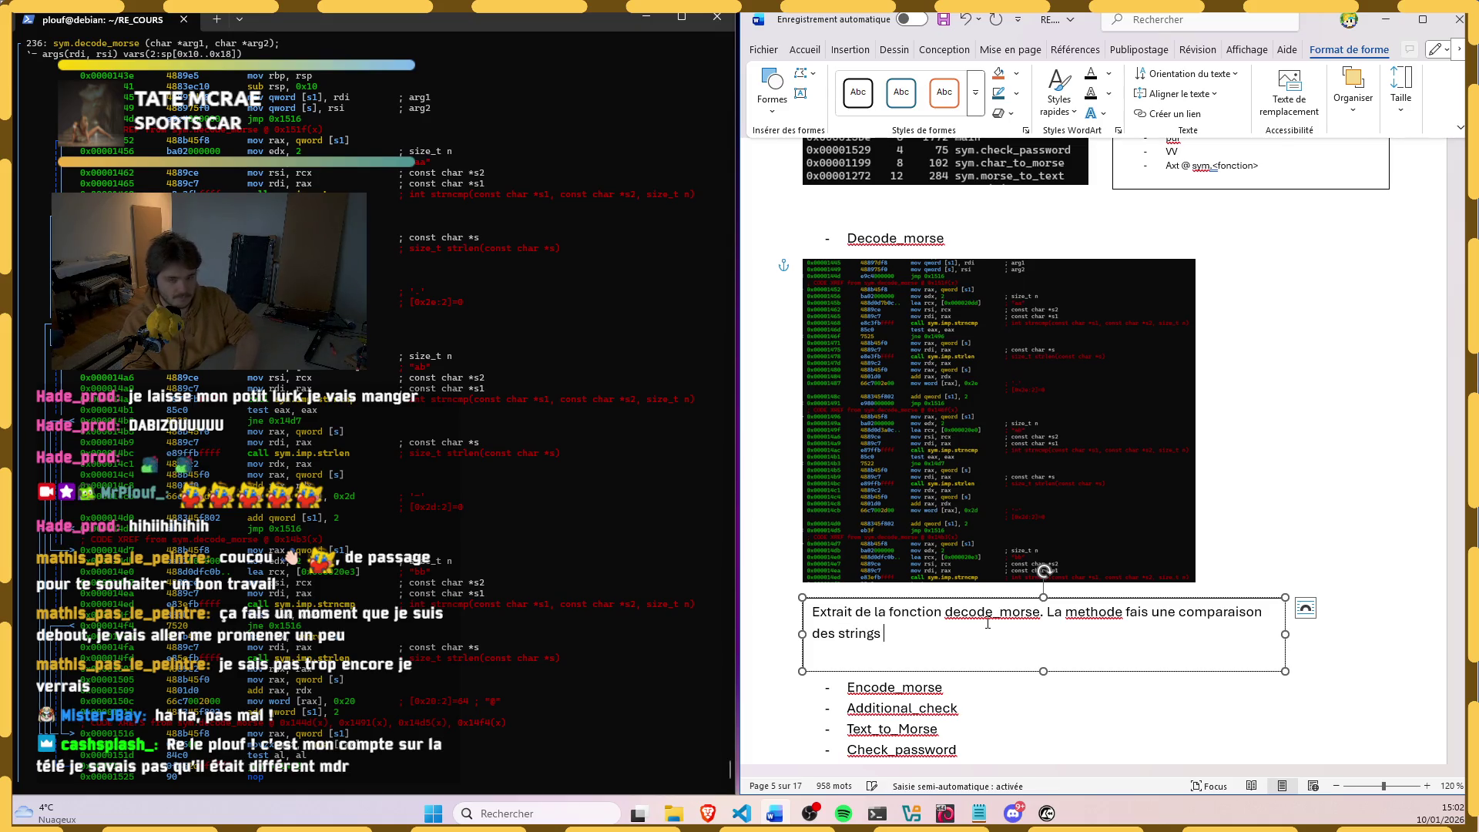
pyautogui.write('"')
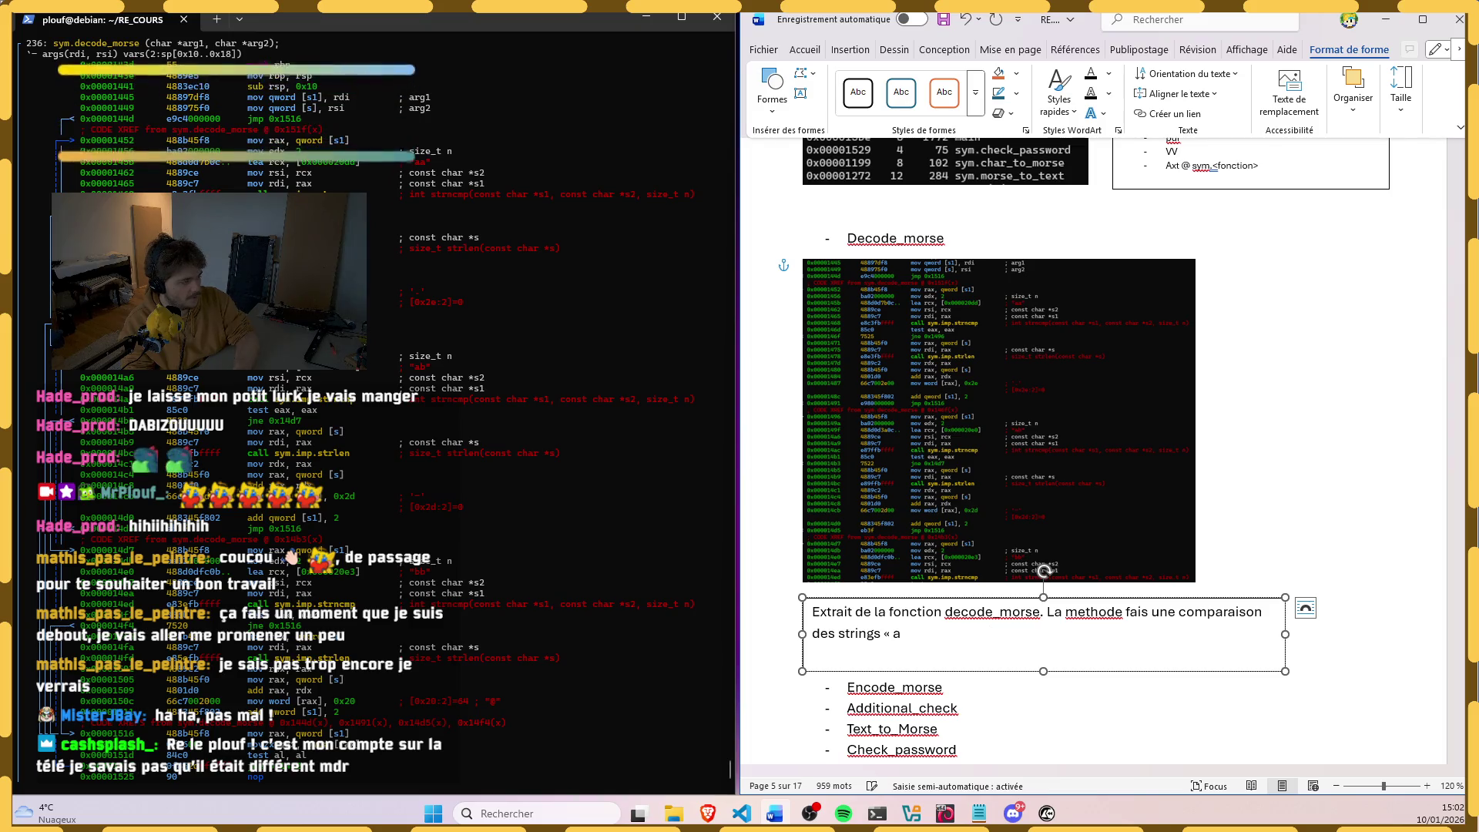
pyautogui.write('aa" ')
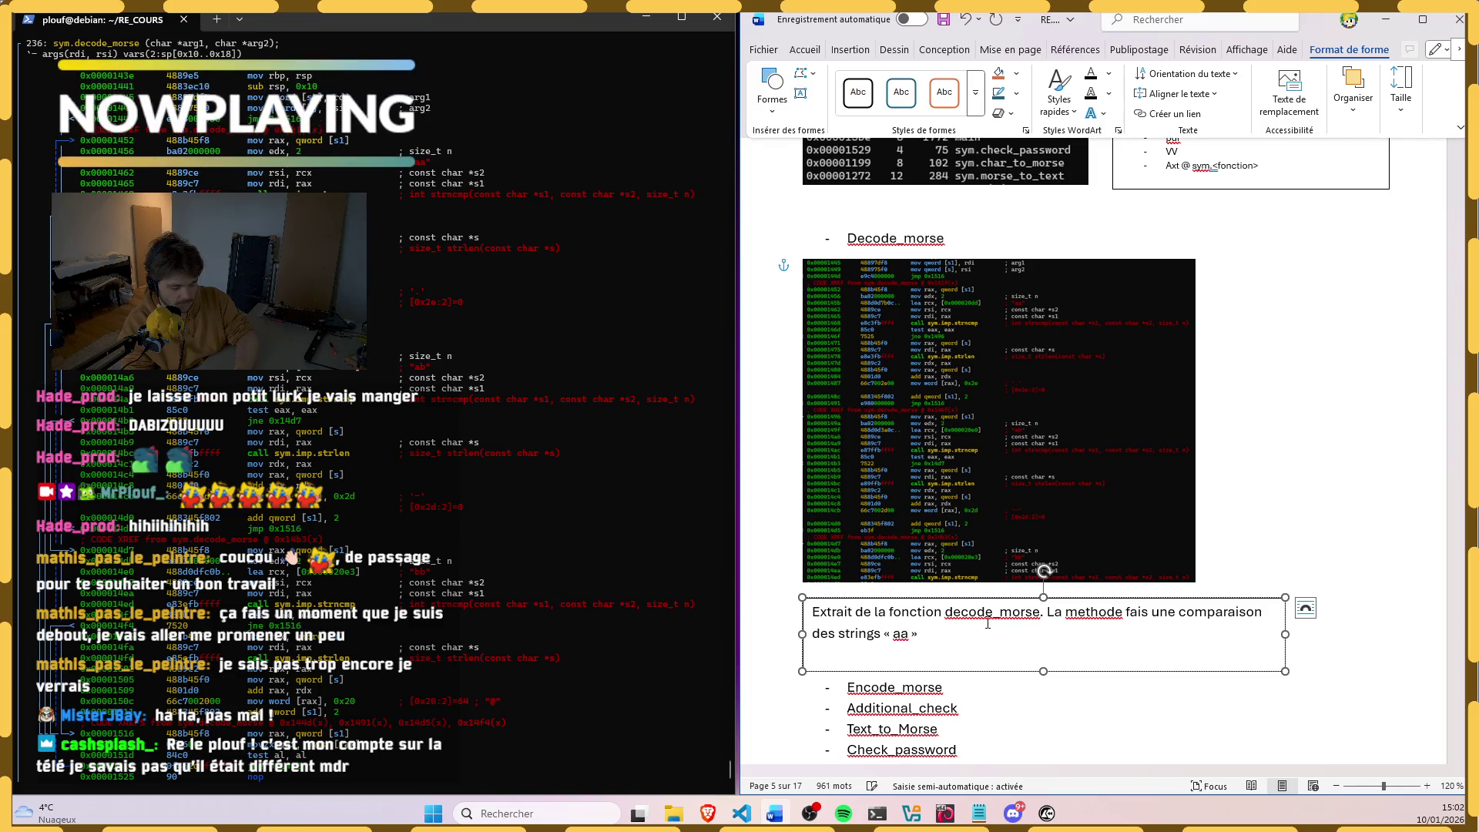
pyautogui.write('"ab')
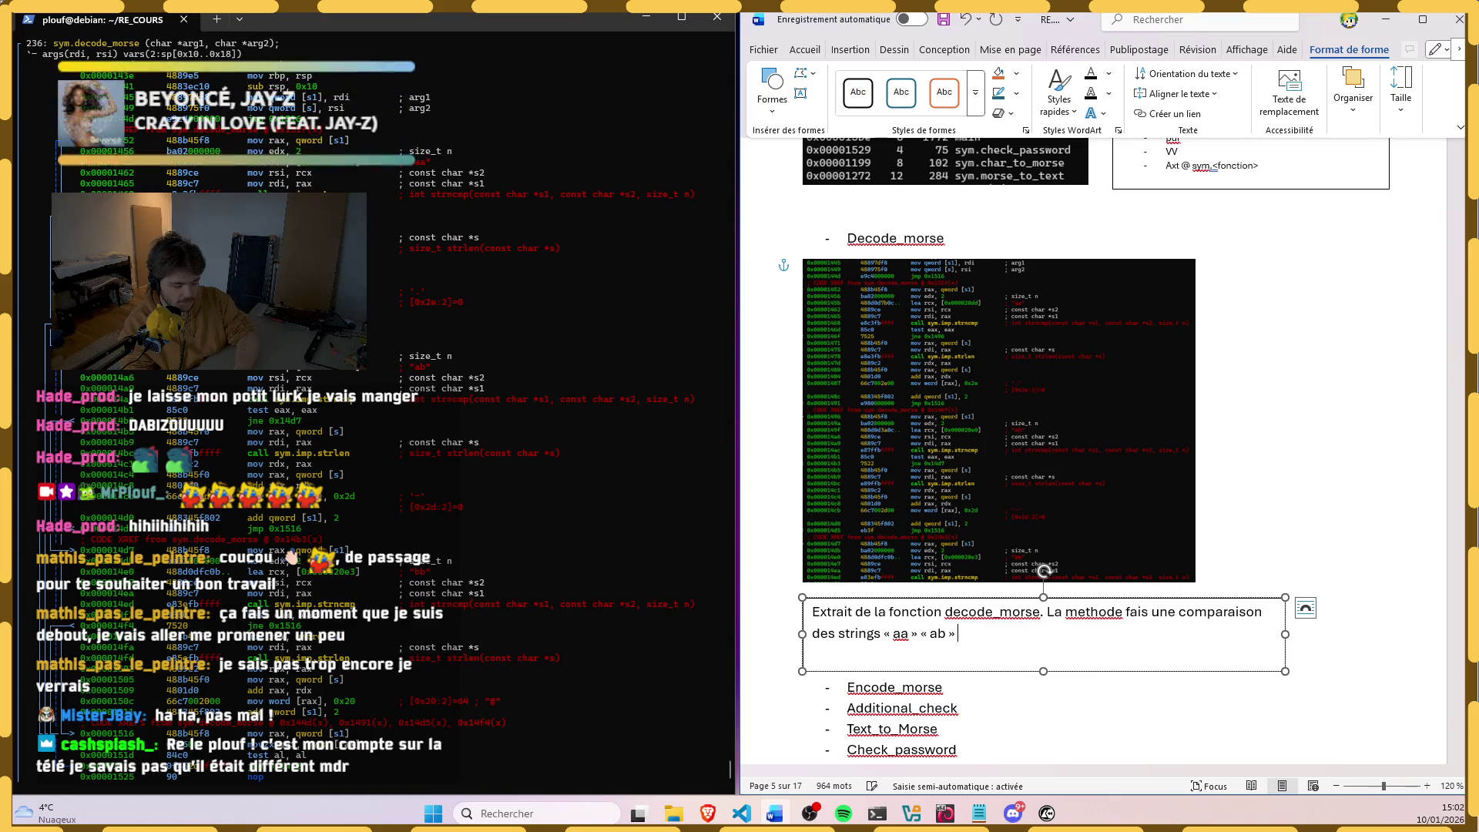
pyautogui.write('et A')
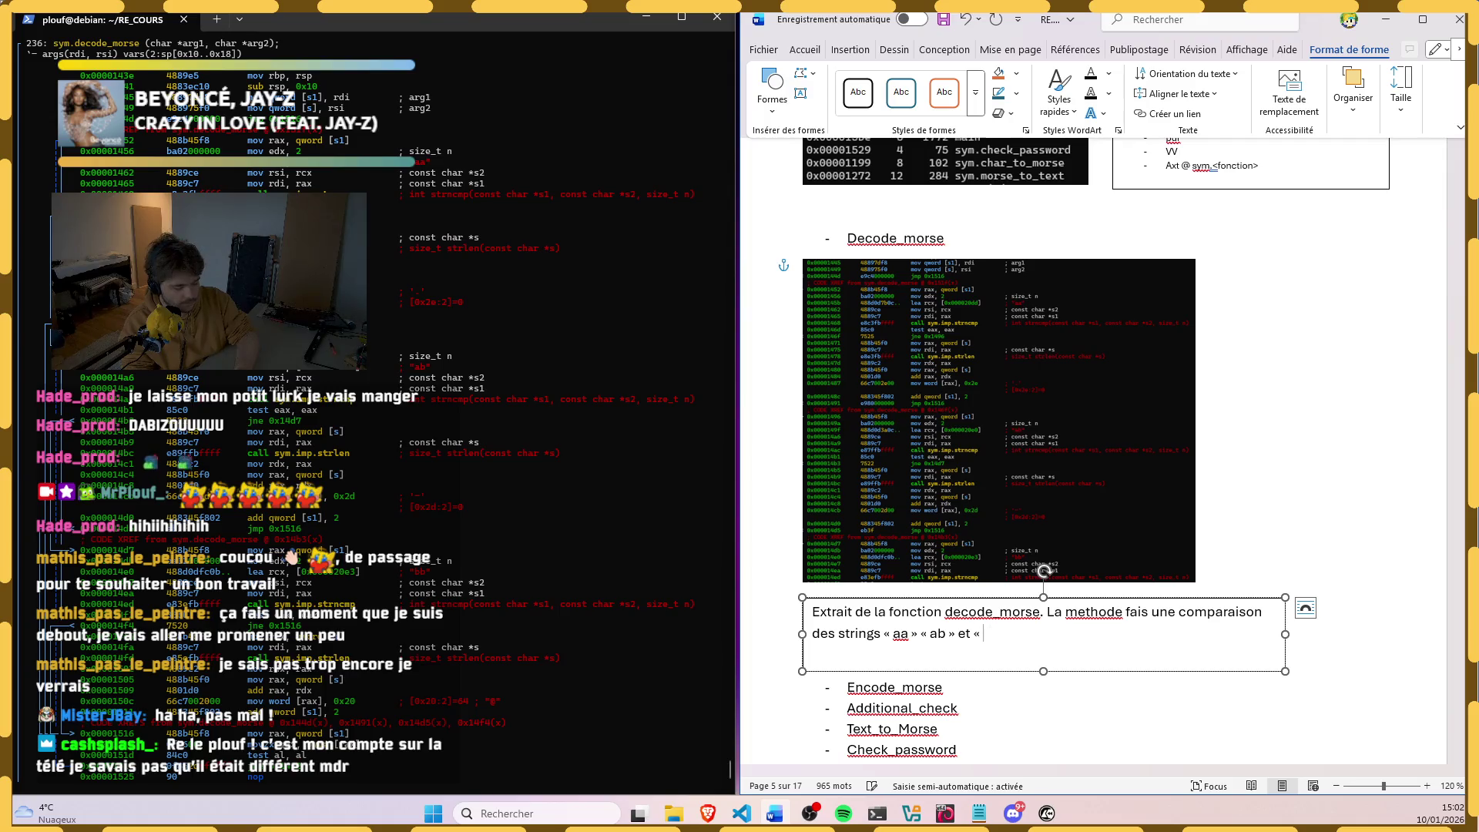
pyautogui.write(' « a')
# Step: Write that the function compares the strings « et la reconstruction des symboles morse », fixing typos
pyautogui.press('BackSpace')
pyautogui.write('b')
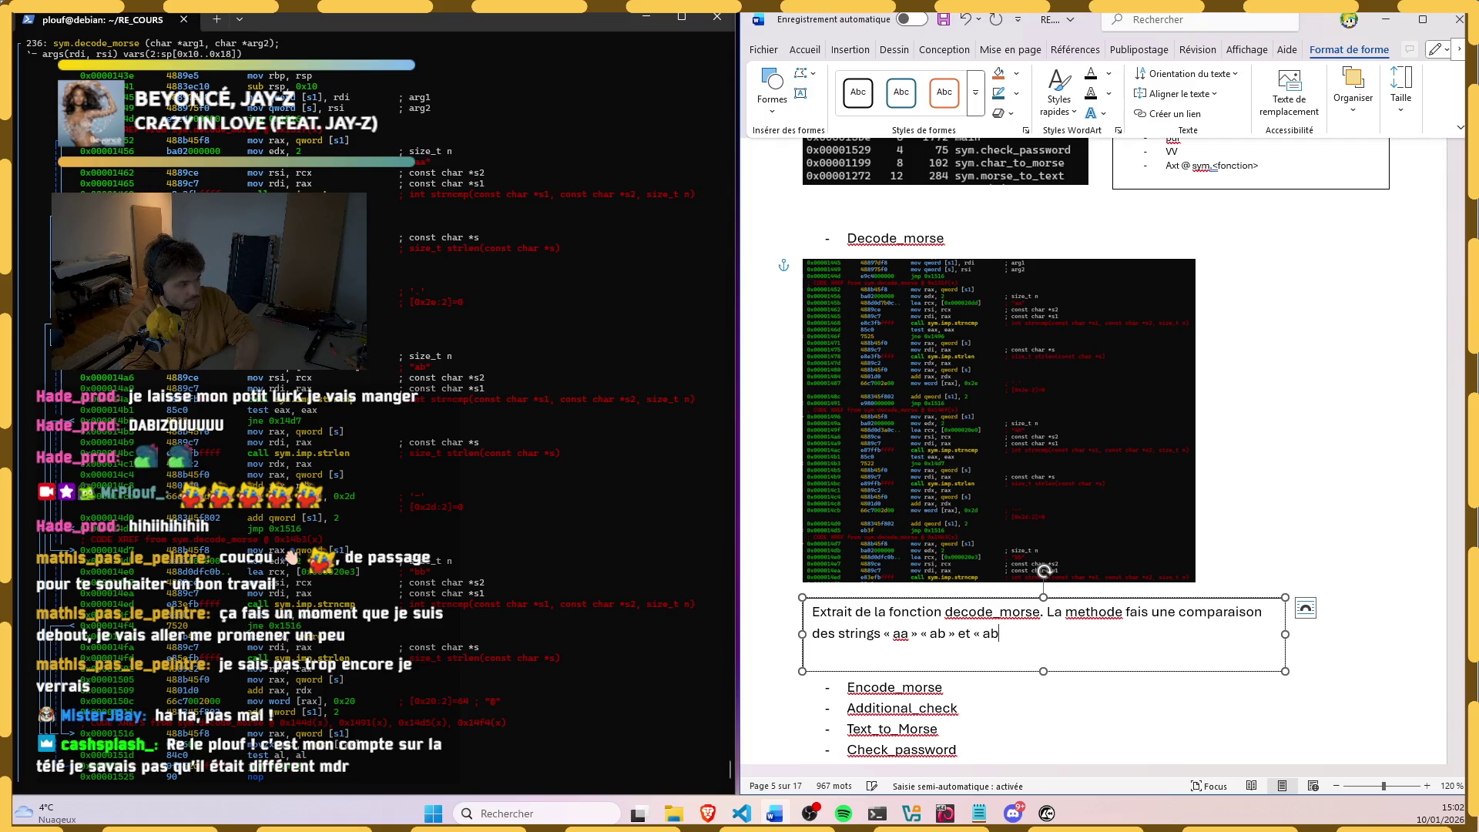
pyautogui.press('BackSpace')
pyautogui.write('b')
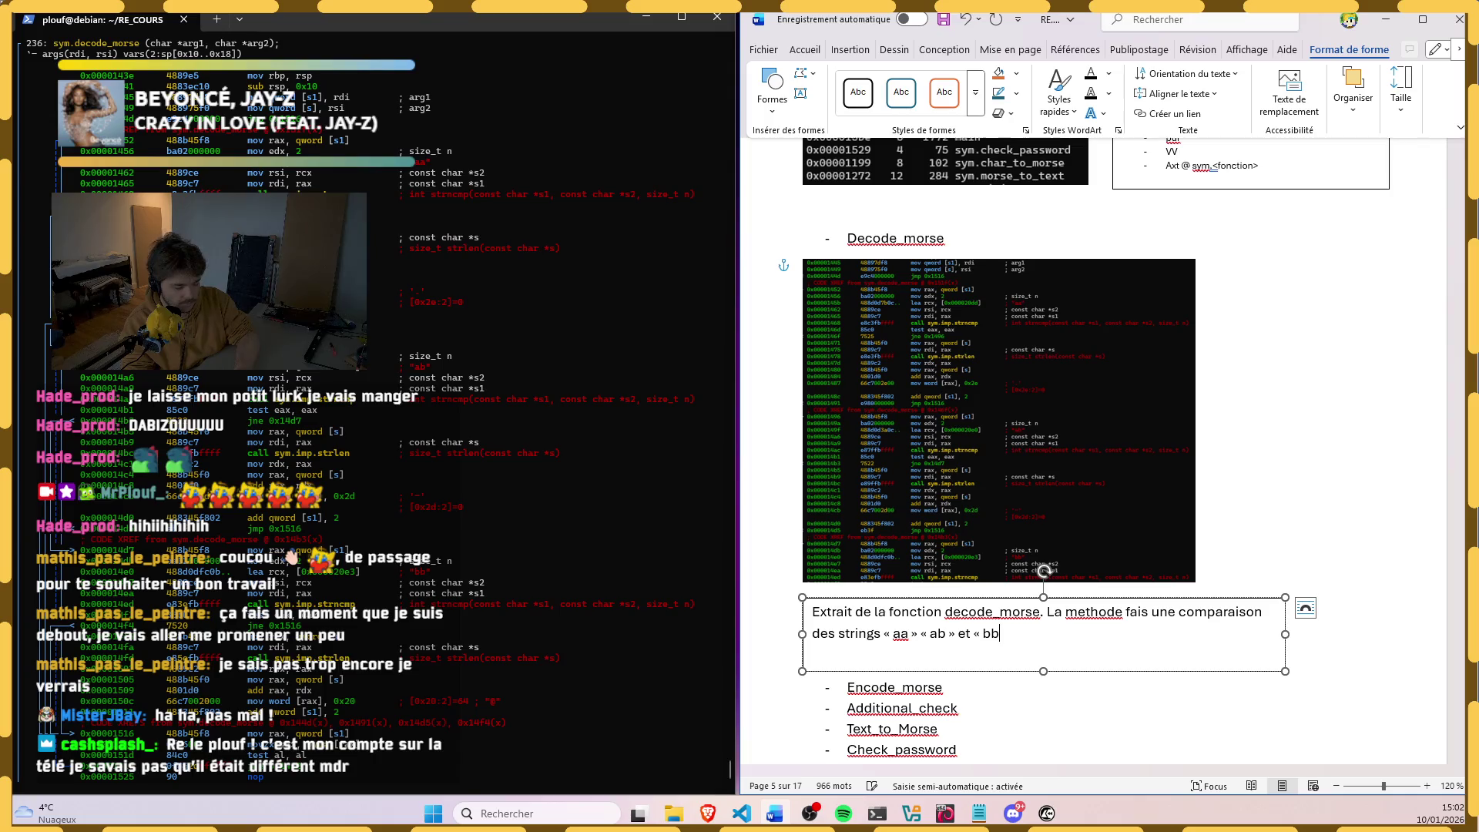
pyautogui.write(' » et')
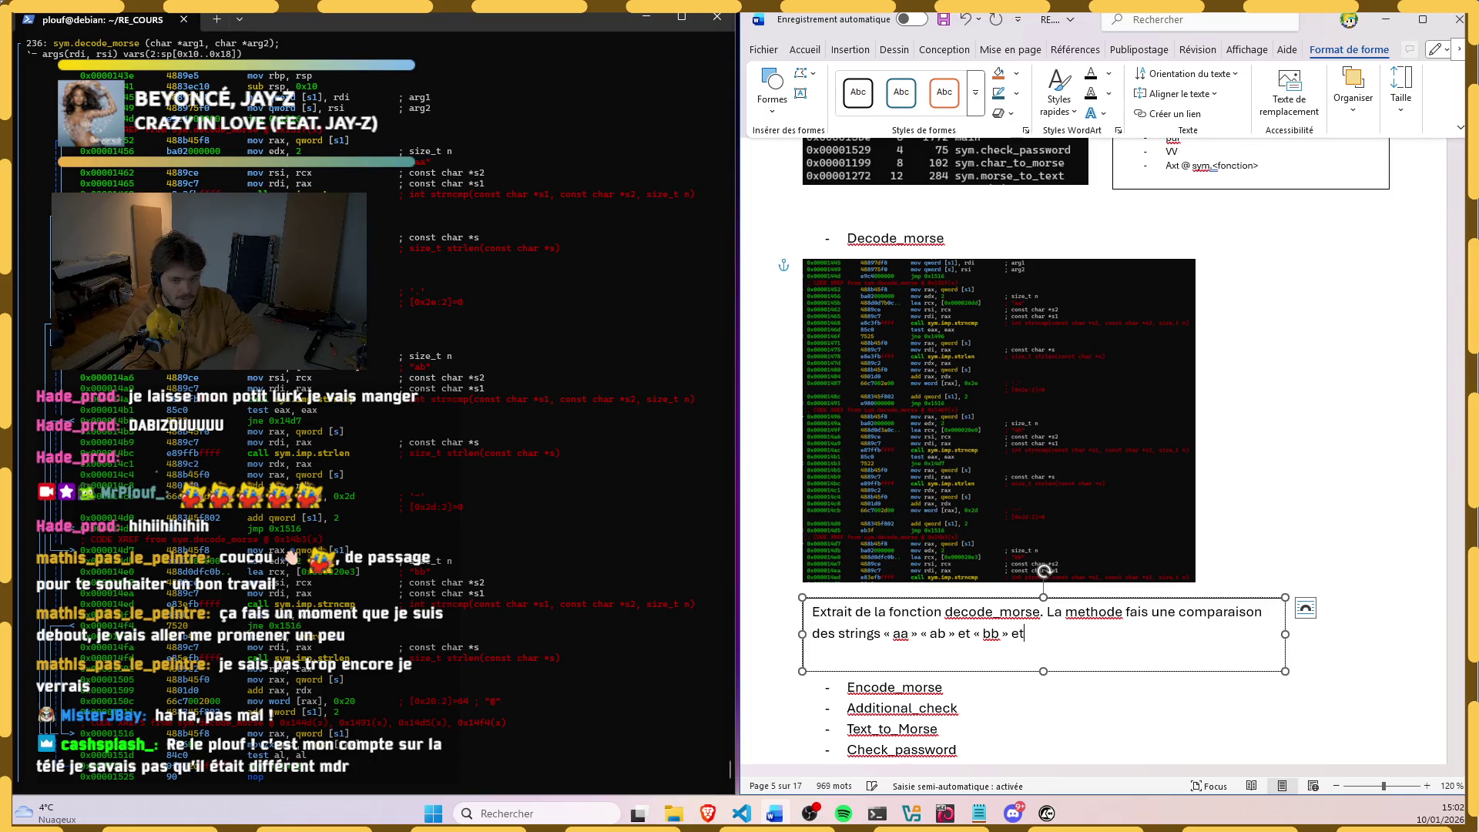
pyautogui.write('ave')
pyautogui.press('BackSpace')
pyautogui.press('BackSpace')
pyautogui.press('BackSpace')
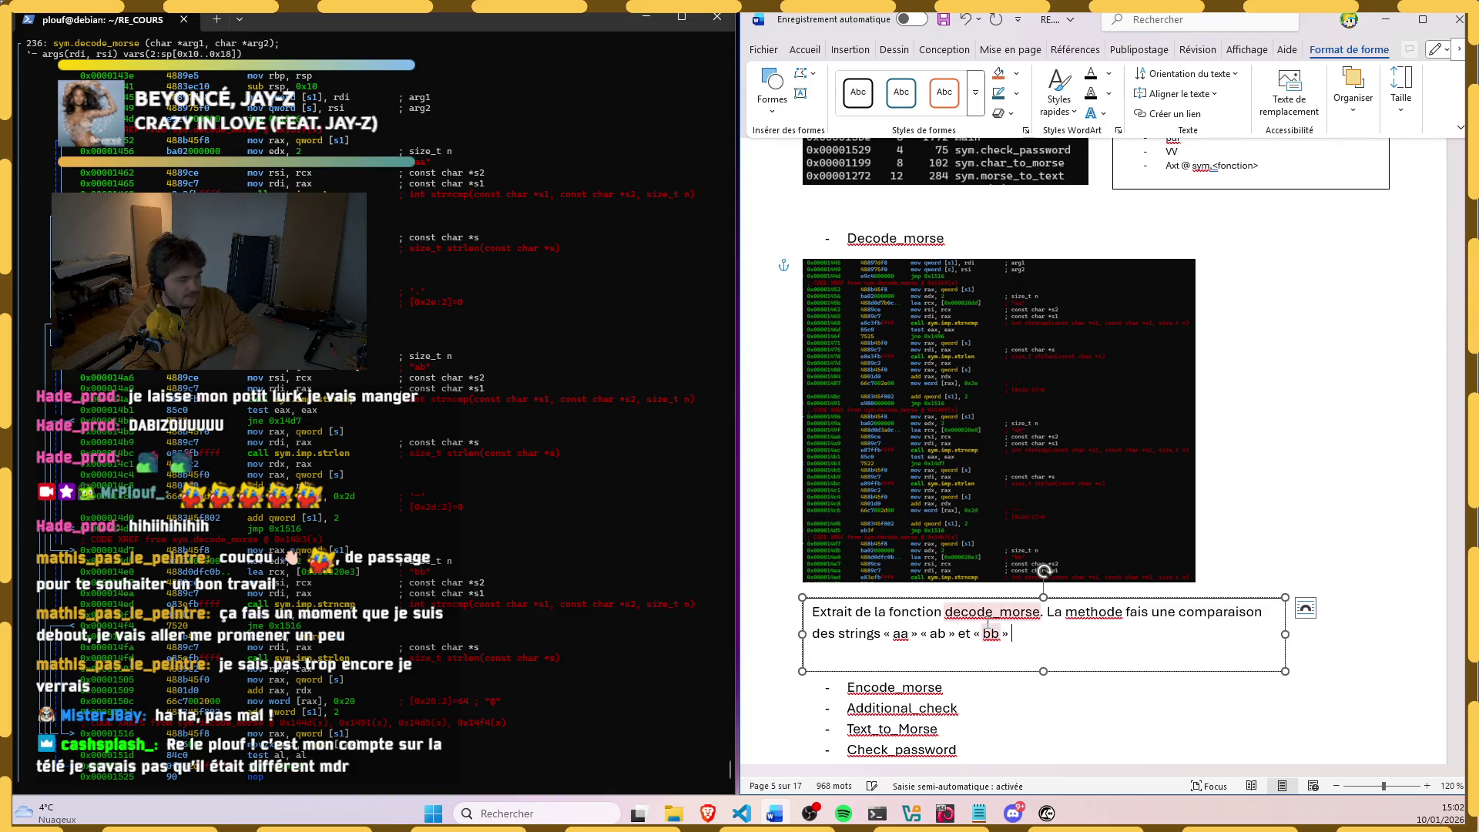
pyautogui.write('etl')
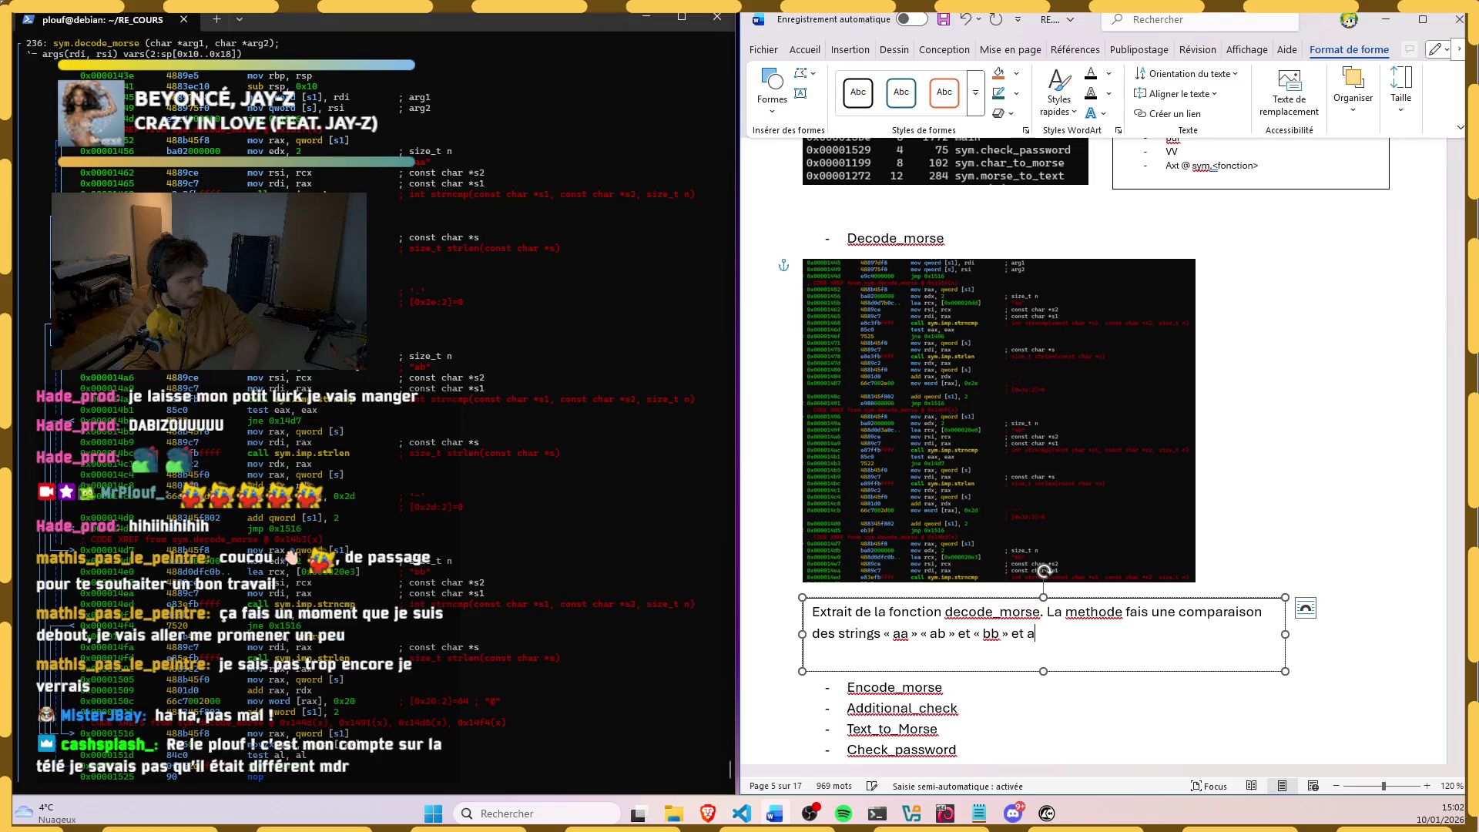
pyautogui.write('la reconstr')
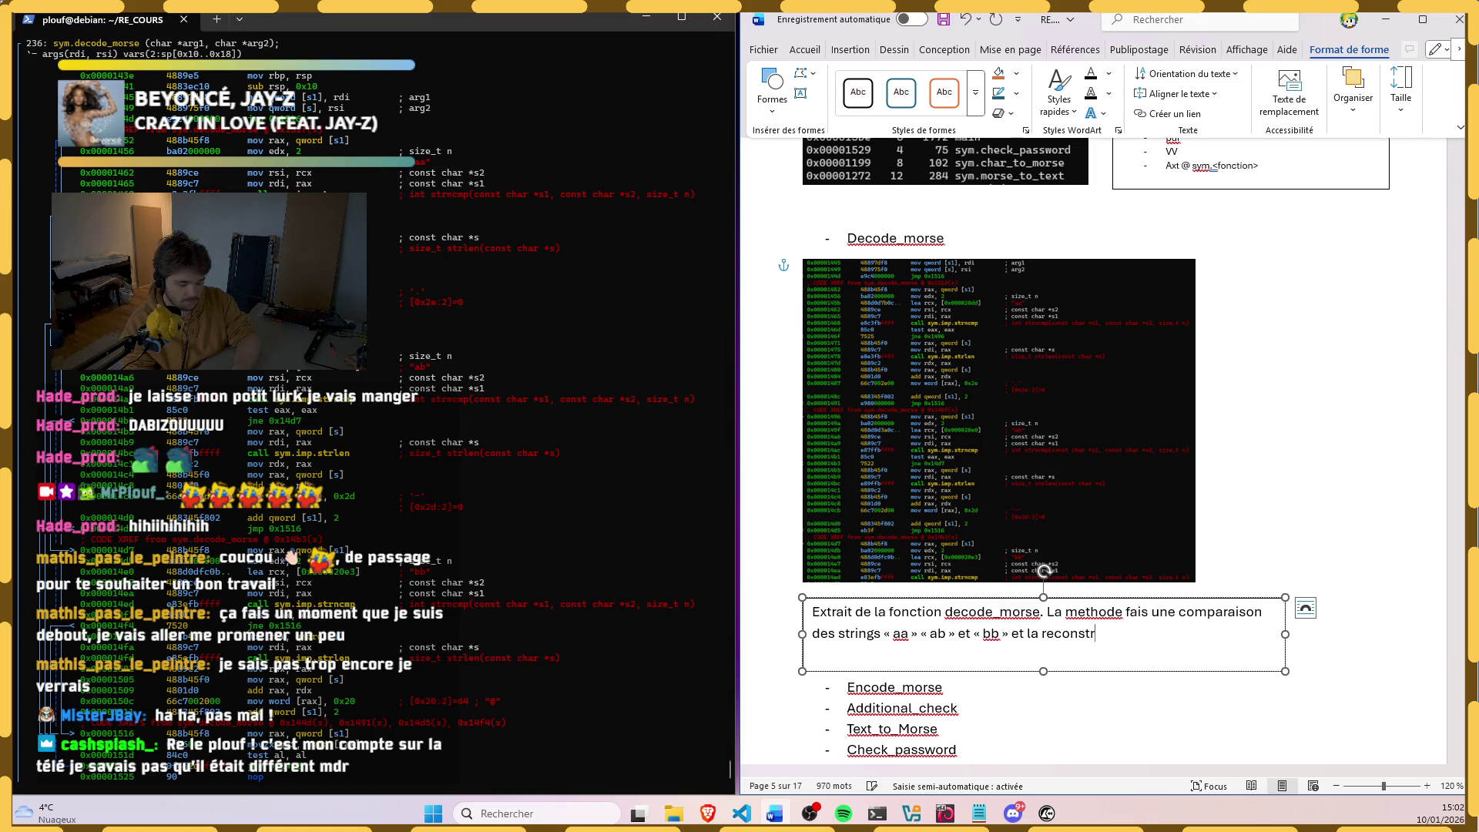
pyautogui.write('uction des sy')
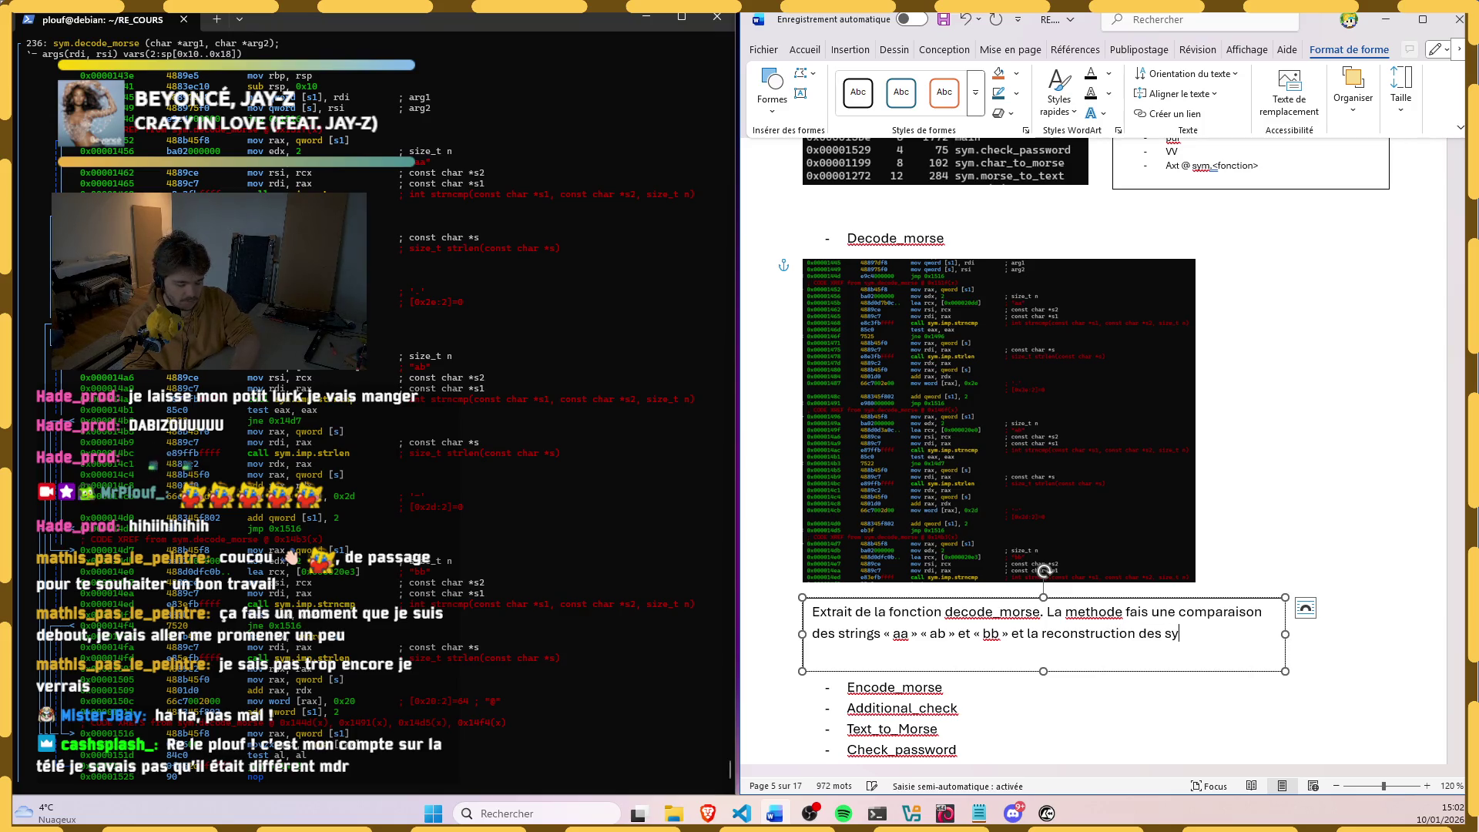
pyautogui.write('mbo')
pyautogui.write('bo')
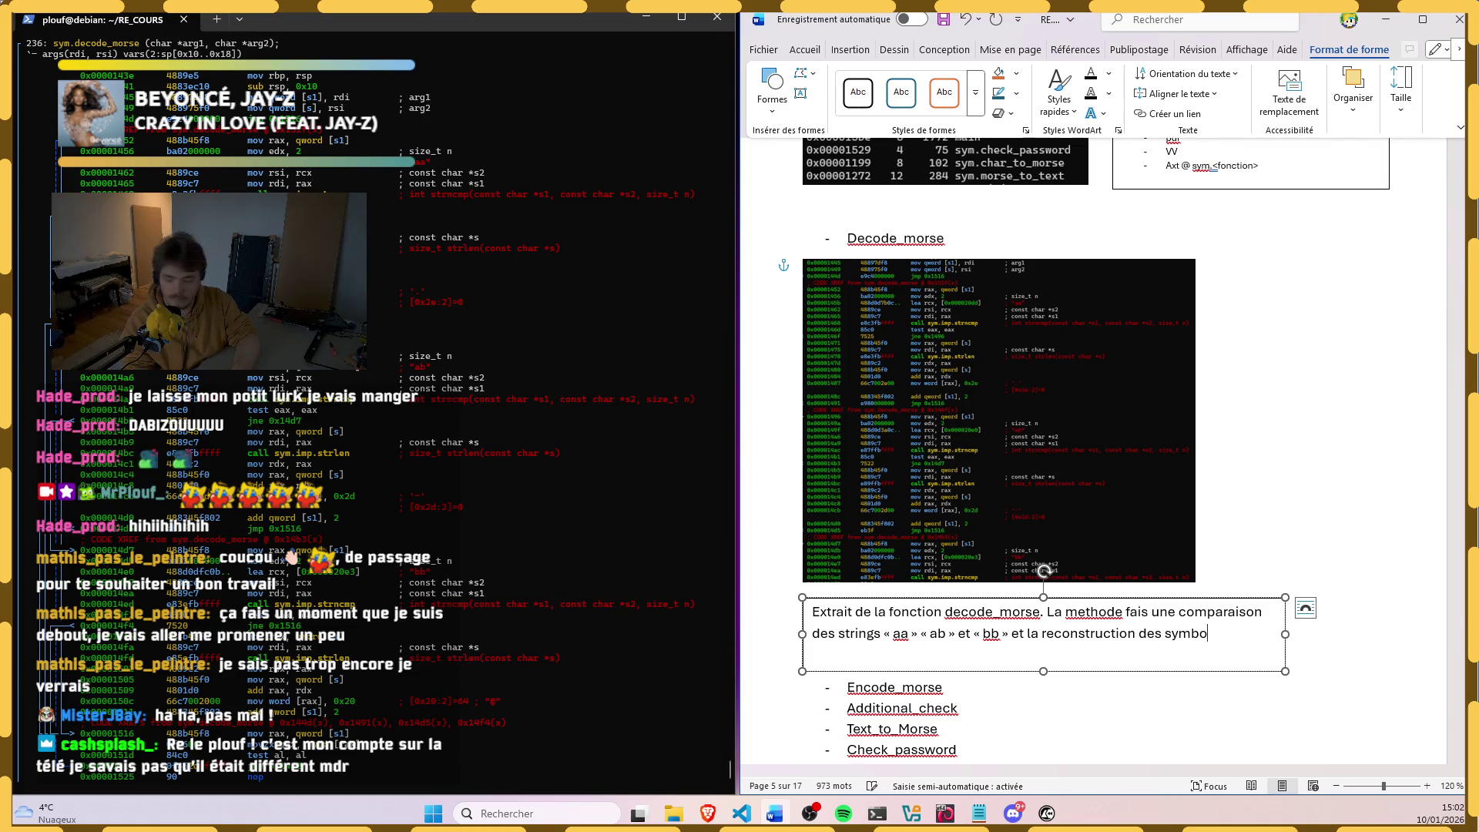
pyautogui.write('les')
pyautogui.press('BackSpace')
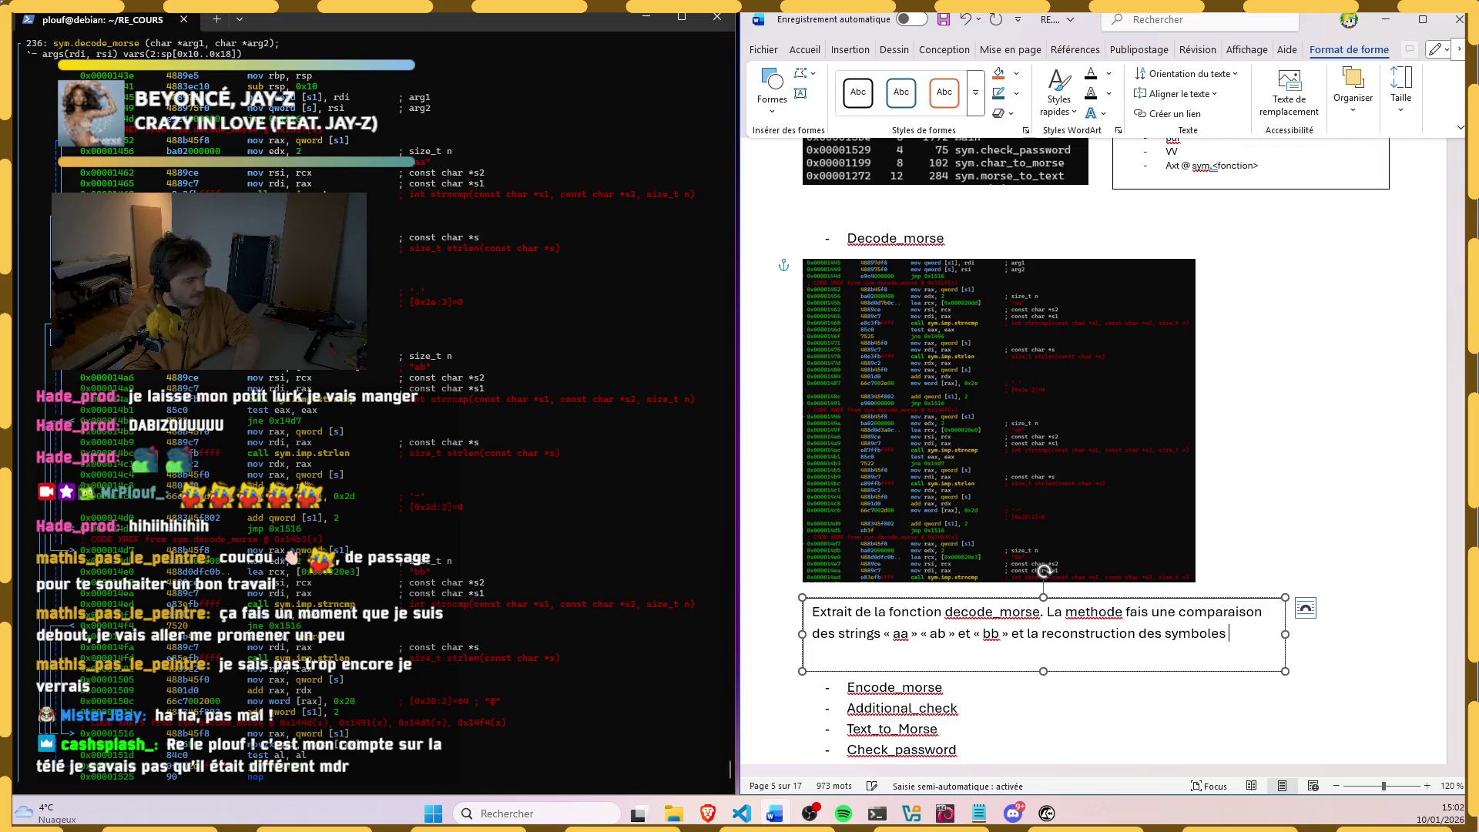
pyautogui.write('ma')
pyautogui.write('rse')
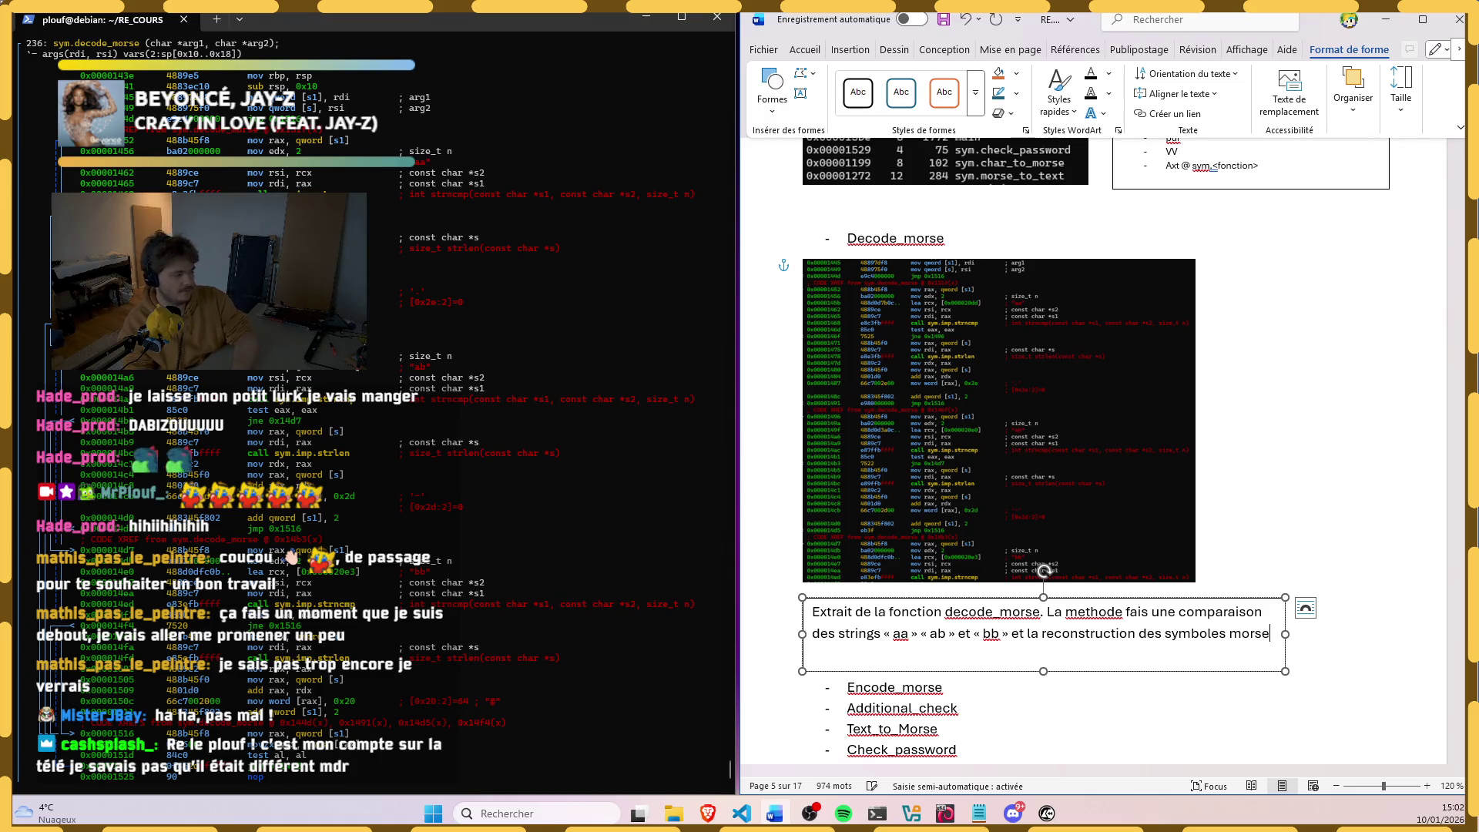
pyautogui.hotkey('ctrl', 'BackSpace')
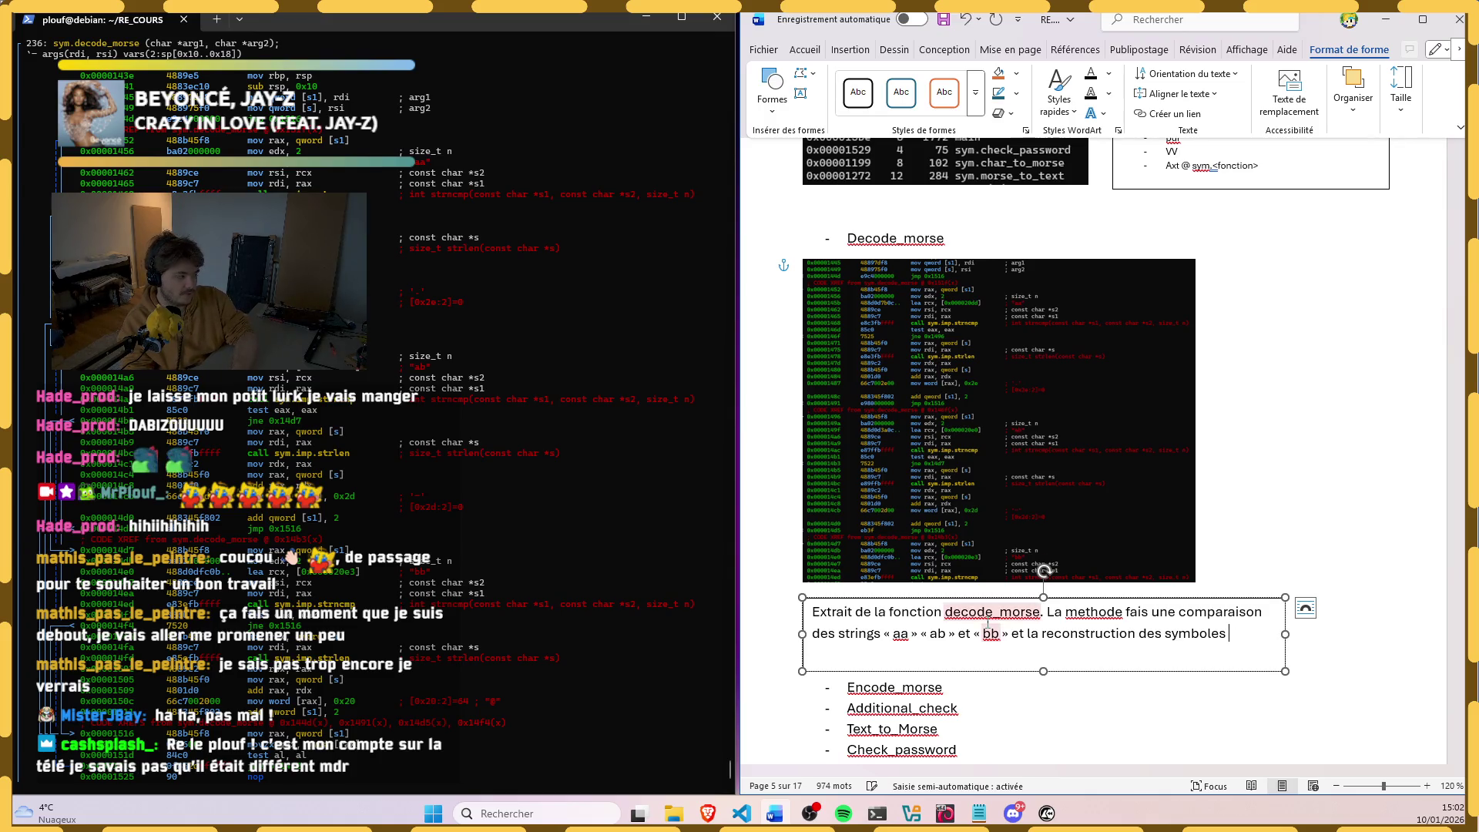
pyautogui.write('en m')
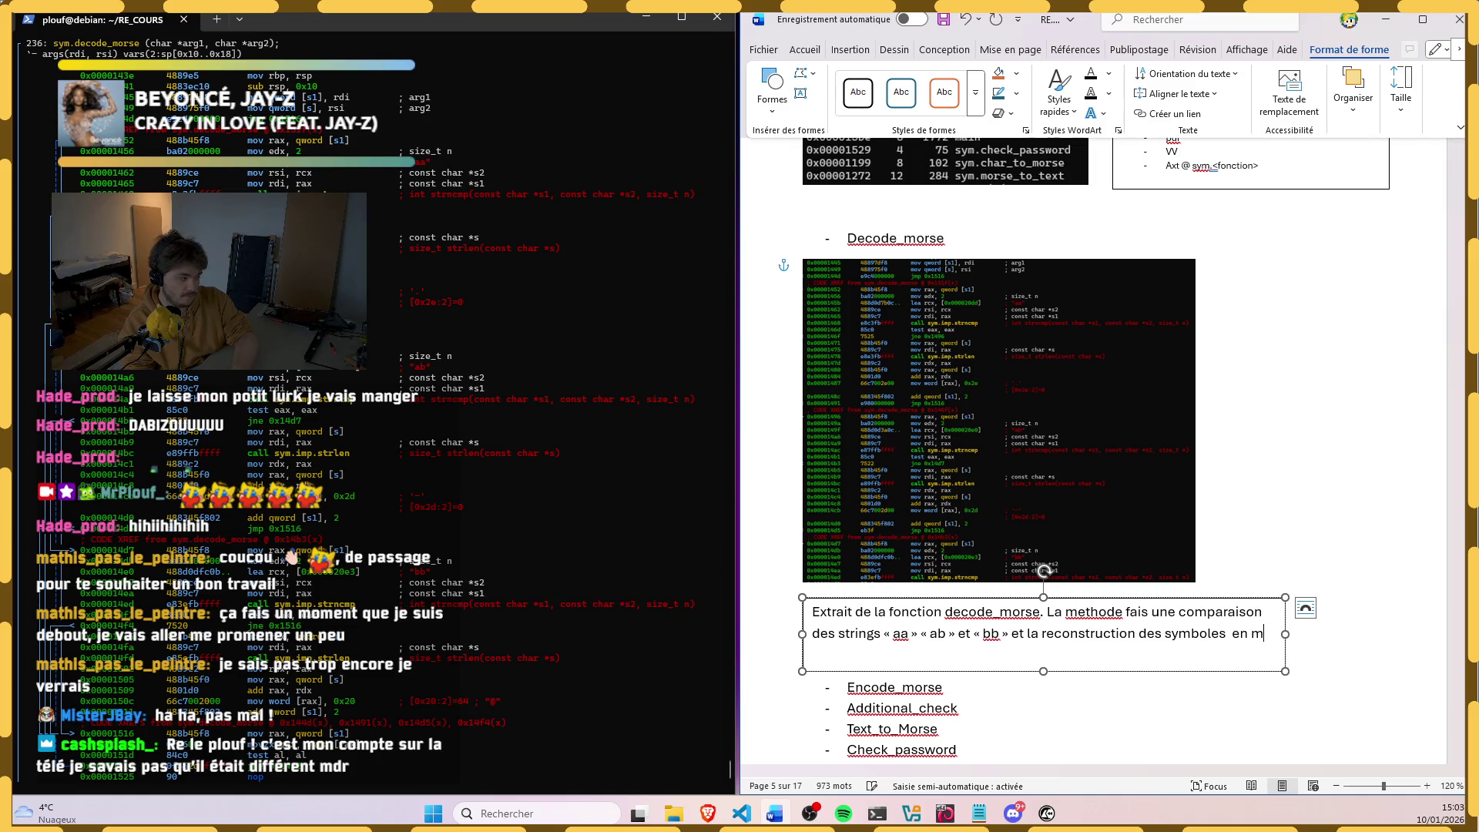
pyautogui.write('or')
pyautogui.hotkey('ctrl', 'BackSpace')
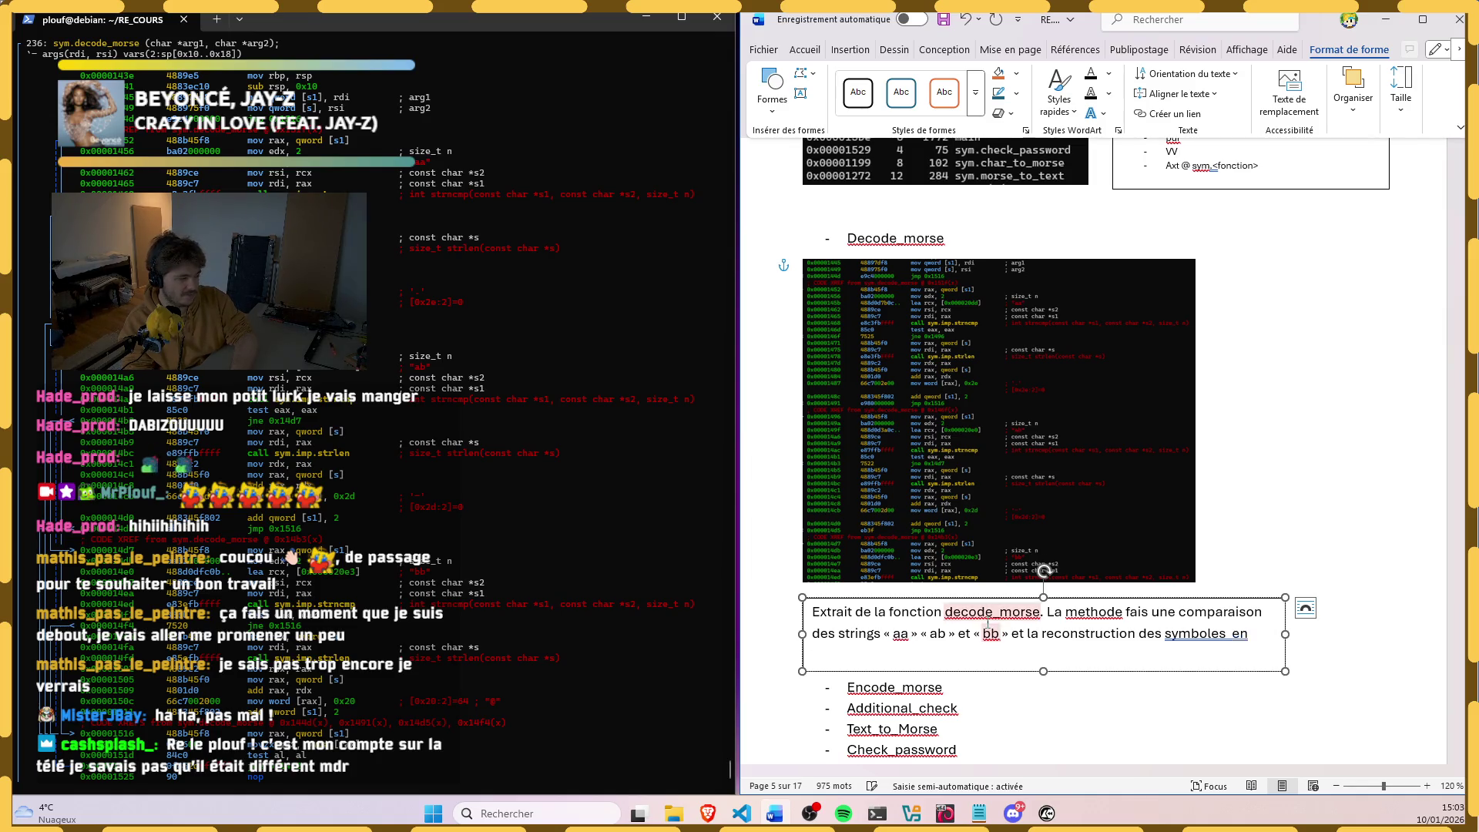
pyautogui.hotkey('ctrl', 'BackSpace')
pyautogui.press('BackSpace')
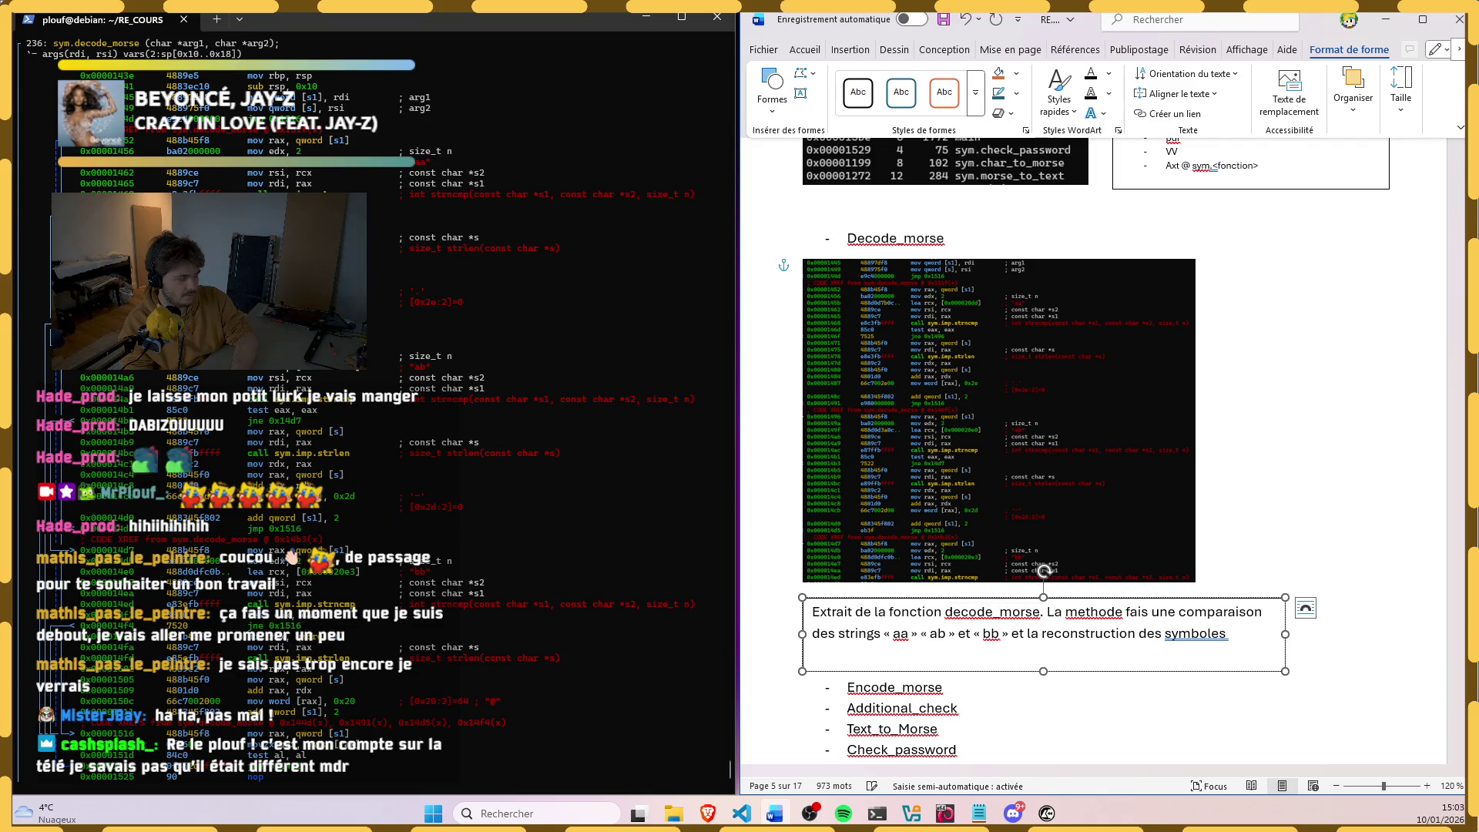
pyautogui.write('morse')
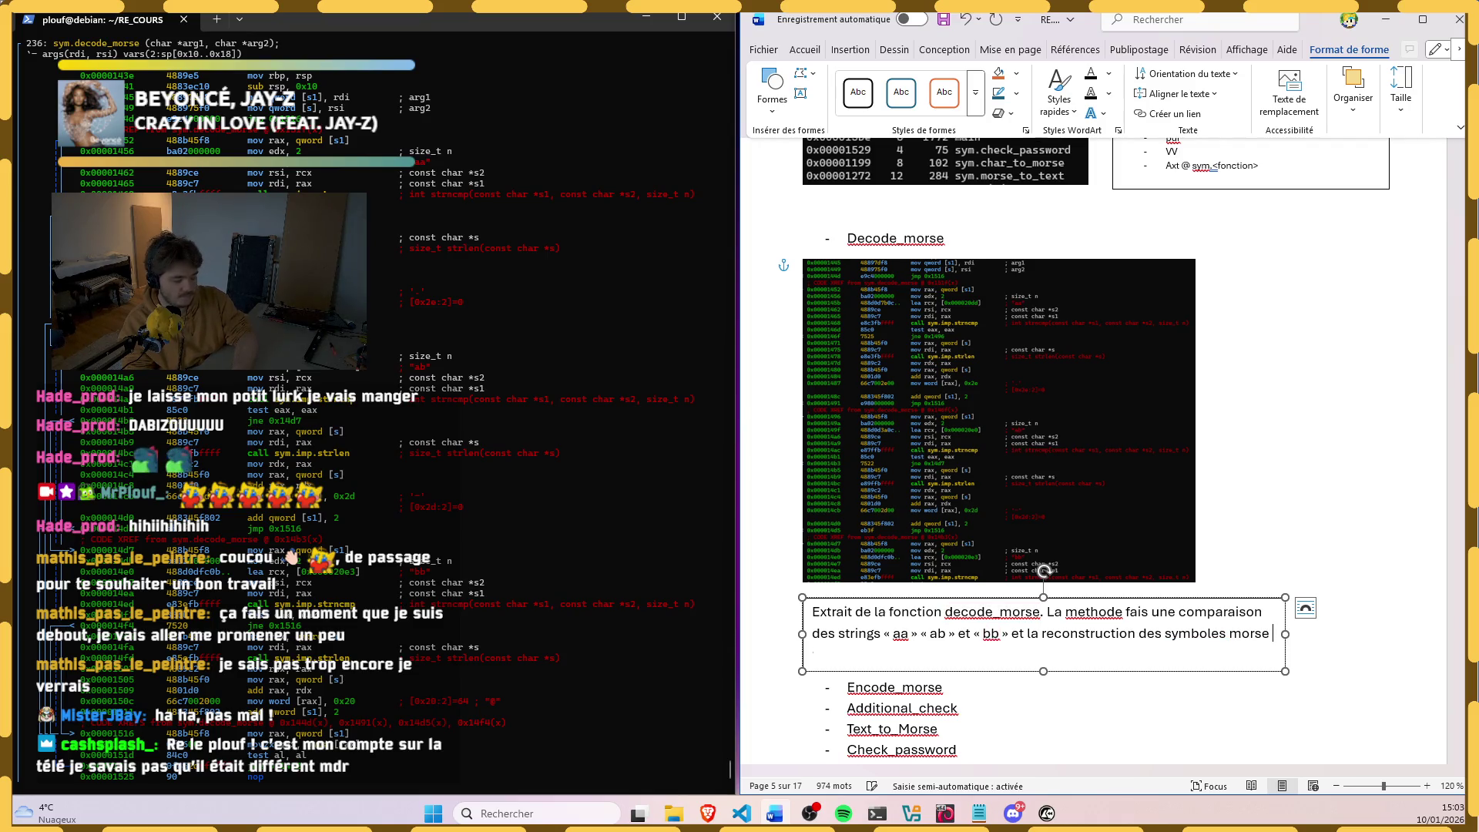
pyautogui.write(' ()')
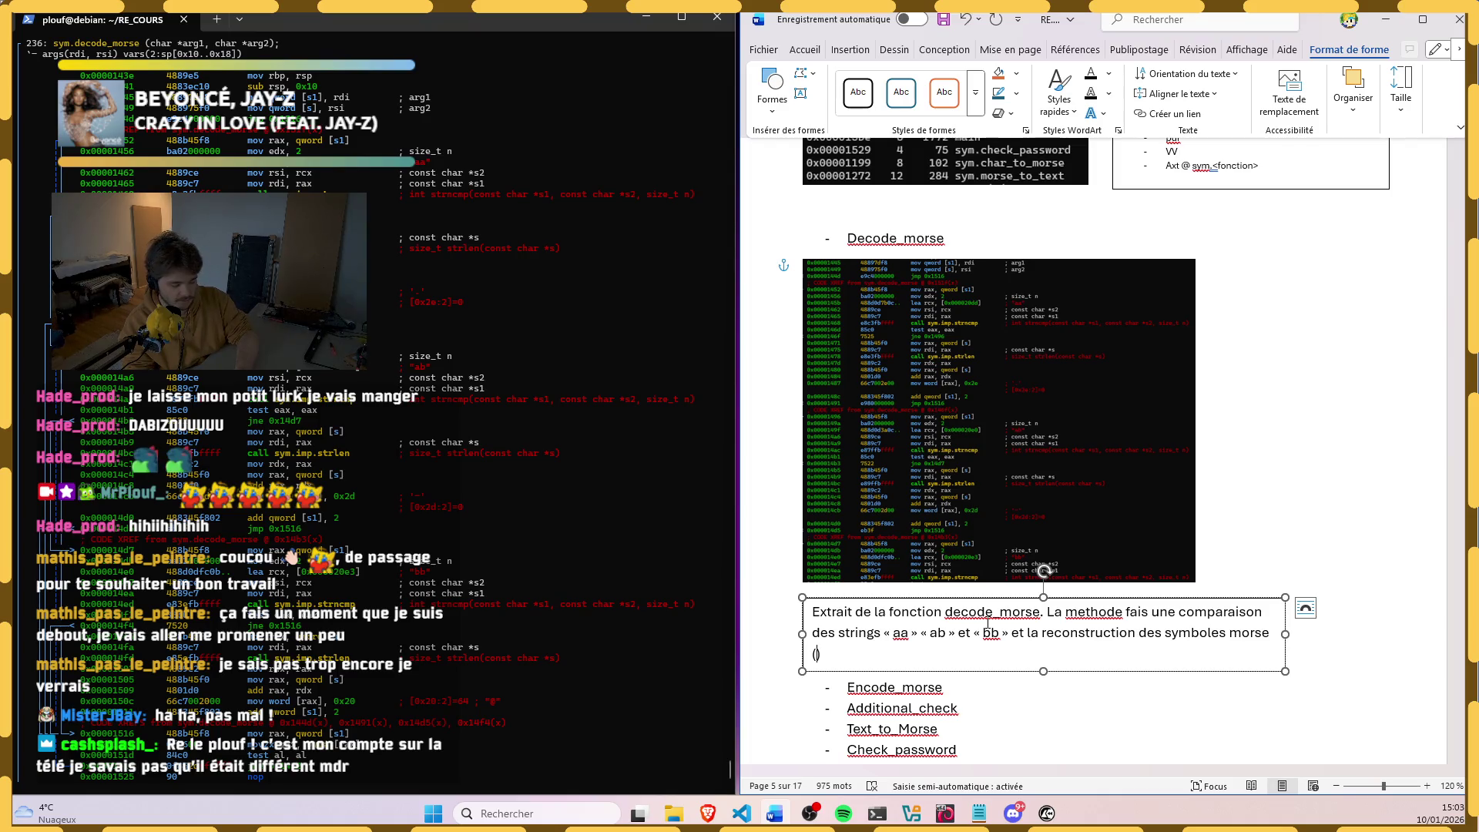
pyautogui.write('« « ')
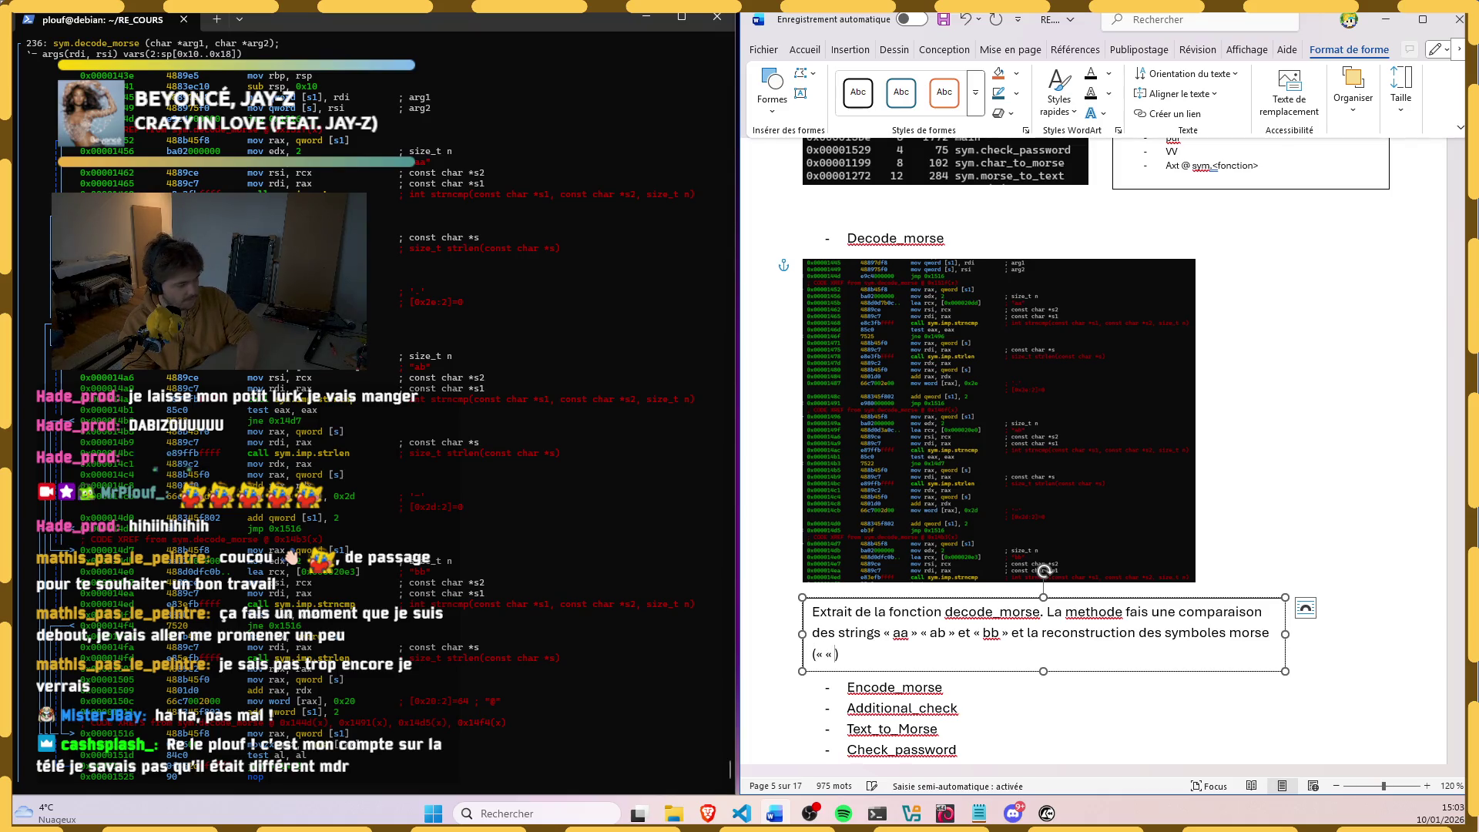
pyautogui.write('« «')
# Step: End the caption with the Morse symbols in parentheses, (« . » et « - »), correcting the guillemets
pyautogui.press('Left')
pyautogui.press('Left')
pyautogui.press('Left')
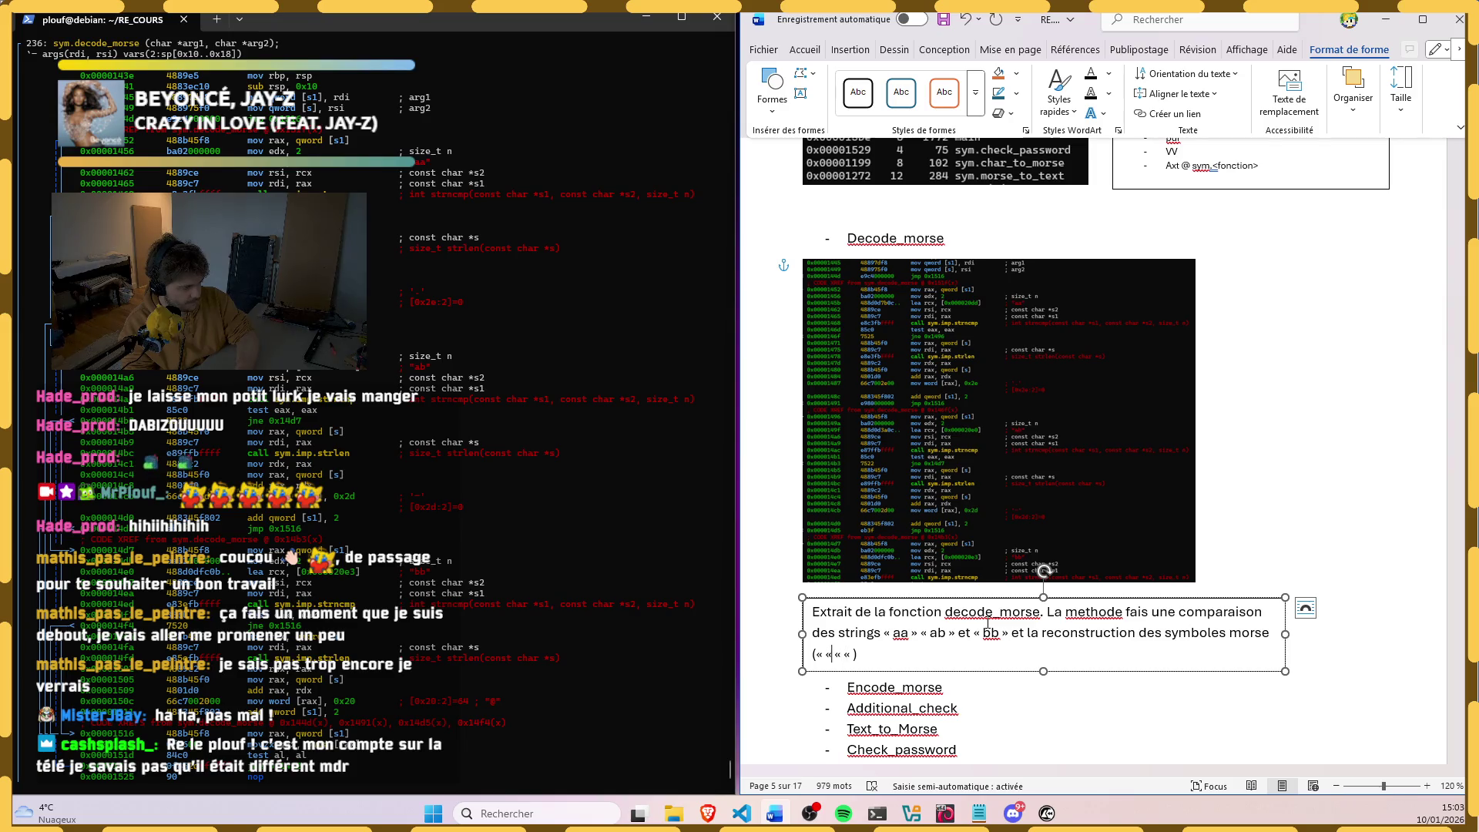
pyautogui.press('BackSpace')
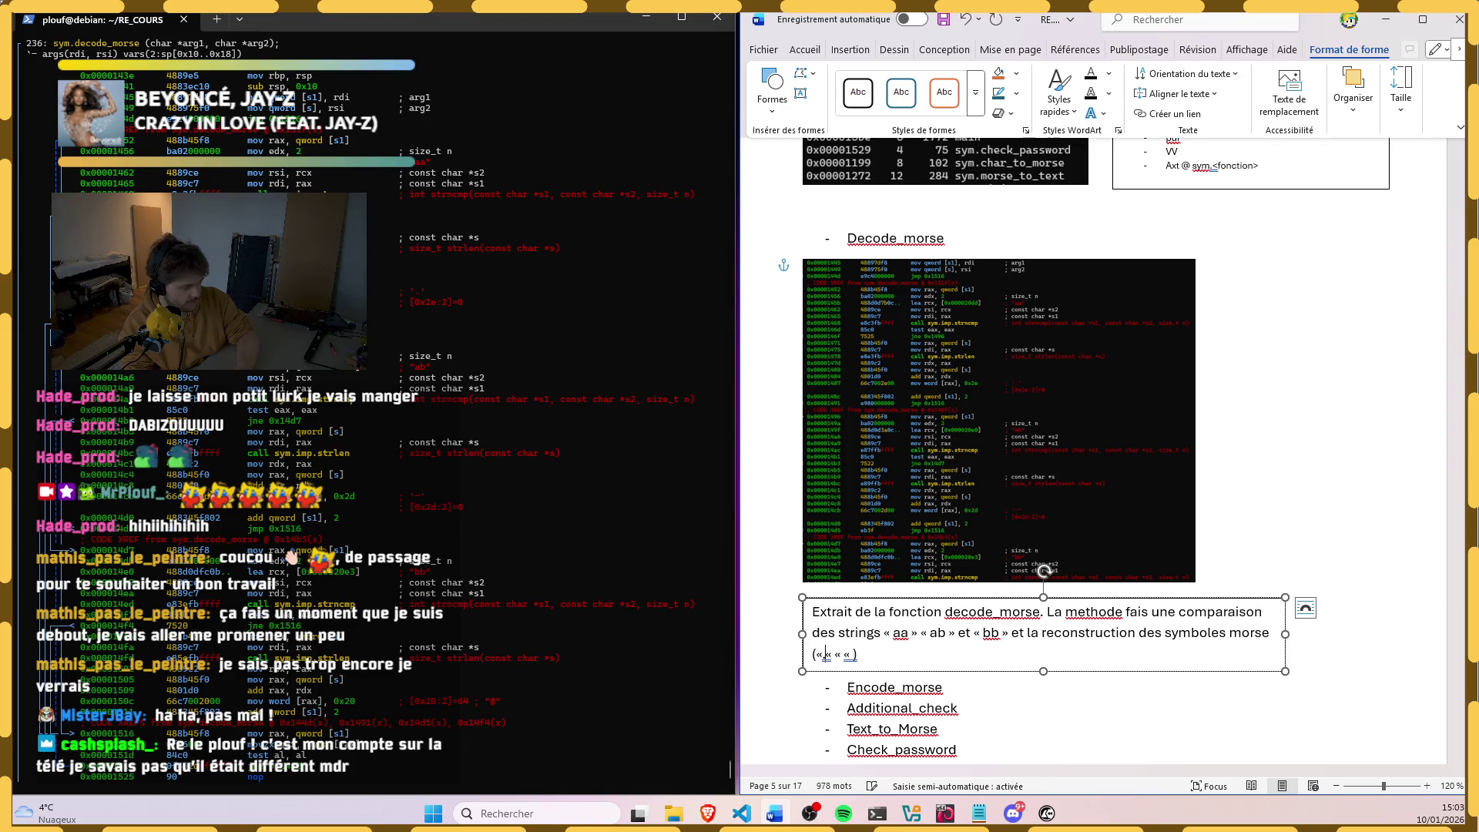
pyautogui.press('BackSpace')
pyautogui.write('»')
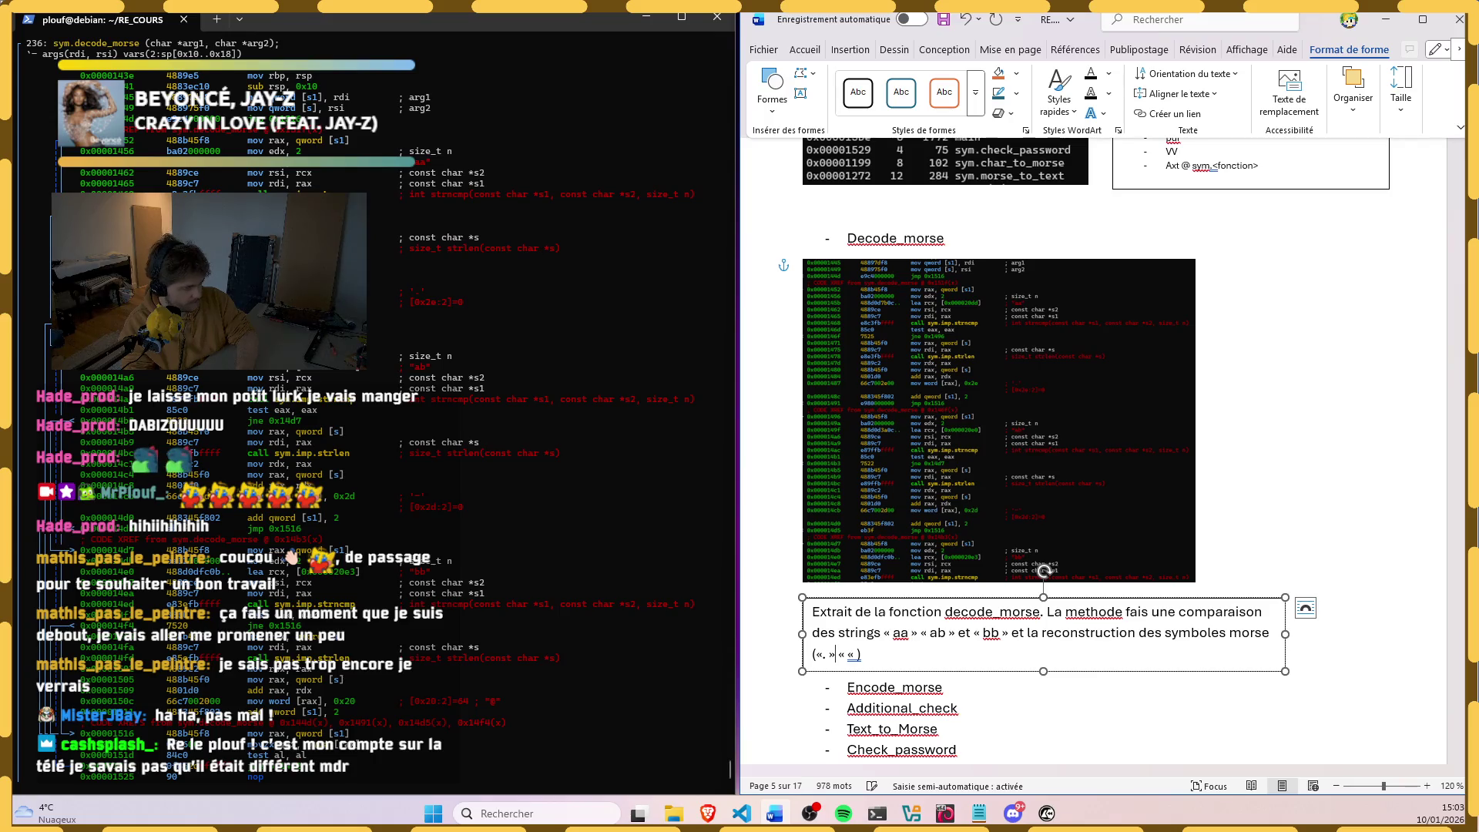
pyautogui.press('BackSpace')
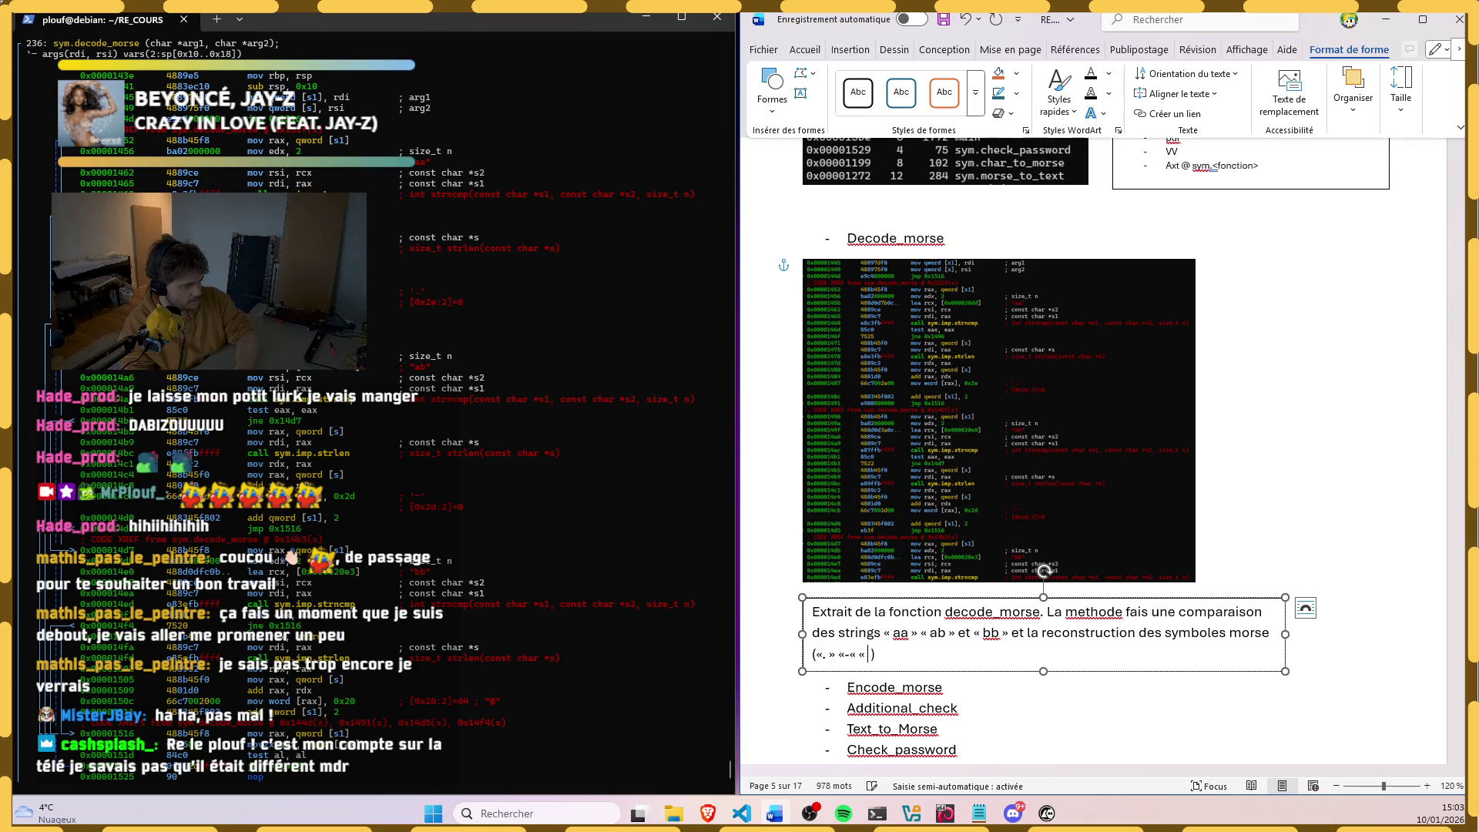
pyautogui.write('« ')
pyautogui.write('v »')
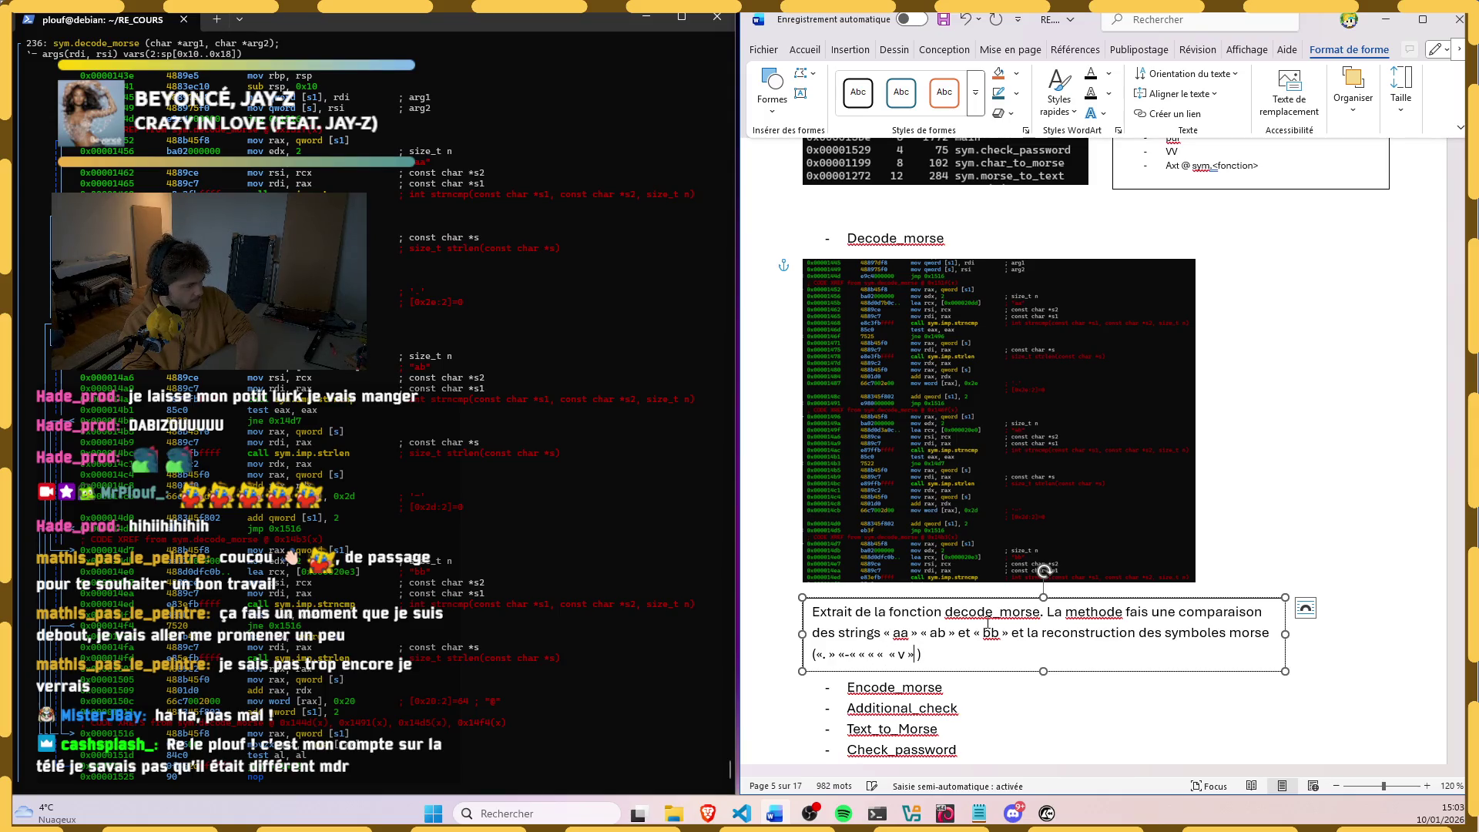
pyautogui.press('BackSpace')
pyautogui.press('BackSpace')
pyautogui.press('BackSpace')
pyautogui.press('BackSpace')
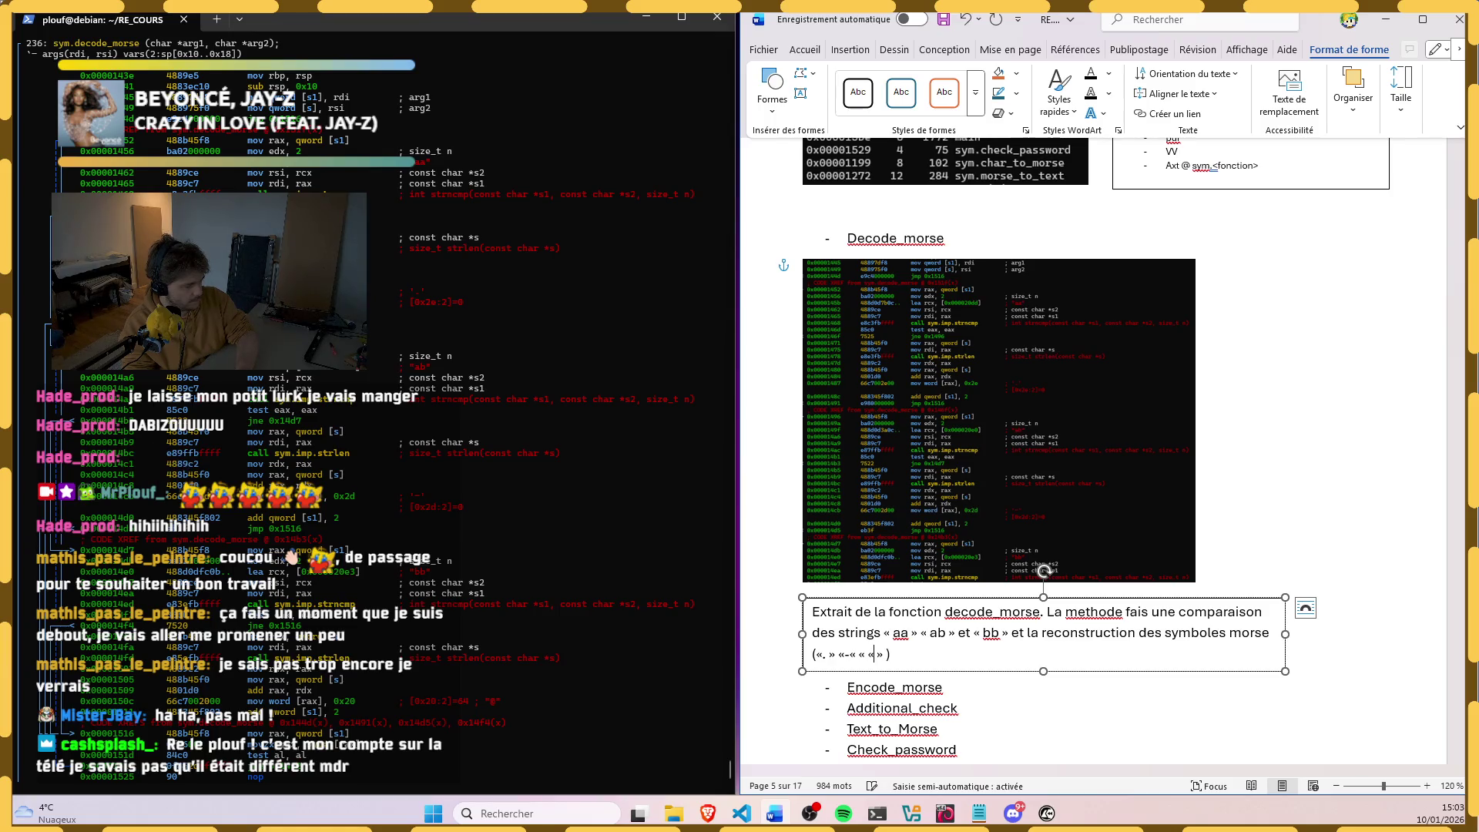
pyautogui.press('BackSpace')
pyautogui.press('BackSpace')
pyautogui.press('BackSpace')
pyautogui.press('Left')
pyautogui.press('Left')
pyautogui.press('Left')
pyautogui.press('BackSpace')
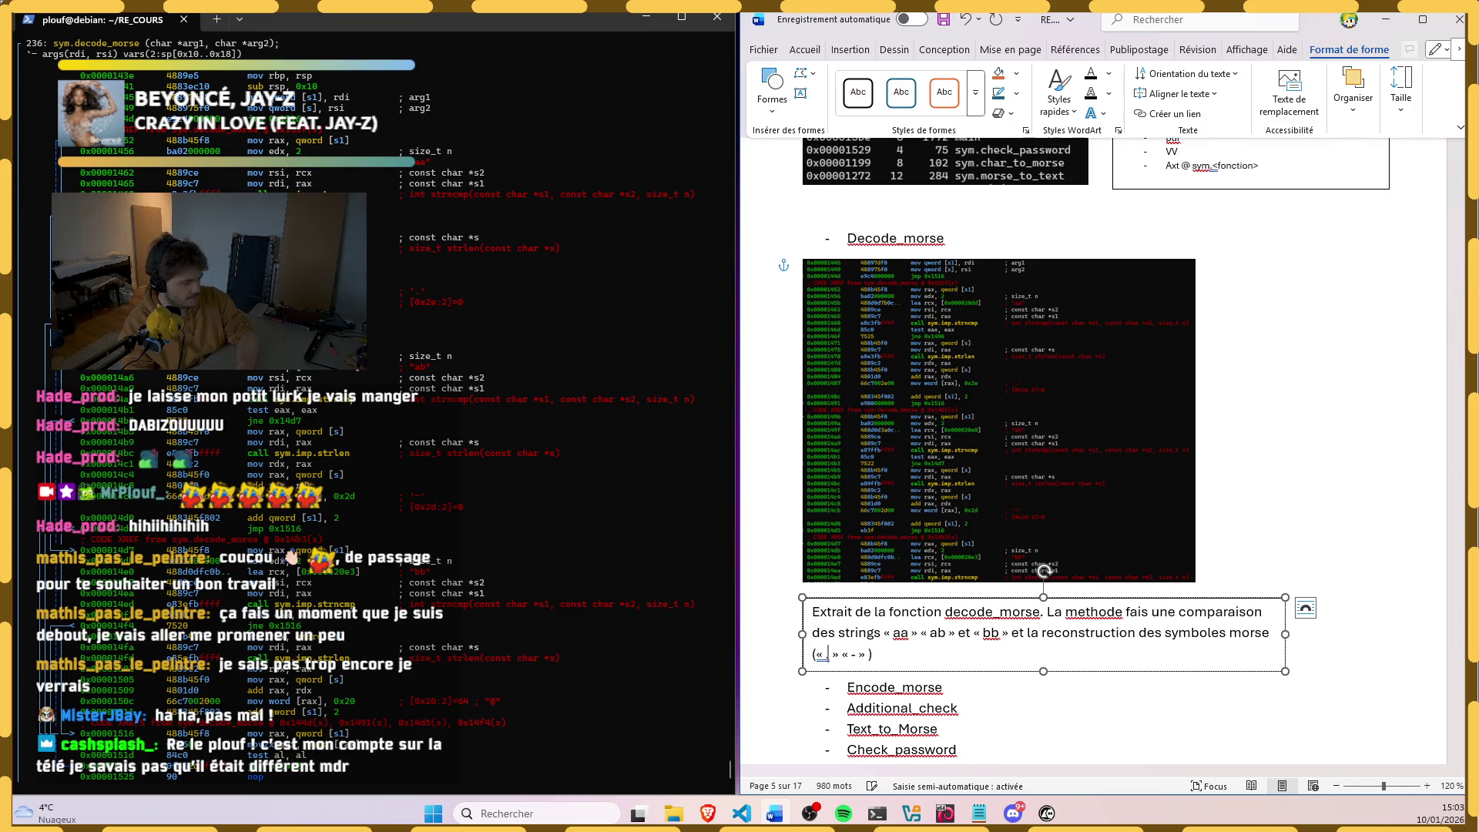
pyautogui.write('et')
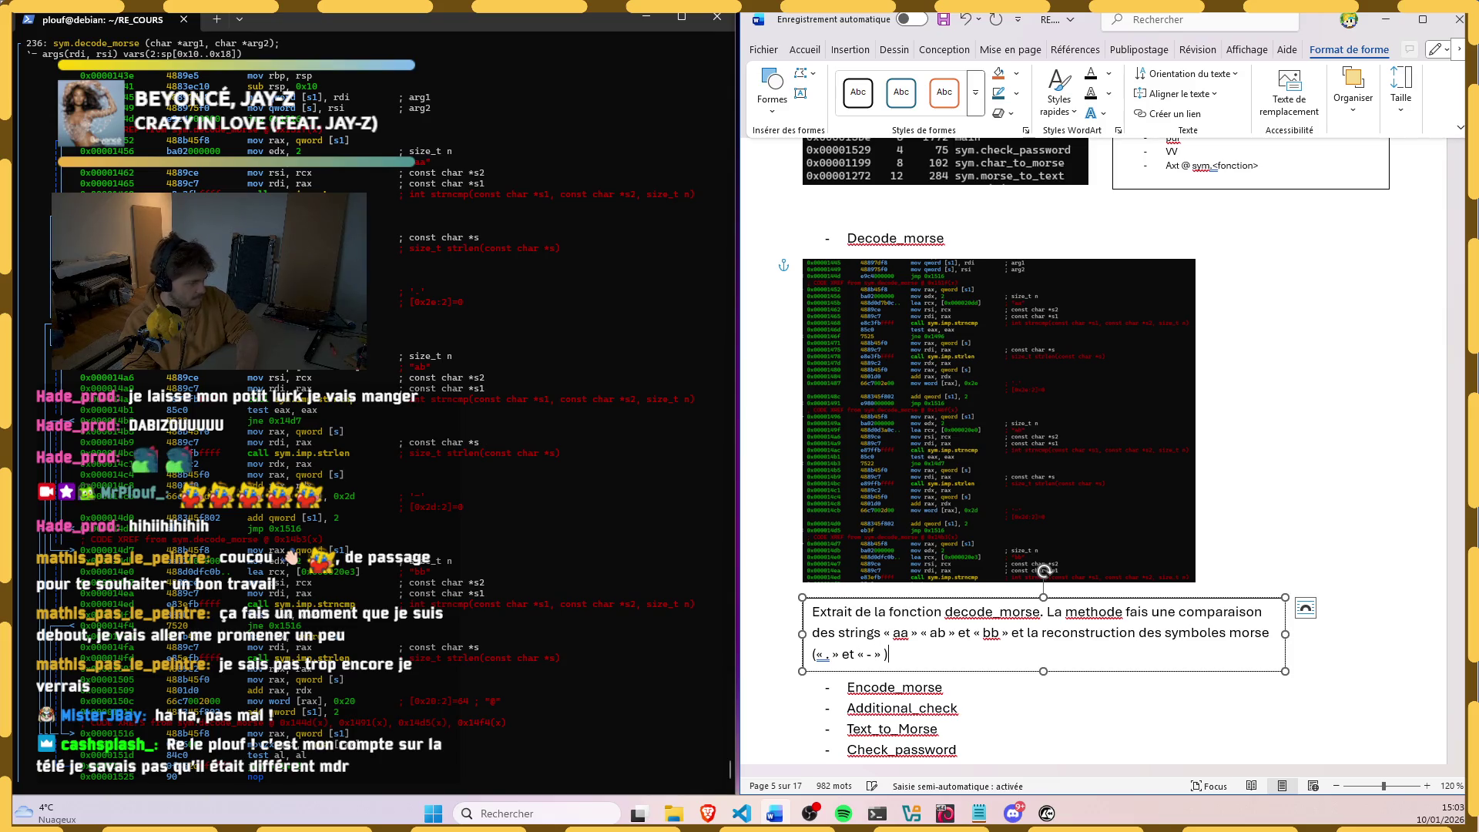
pyautogui.tripleClick(988, 624)
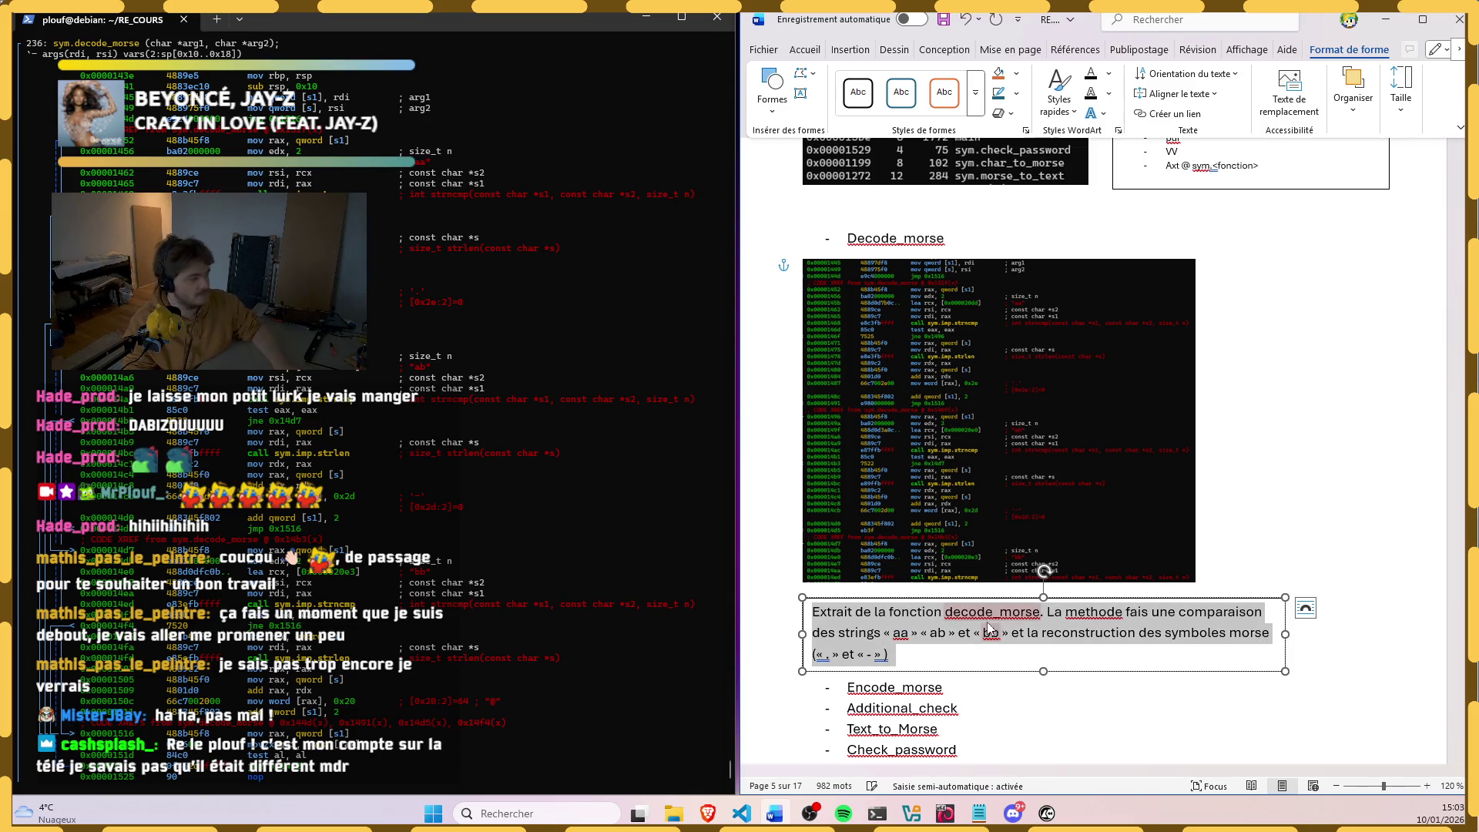
# Step: Make the caption text size 8 italic and fit the text box around it
pyautogui.click(804, 48)
pyautogui.click(991, 74)
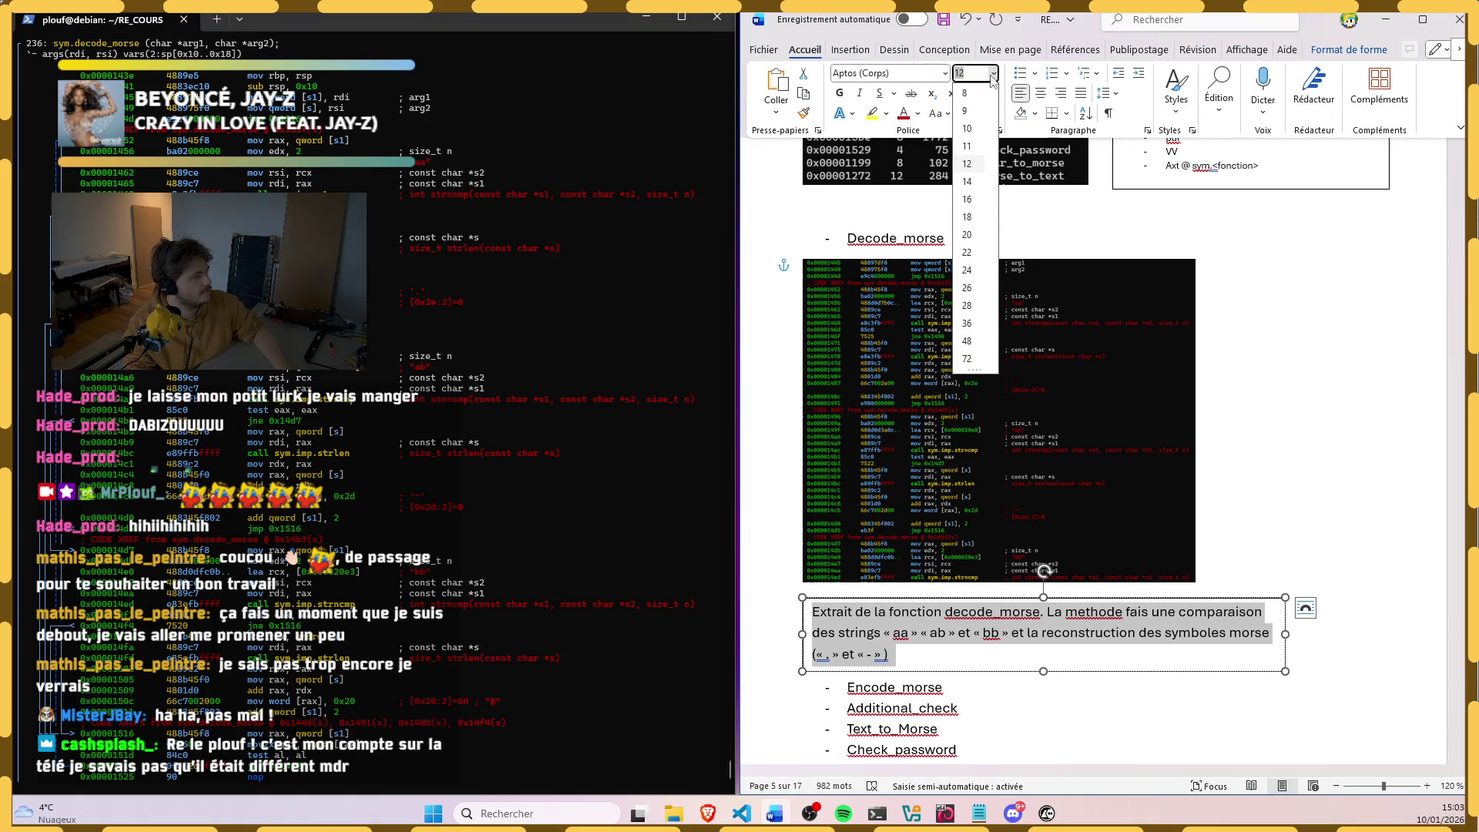
pyautogui.click(975, 116)
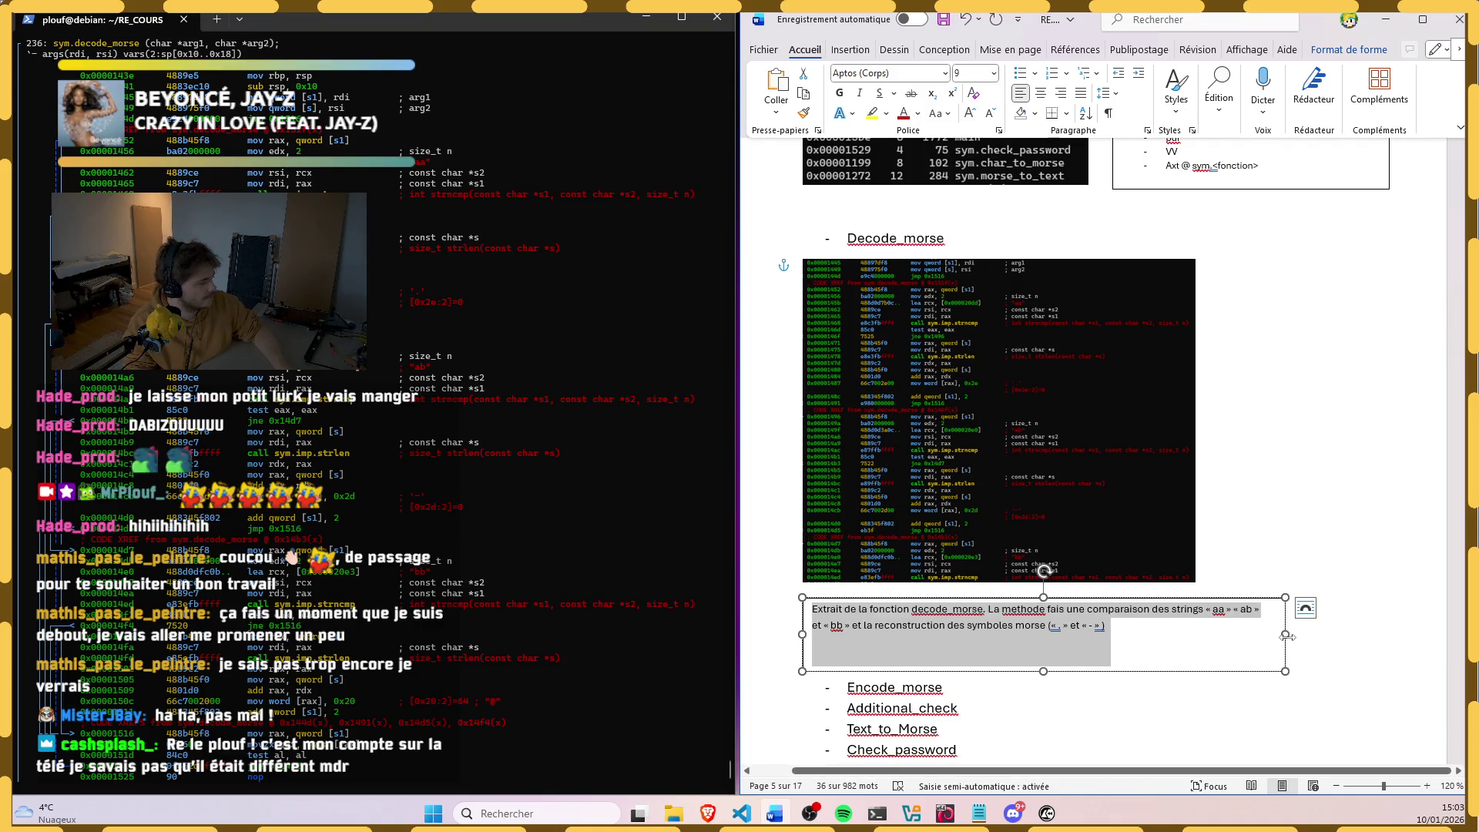
pyautogui.moveTo(1285, 633); pyautogui.dragTo(1187, 621)
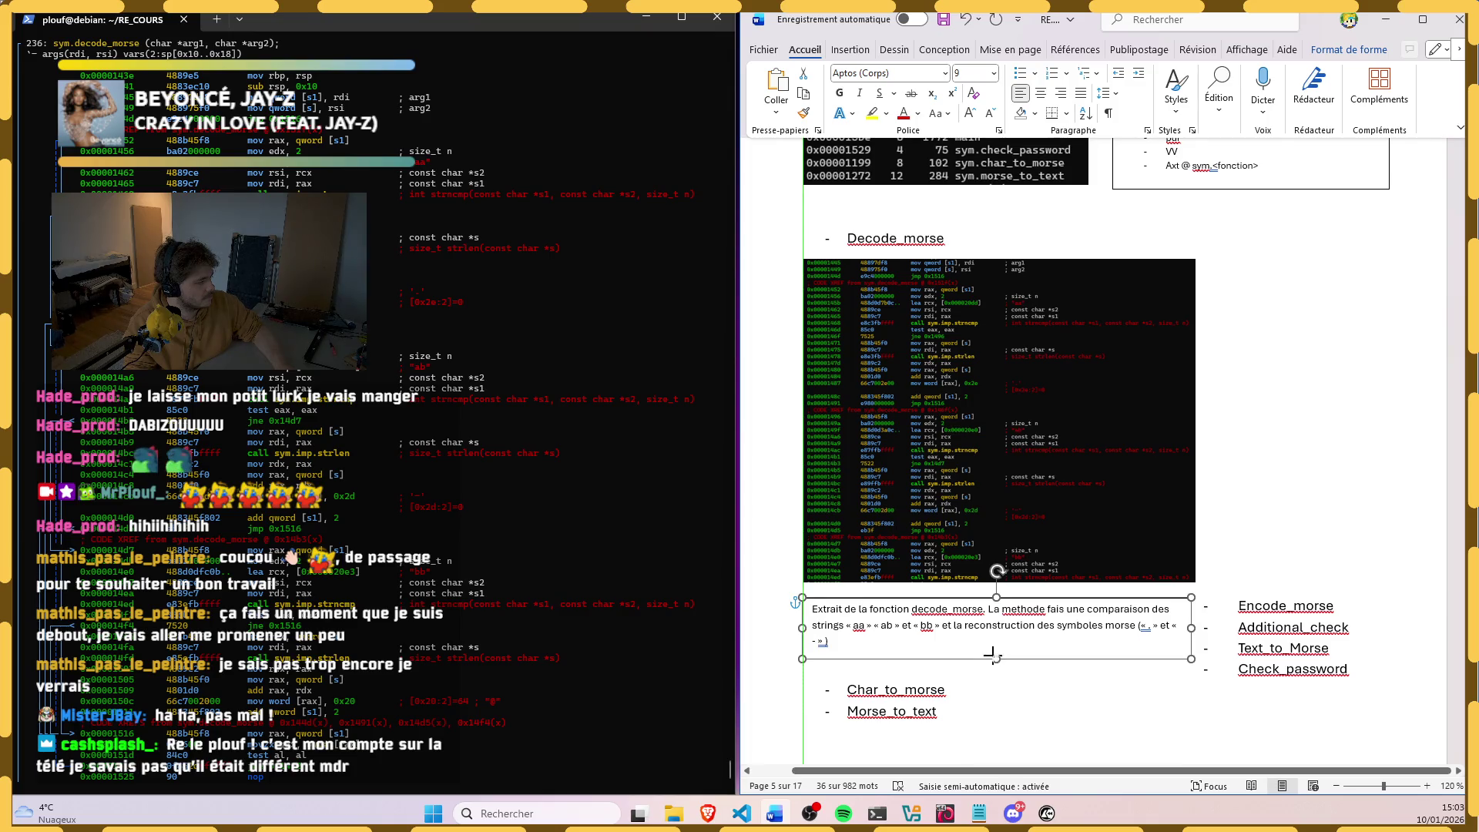
pyautogui.moveTo(994, 671); pyautogui.dragTo(995, 647)
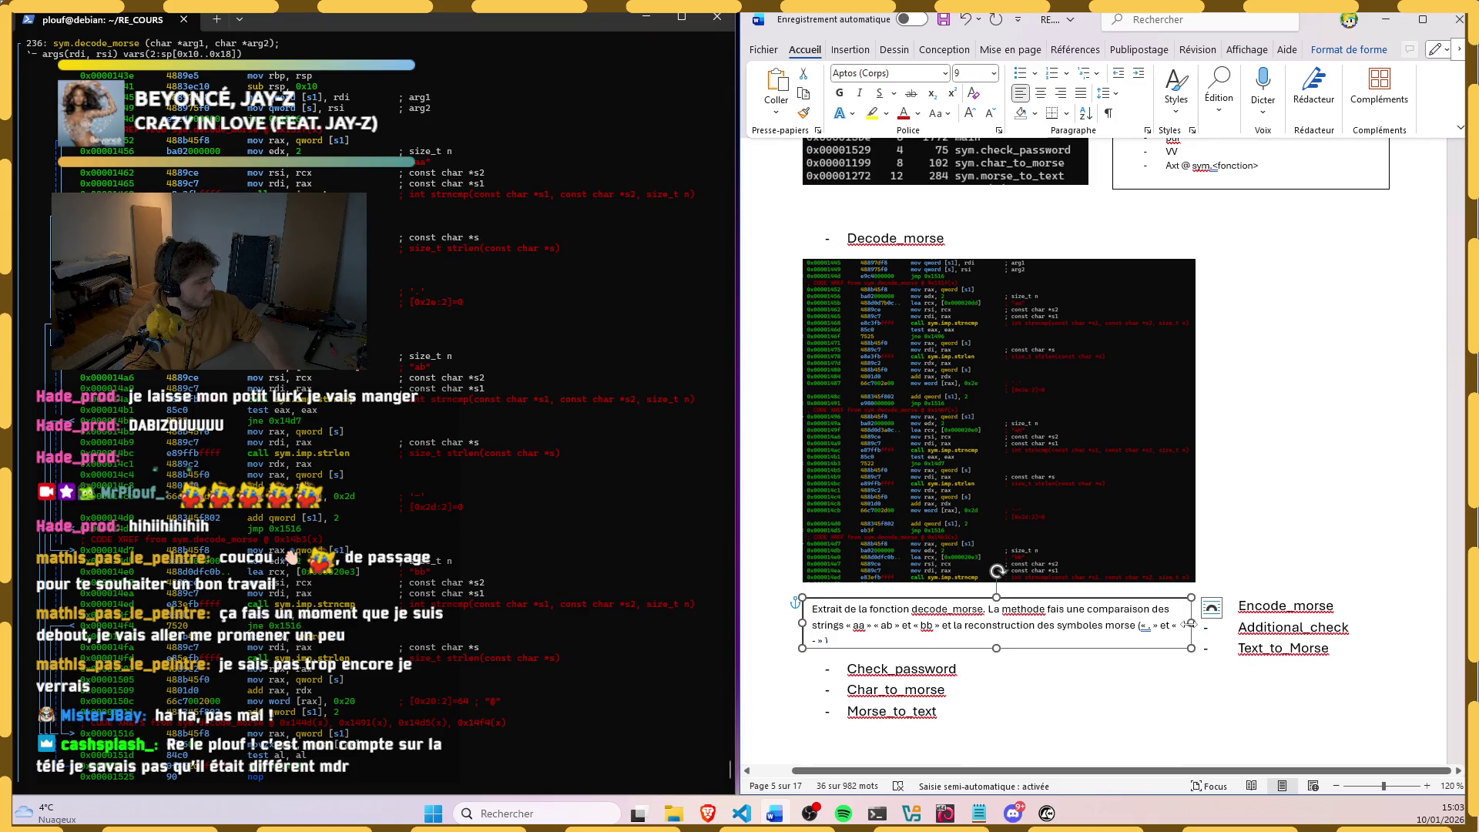
pyautogui.moveTo(1190, 625); pyautogui.dragTo(1207, 624)
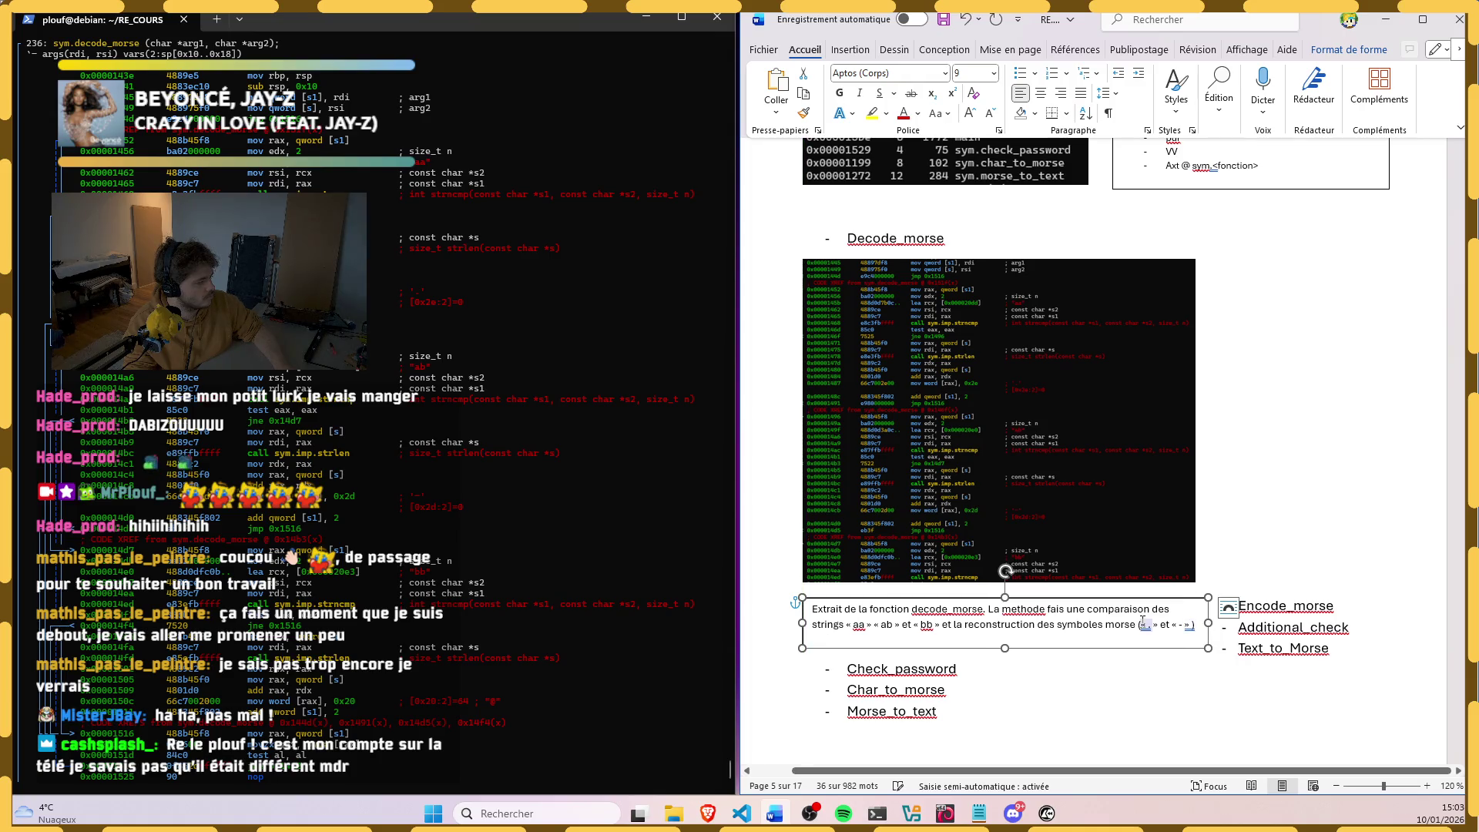
pyautogui.hotkey('ctrl', 'a')
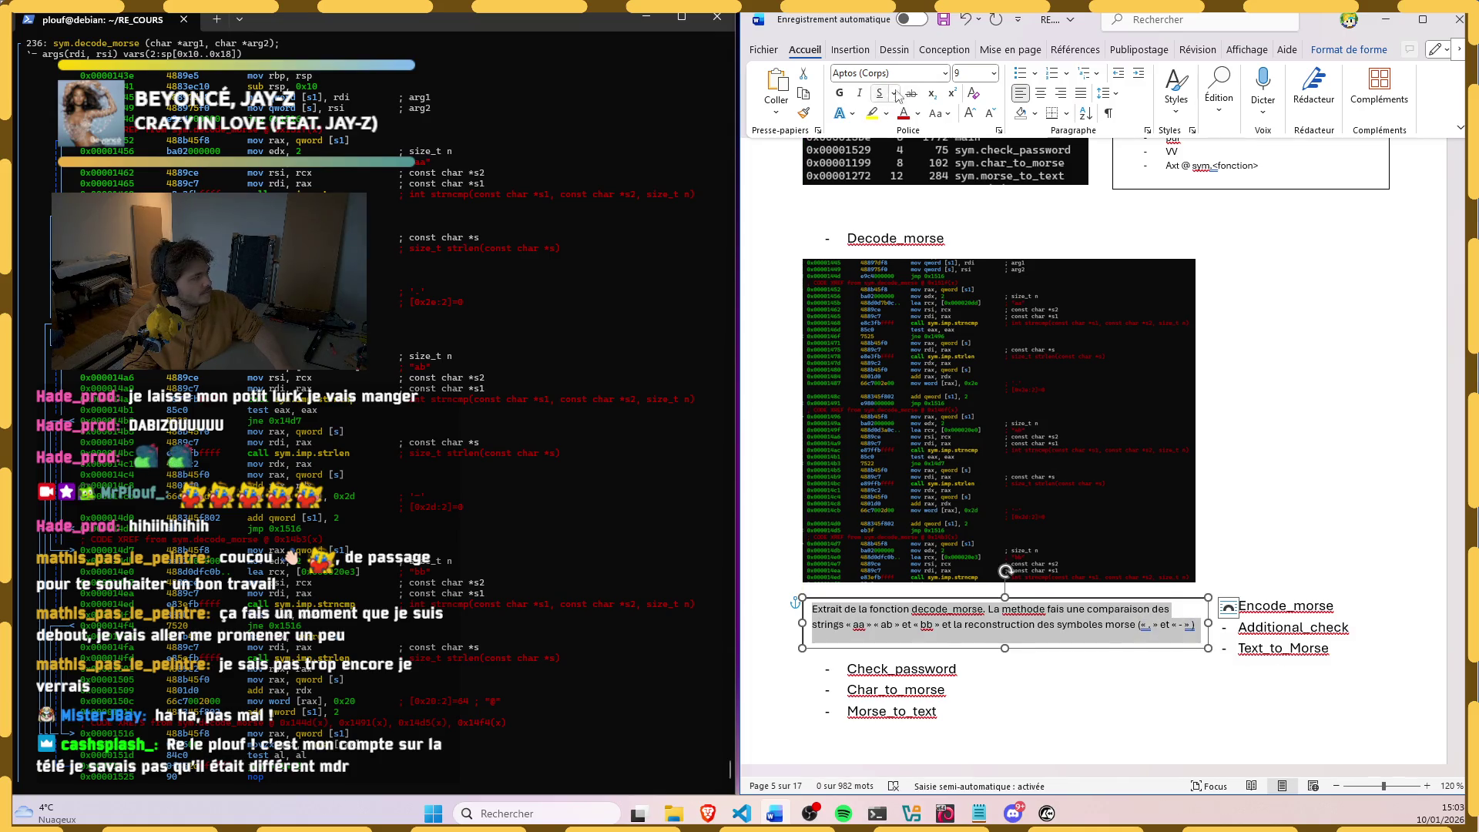
pyautogui.click(993, 73)
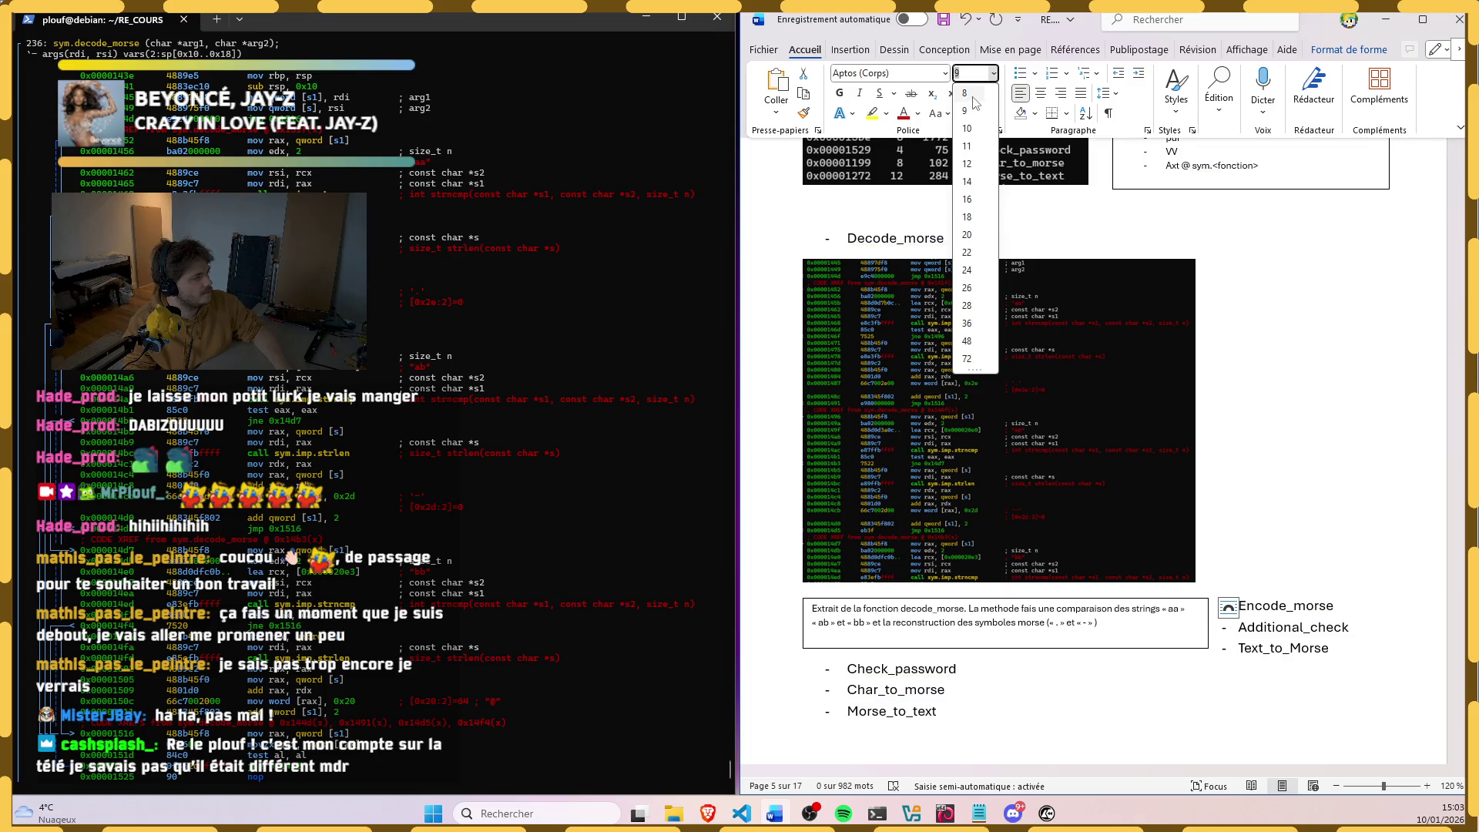
pyautogui.click(974, 100)
pyautogui.click(859, 92)
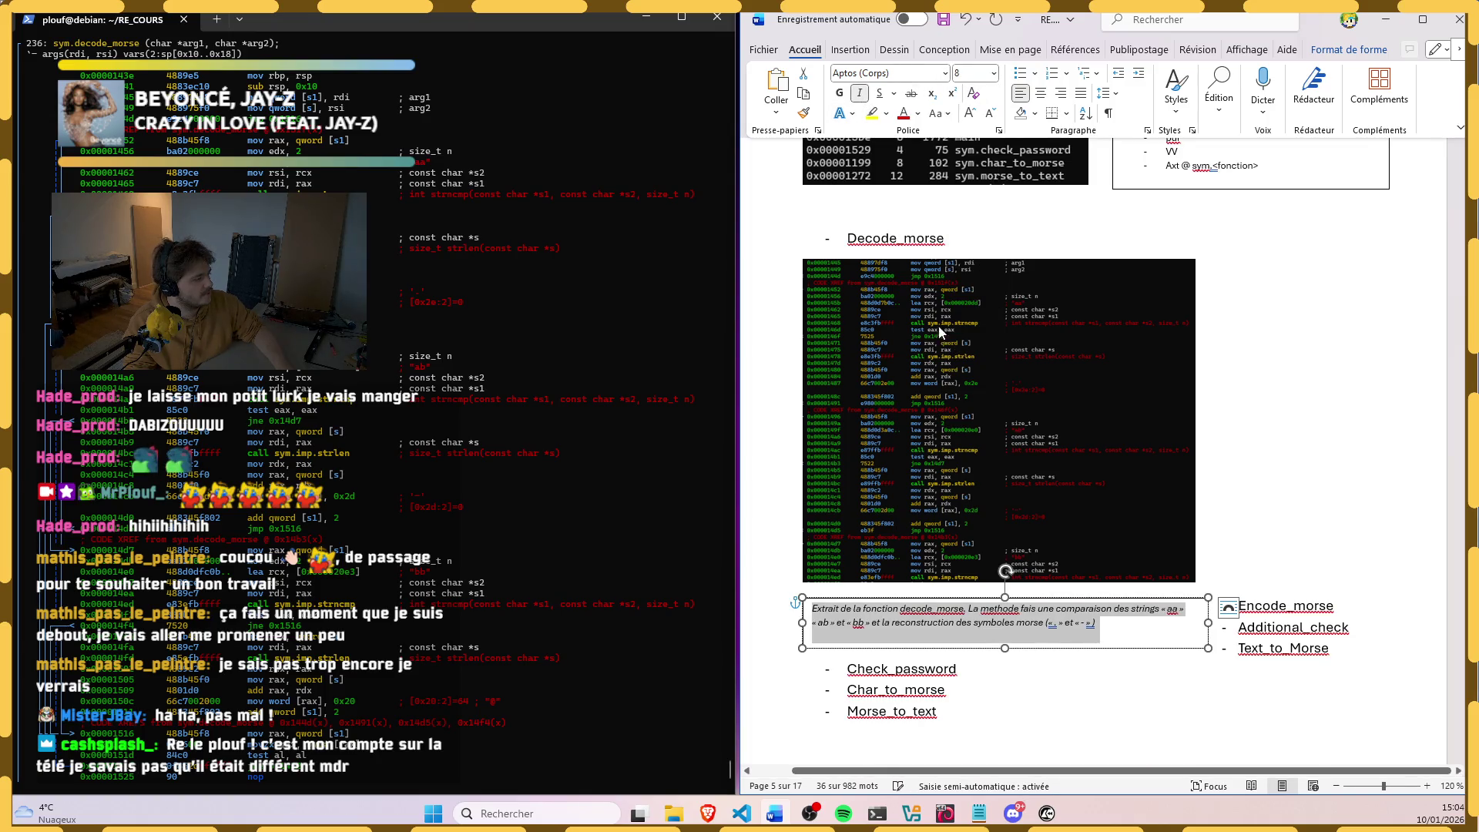
# Step: Remove the caption box outline with Contour de forme > Sans contour and add an empty line above Encode_morse
pyautogui.click(1027, 642)
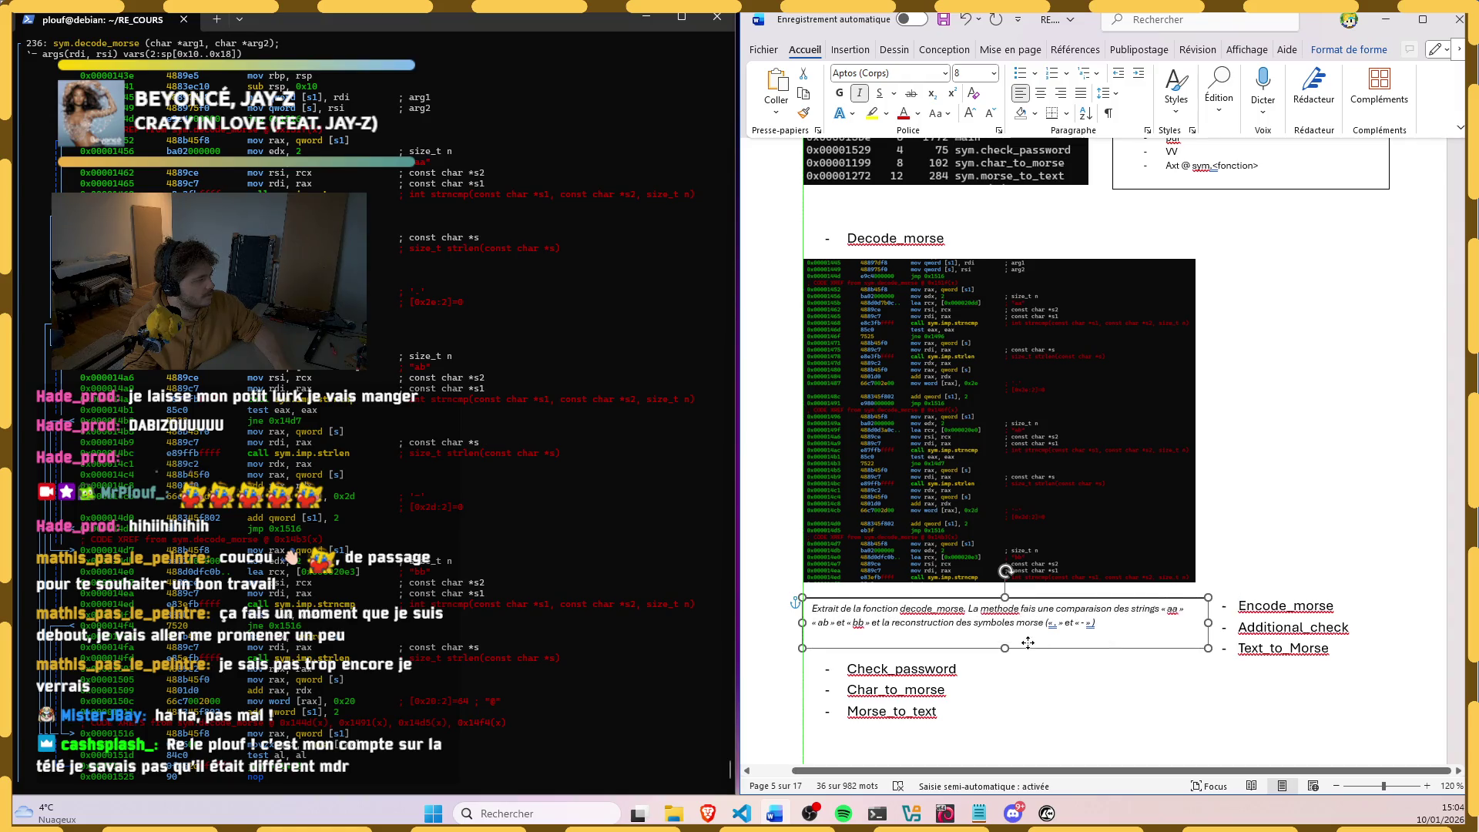
pyautogui.moveTo(1027, 643); pyautogui.dragTo(1029, 634)
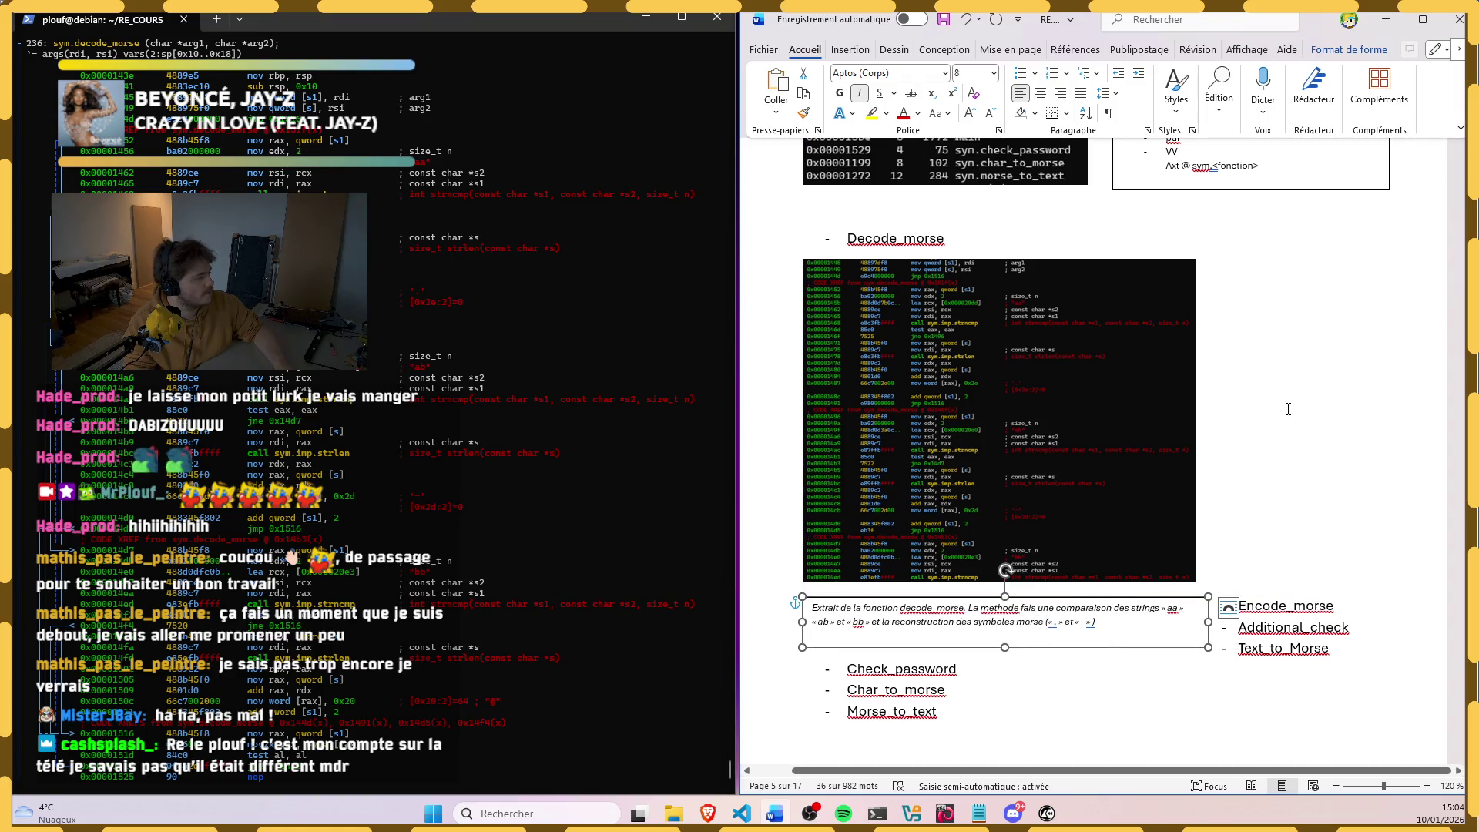
pyautogui.click(1349, 49)
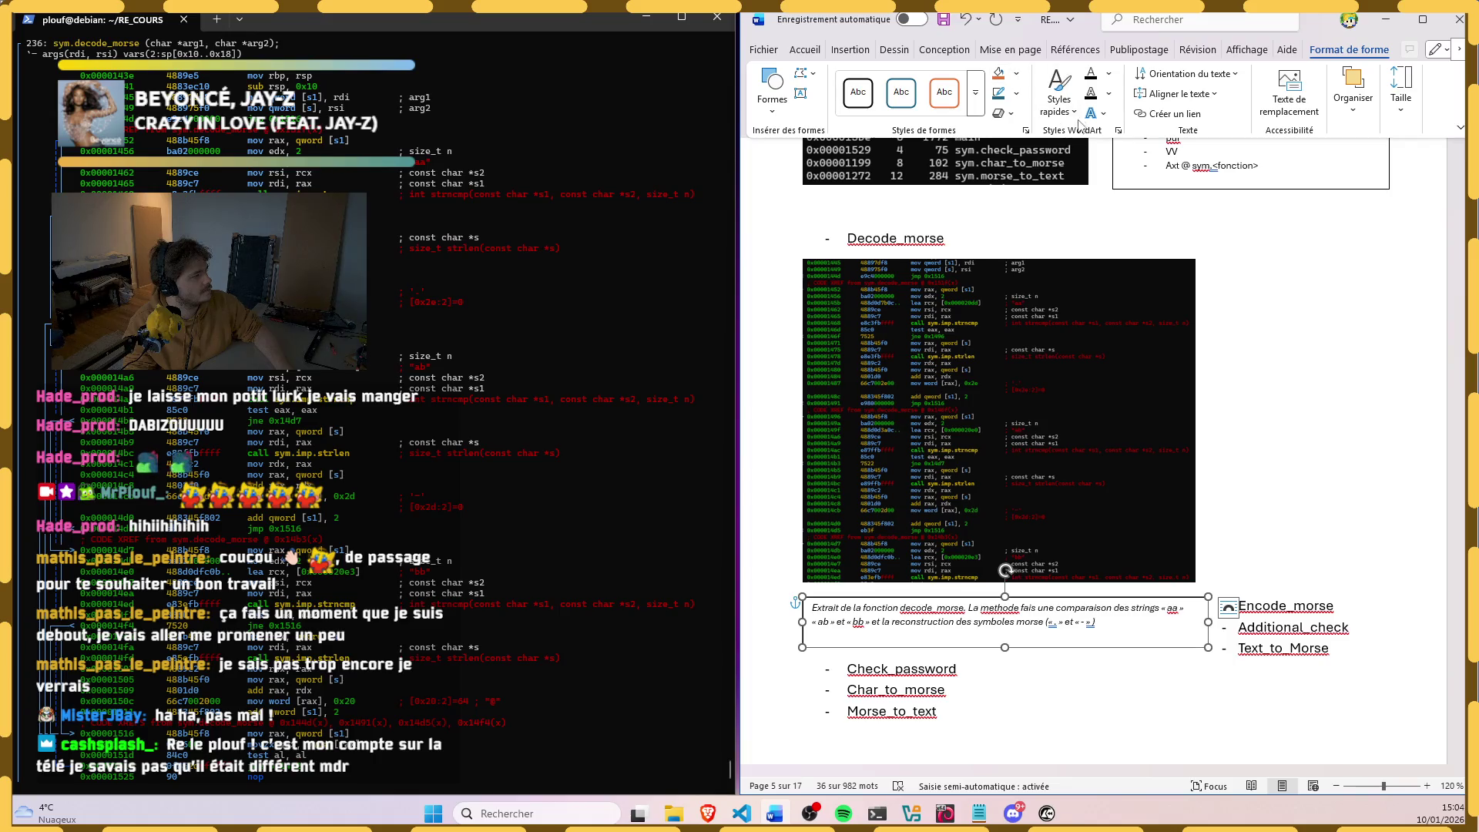
pyautogui.click(1016, 92)
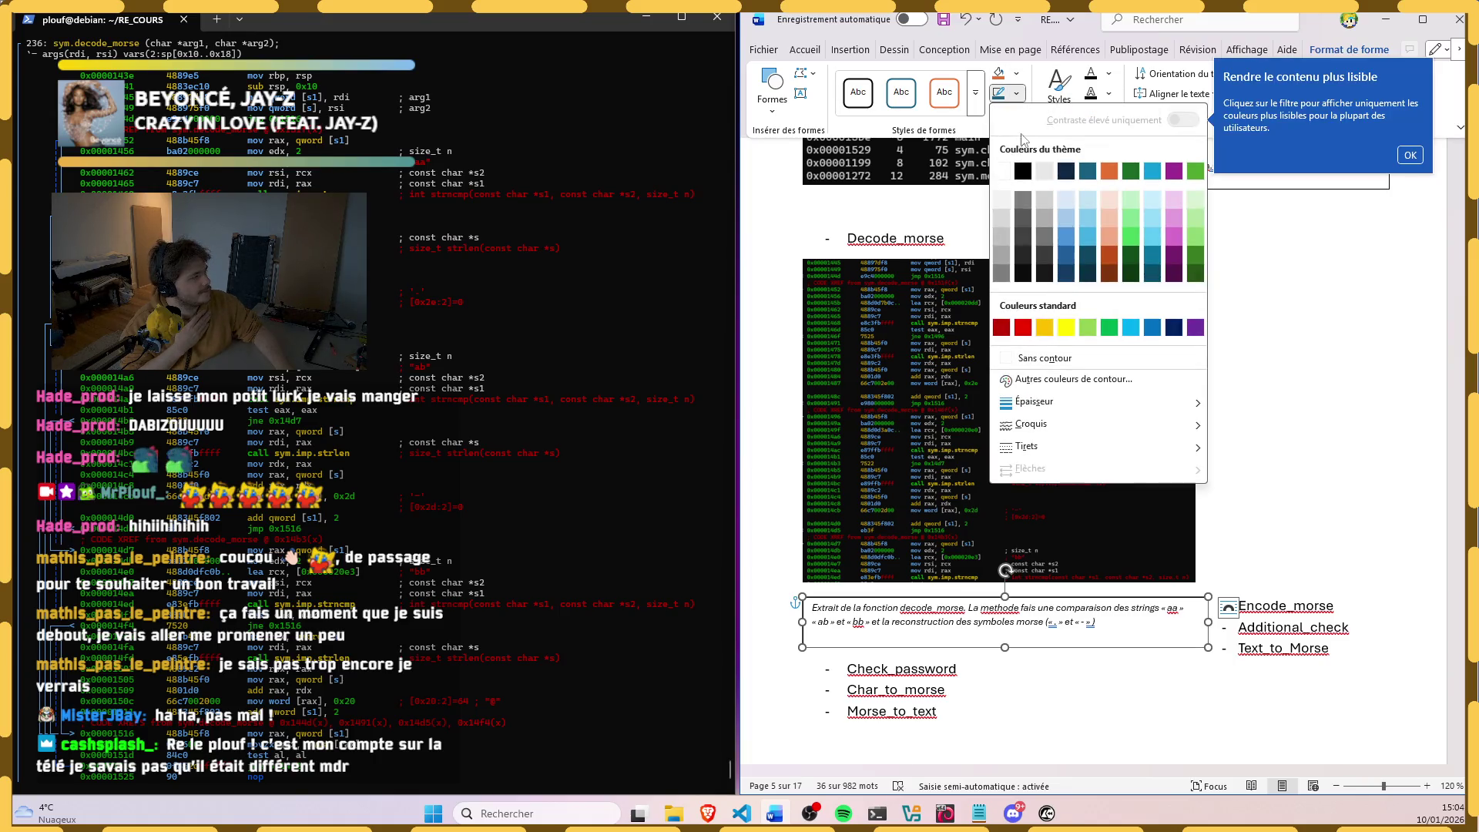
pyautogui.click(1044, 358)
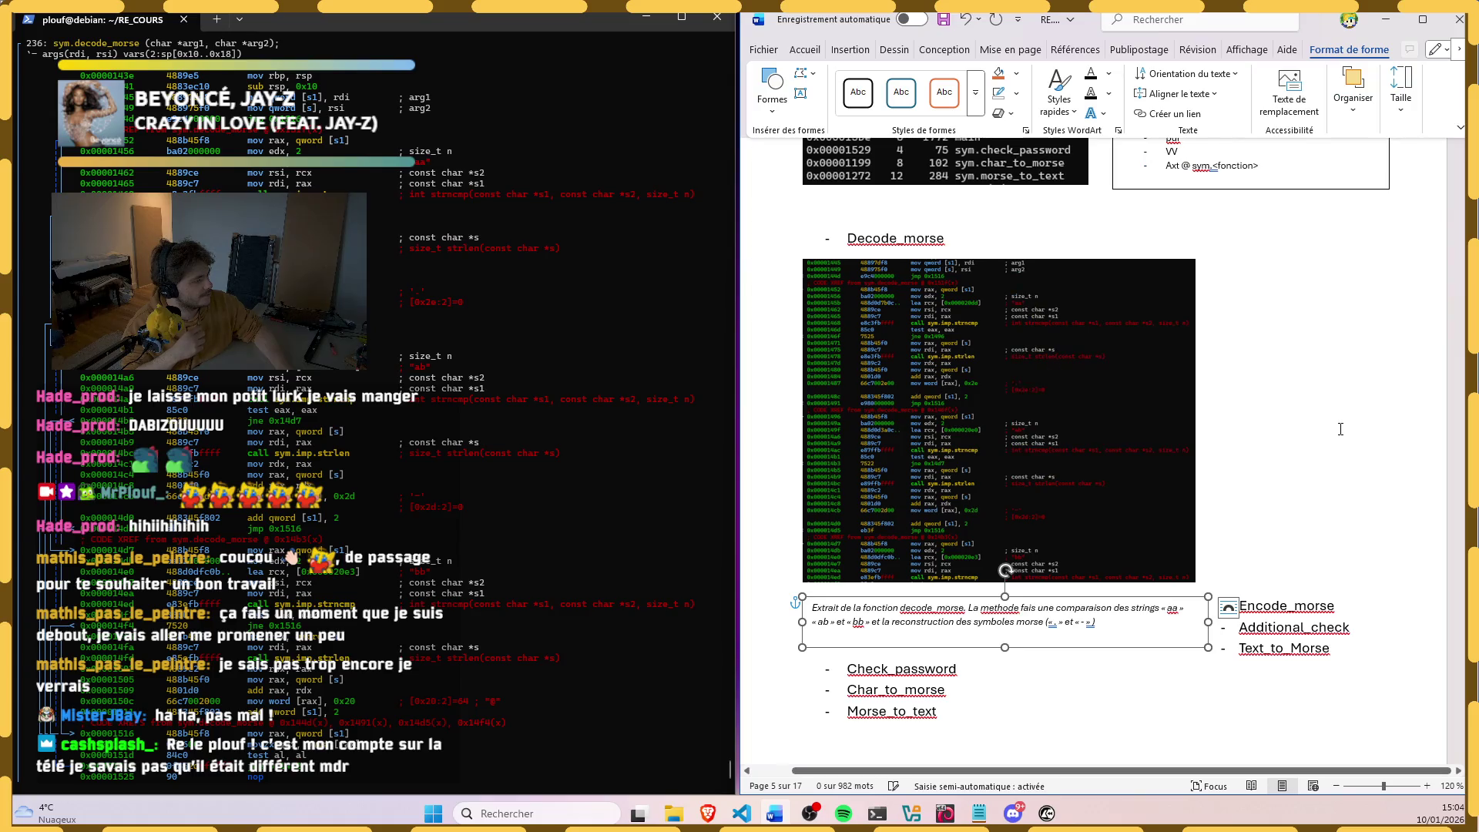
pyautogui.click(1191, 616)
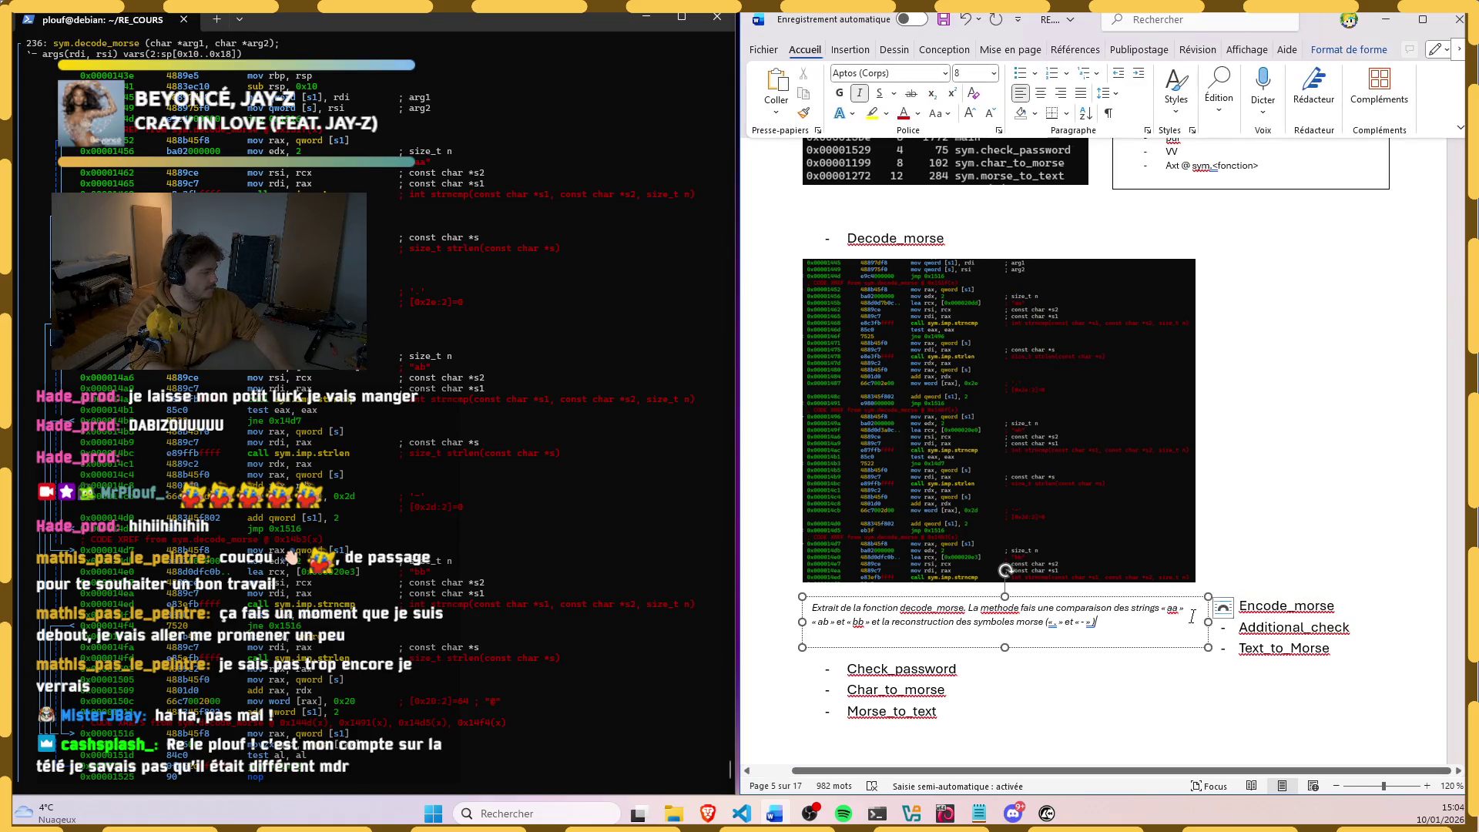
pyautogui.click(1217, 613)
pyautogui.press('Return')
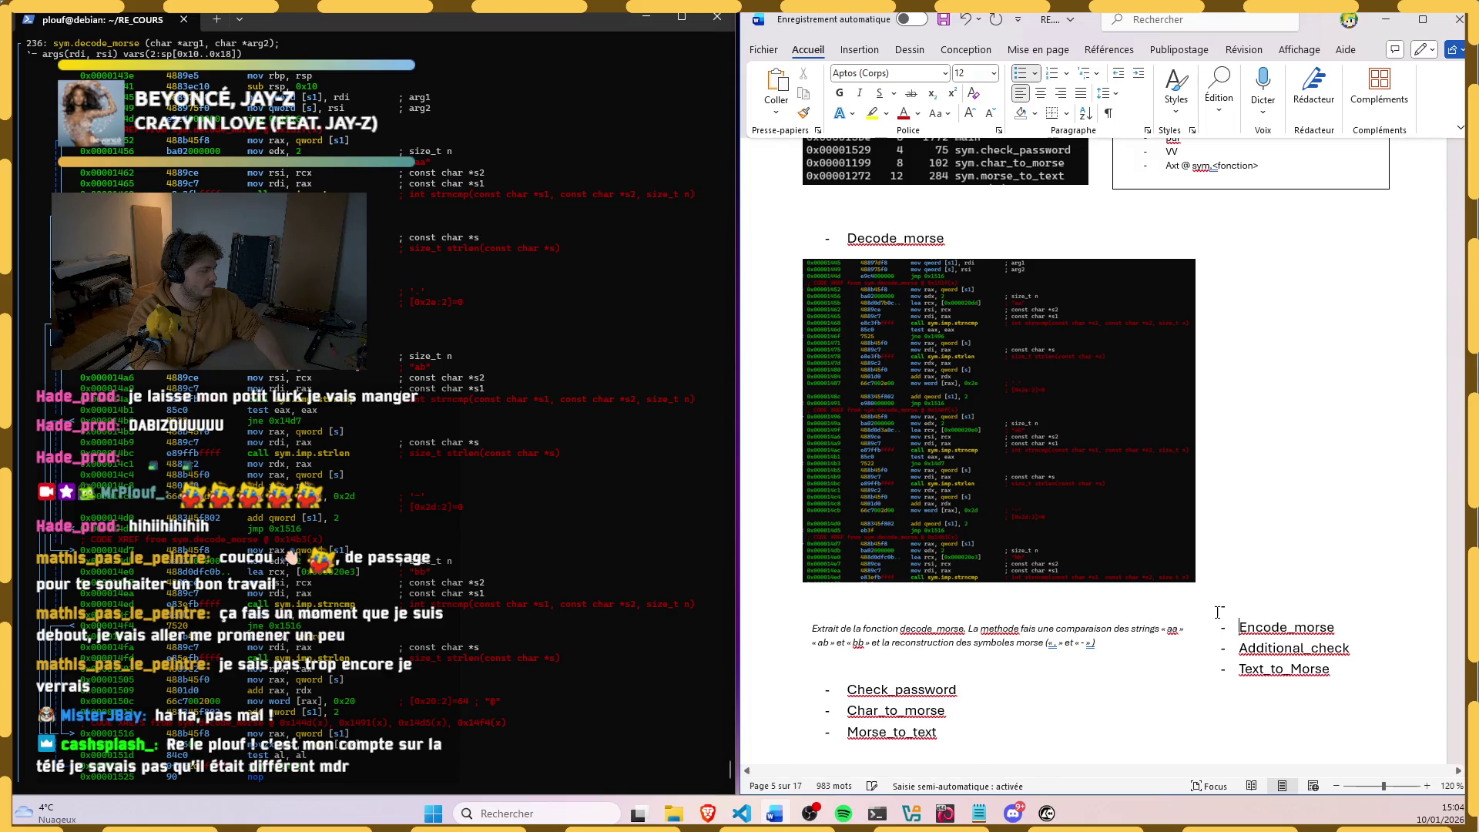
# Step: Remove the blank line, move the caption up and push Encode_morse to the next page with a page break
pyautogui.press('BackSpace')
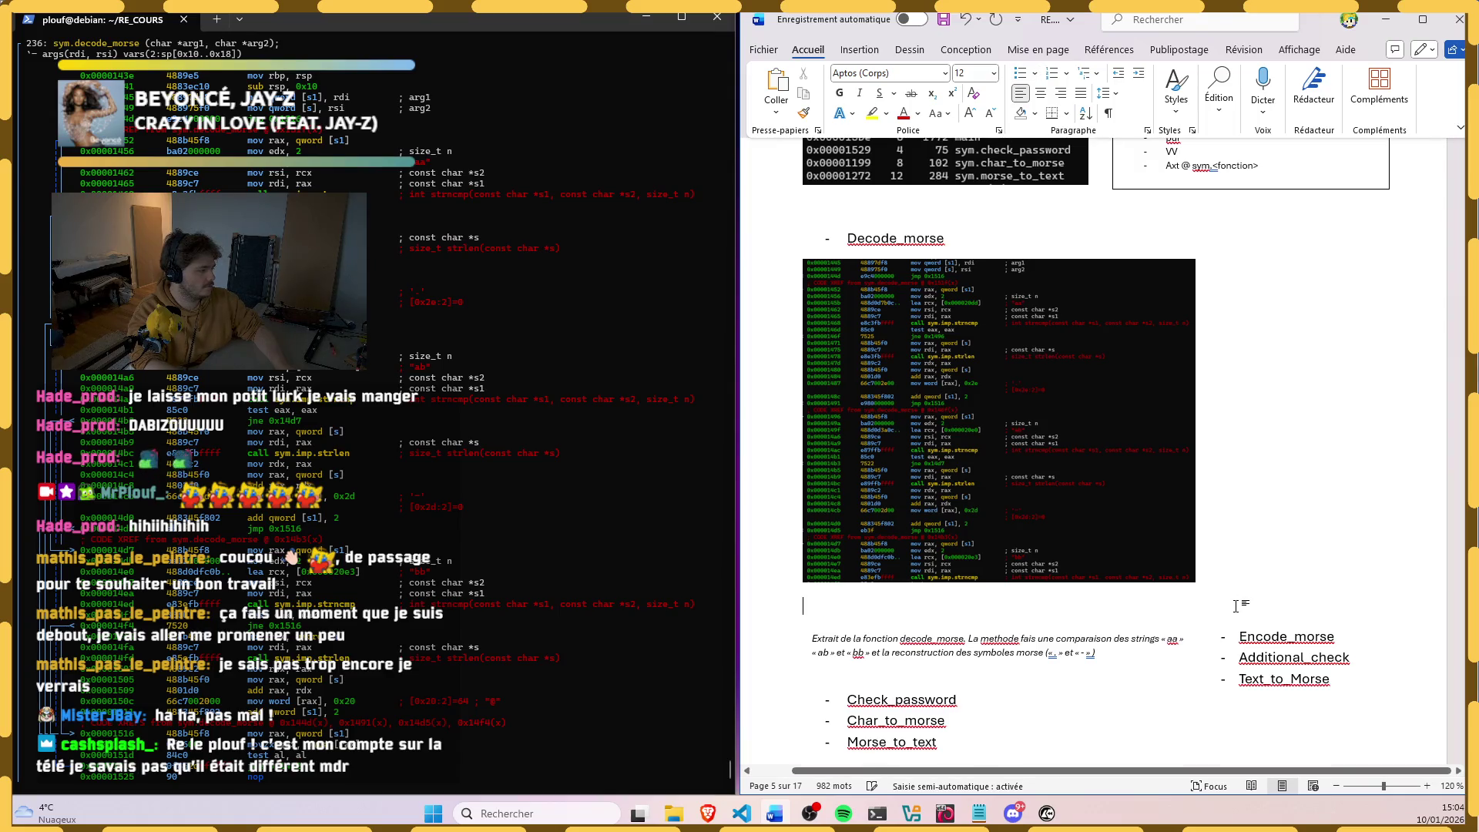
pyautogui.click(1156, 614)
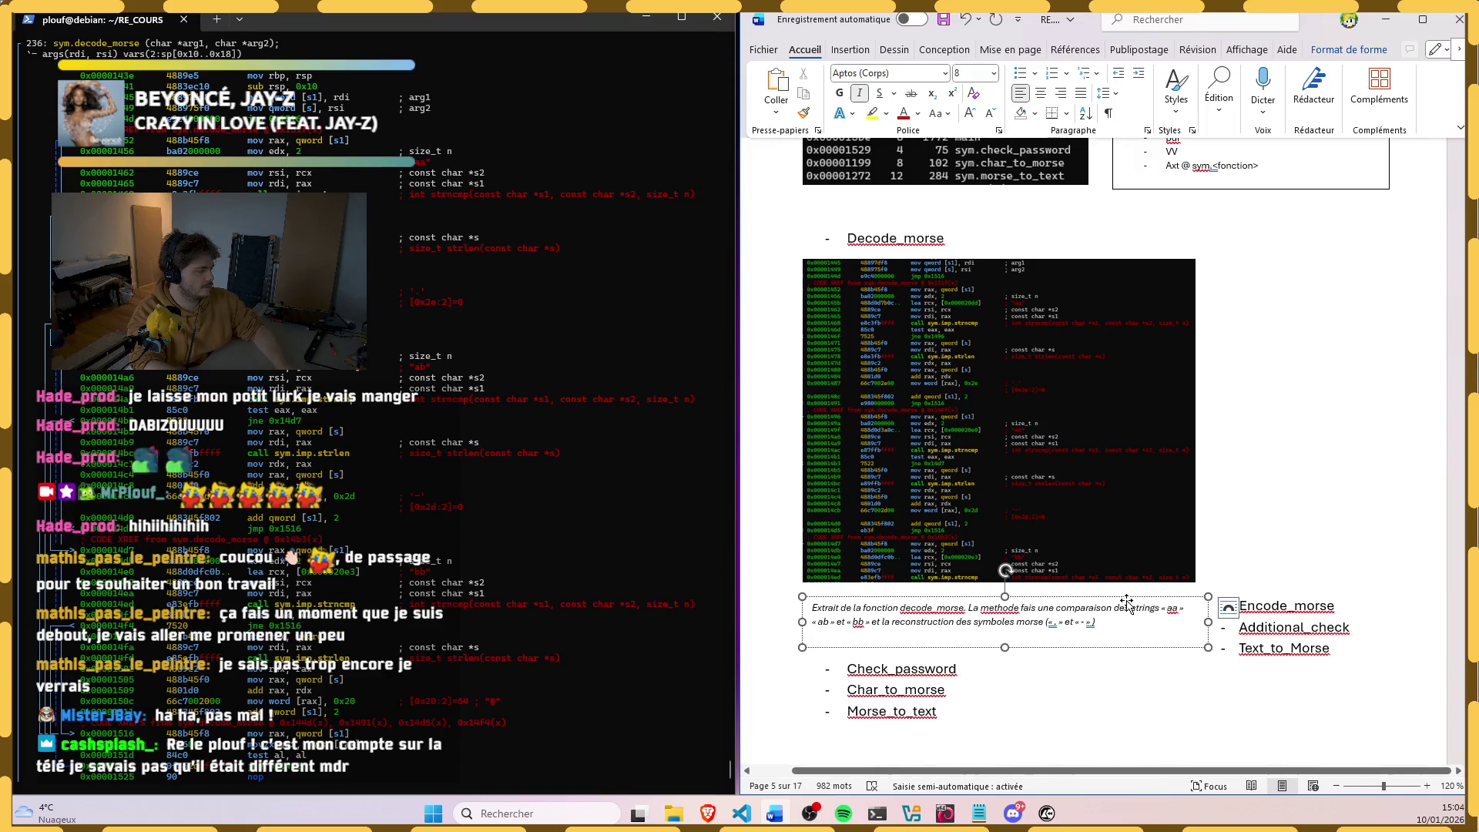
pyautogui.moveTo(1131, 591); pyautogui.dragTo(1139, 600)
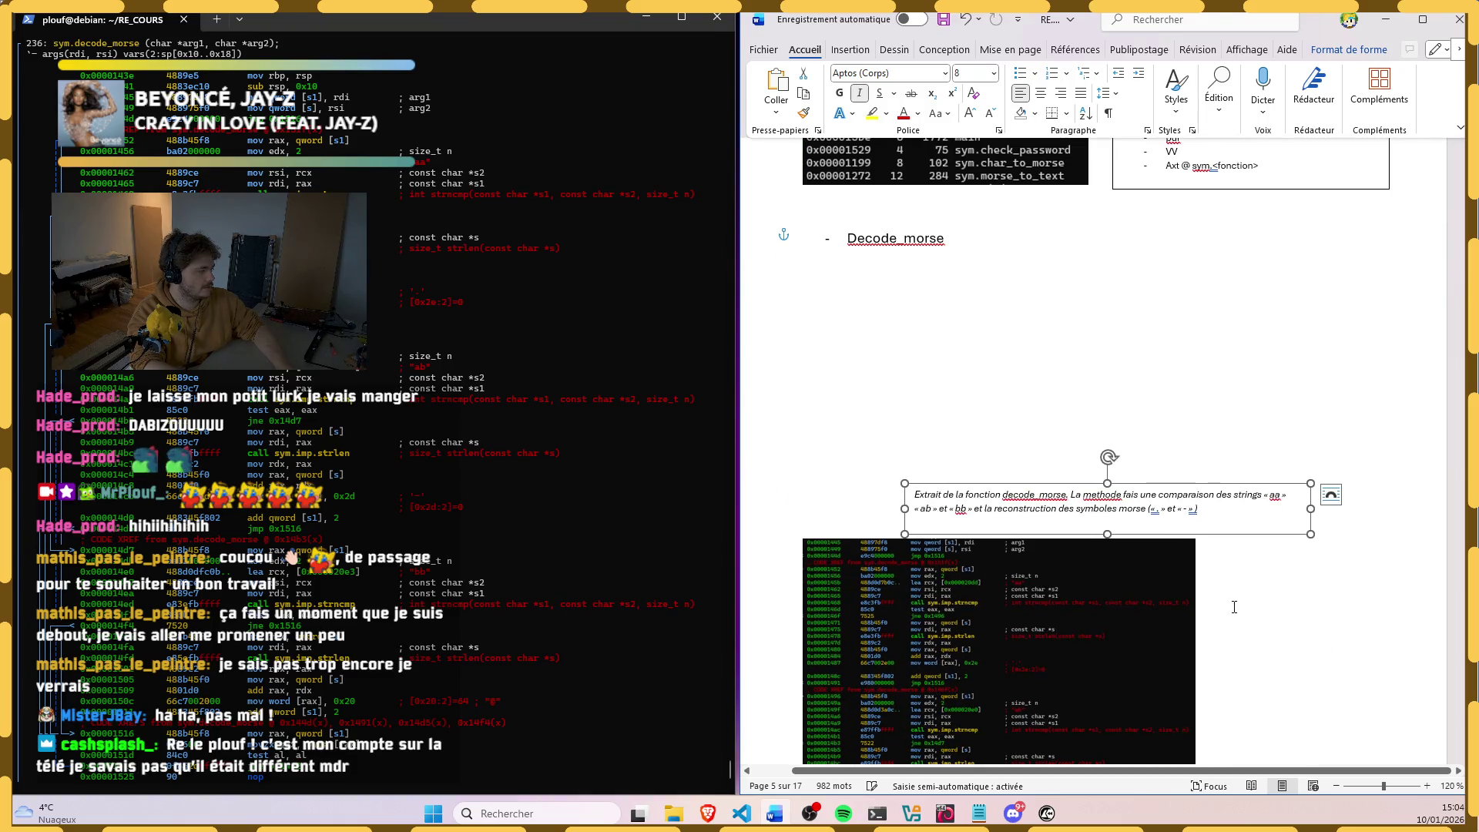
pyautogui.scroll(-3, 1232, 604)
pyautogui.scroll(-2, 893, 241)
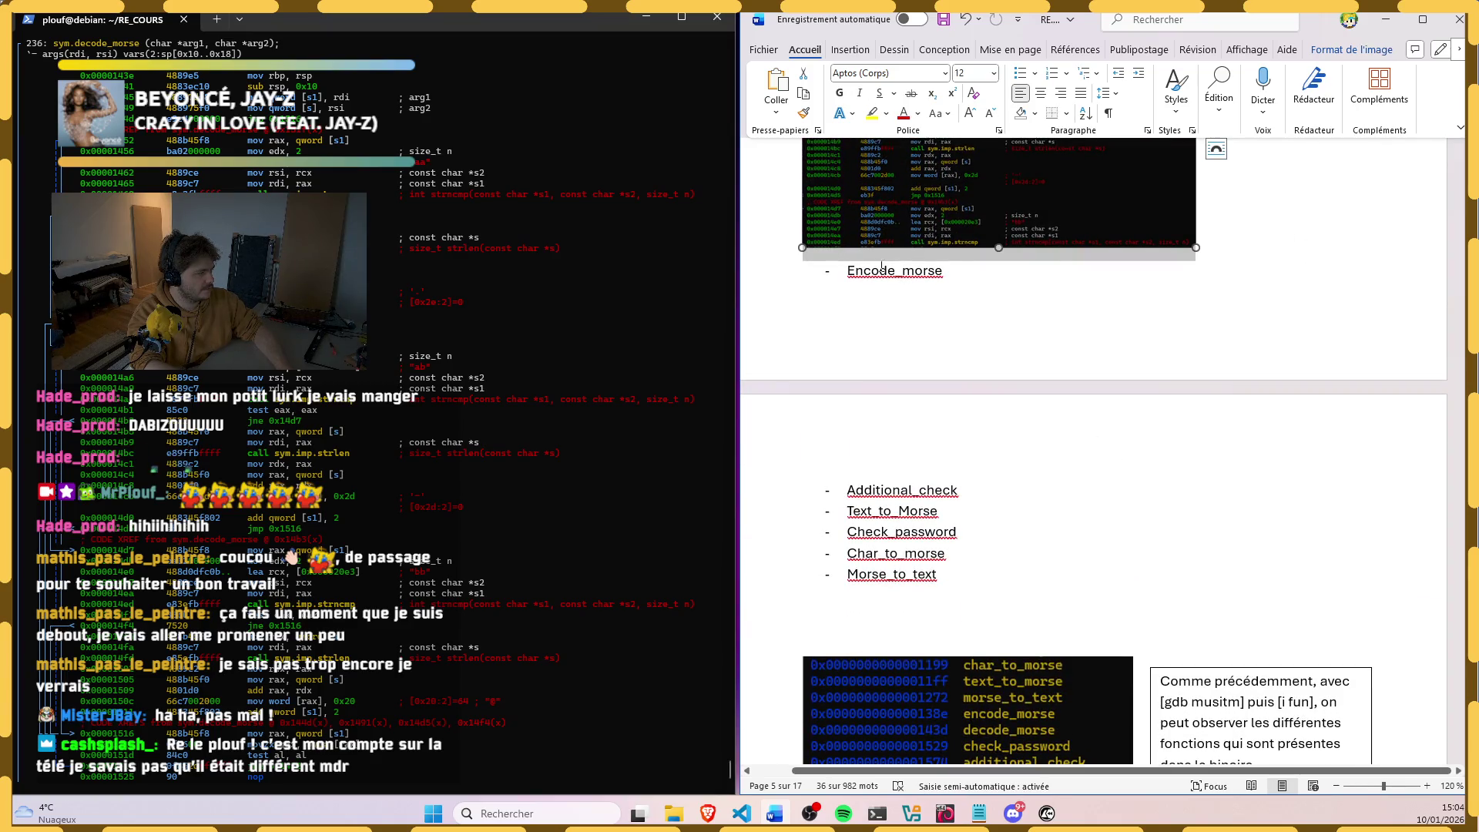
pyautogui.click(1212, 238)
pyautogui.hotkey('ctrl', 'Return')
pyautogui.scroll(1, 1149, 354)
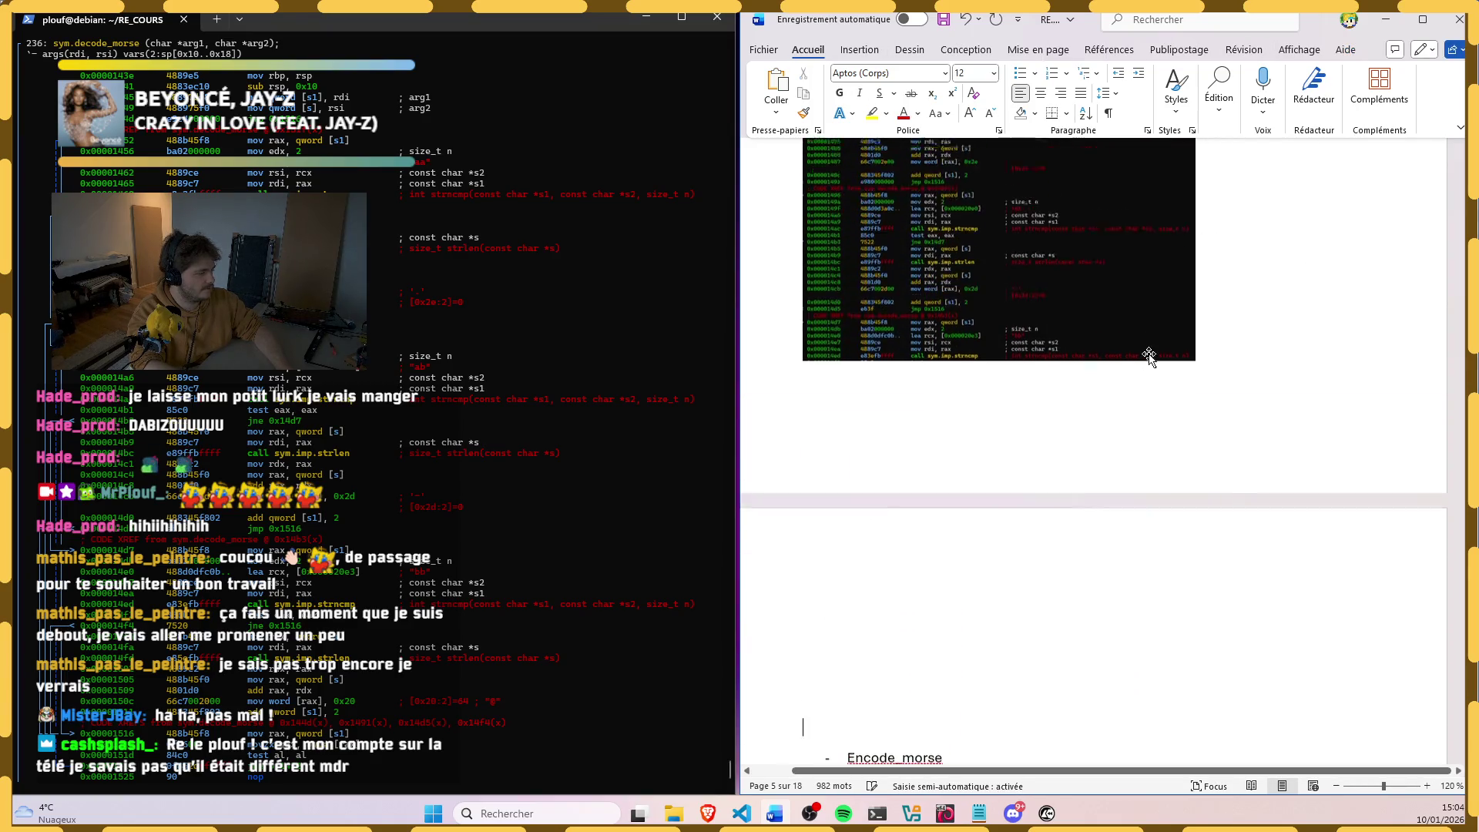
pyautogui.scroll(-5, 1156, 367)
# Step: Place the caption box directly beneath the decode_morse code image
pyautogui.click(1076, 494)
pyautogui.moveTo(1077, 493)
pyautogui.mouseDown()
pyautogui.moveTo(1081, 606)
pyautogui.moveTo(1047, 577)
pyautogui.mouseUp()
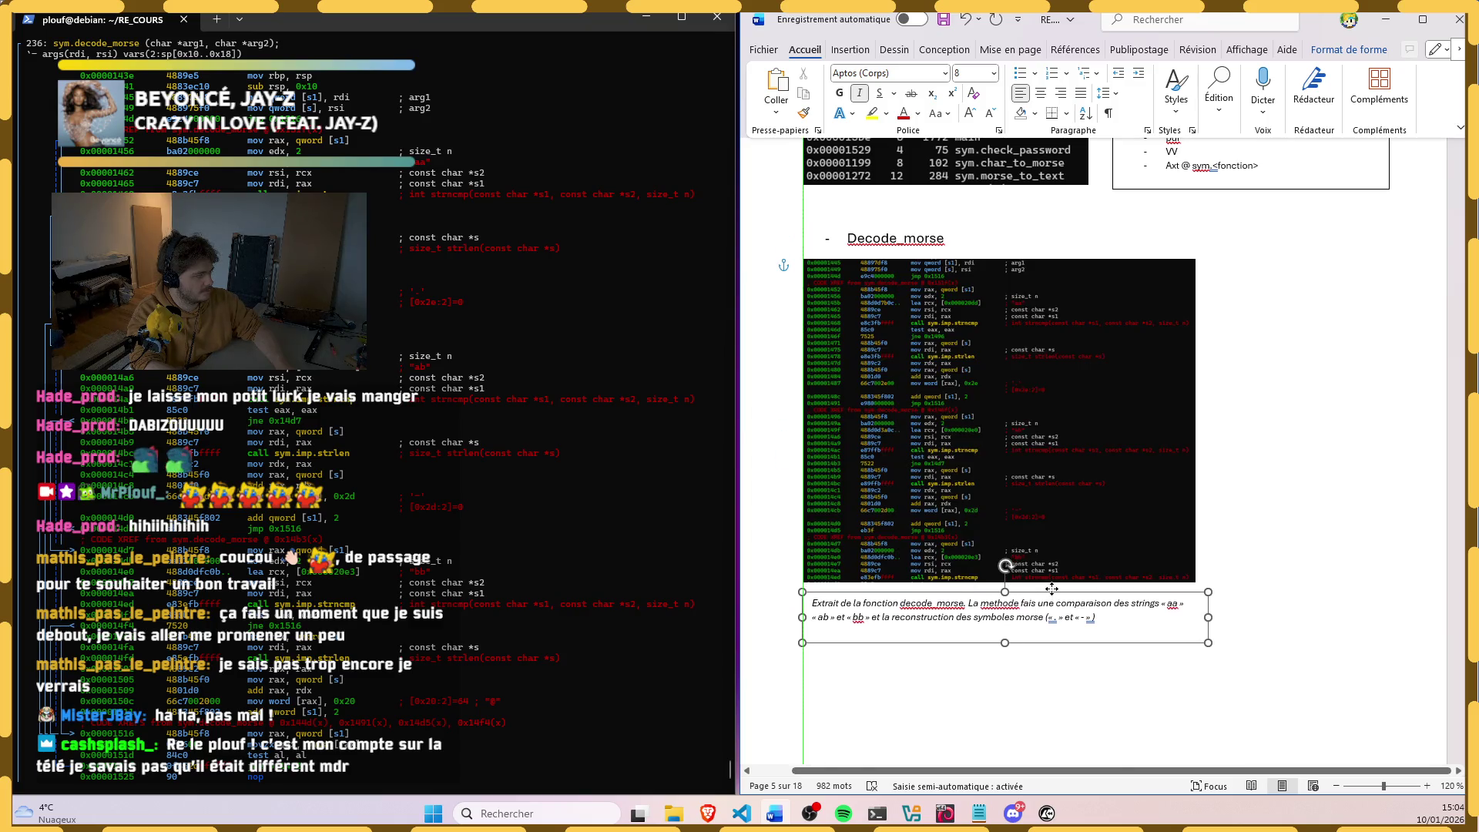
pyautogui.click(1292, 535)
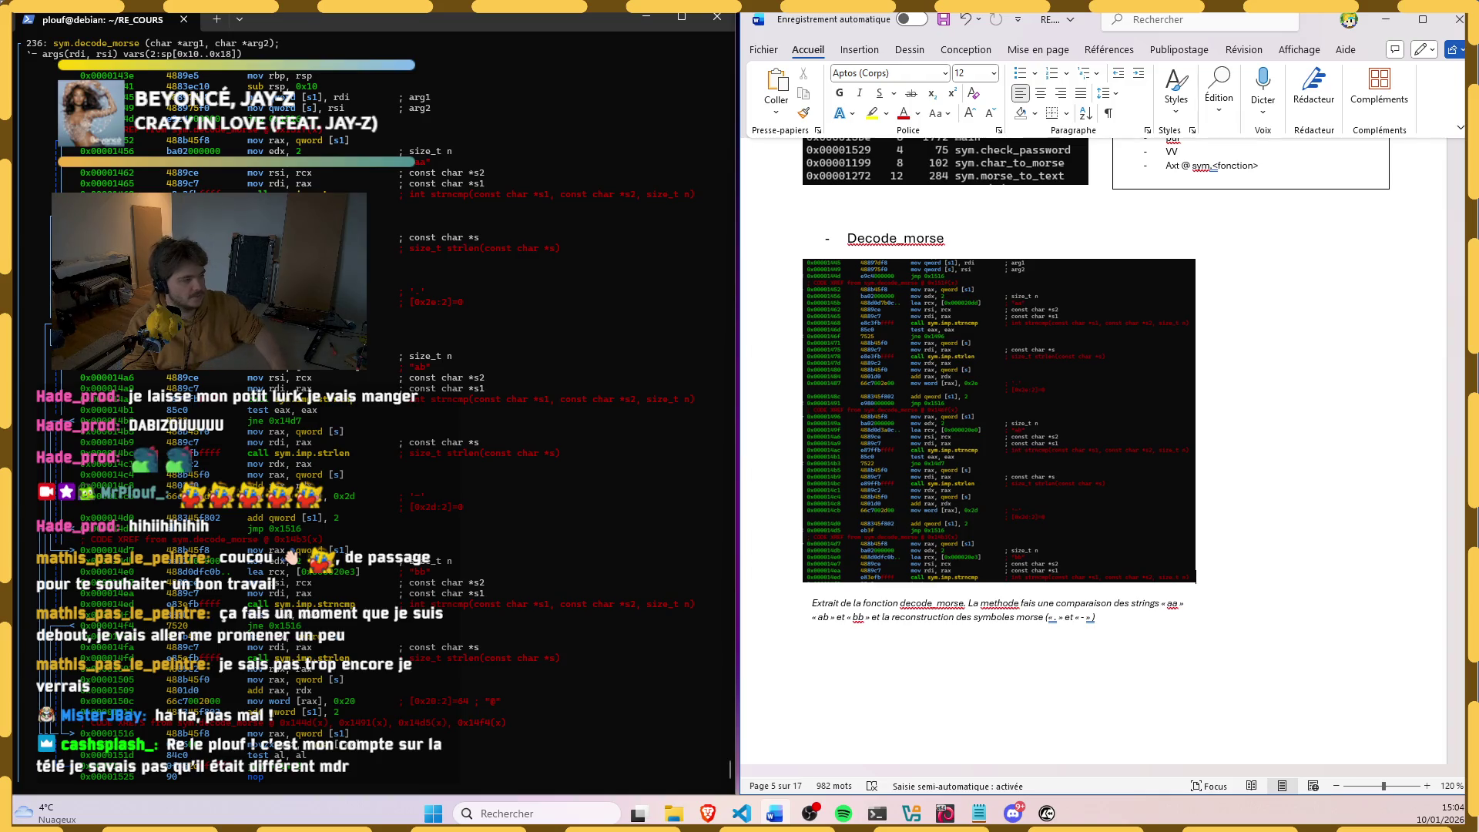
pyautogui.scroll(1, 783, 361)
pyautogui.scroll(-2, 982, 462)
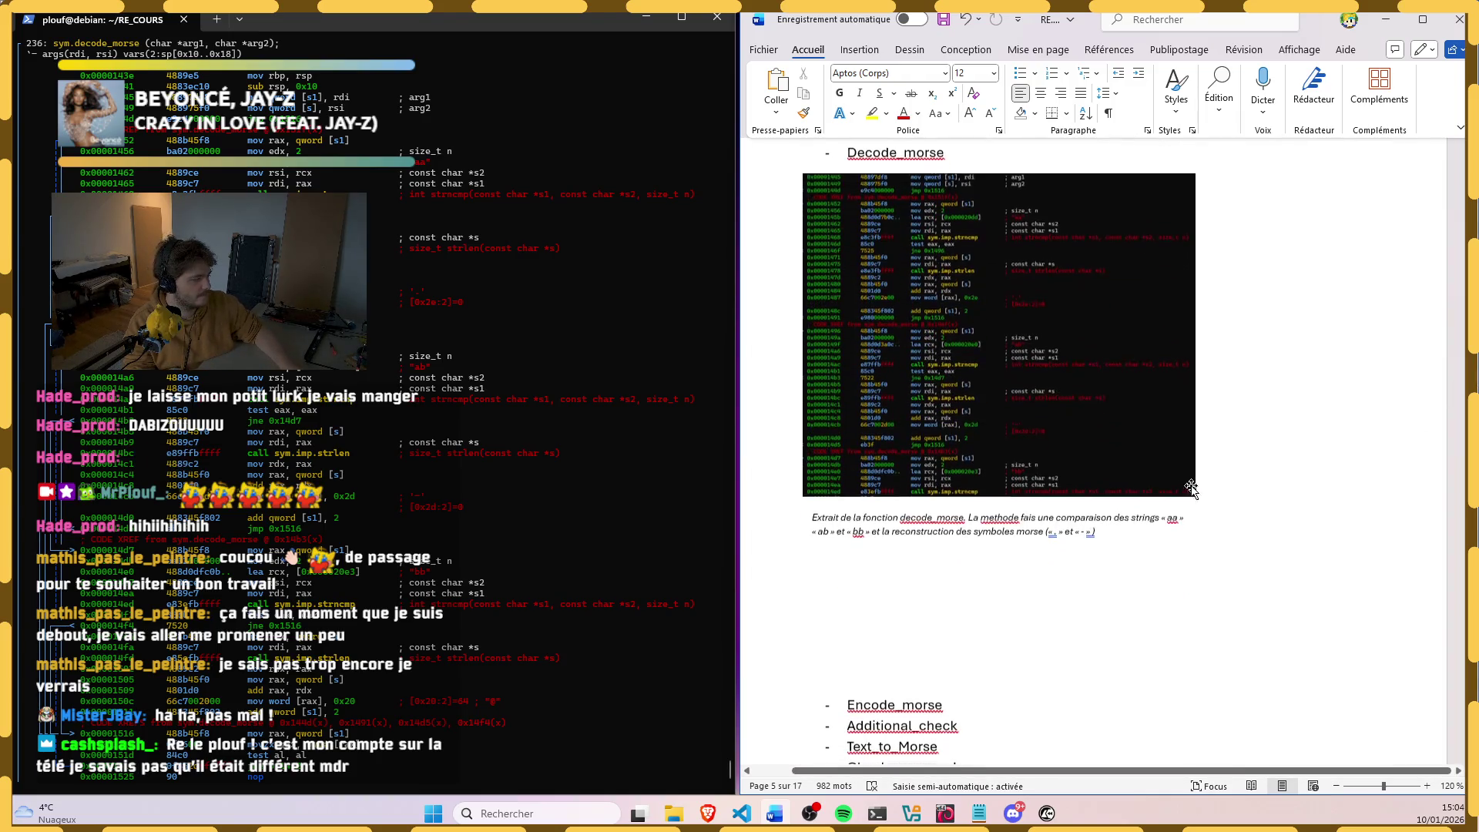
# Step: Add that the Morse symbols are represented by 0x2e and 0x2d, widen the box and correct to « représentes »
pyautogui.click(1090, 538)
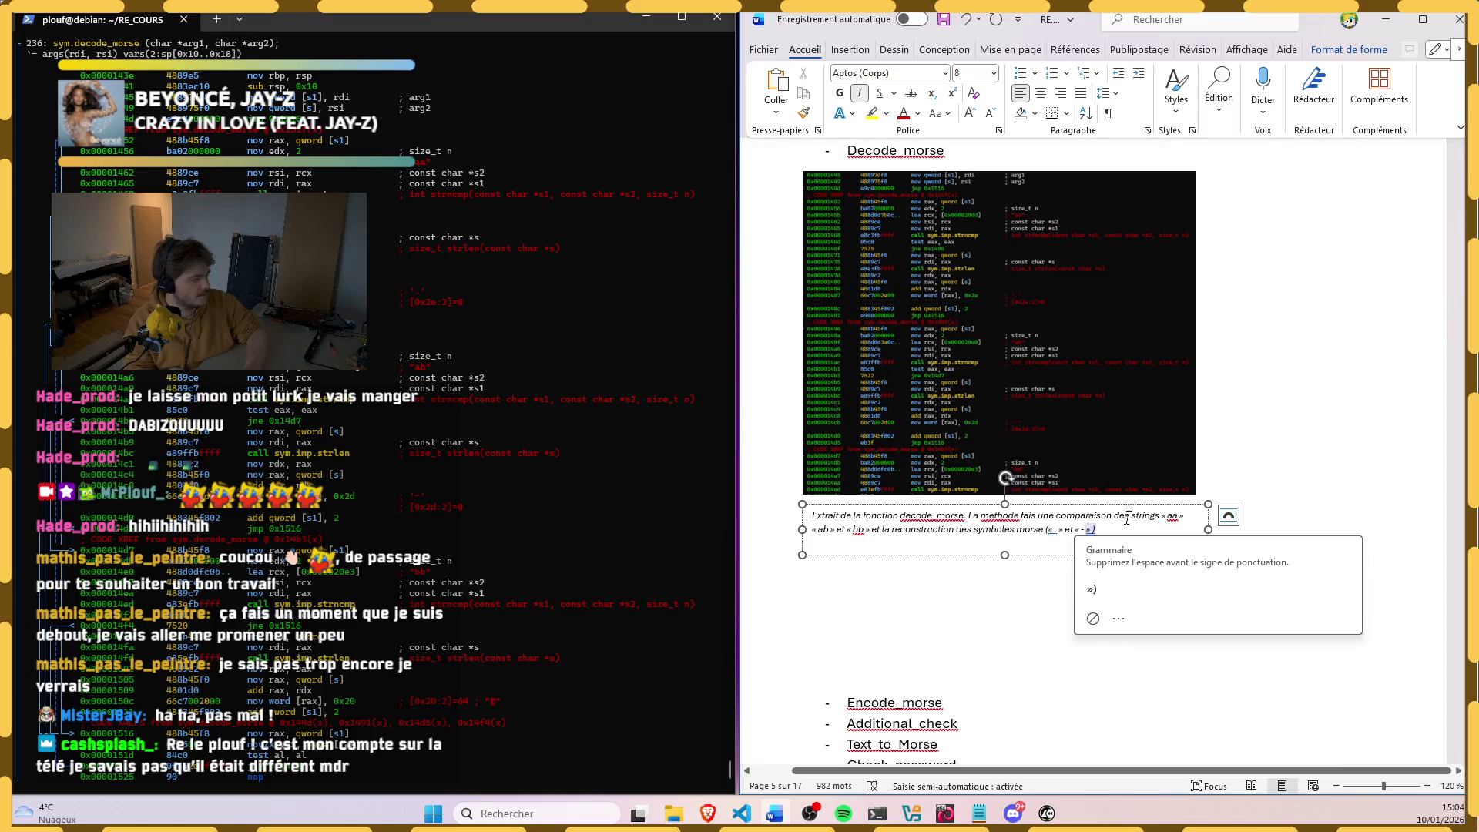
pyautogui.write('» represe')
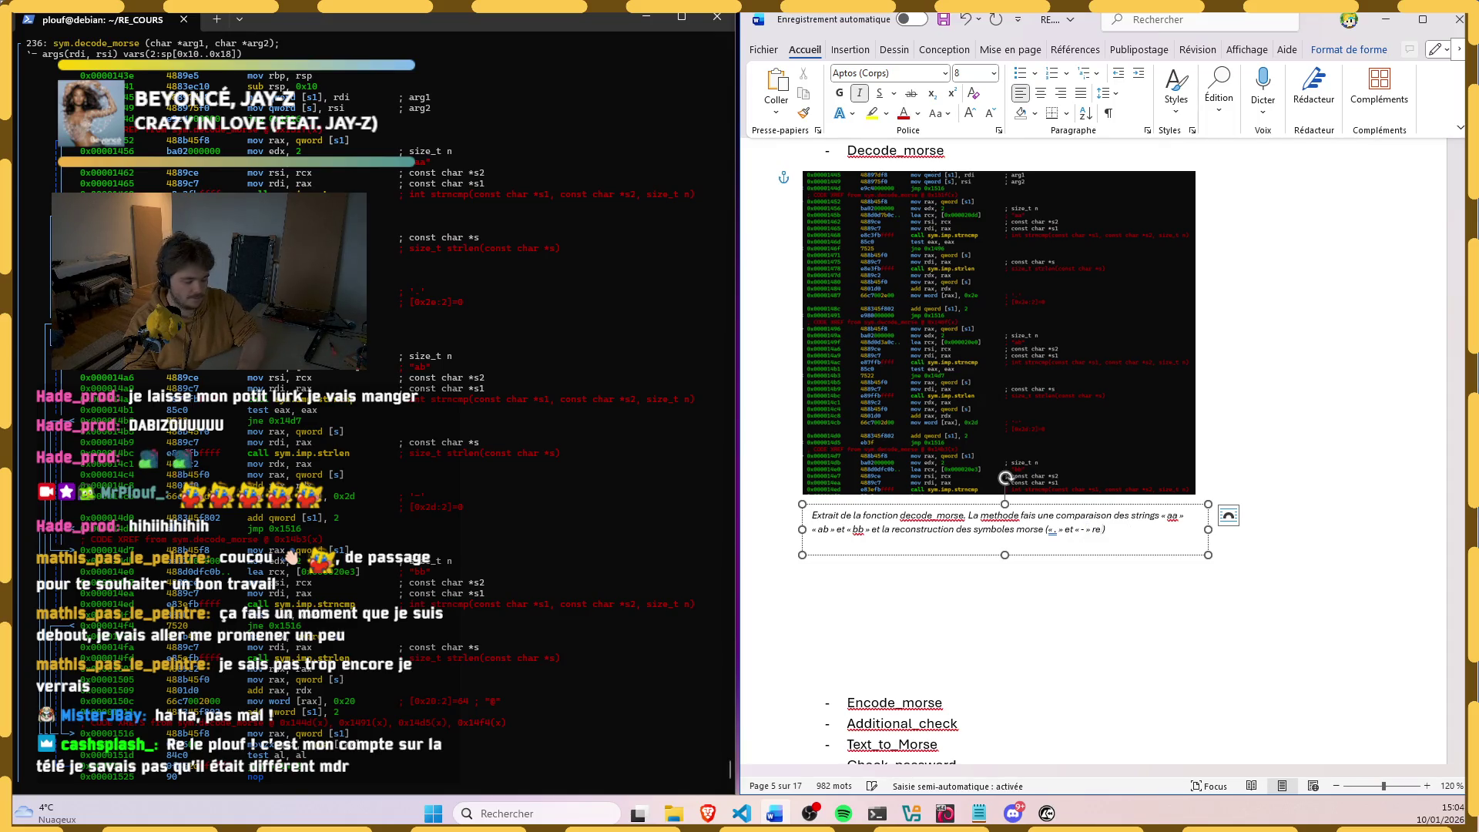
pyautogui.write('nte')
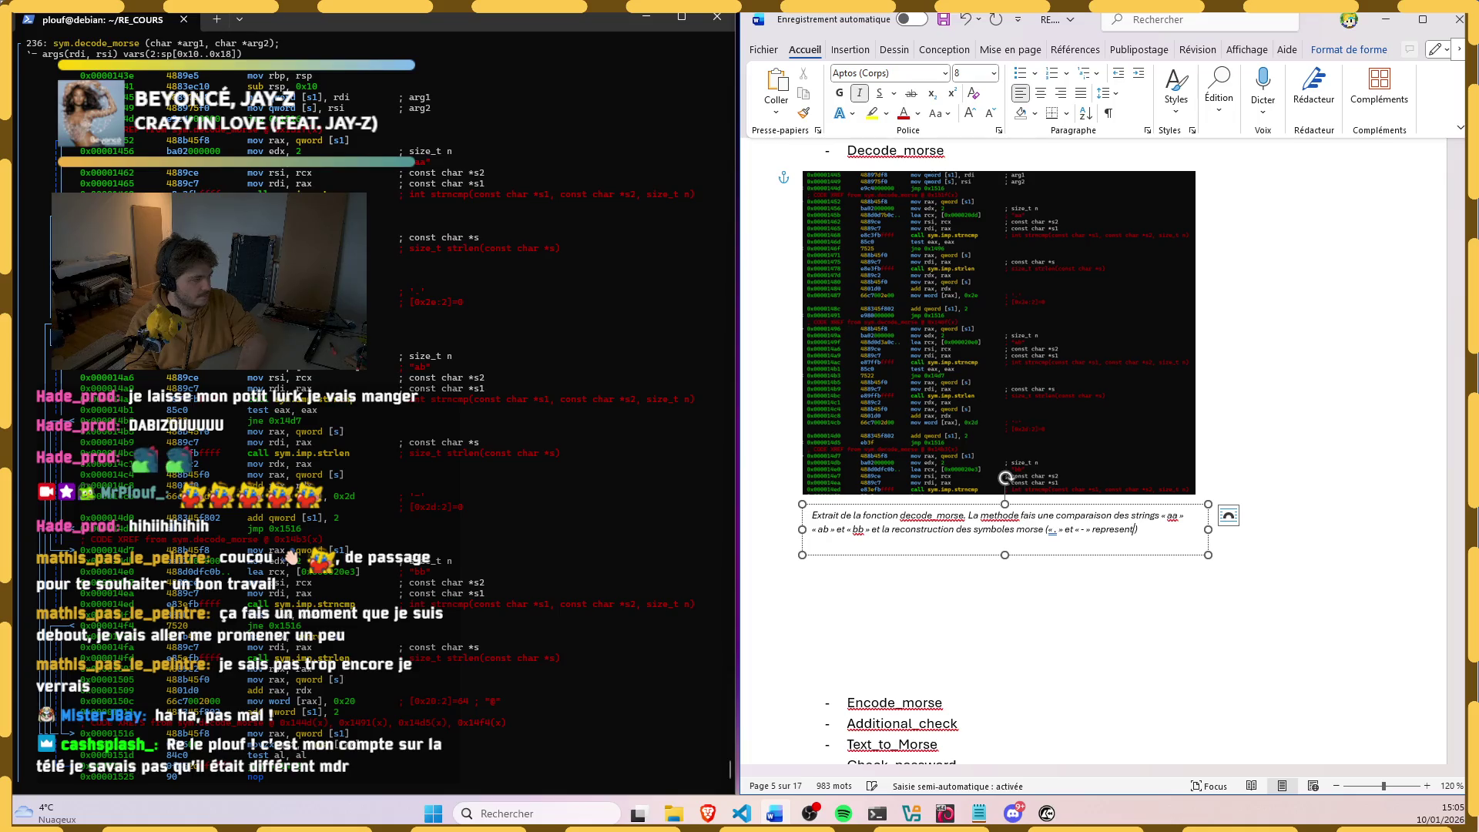
pyautogui.write('s par 0x2e et')
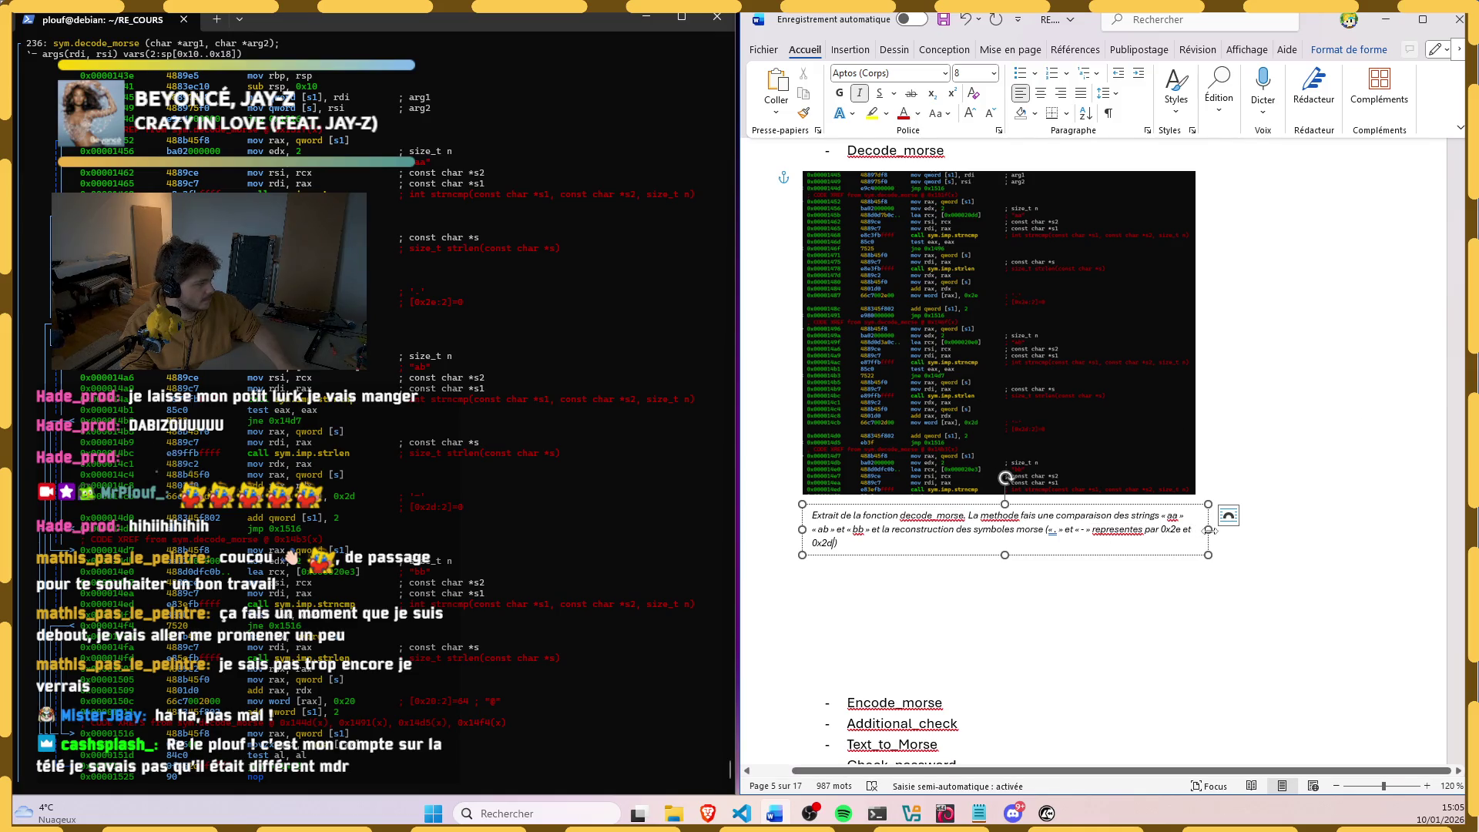
pyautogui.moveTo(1208, 529); pyautogui.dragTo(1220, 529)
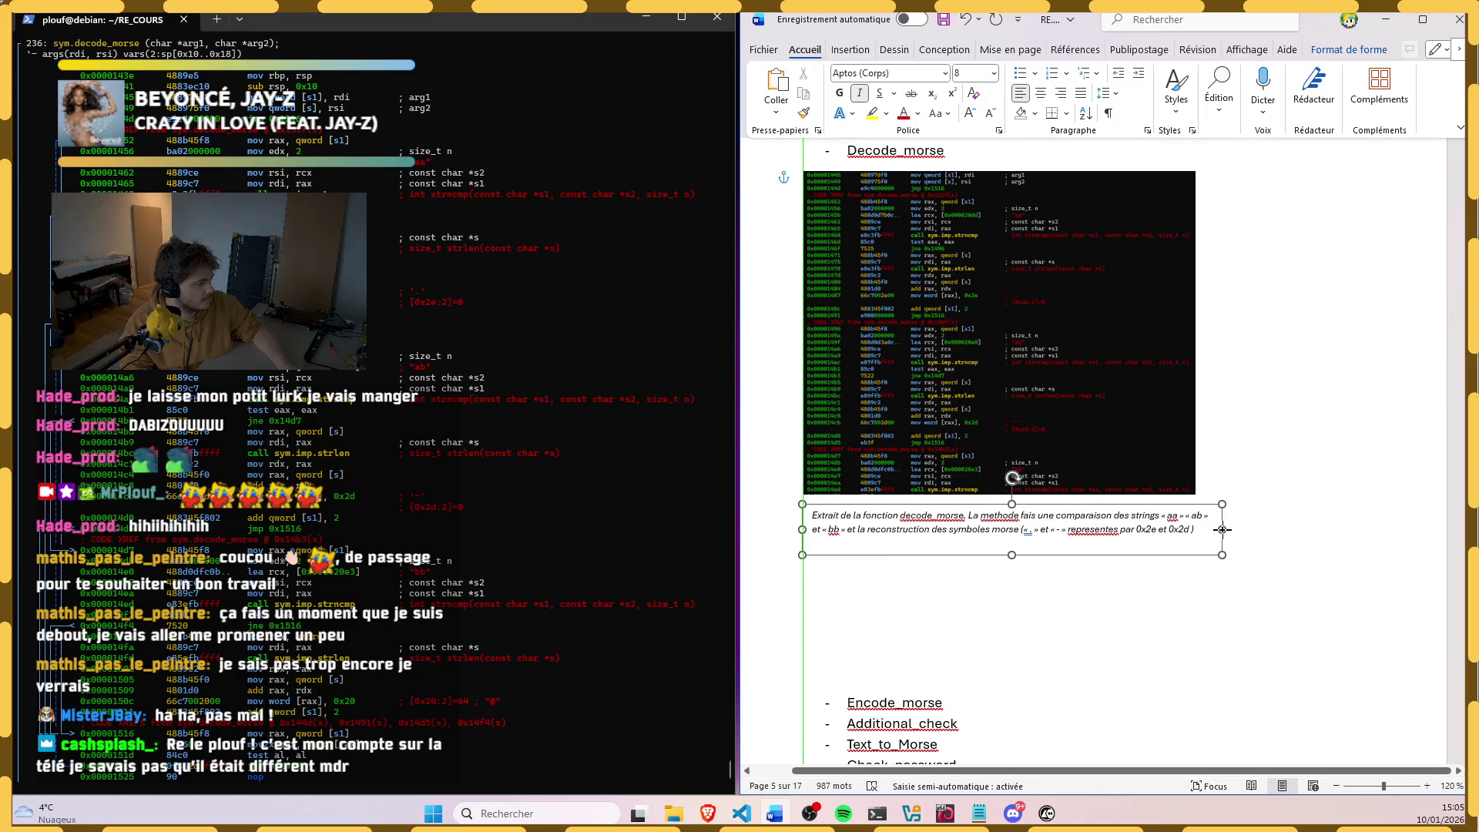
pyautogui.click(1293, 554)
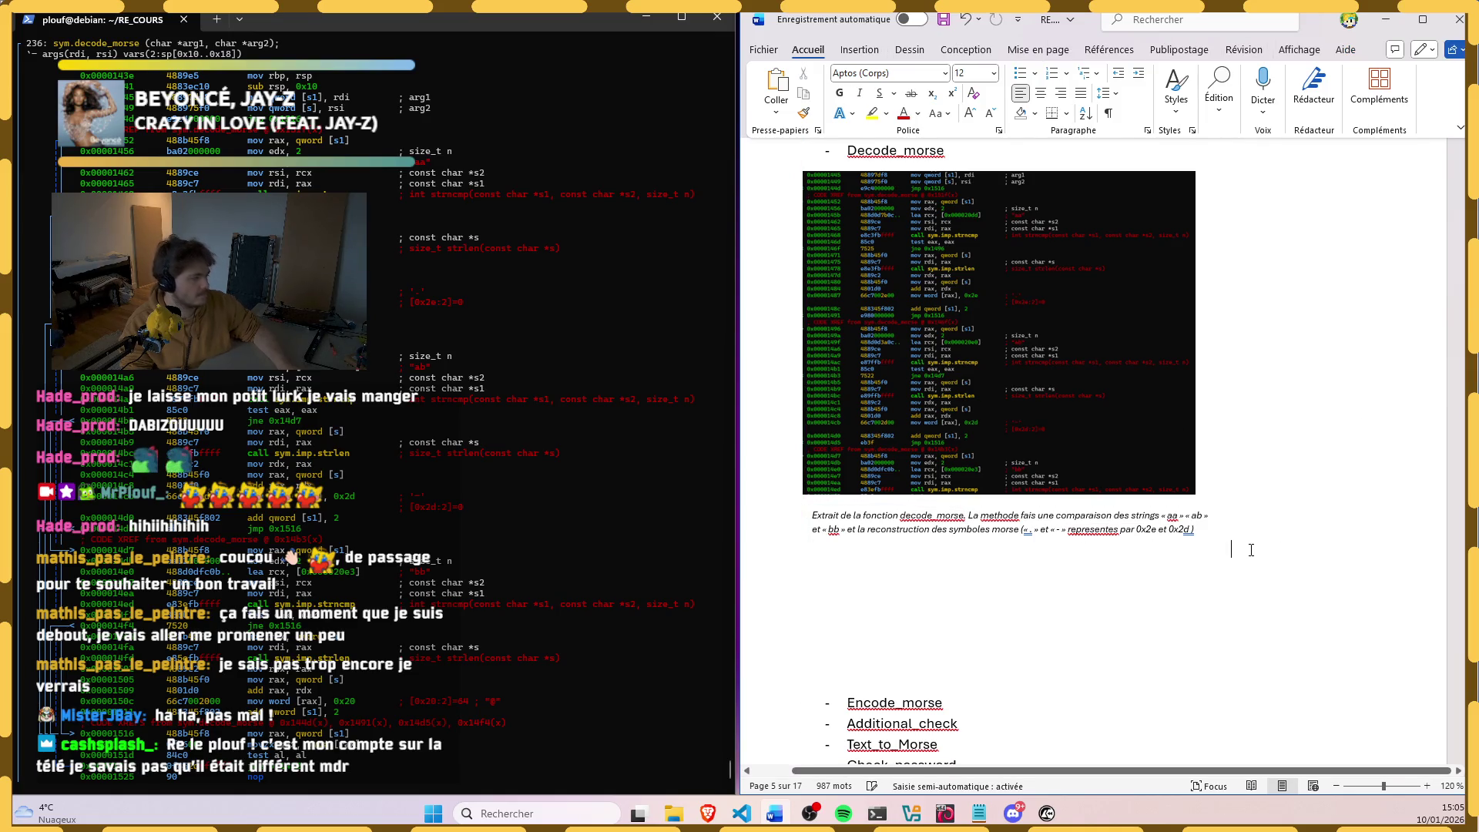
pyautogui.rightClick(1069, 539)
pyautogui.click(1106, 570)
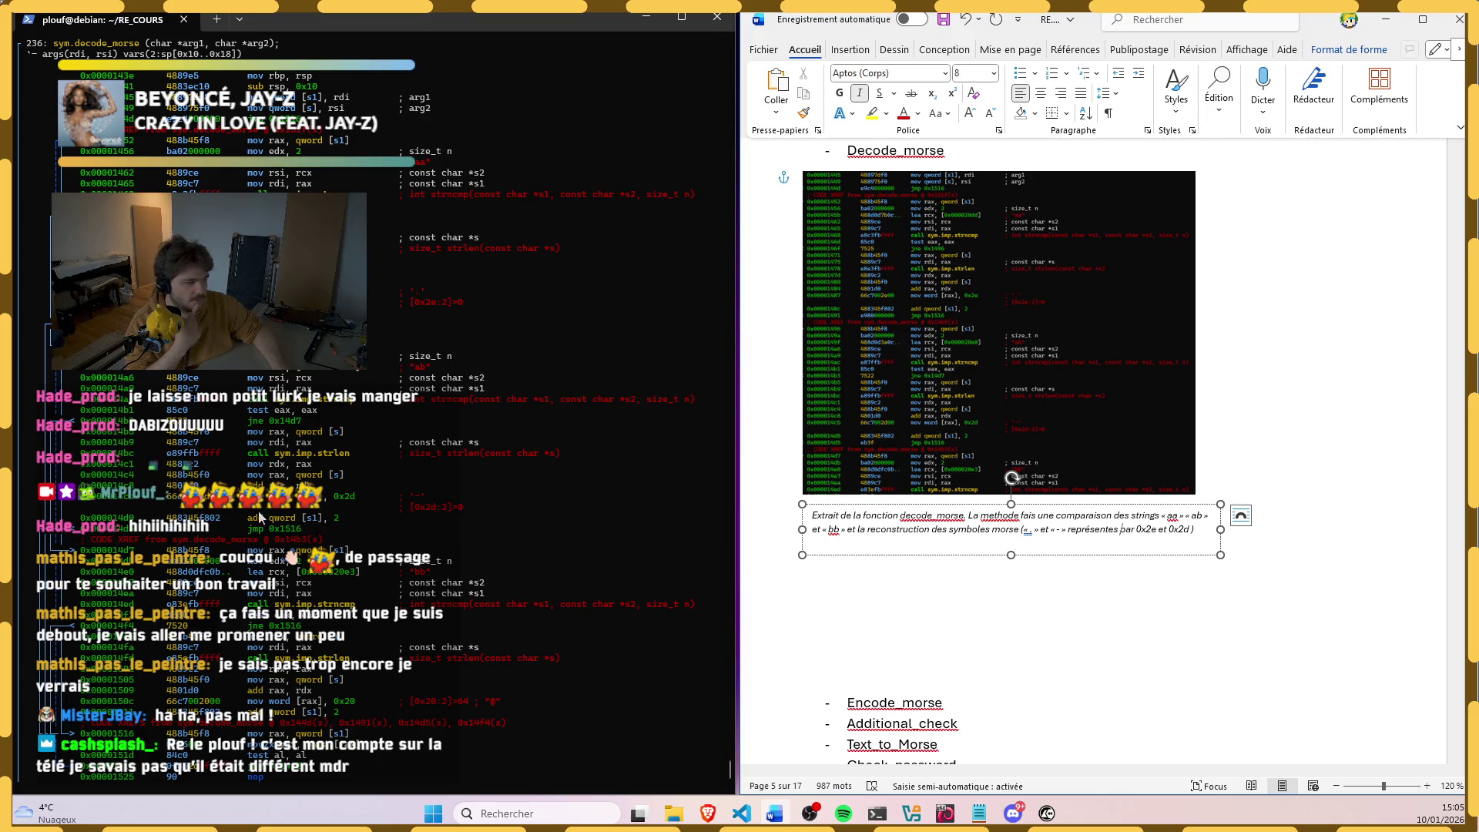
pyautogui.moveTo(729, 462)
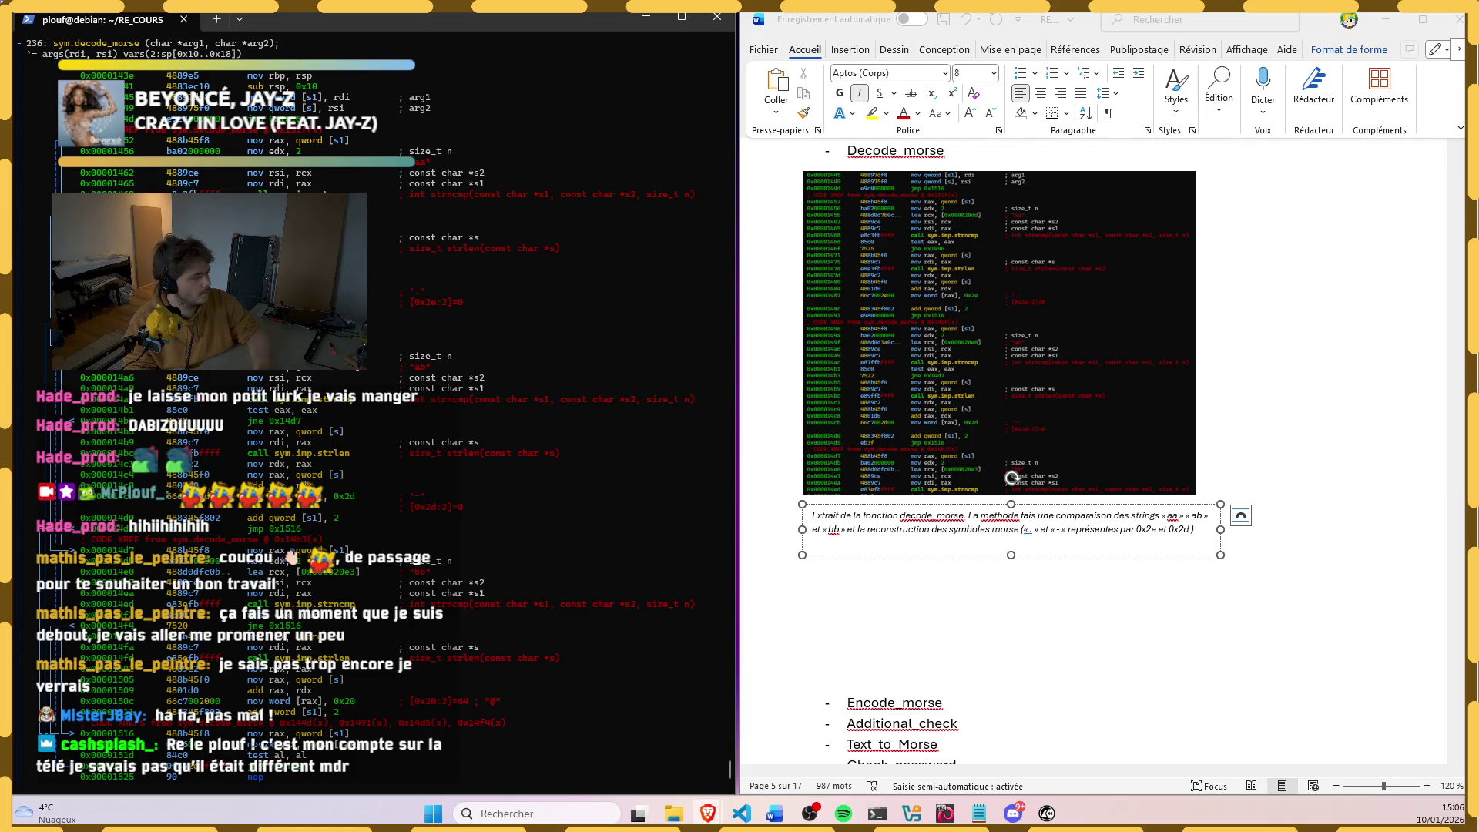
# Step: Insert a simple text box into the document beside the decode_morse screenshot
pyautogui.click(940, 596)
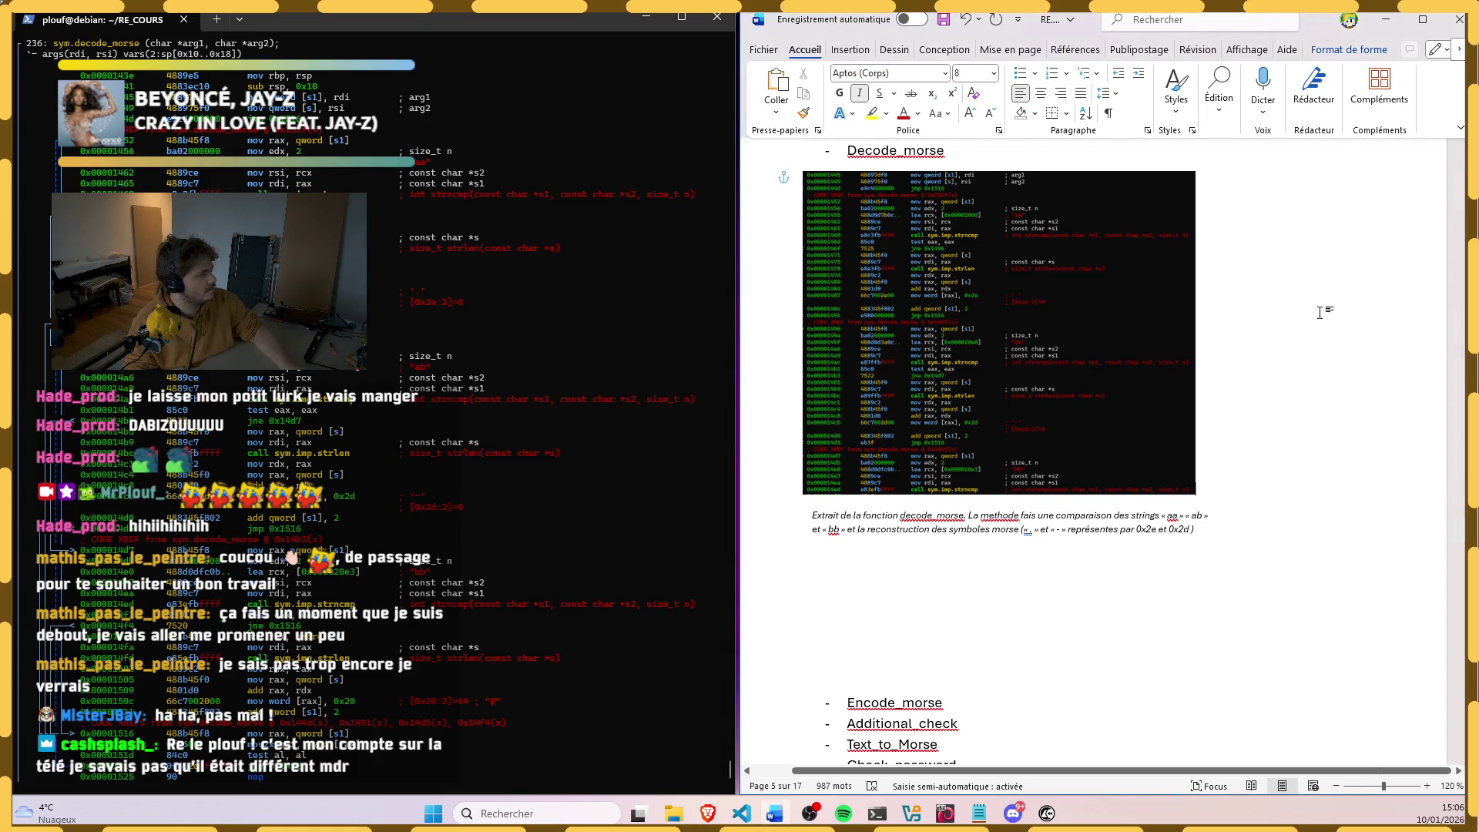
pyautogui.click(861, 50)
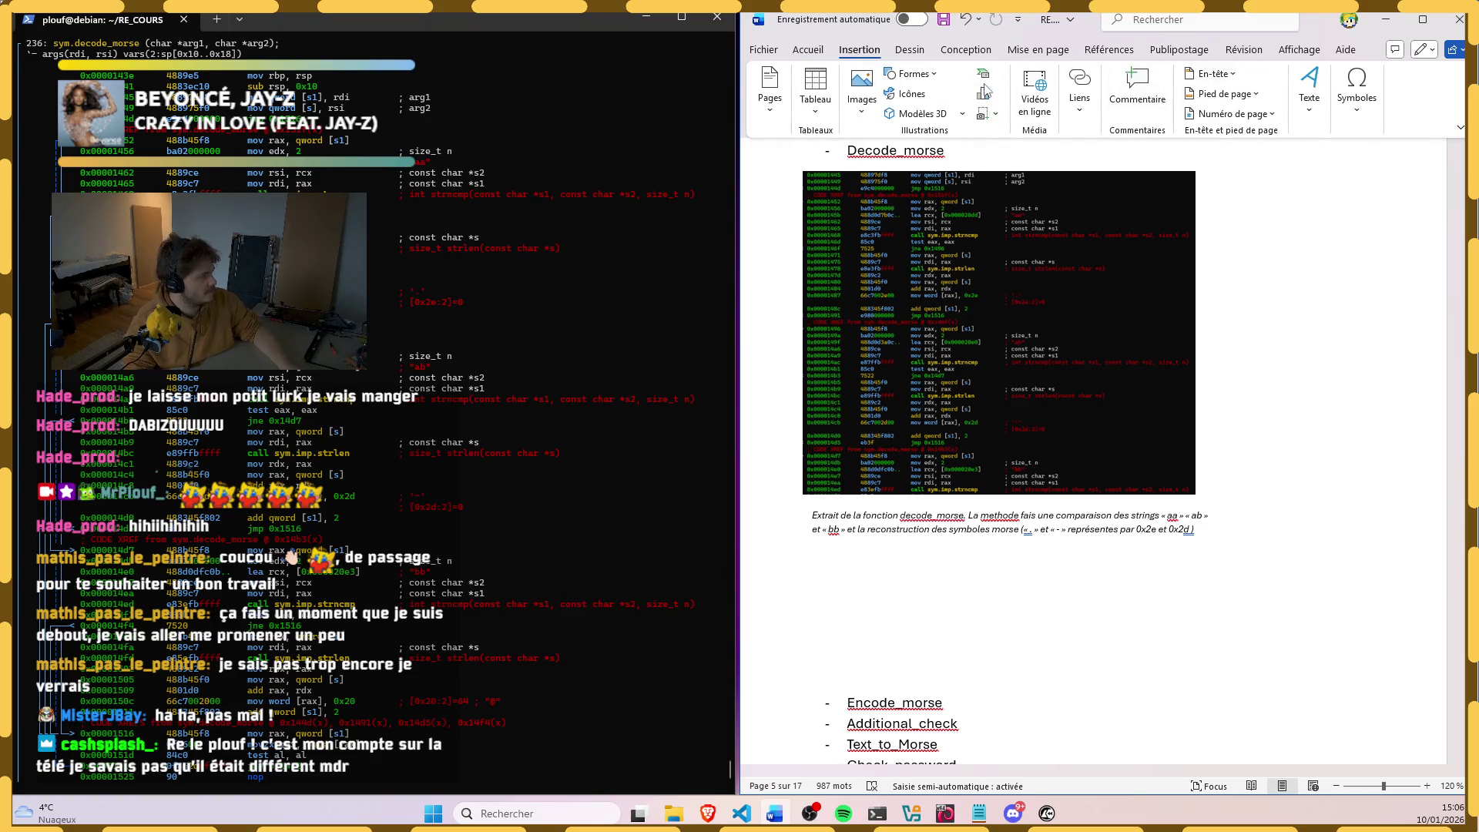
pyautogui.click(1308, 87)
pyautogui.click(1248, 162)
pyautogui.click(1202, 271)
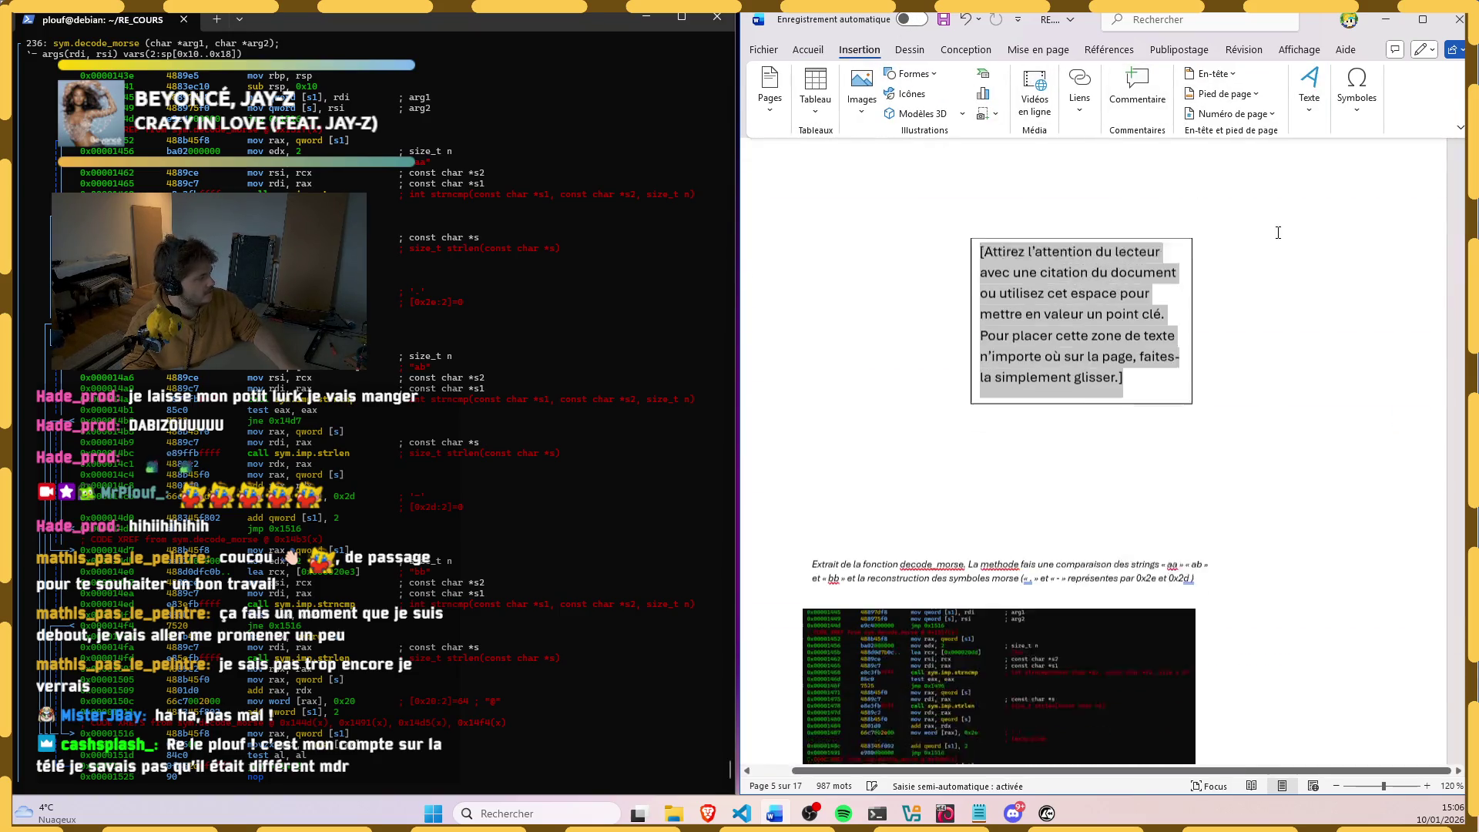
pyautogui.moveTo(1138, 172); pyautogui.dragTo(1297, 186)
pyautogui.scroll(-3, 1298, 186)
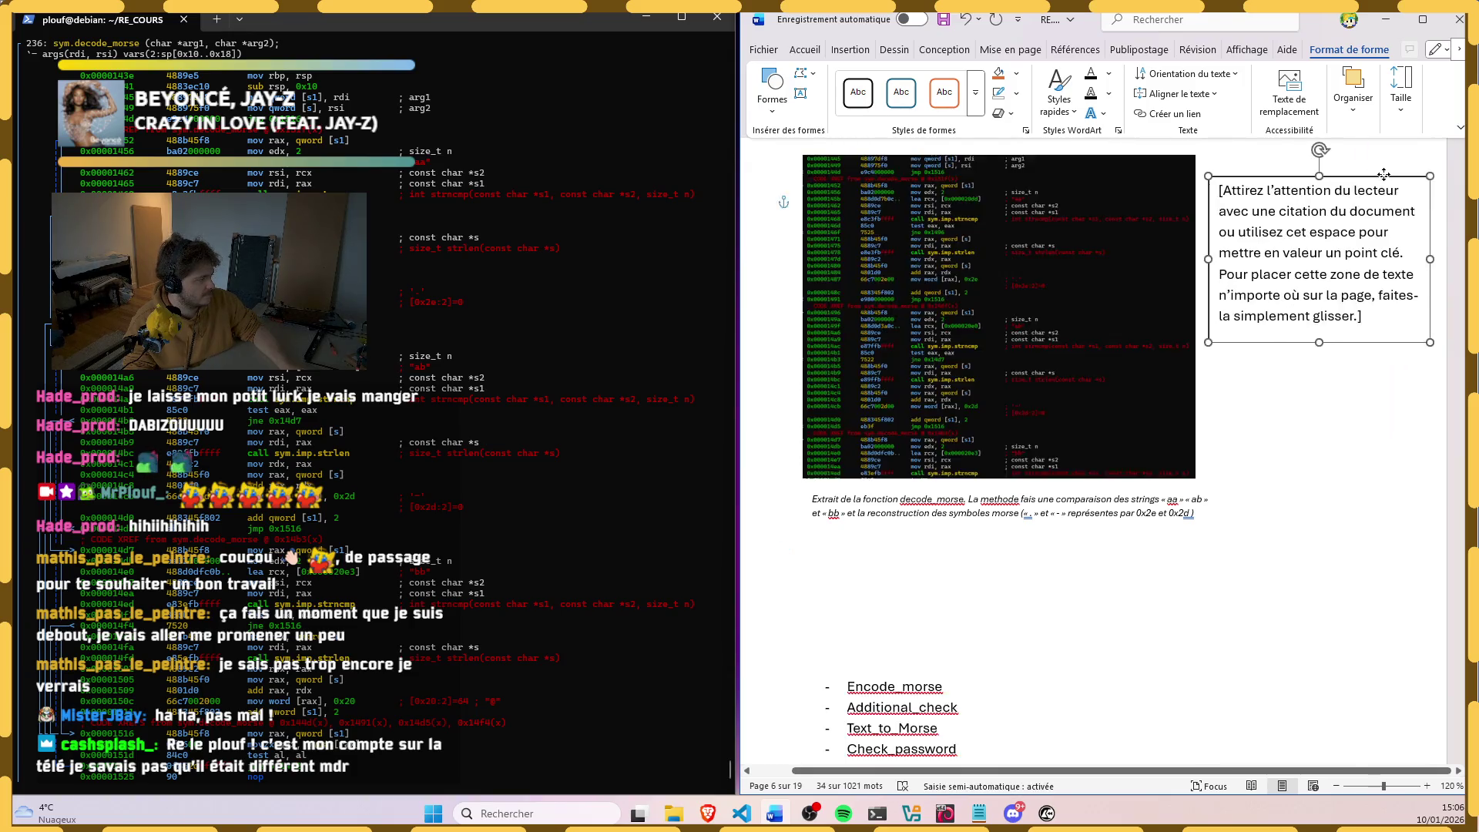
pyautogui.scroll(2, 1225, 301)
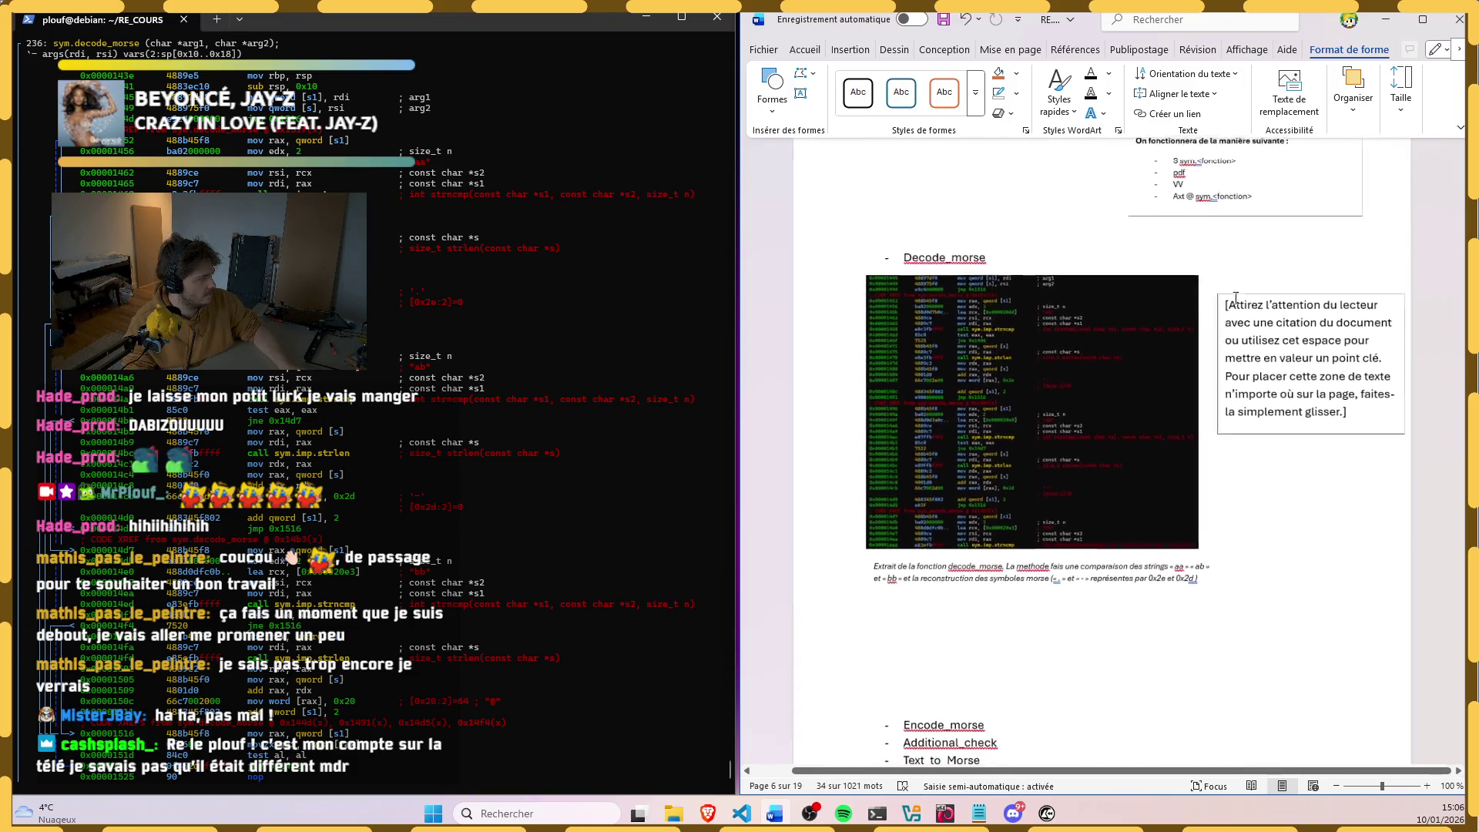
pyautogui.scroll(2, 1242, 359)
# Step: Resize the text box narrower and as tall as the screenshot, then select its placeholder text
pyautogui.click(1254, 395)
pyautogui.click(1308, 399)
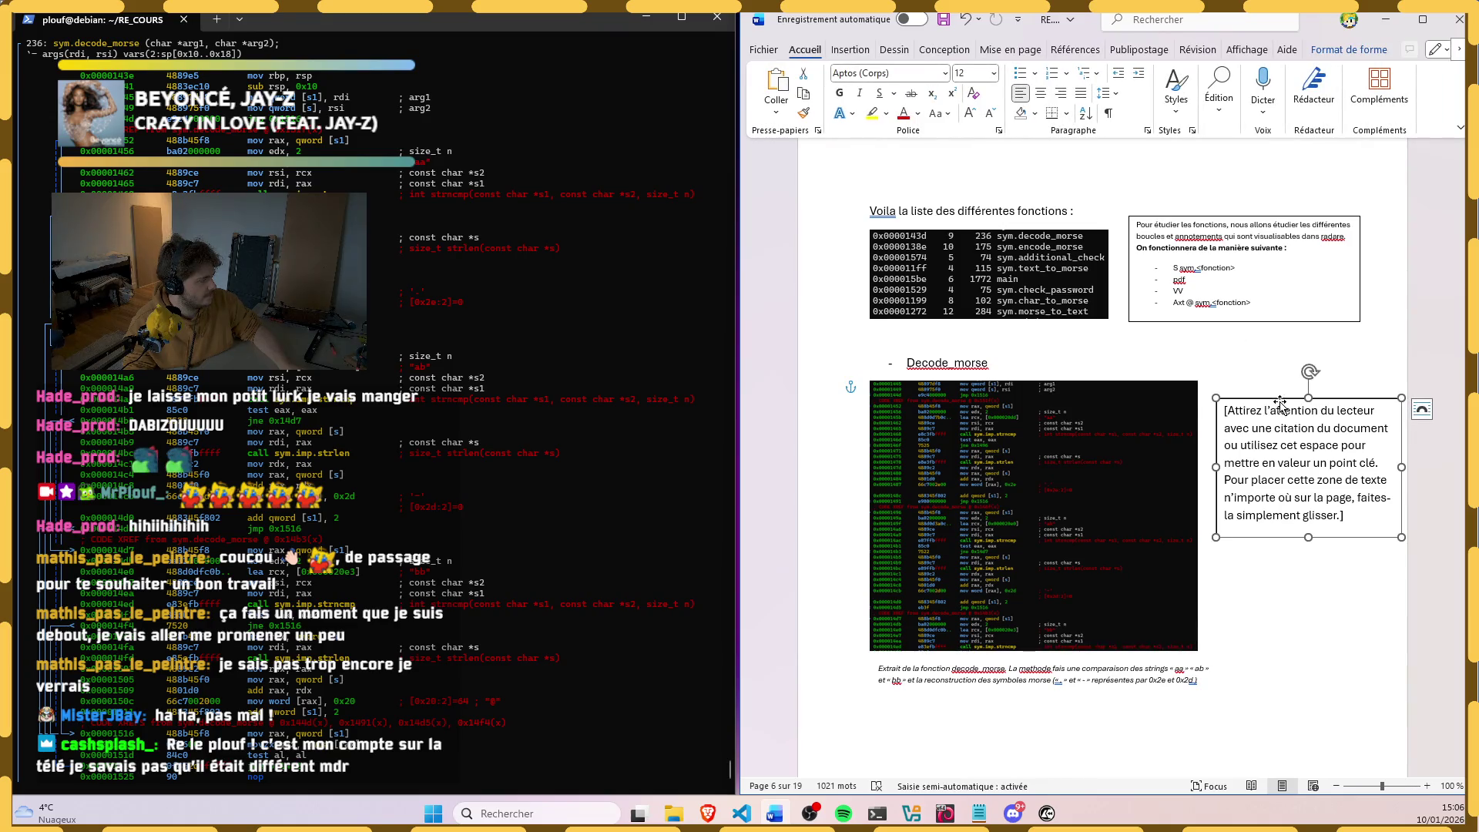
pyautogui.moveTo(1308, 399); pyautogui.dragTo(1307, 387)
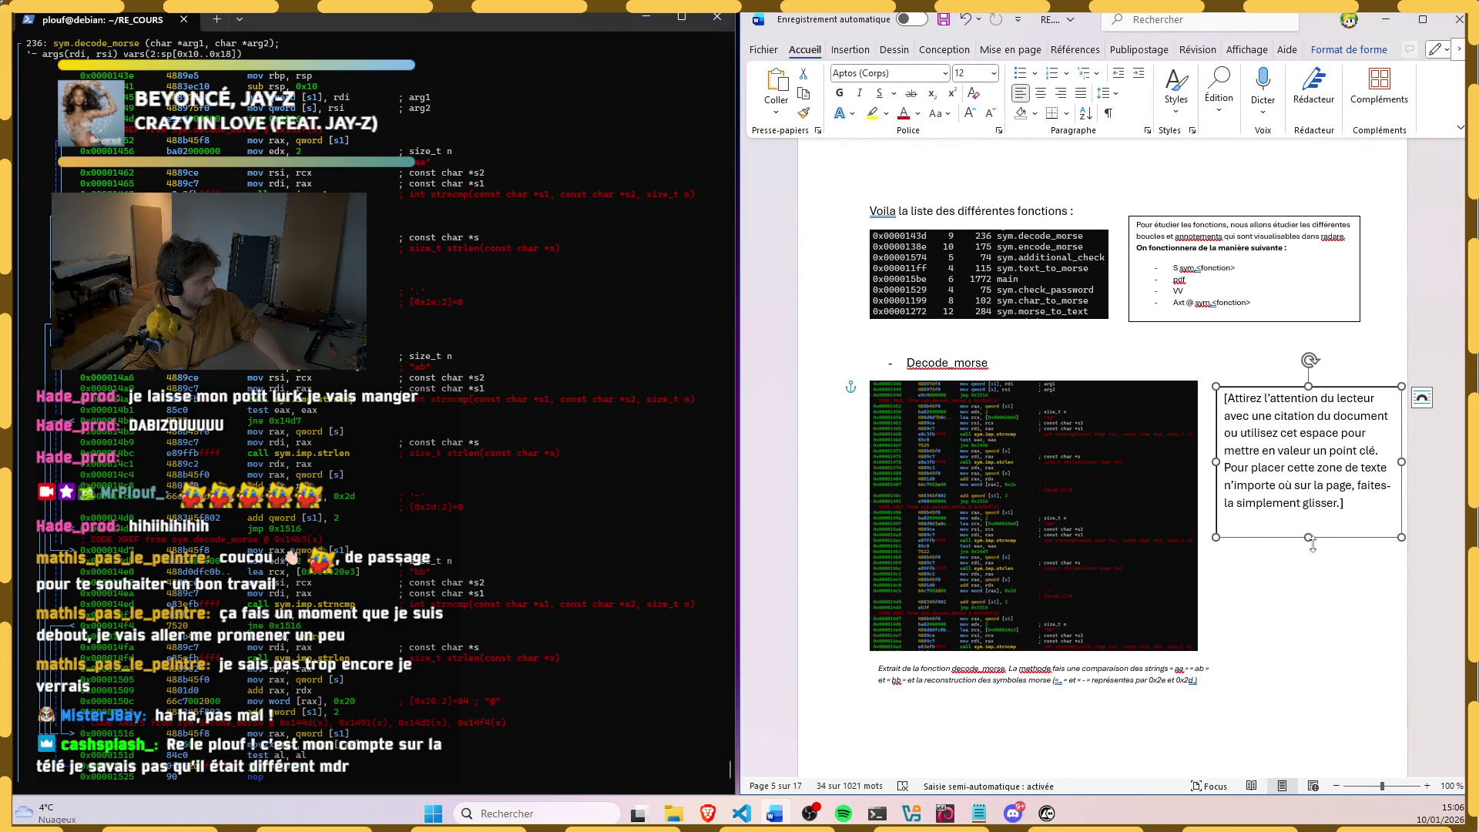
pyautogui.moveTo(1307, 536); pyautogui.dragTo(1307, 653)
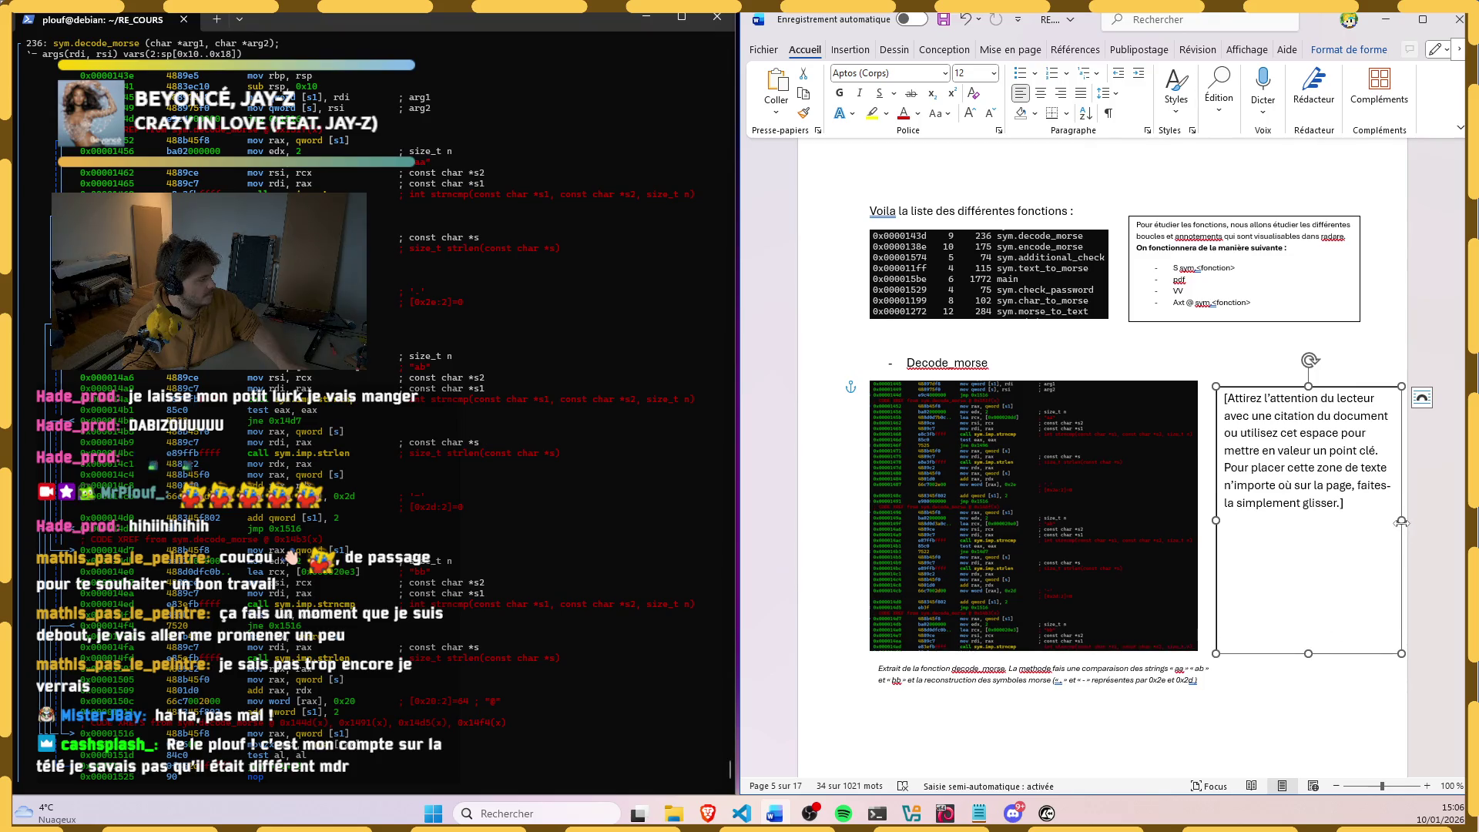
pyautogui.moveTo(1401, 520); pyautogui.dragTo(1357, 519)
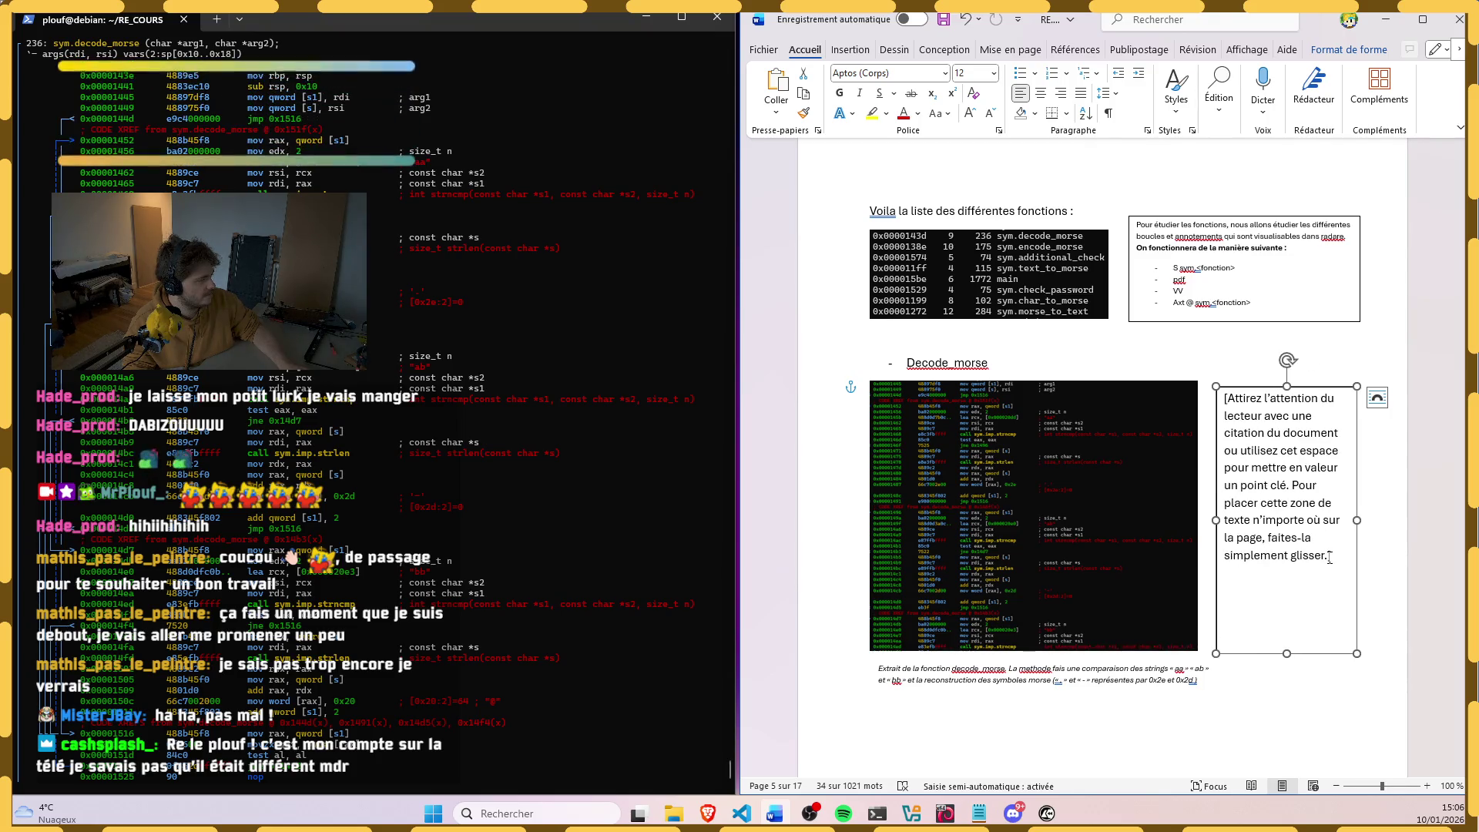
pyautogui.click(1224, 406)
pyautogui.scroll(3, 1144, 401)
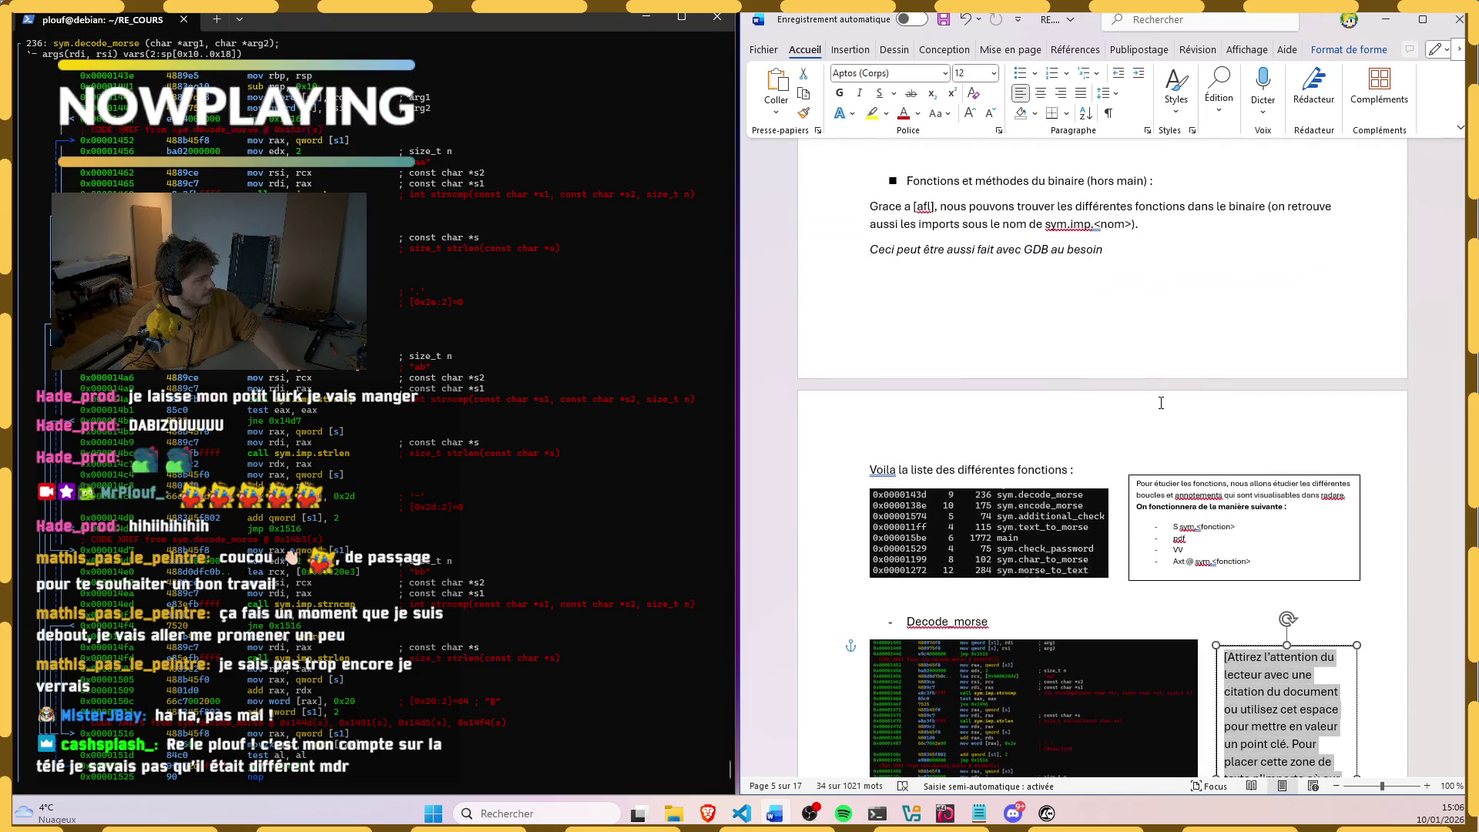
pyautogui.scroll(3, 1143, 400)
pyautogui.scroll(3, 1137, 401)
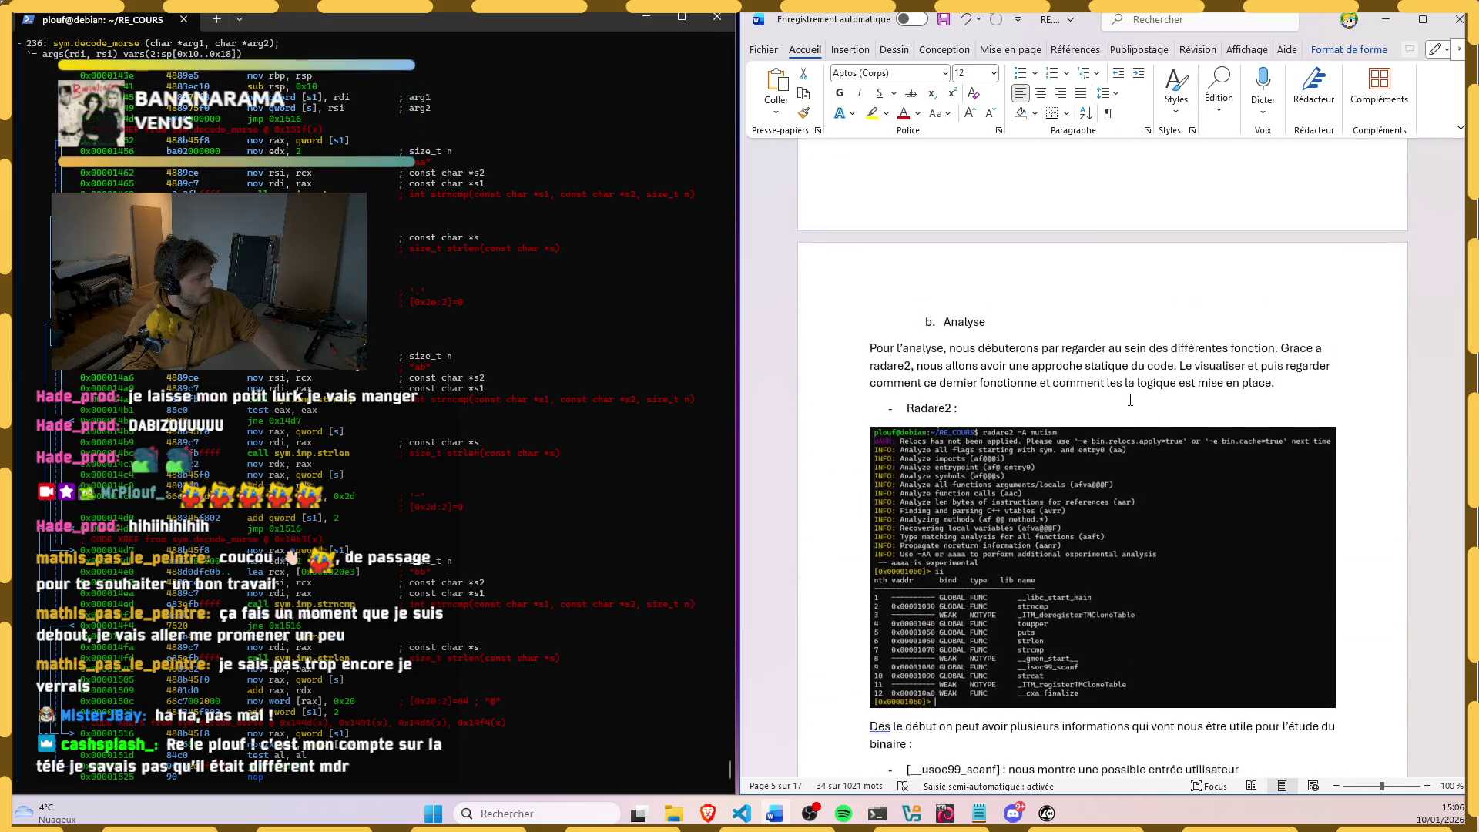
pyautogui.scroll(2, 1132, 403)
pyautogui.scroll(2, 1127, 402)
pyautogui.scroll(3, 1129, 401)
pyautogui.scroll(2, 1127, 400)
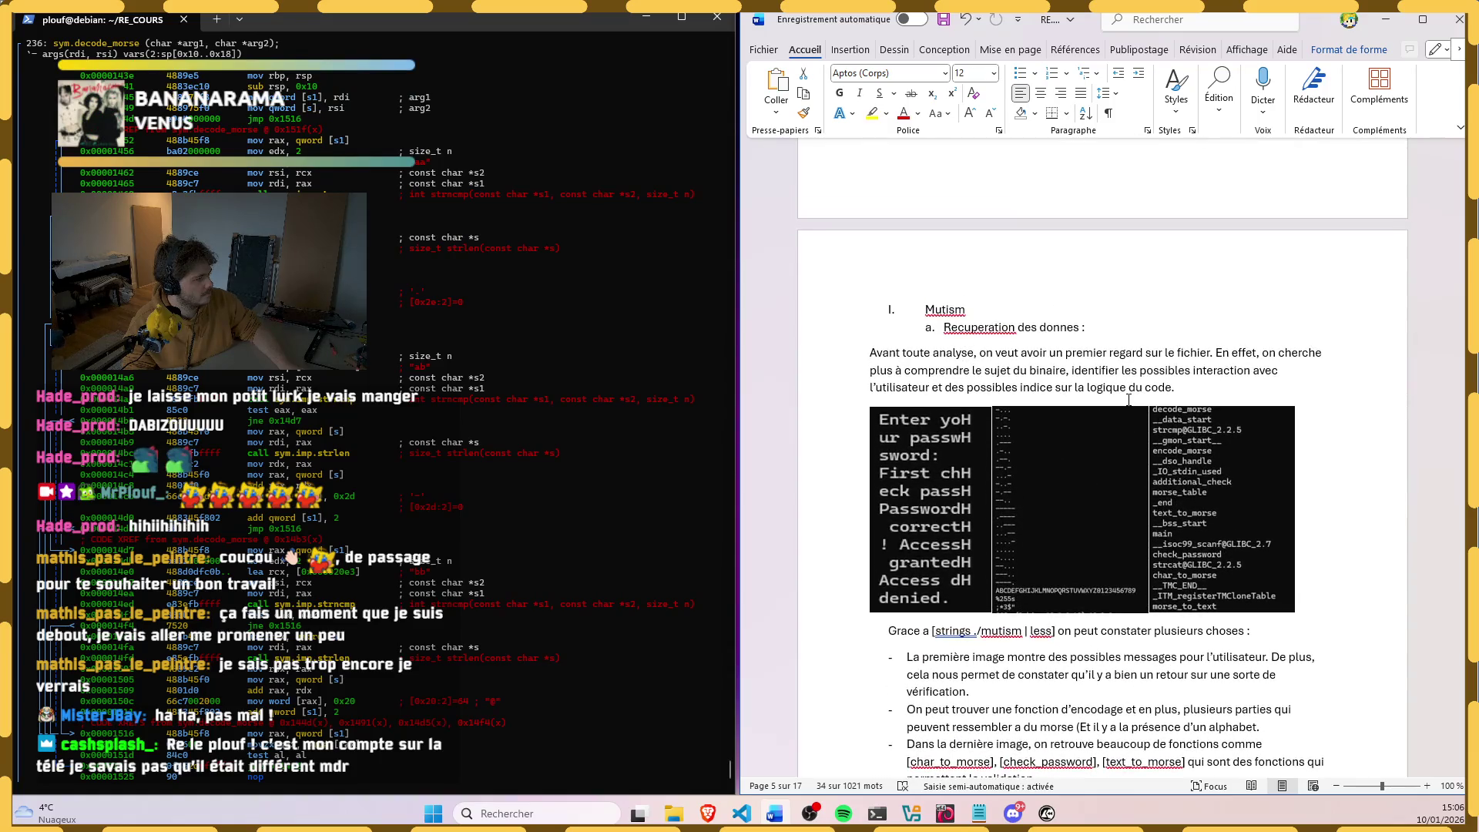
pyautogui.scroll(-3, 1010, 337)
pyautogui.scroll(-3, 1022, 370)
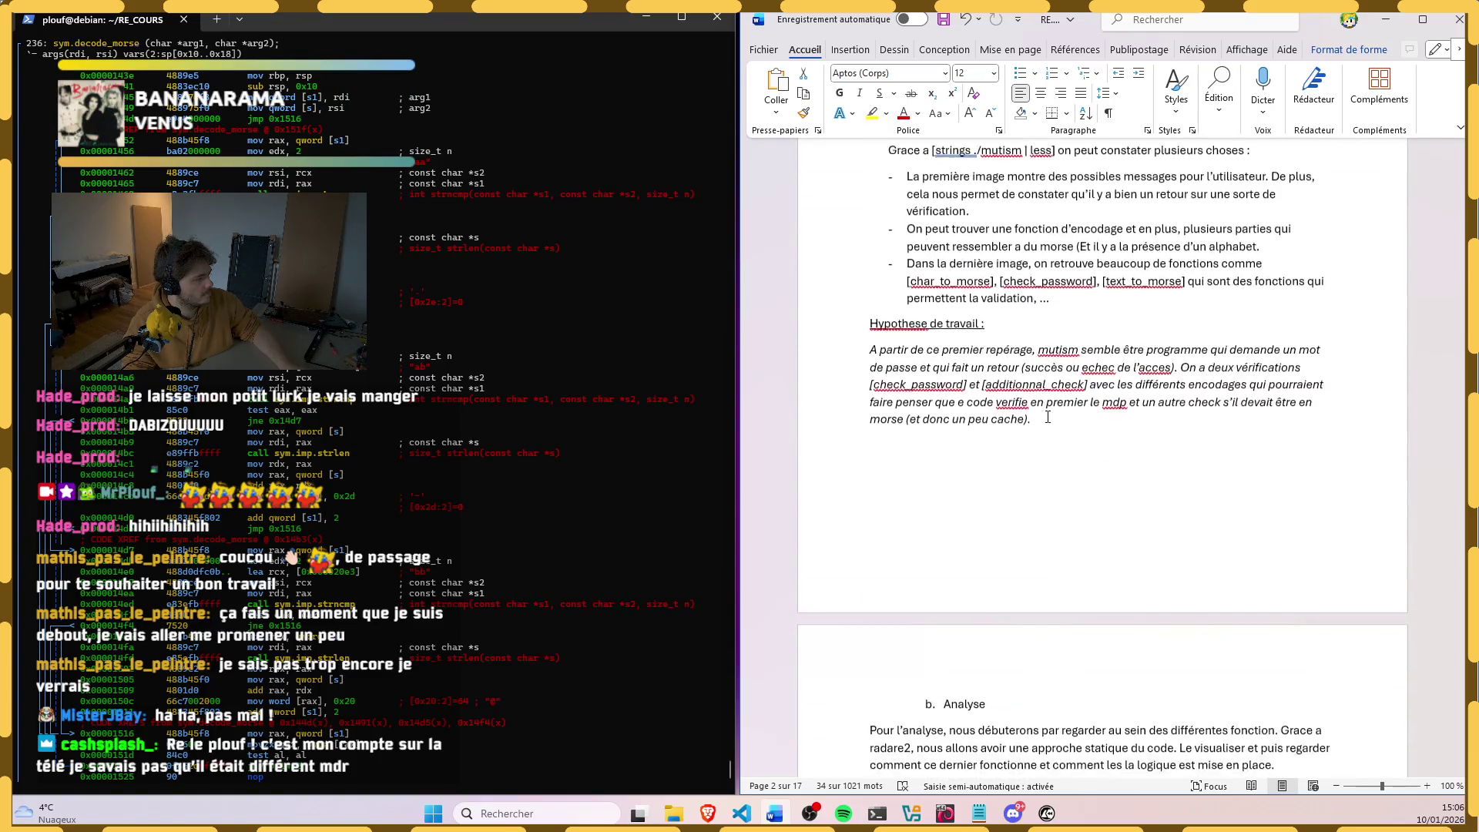
pyautogui.scroll(-3, 1040, 399)
pyautogui.scroll(-3, 1047, 419)
pyautogui.scroll(-5, 1040, 412)
pyautogui.scroll(-1, 1046, 407)
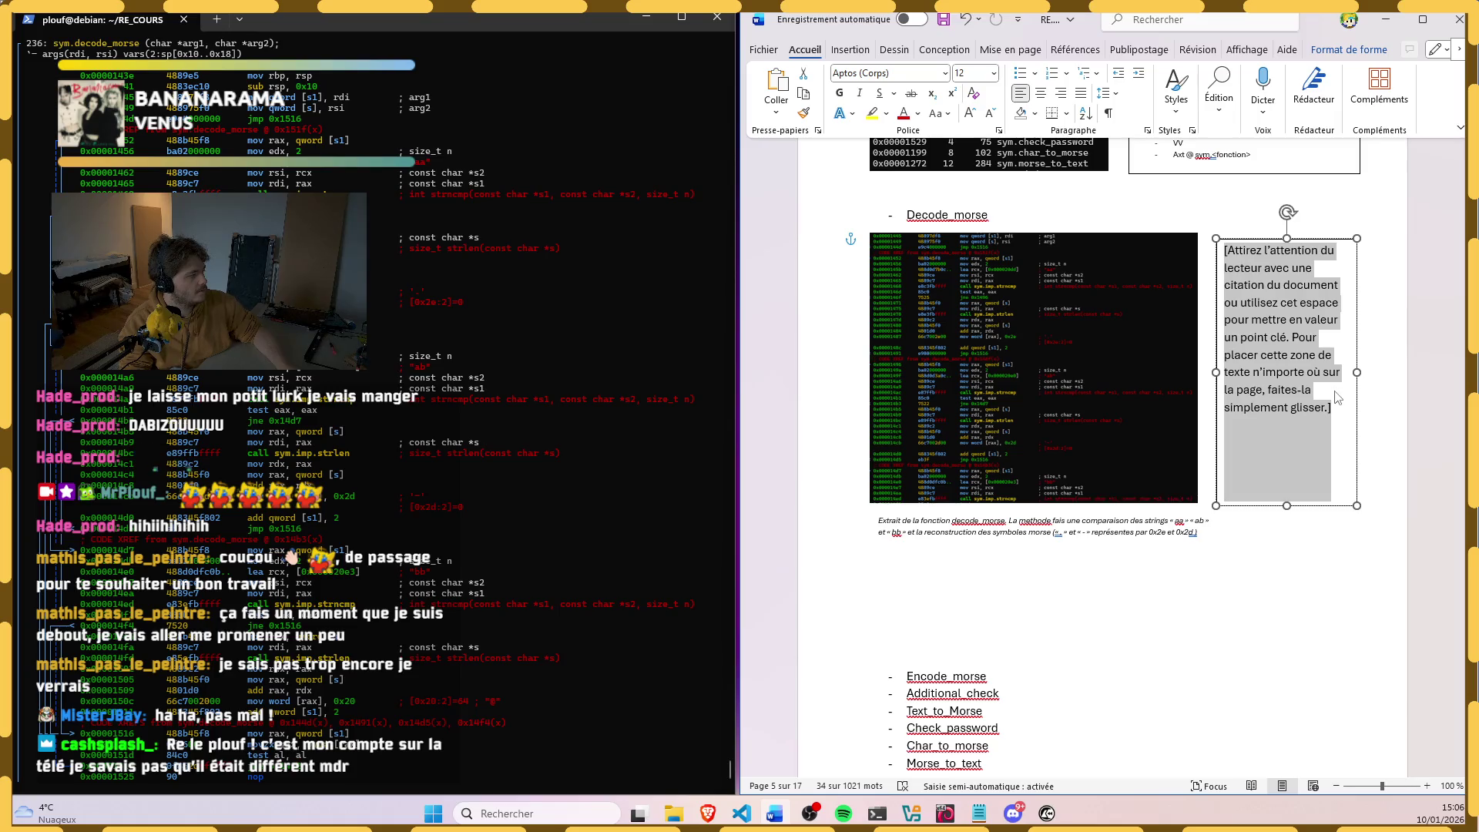
pyautogui.click(1328, 419)
# Step: Replace the placeholder with text saying the function changes aa, ab or bb strings
pyautogui.hotkey('ctrl', 'a')
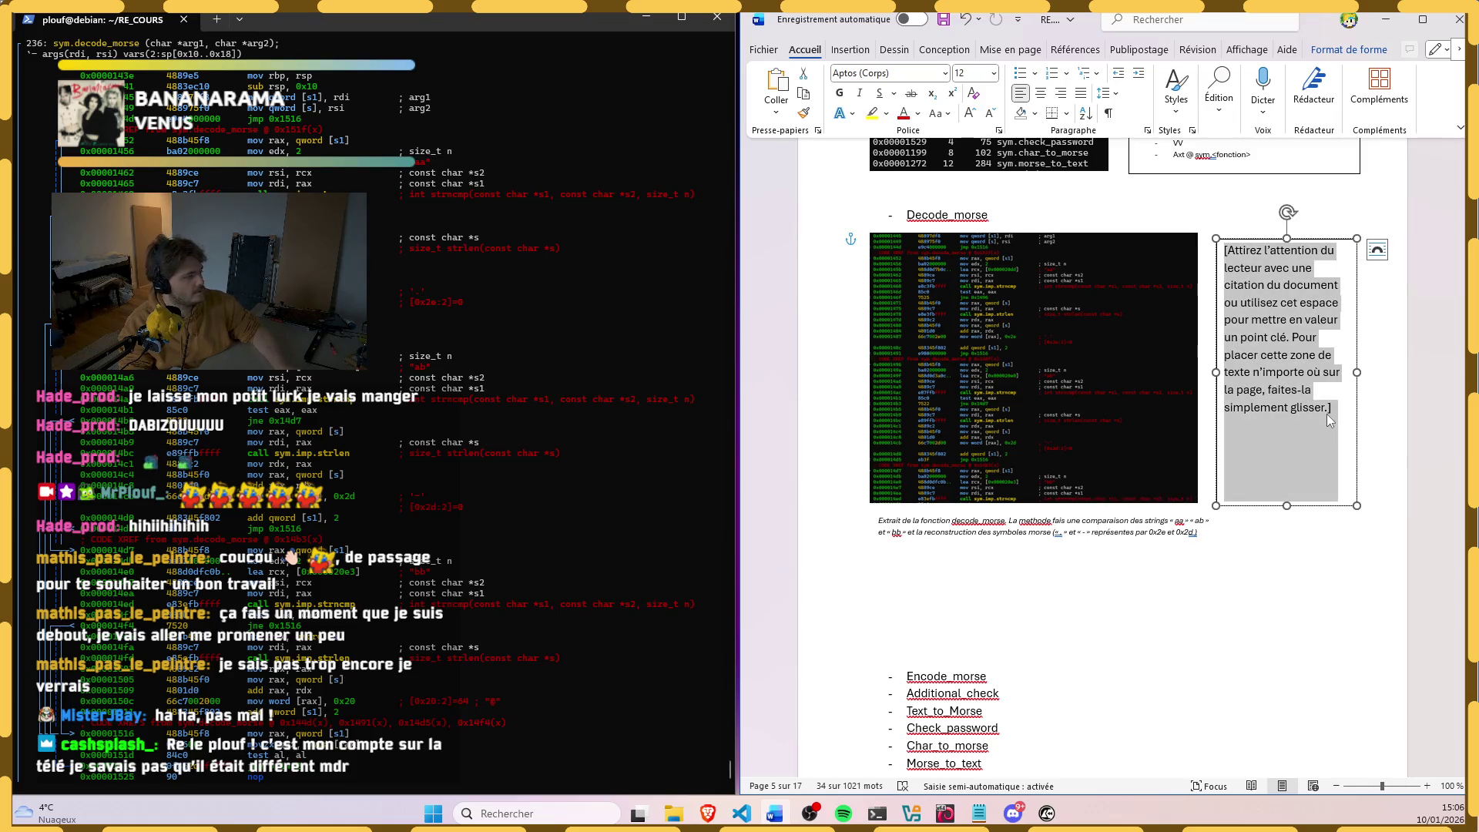
pyautogui.write('La fonction ')
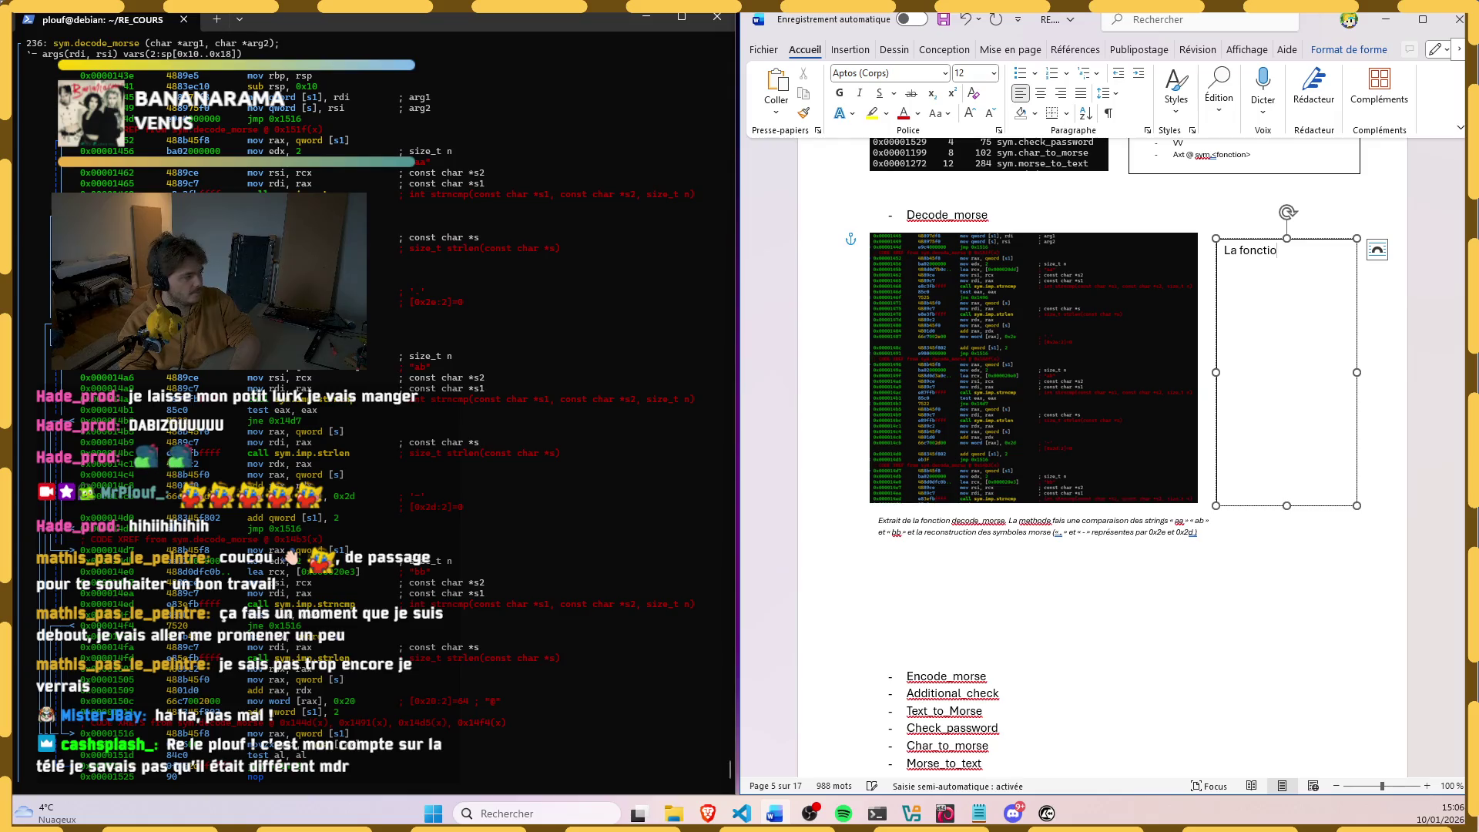
pyautogui.write('permet de c')
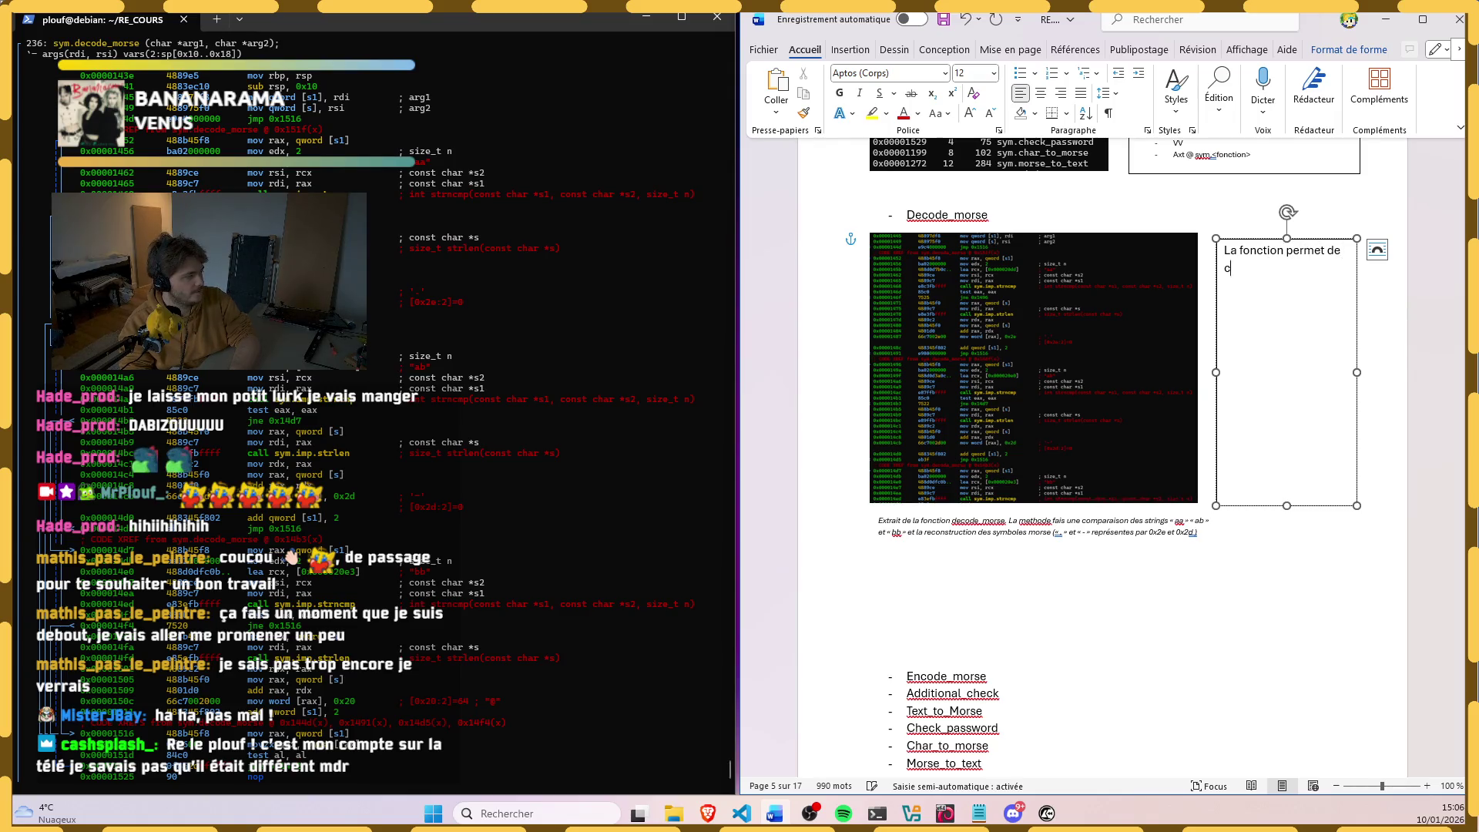
pyautogui.write('hanger des')
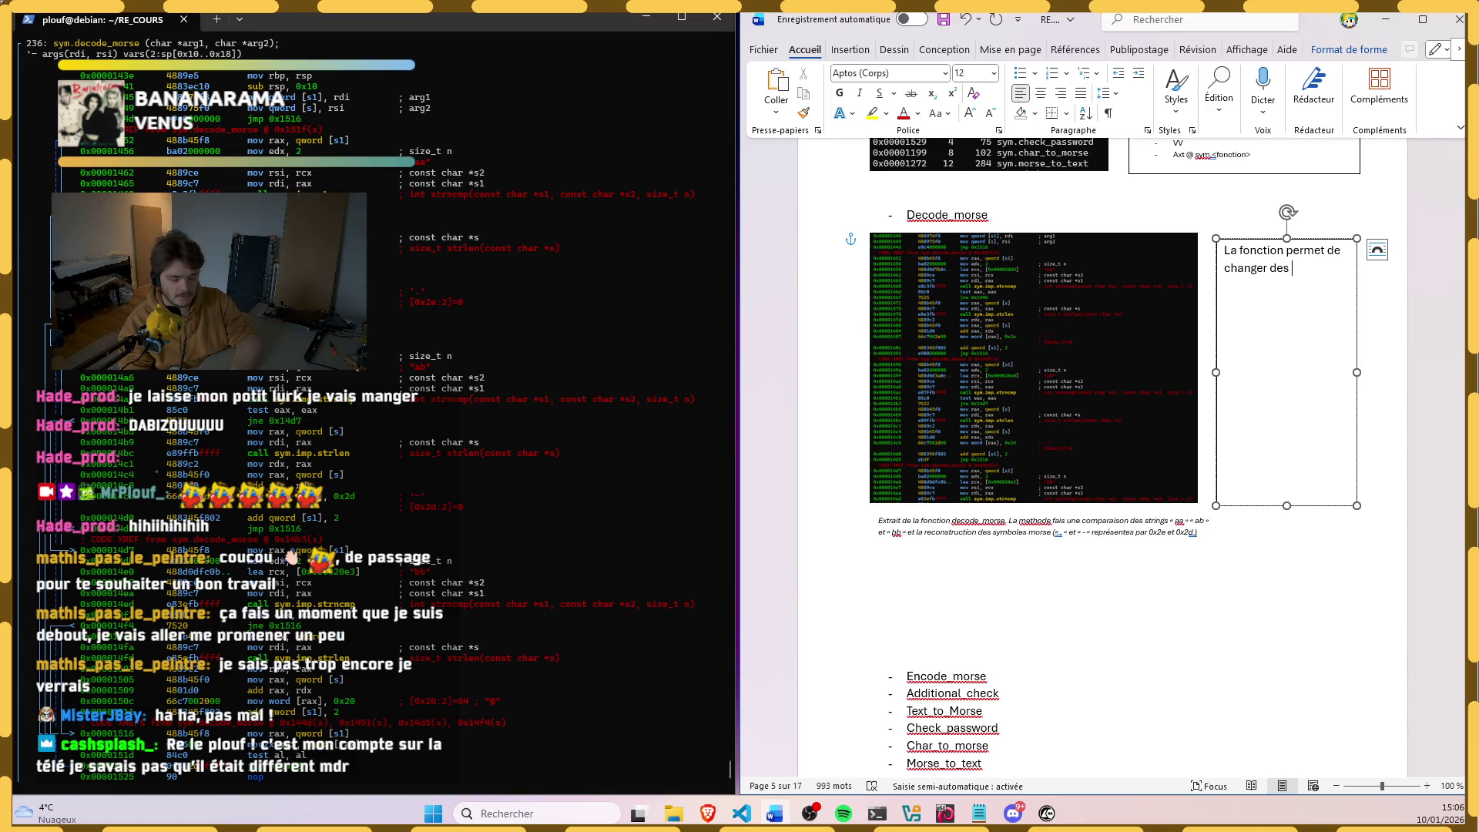
pyautogui.write(' chara')
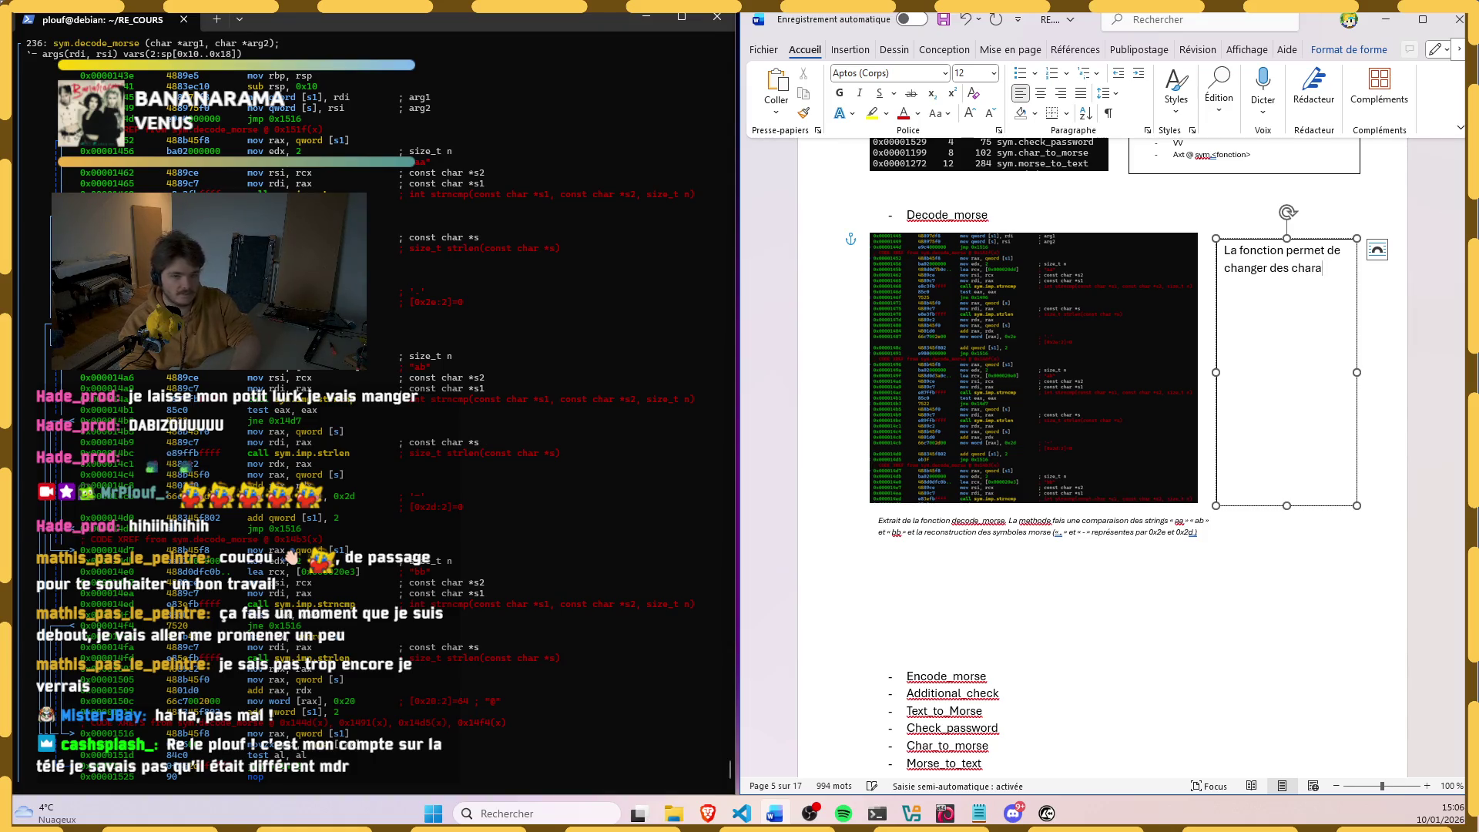
pyautogui.press('BackSpace')
pyautogui.press('BackSpace')
pyautogui.press('BackSpace')
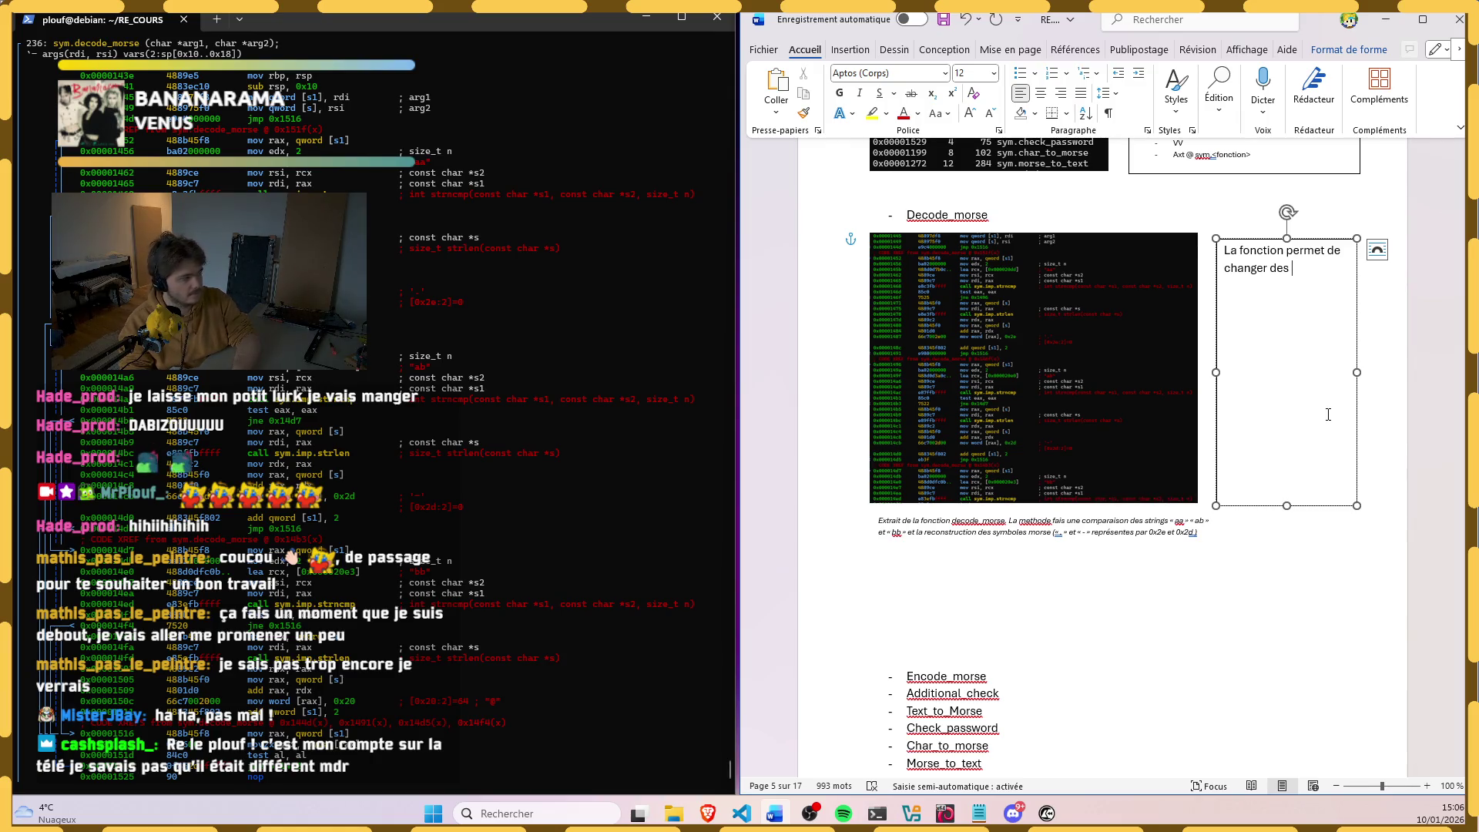
pyautogui.write('chaines')
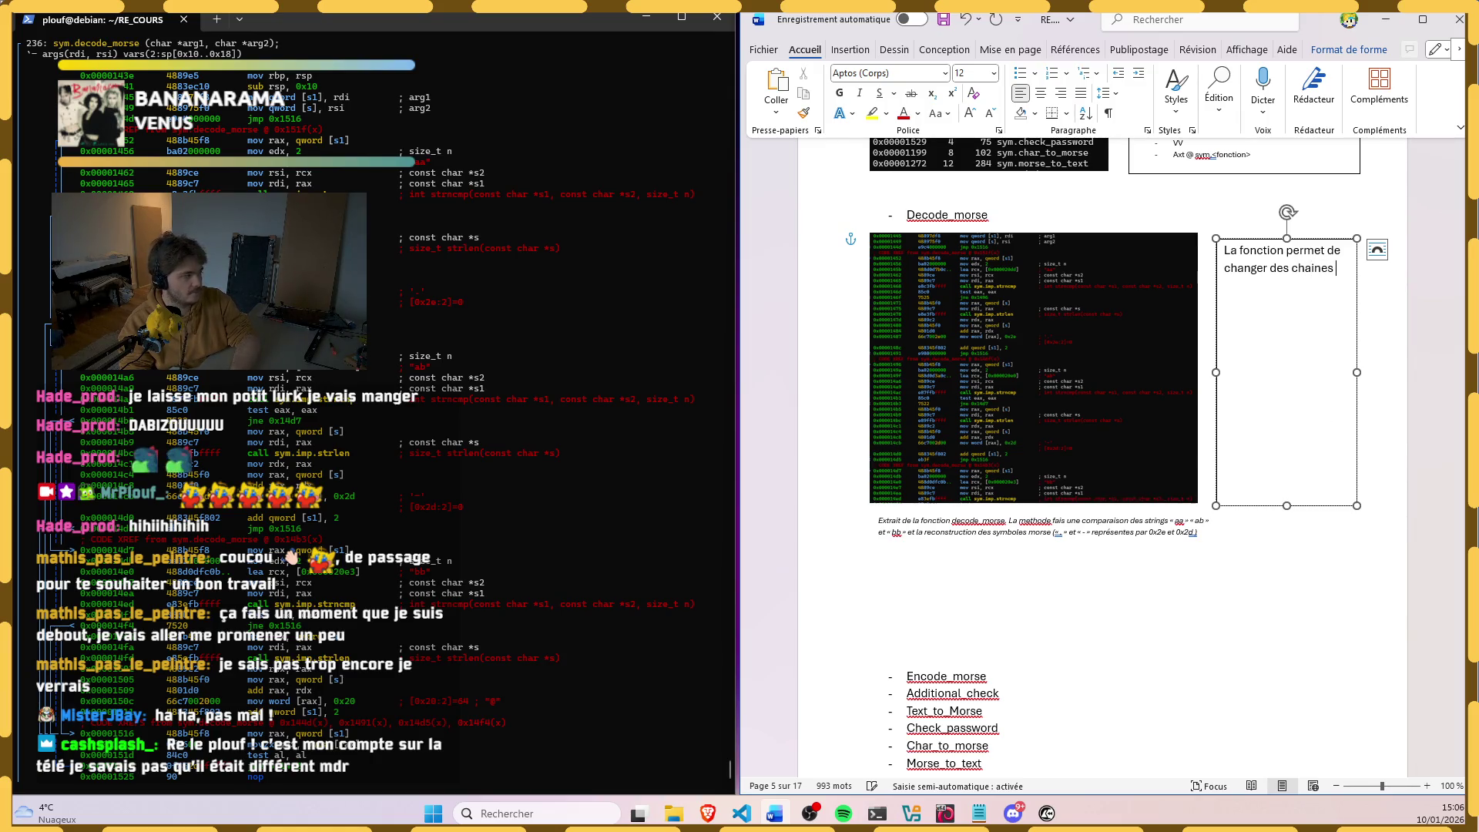
pyautogui.write(' en morse')
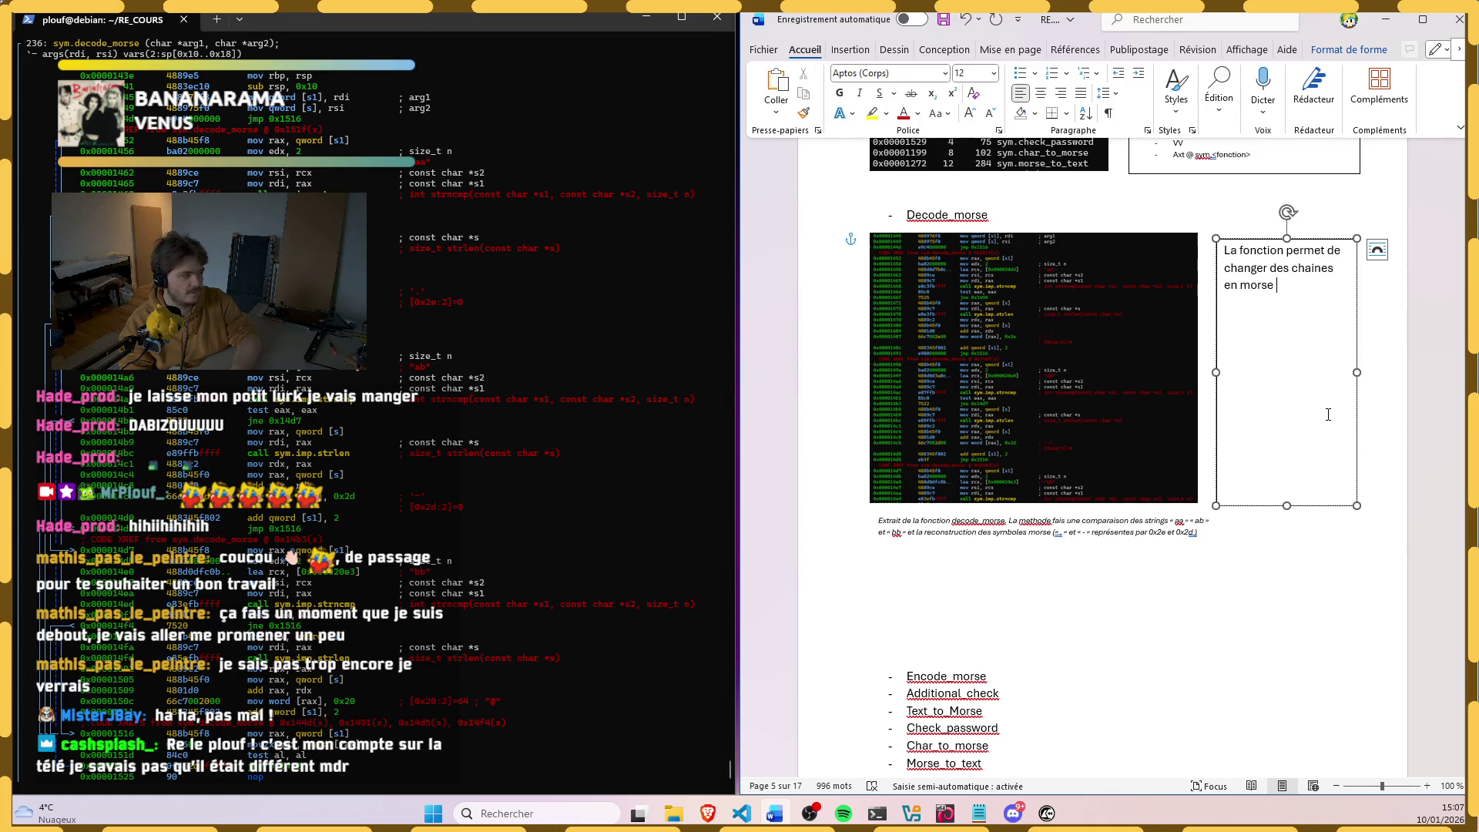
pyautogui.press('BackSpace')
pyautogui.press('BackSpace')
pyautogui.press('BackSpace')
pyautogui.press('BackSpace')
pyautogui.press('BackSpace')
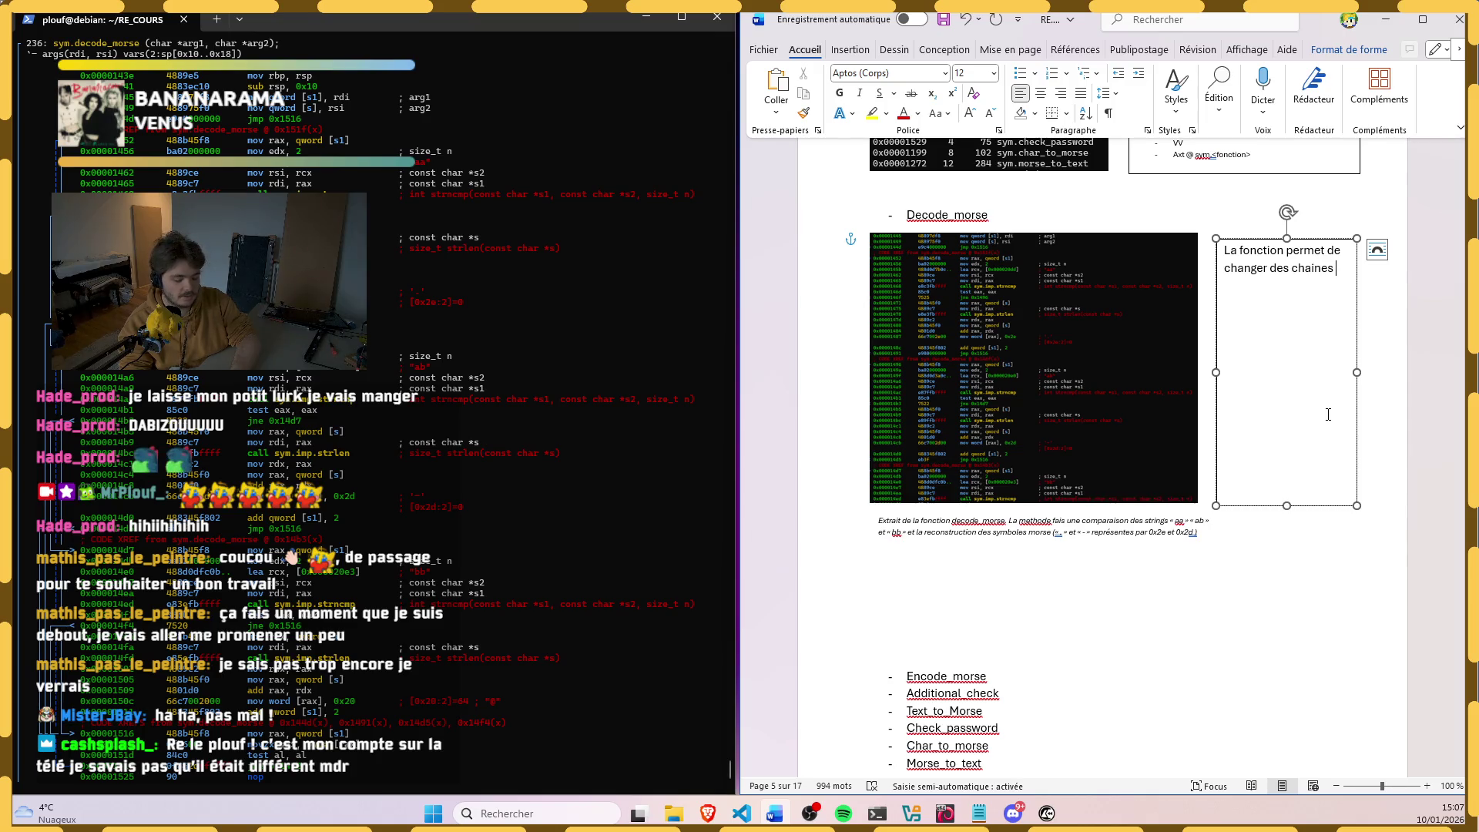
pyautogui.write('de ')
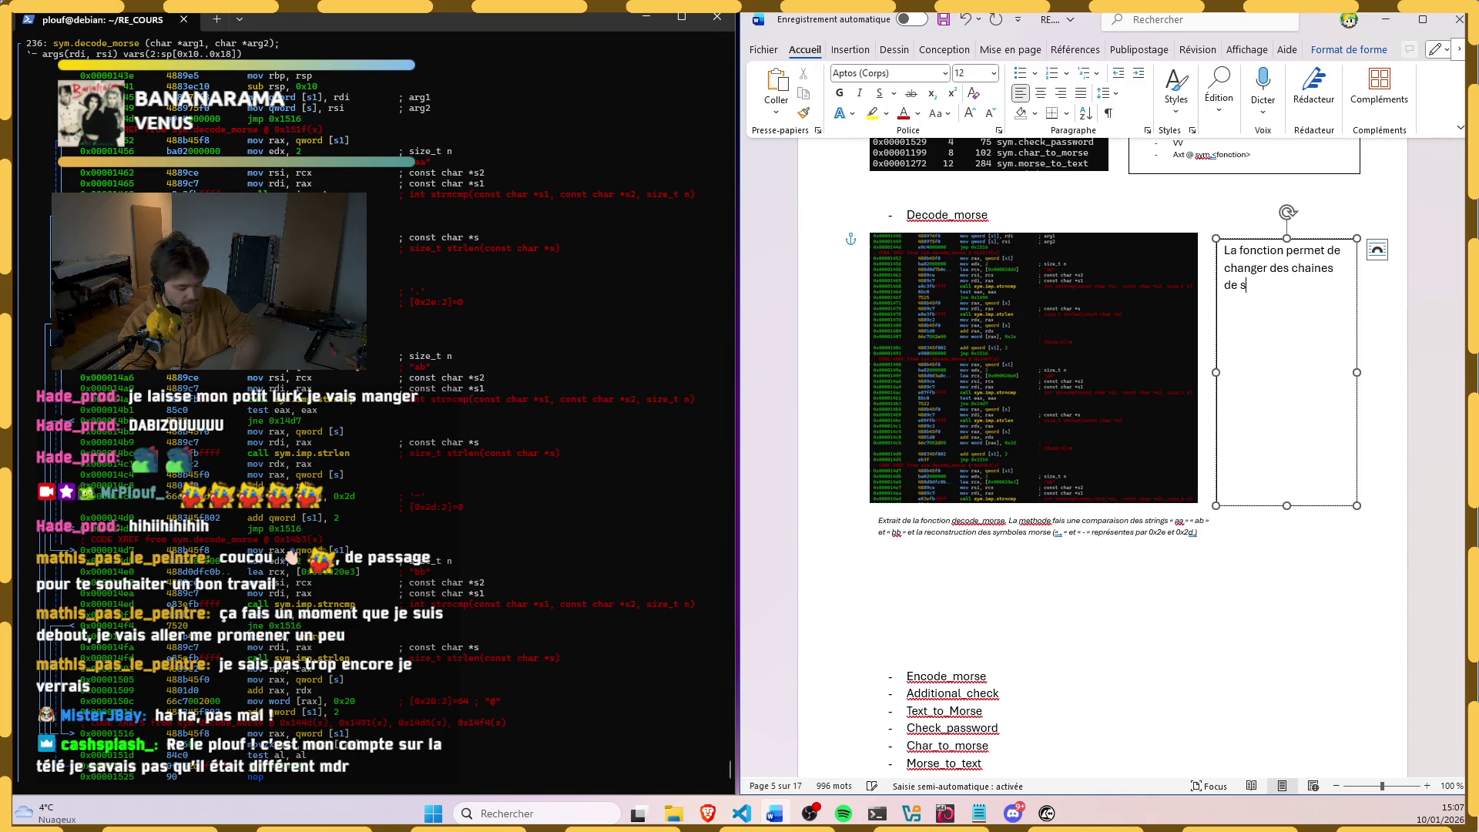
pyautogui.write('strinfgs')
pyautogui.press('BackSpace')
pyautogui.press('BackSpace')
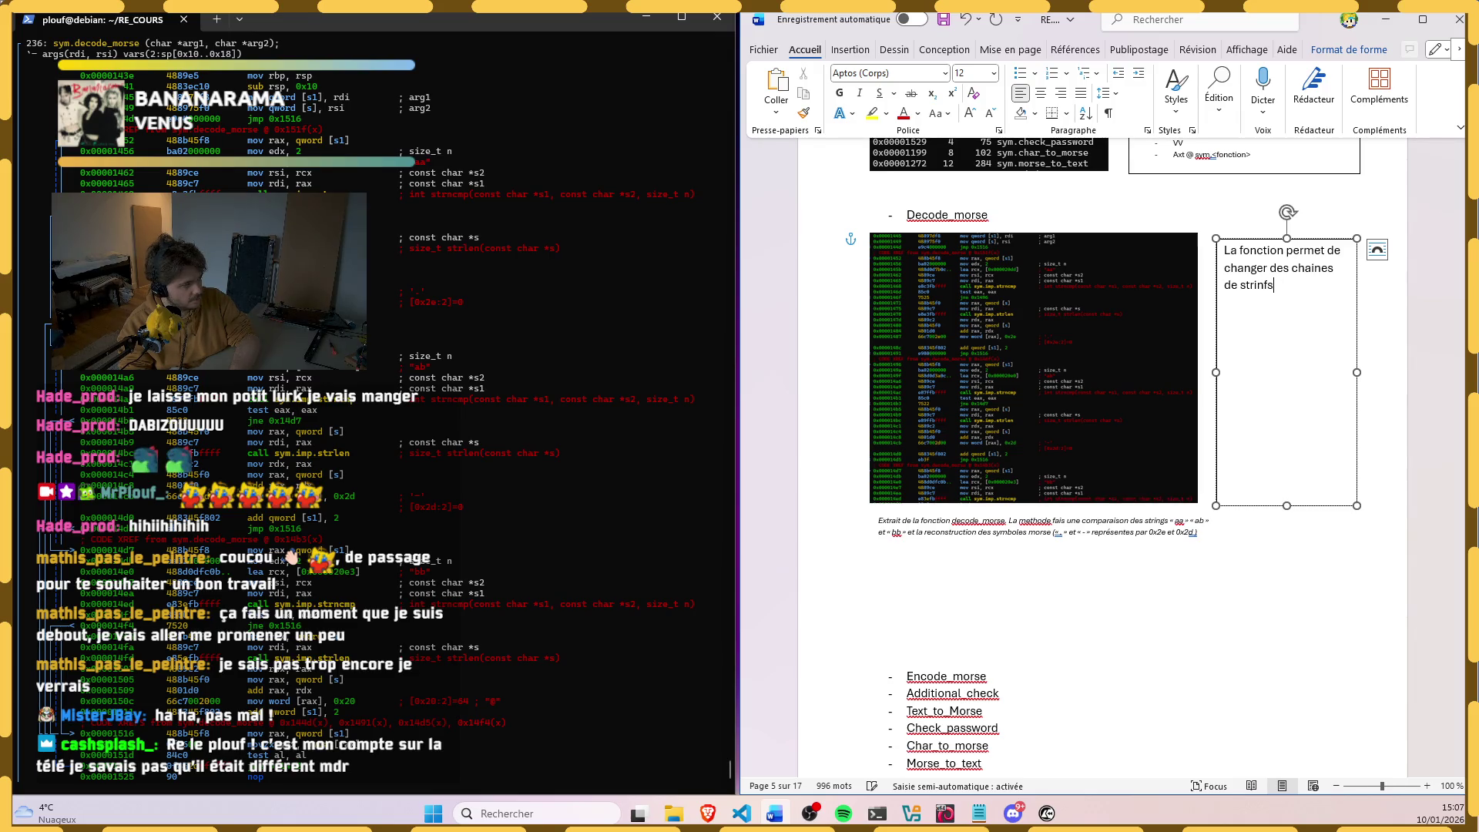
pyautogui.press('BackSpace')
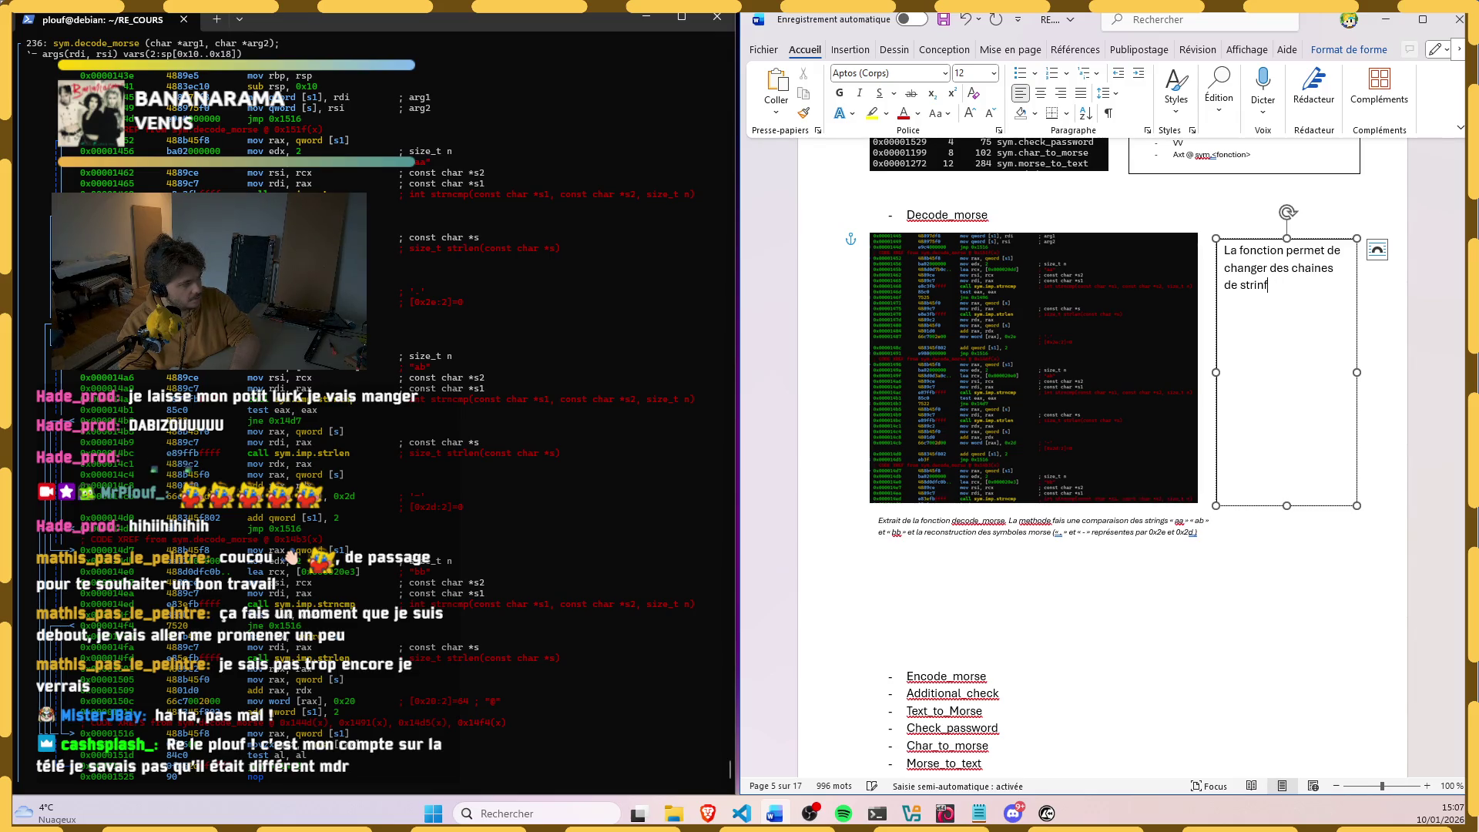
pyautogui.press('BackSpace')
pyautogui.press('BackSpace')
pyautogui.press('BackSpace')
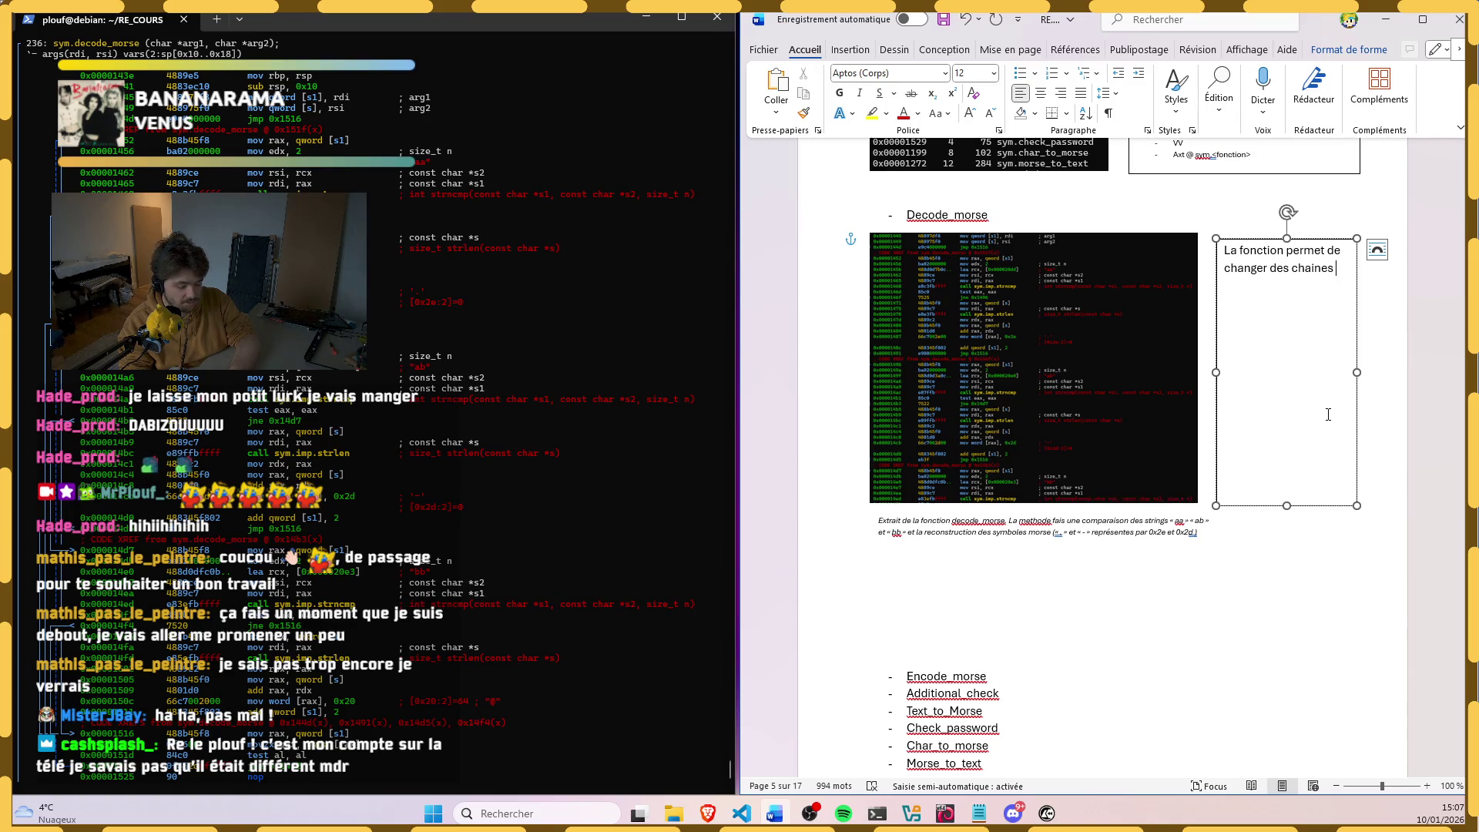
pyautogui.write('de')
pyautogui.write('arac')
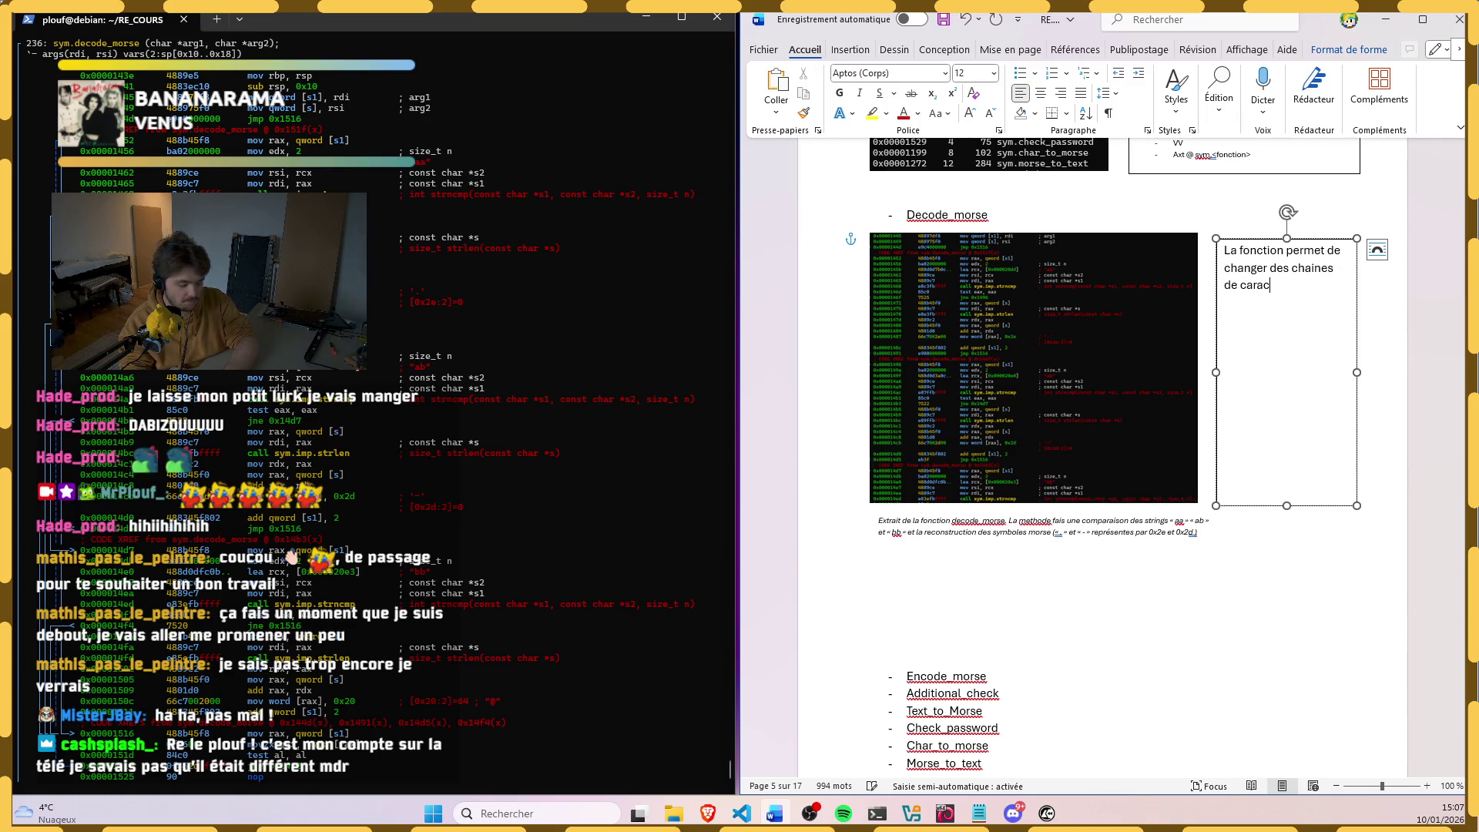
pyautogui.write('tere')
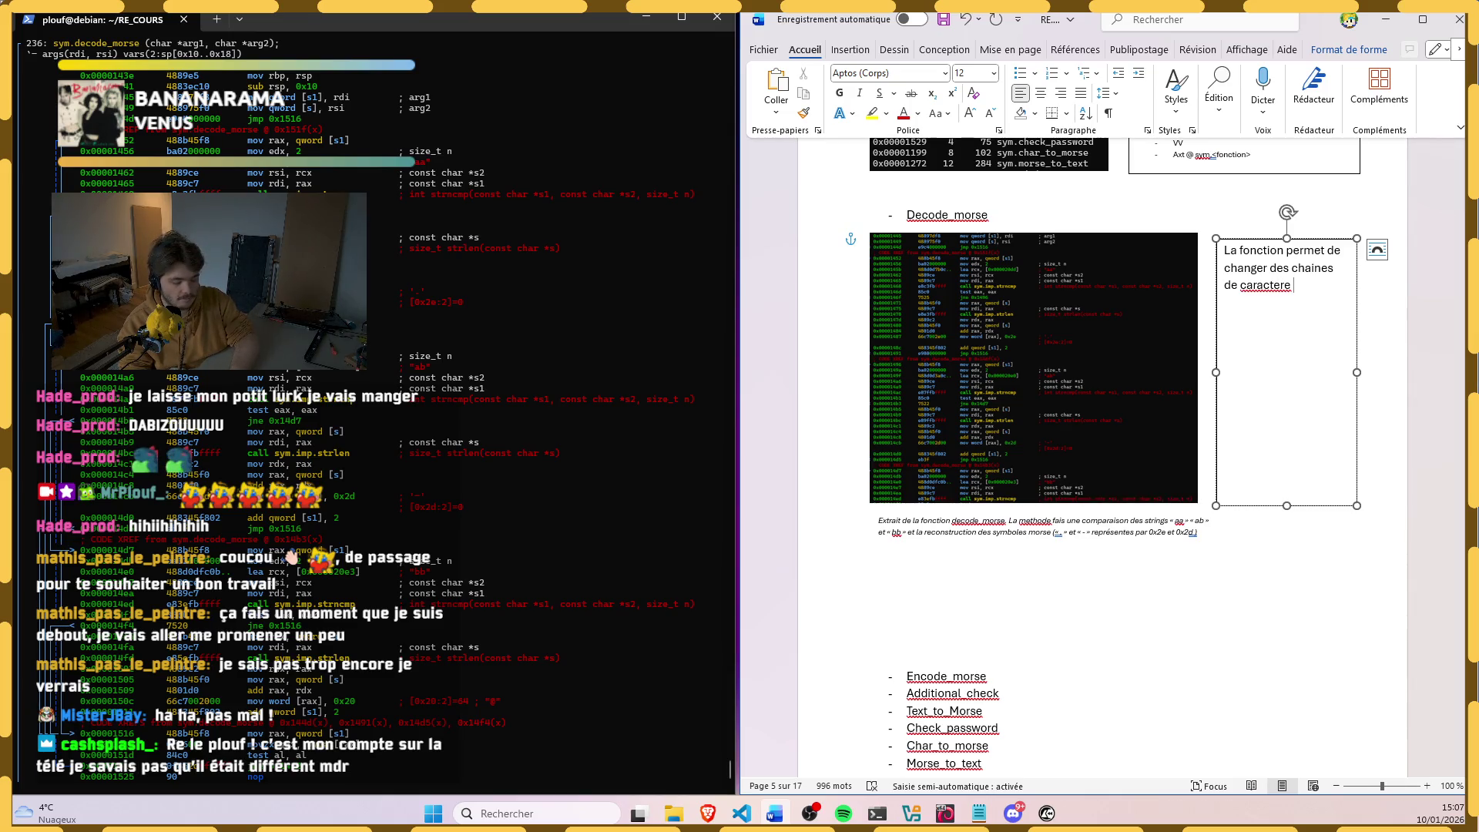
pyautogui.write(' ()')
pyautogui.write('« a')
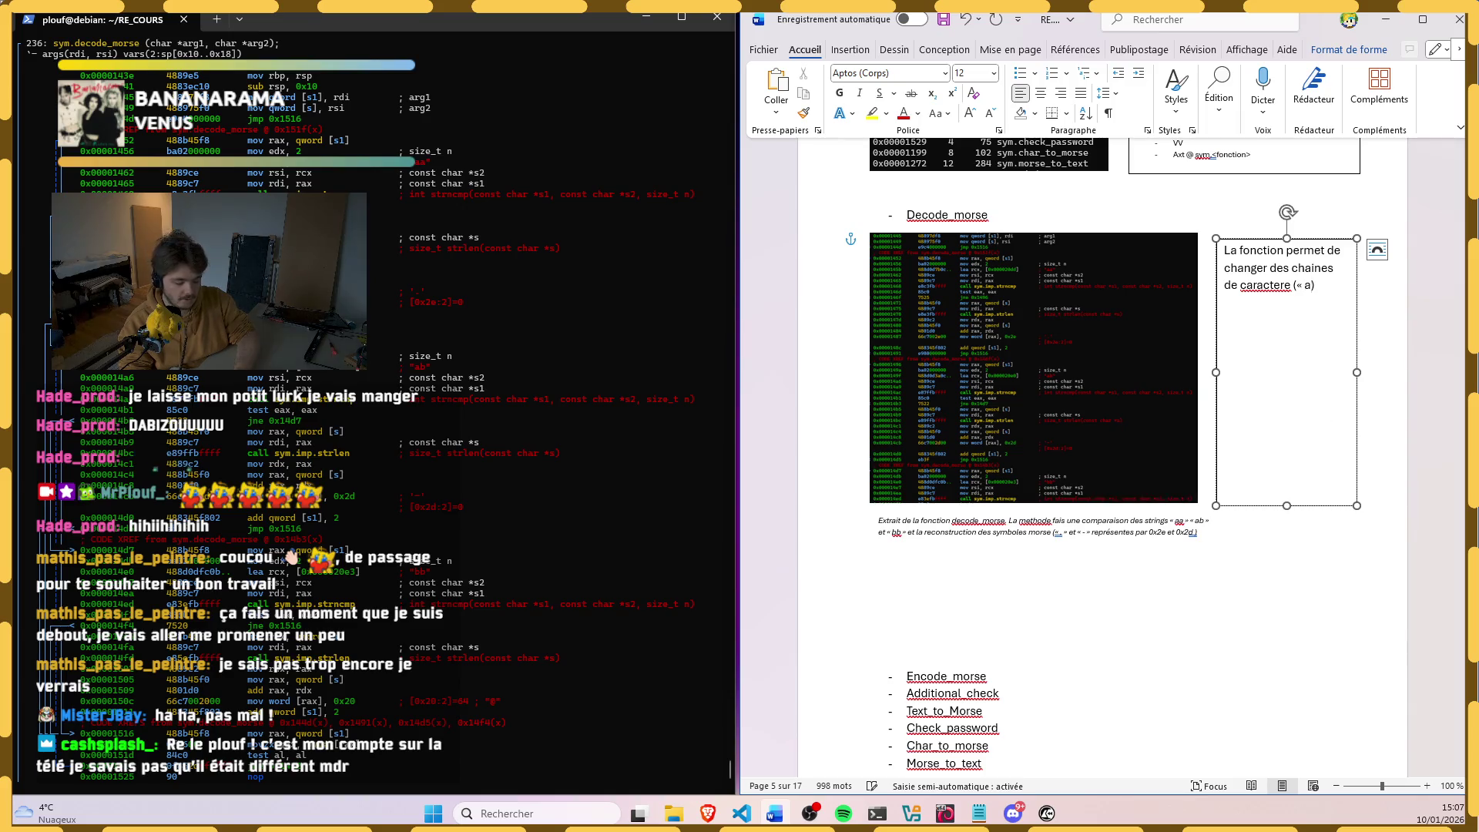
pyautogui.write('a,')
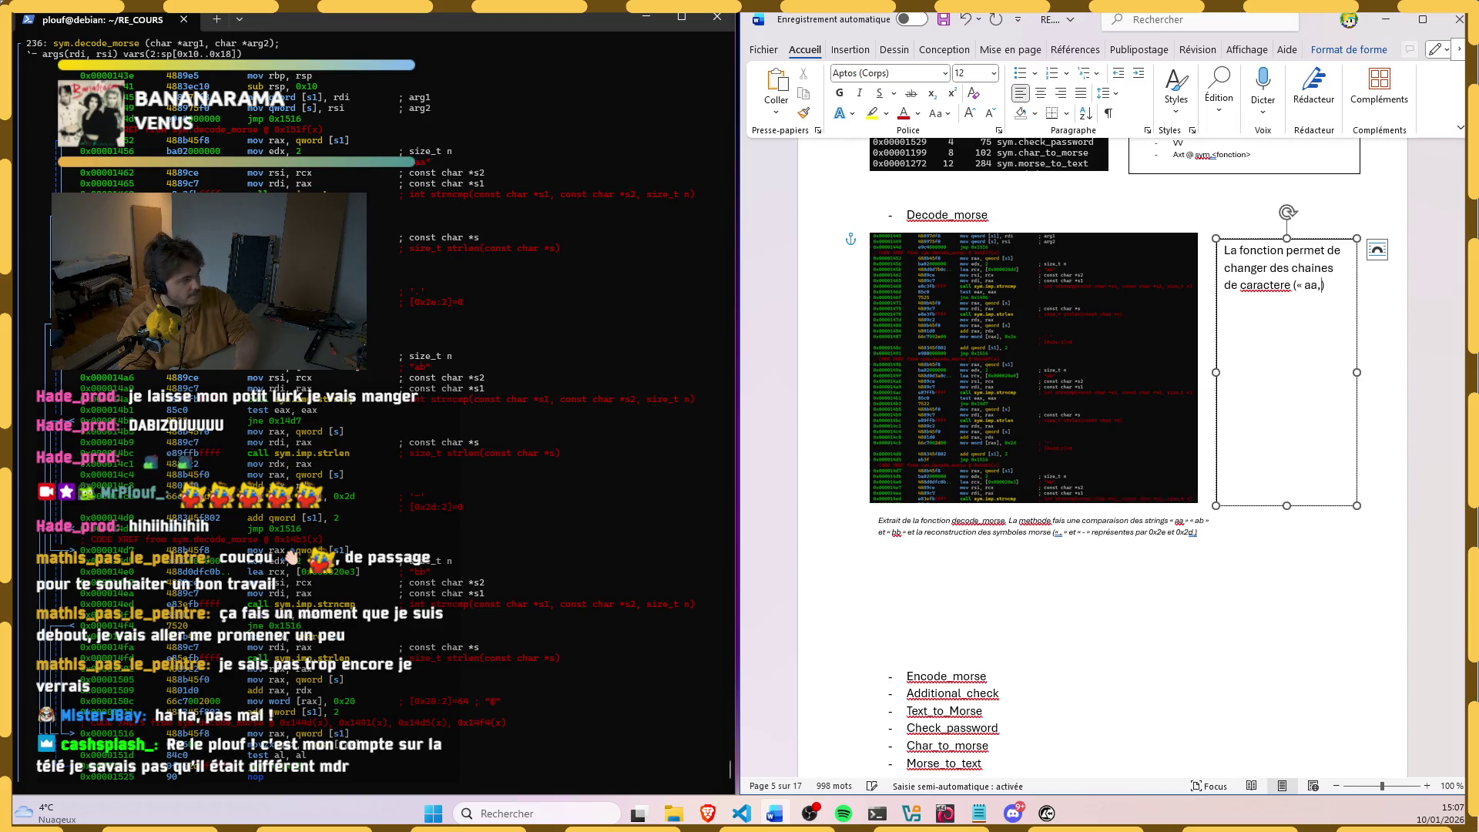
# Step: Finish the sentence with "en caractères morse (. et - )" and lowercase "et"
pyautogui.press('BackSpace')
pyautogui.press('BackSpace')
pyautogui.press('BackSpace')
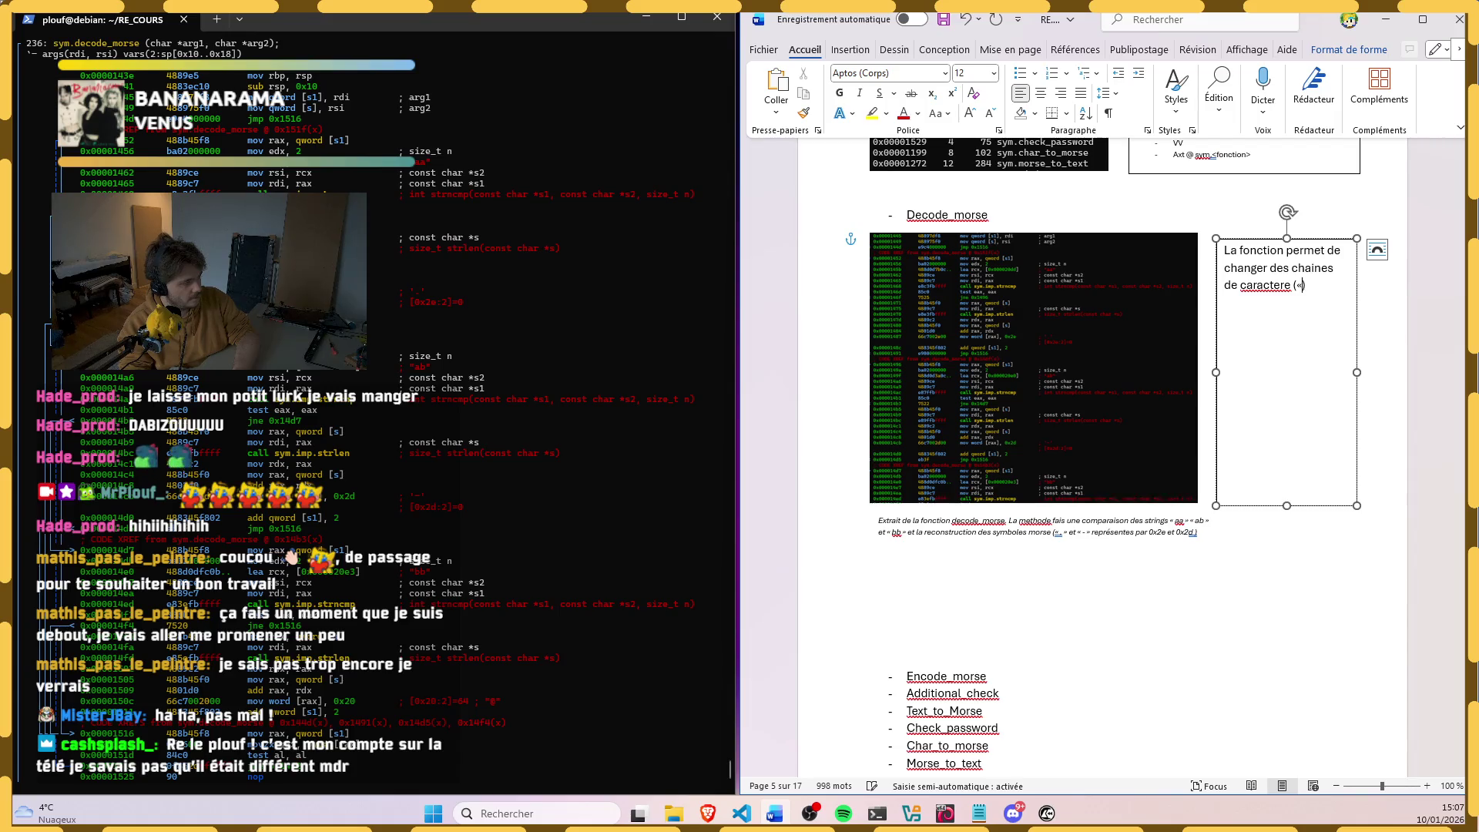
pyautogui.write('aa ,')
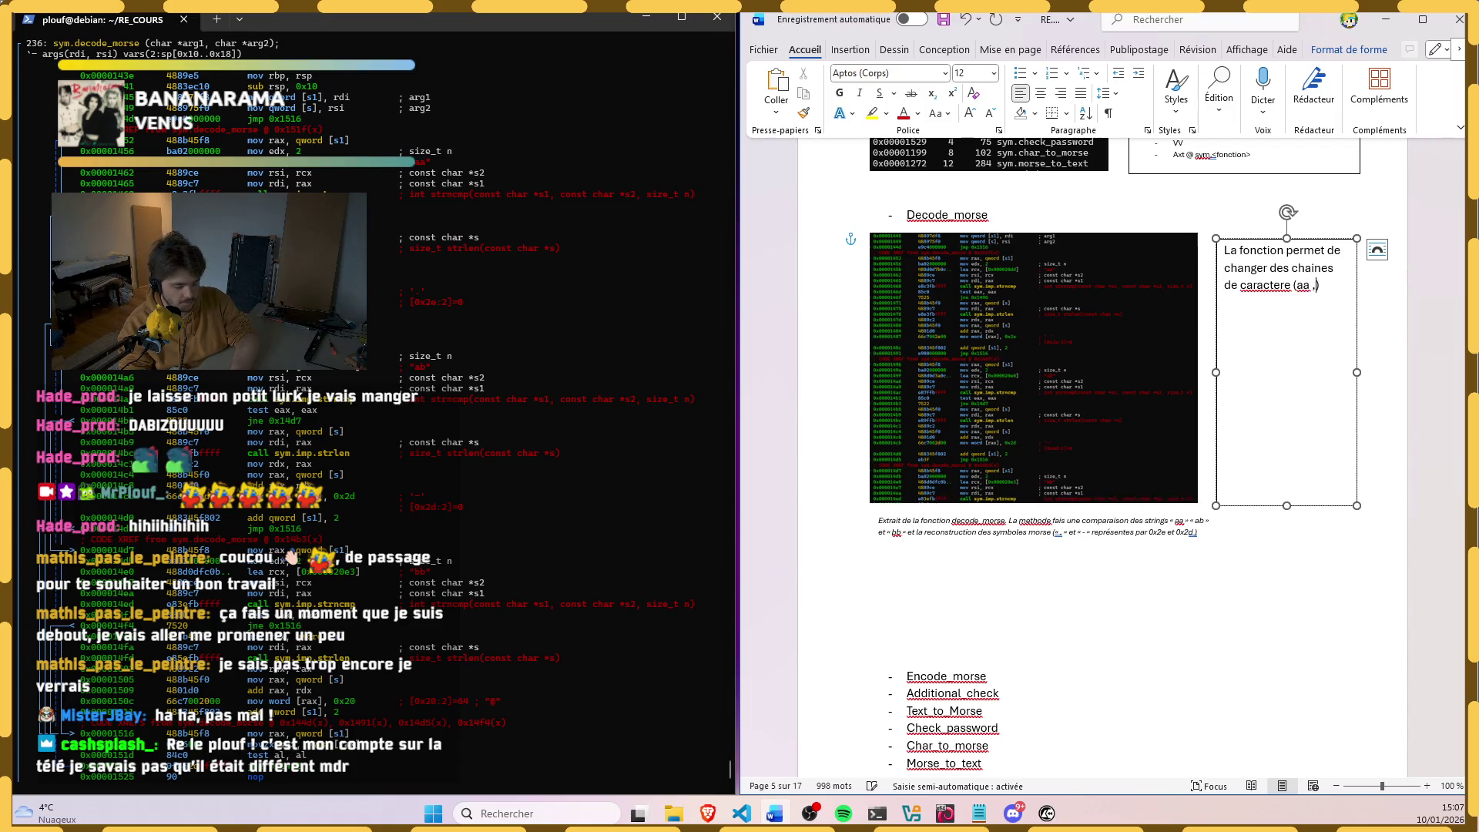
pyautogui.write('ab ou ')
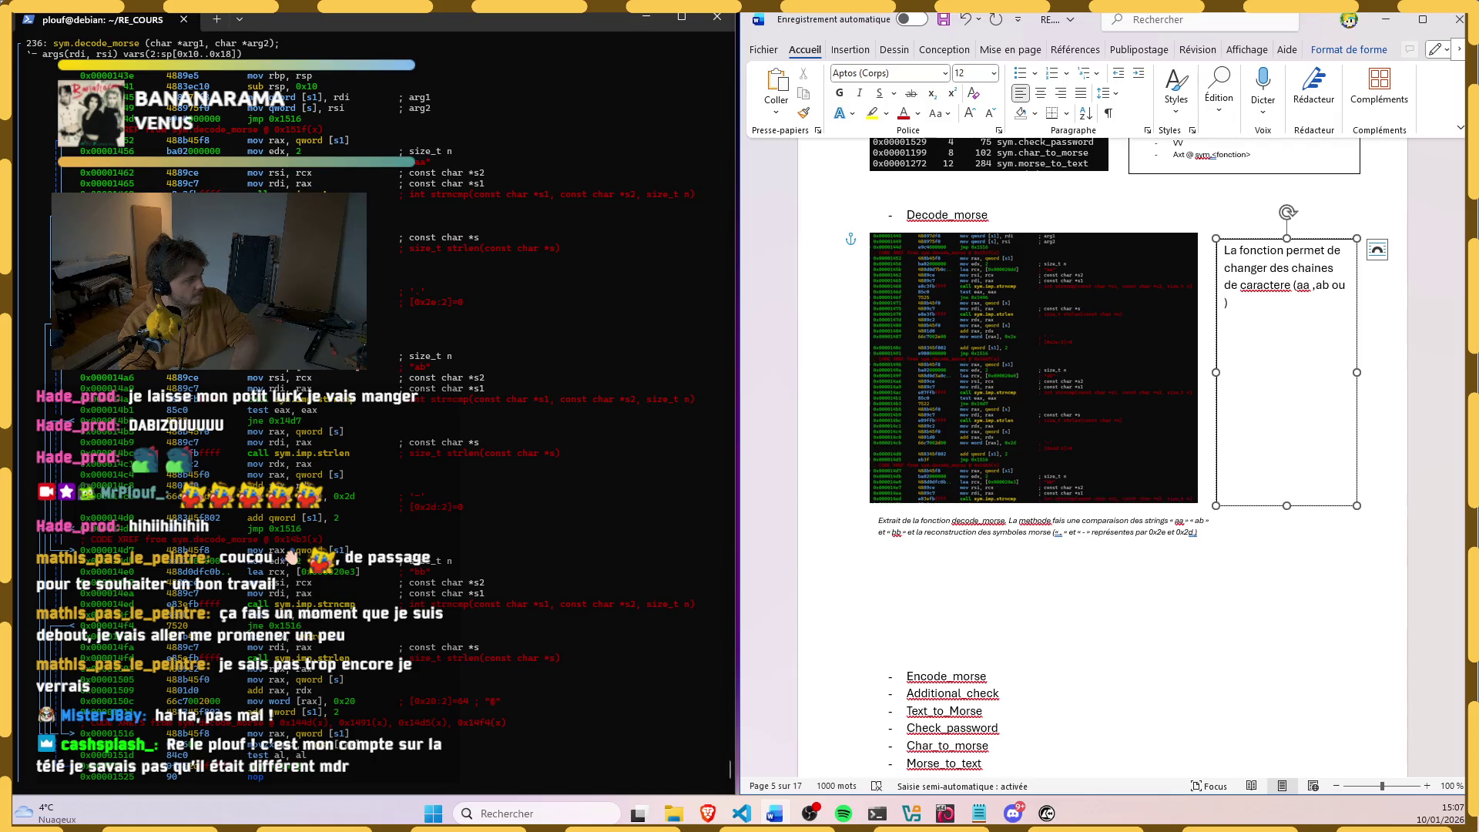
pyautogui.write('bb')
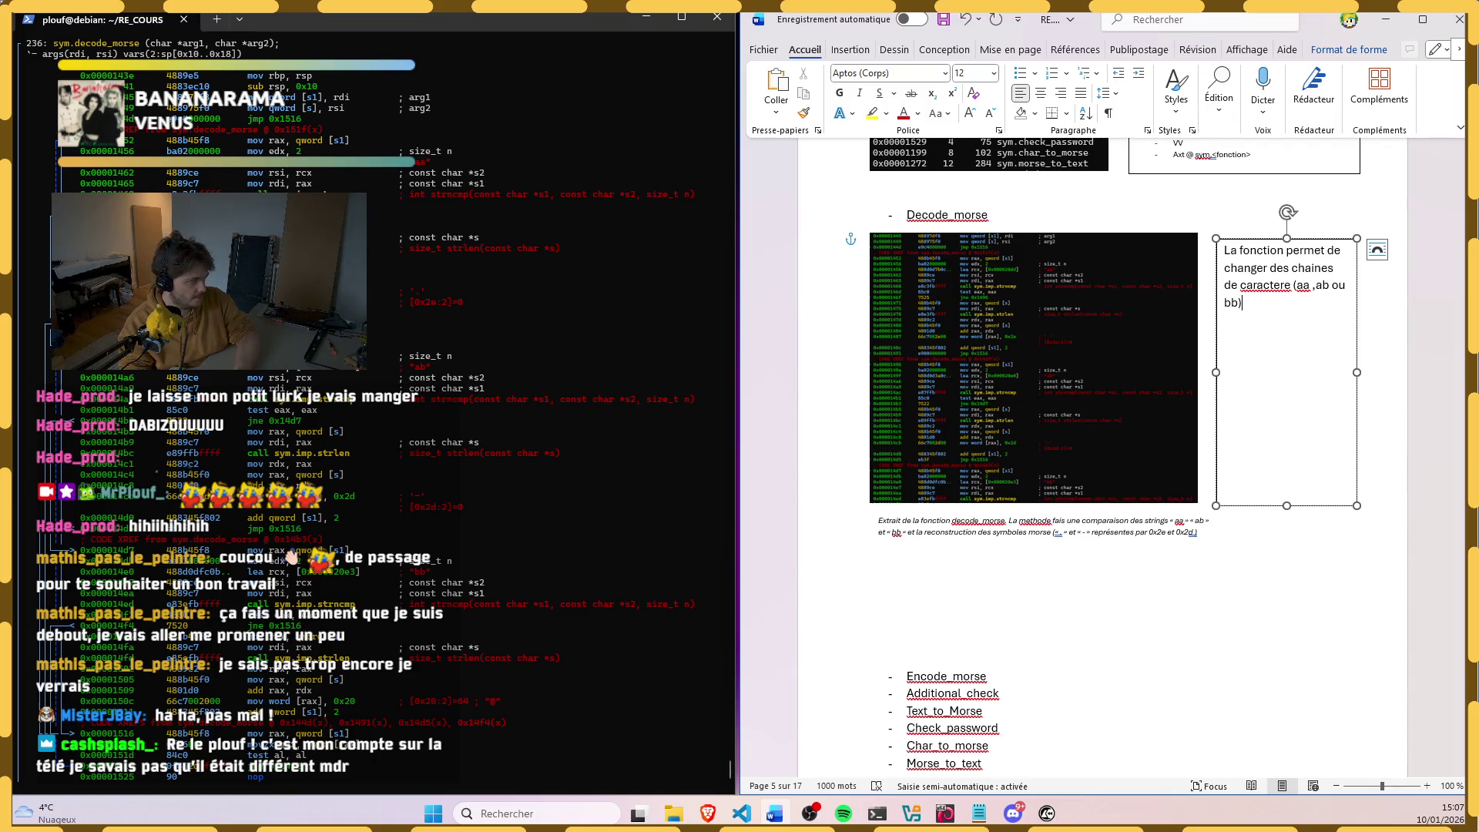
pyautogui.press('End')
pyautogui.write('en des c')
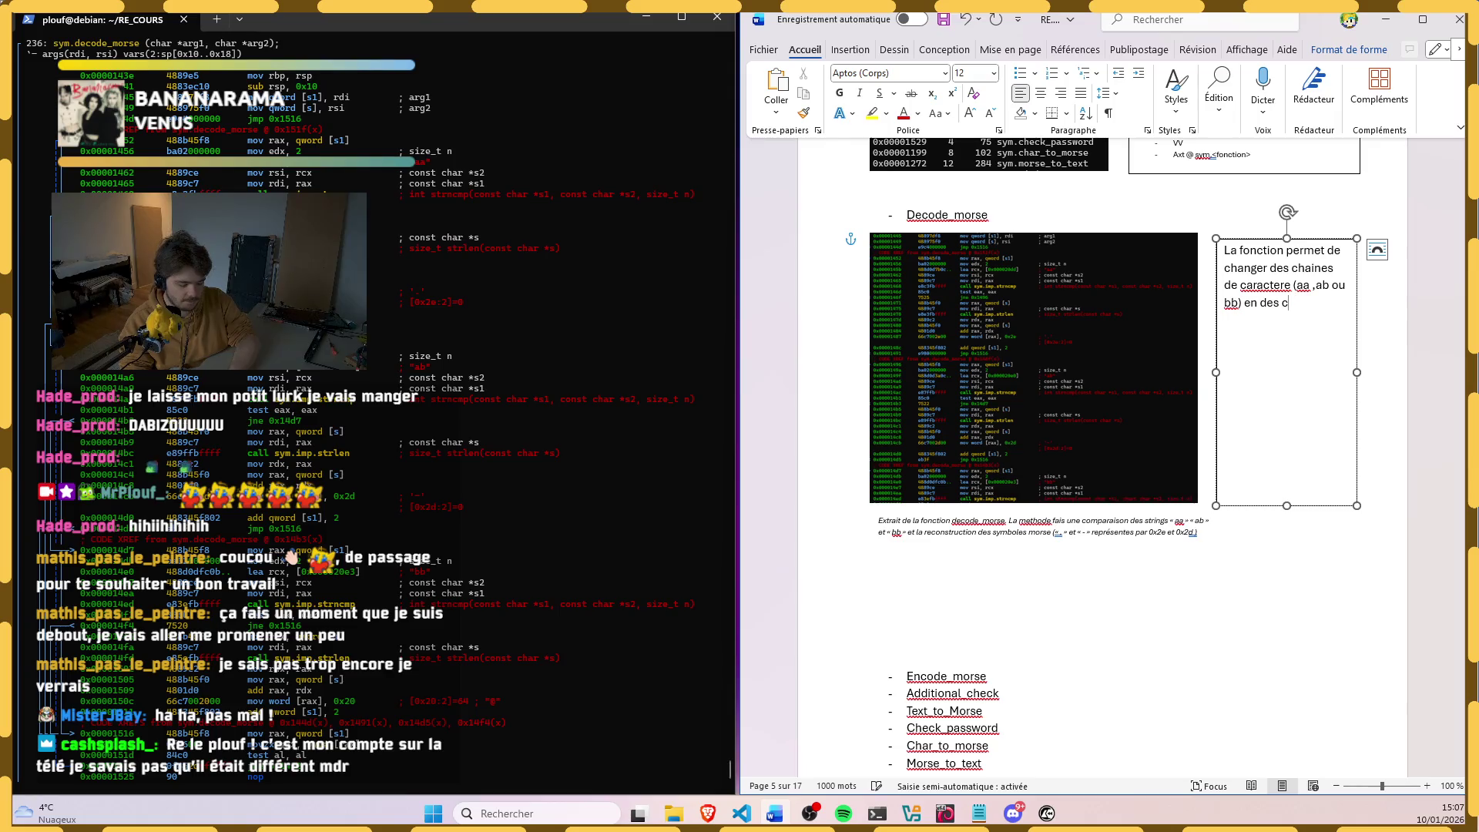
pyautogui.write('haracteres de')
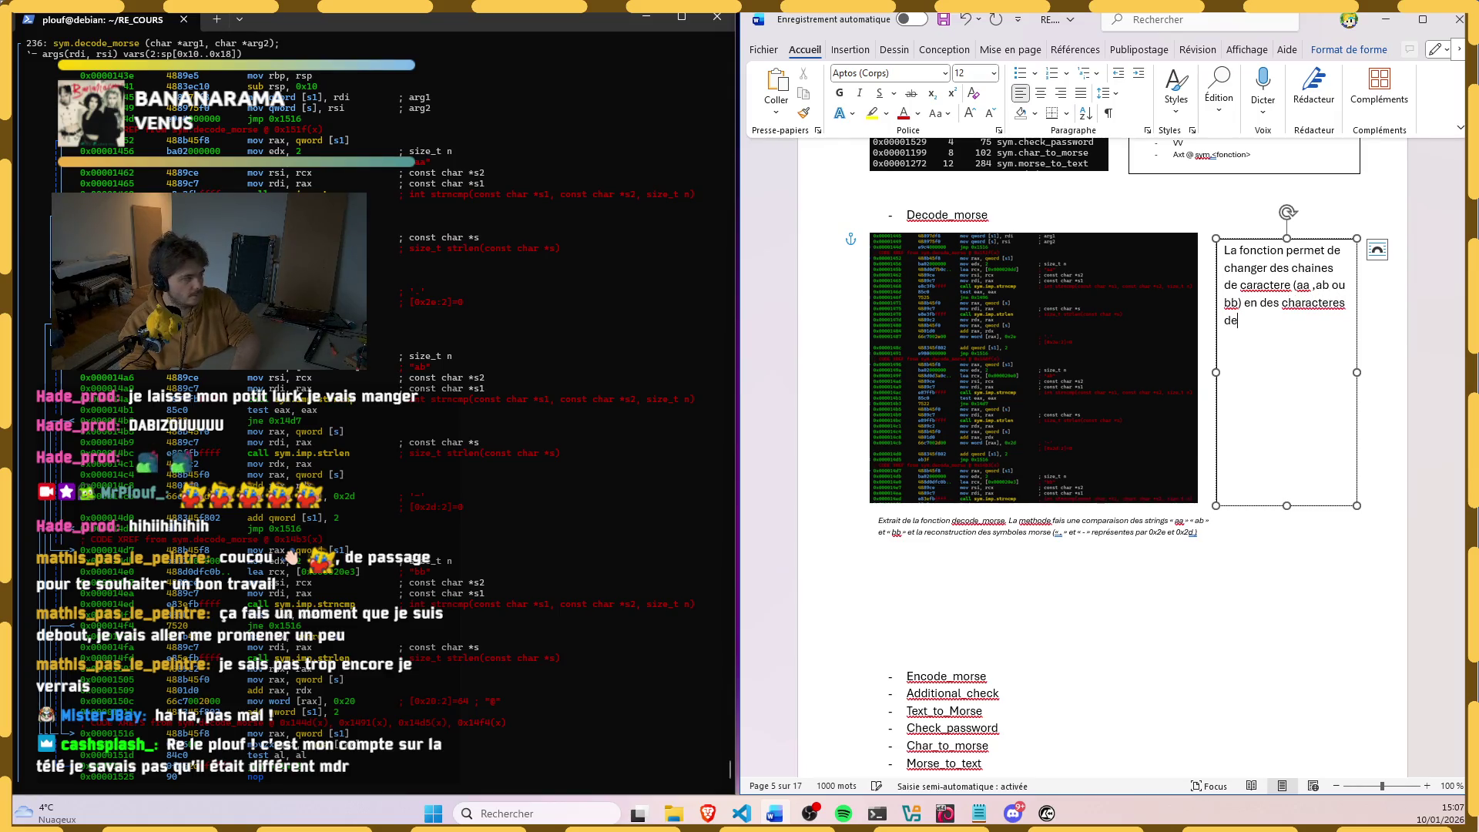
pyautogui.write(' m')
pyautogui.press('BackSpace')
pyautogui.press('BackSpace')
pyautogui.press('BackSpace')
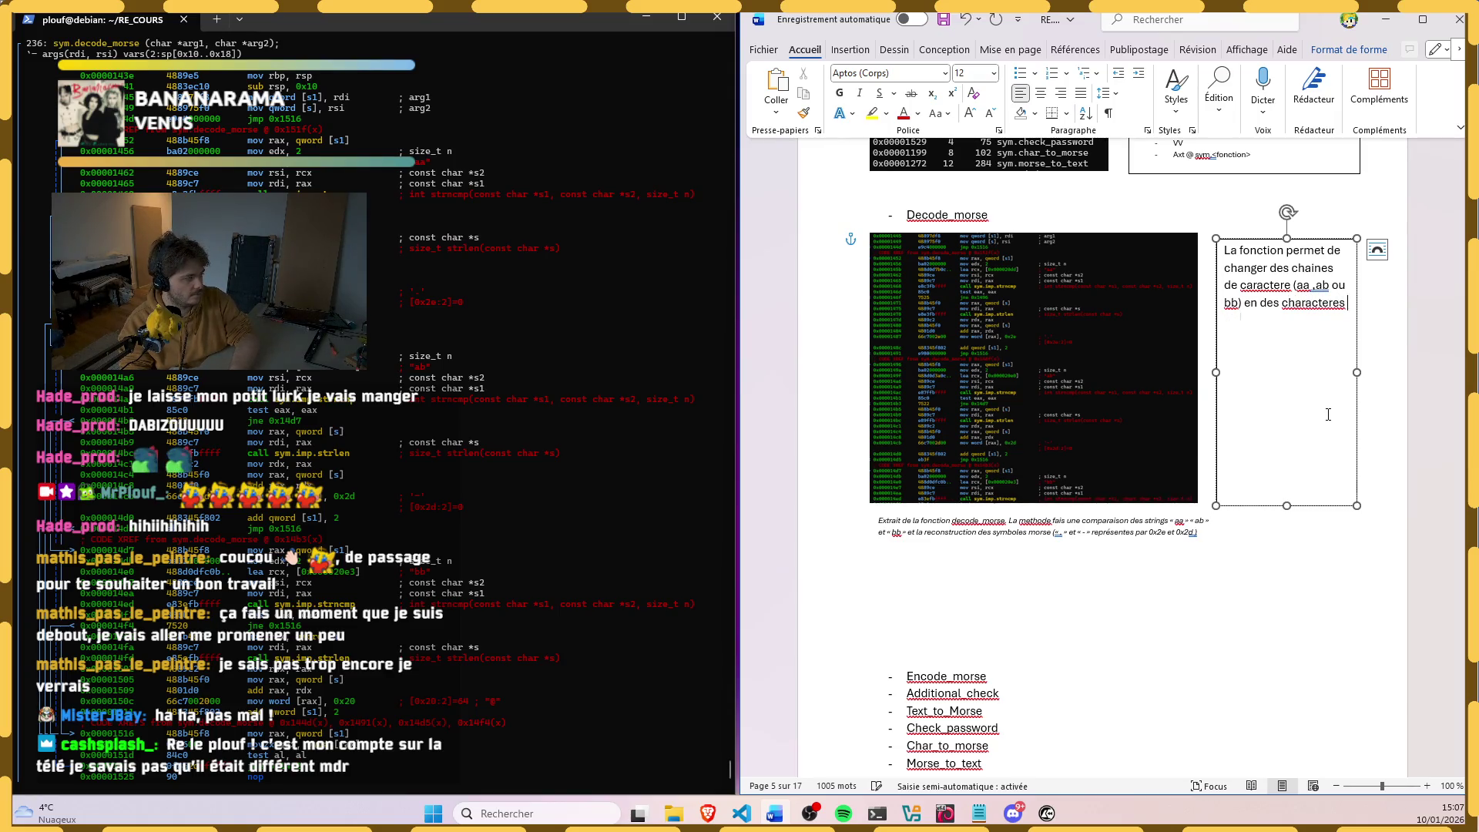
pyautogui.write('orse (. E')
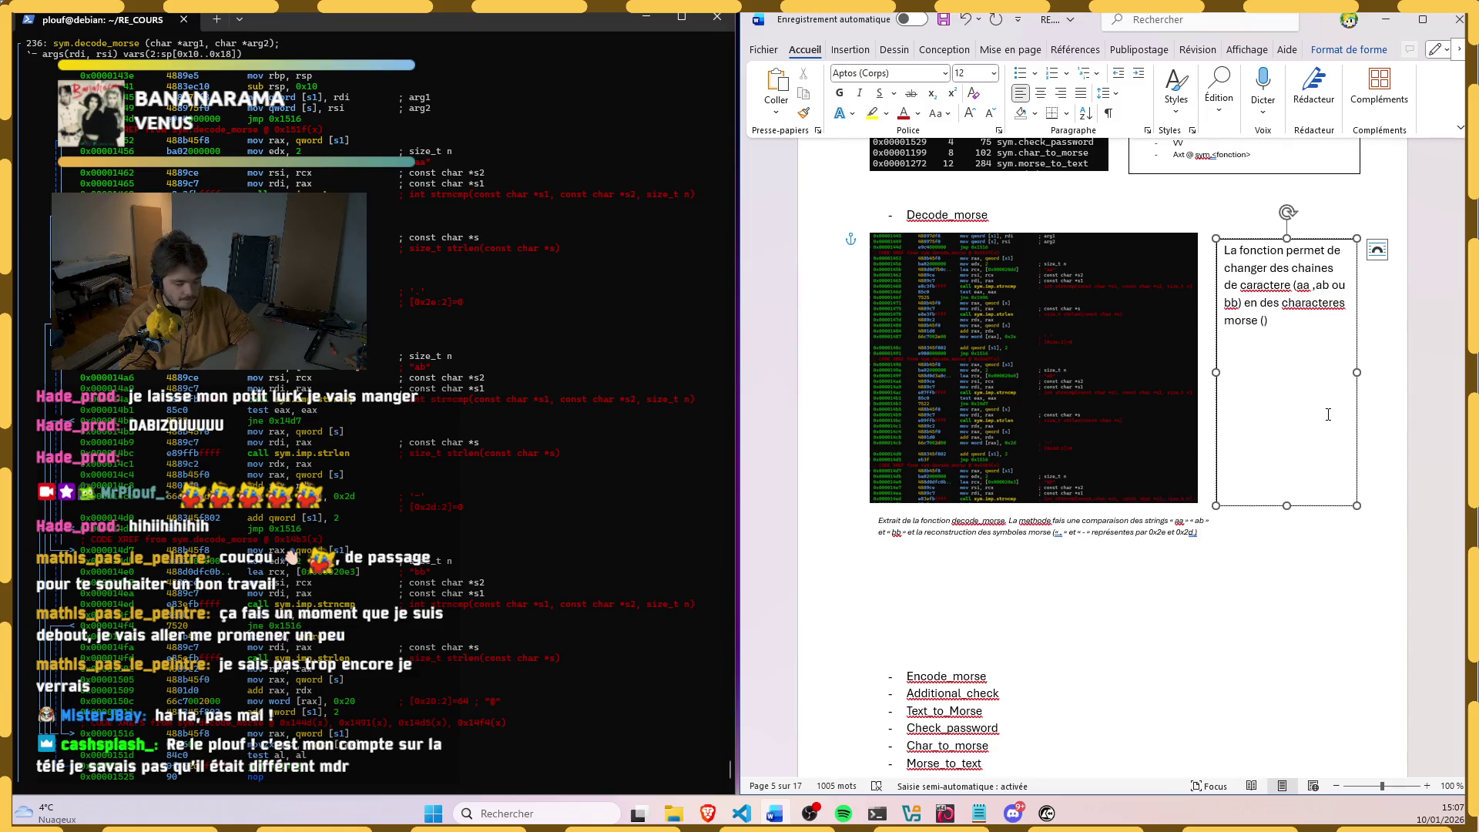
pyautogui.write('t -')
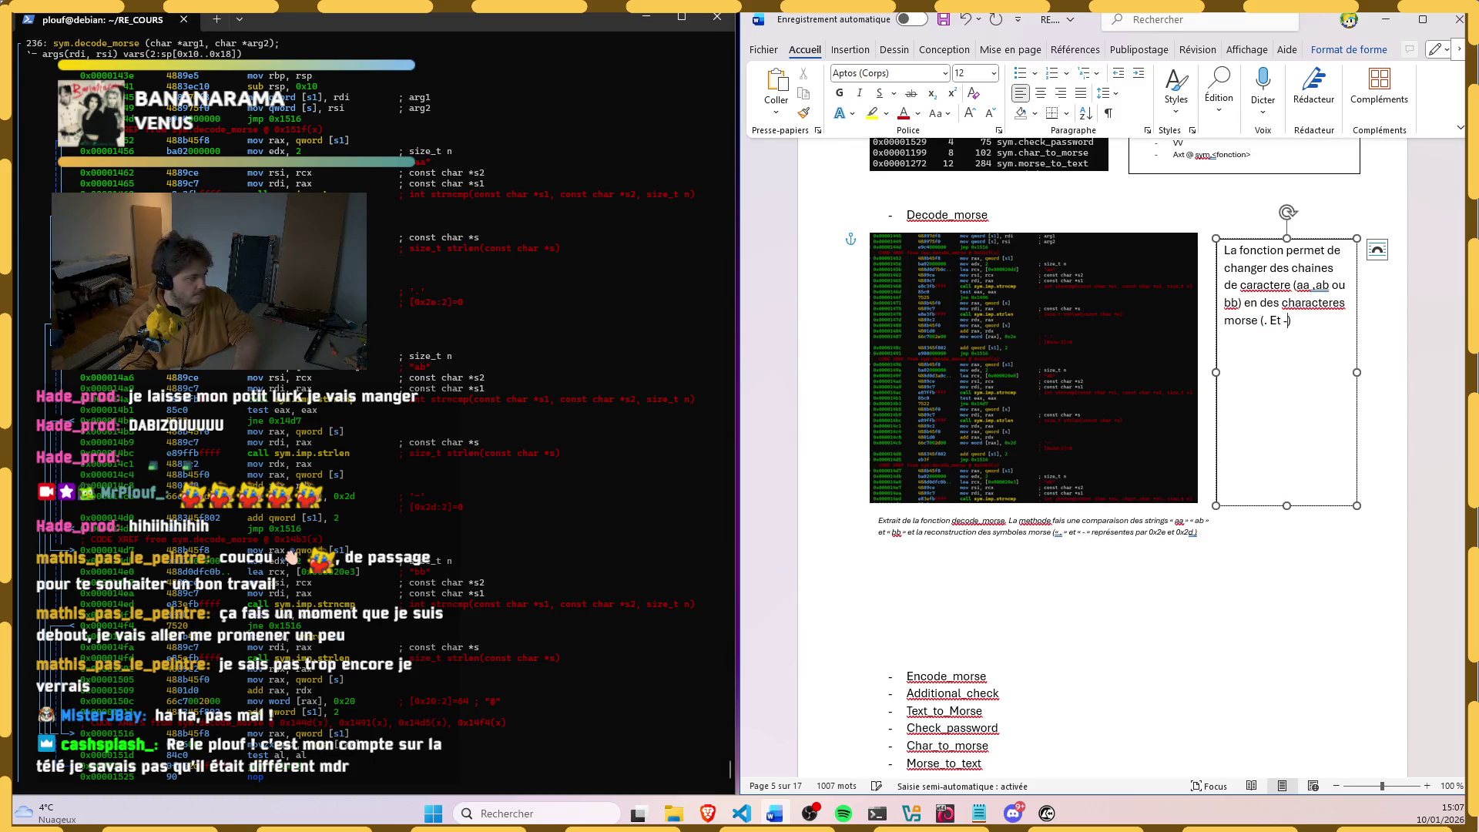
pyautogui.press('BackSpace')
pyautogui.press('BackSpace')
pyautogui.write('et')
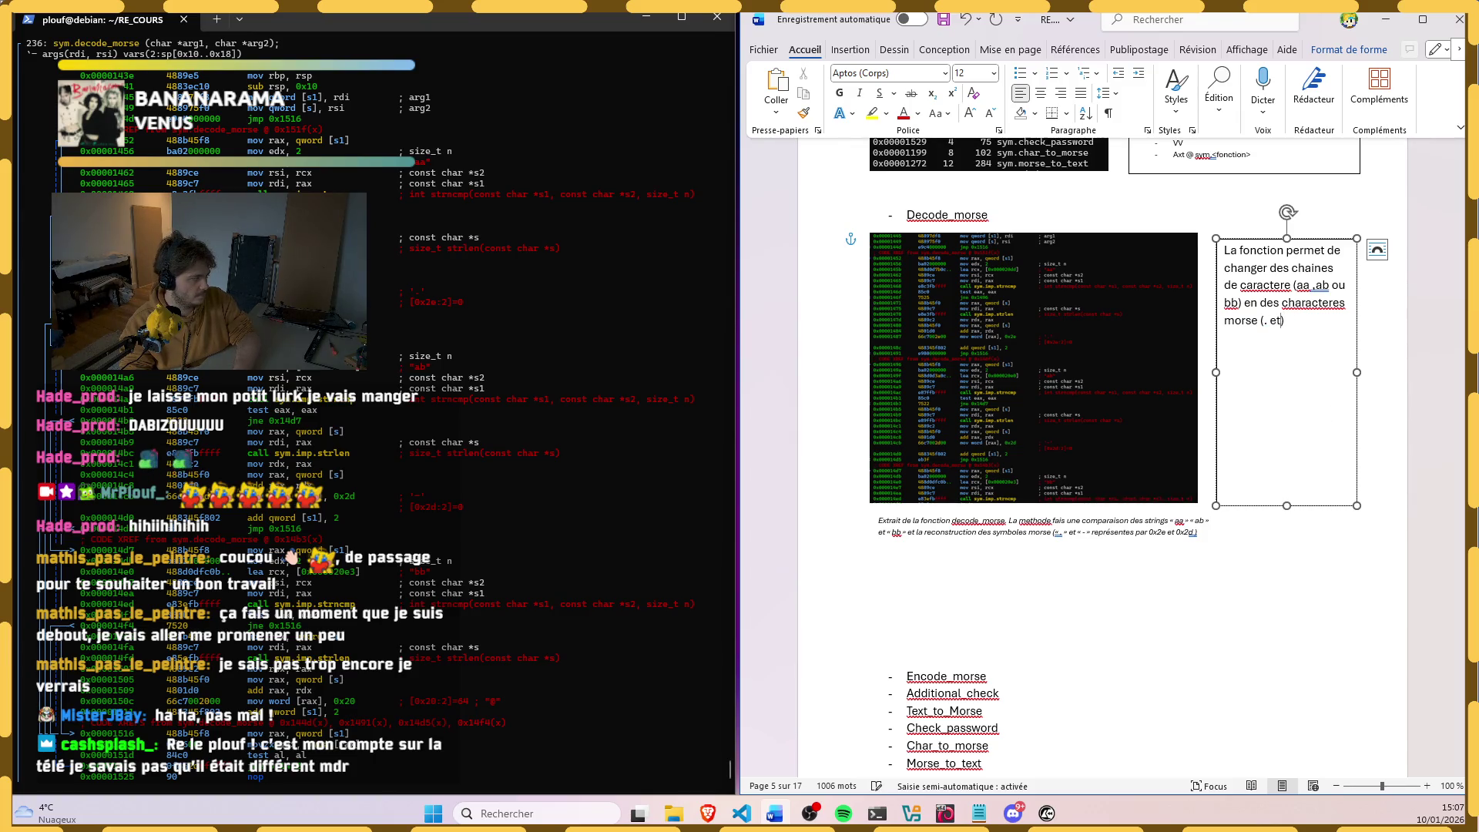
pyautogui.write(' -')
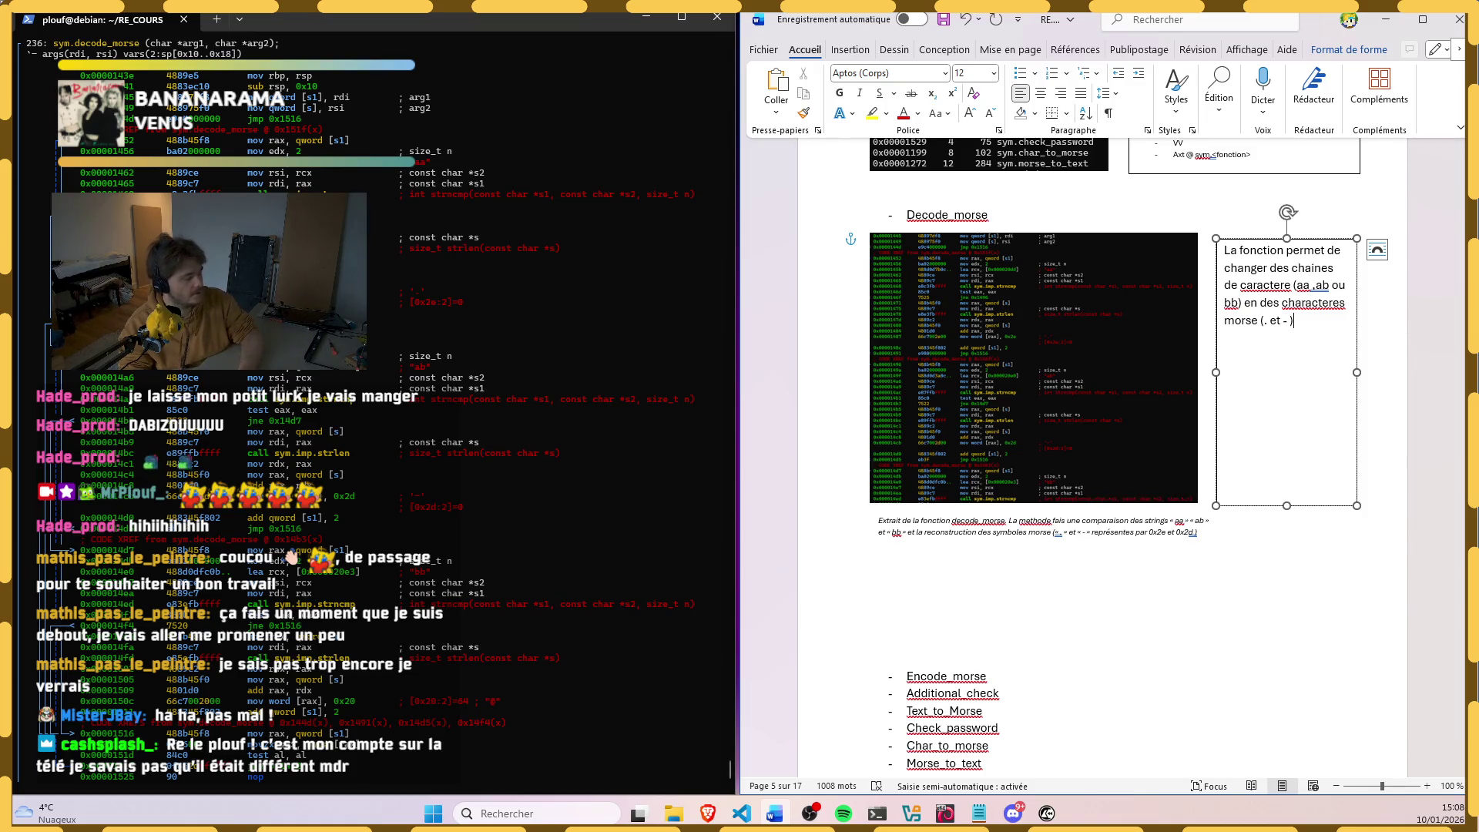
pyautogui.write('En fonction du string reconnu, la fonction ecrit soit un point, soit un')
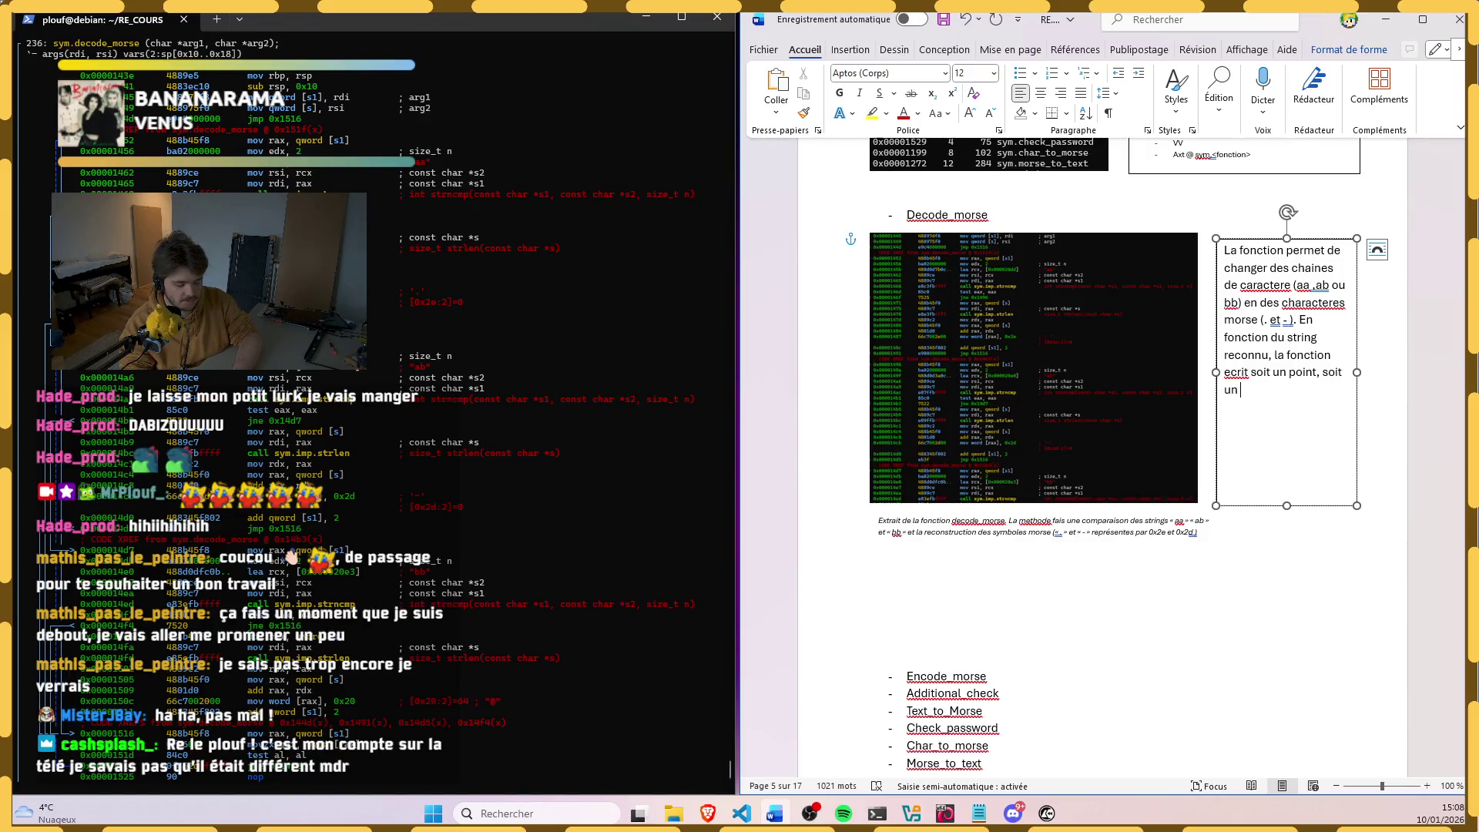
pyautogui.write(" d'")
pyautogui.write('nion ou encore un')
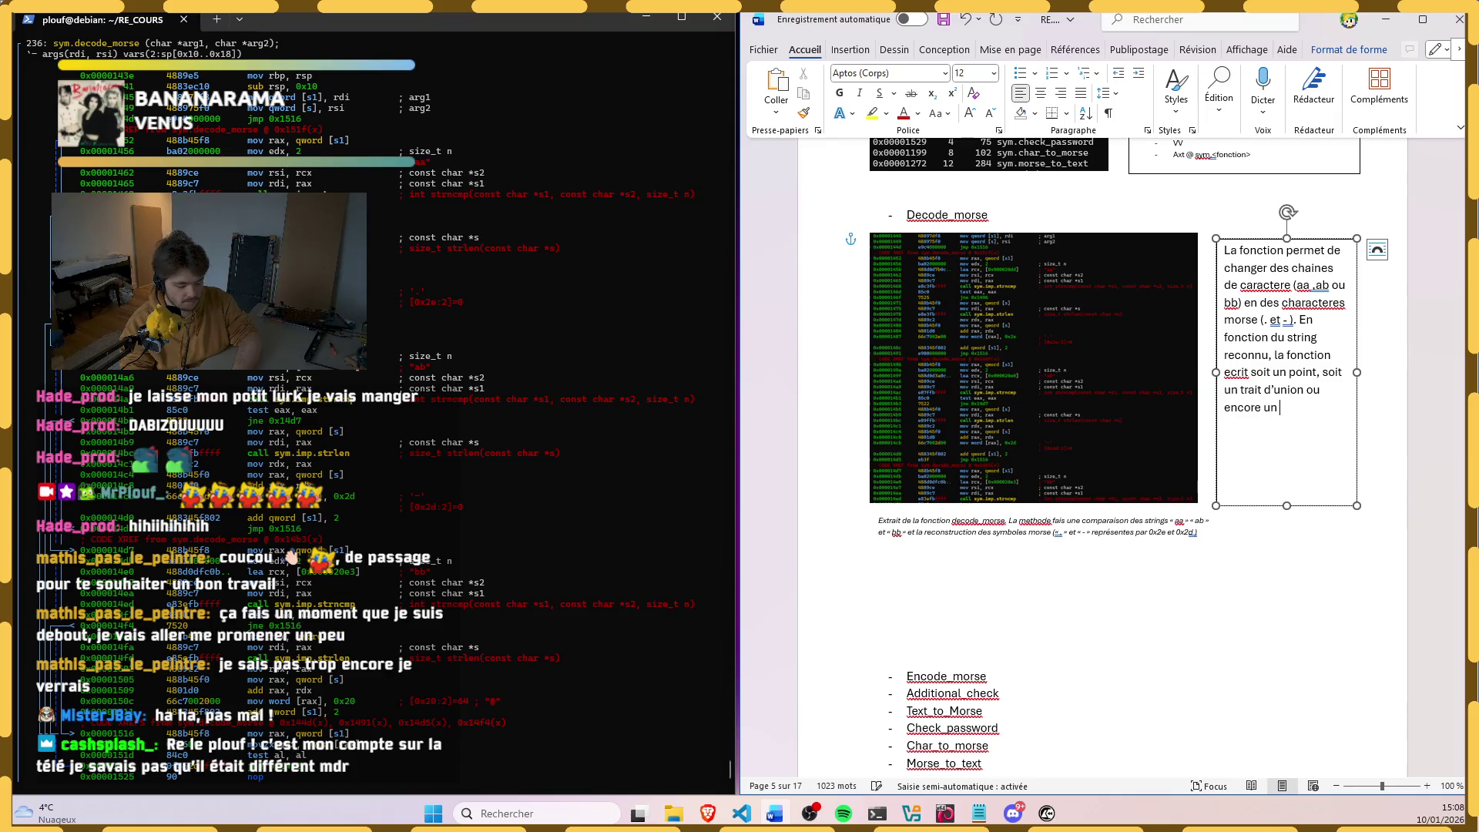
pyautogui.write('space.')
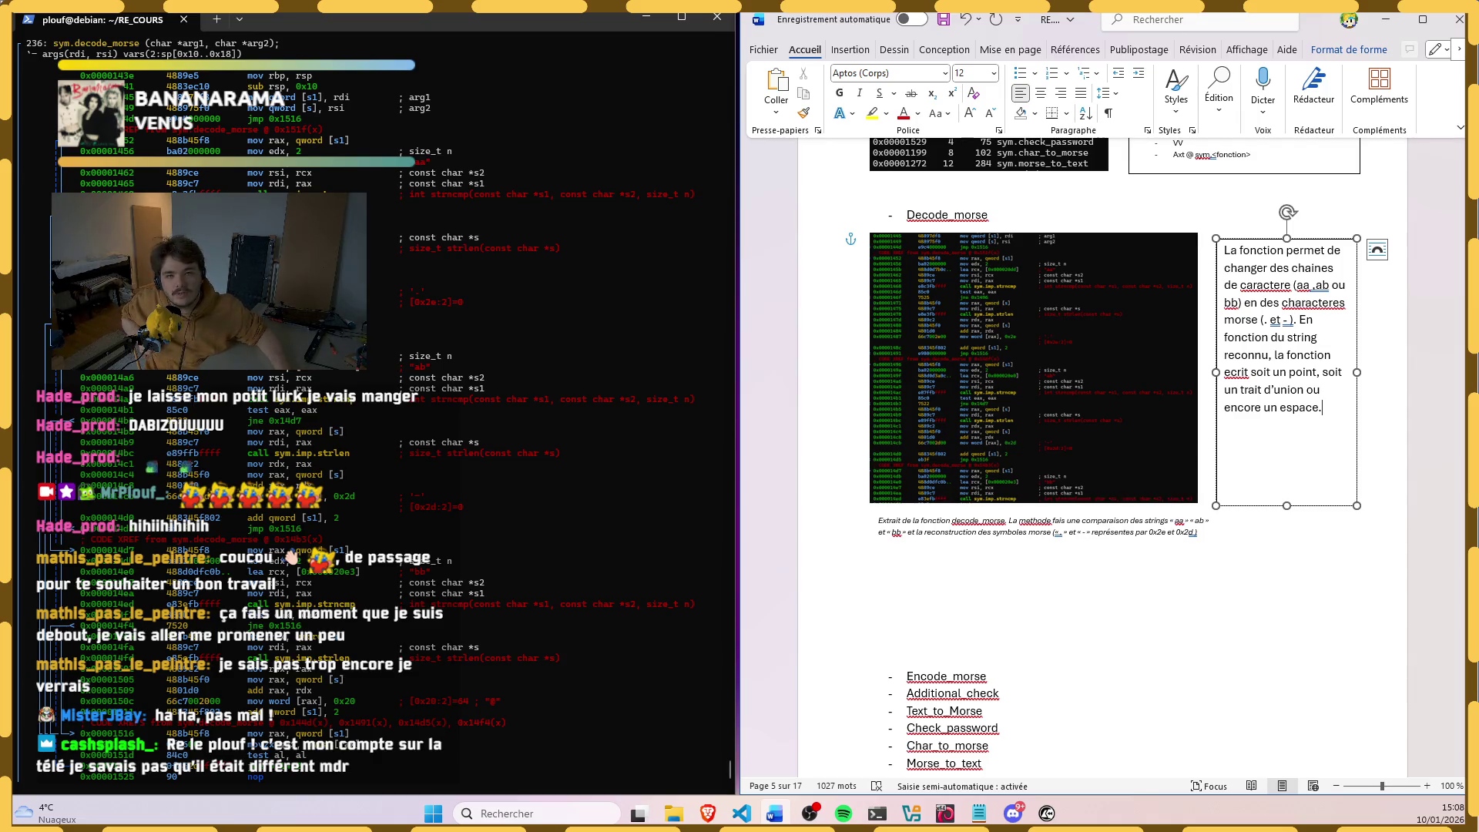
# Step: Add that, depending on the recognised string, the function writes a dot, hyphen or space
pyautogui.click(46, 332)
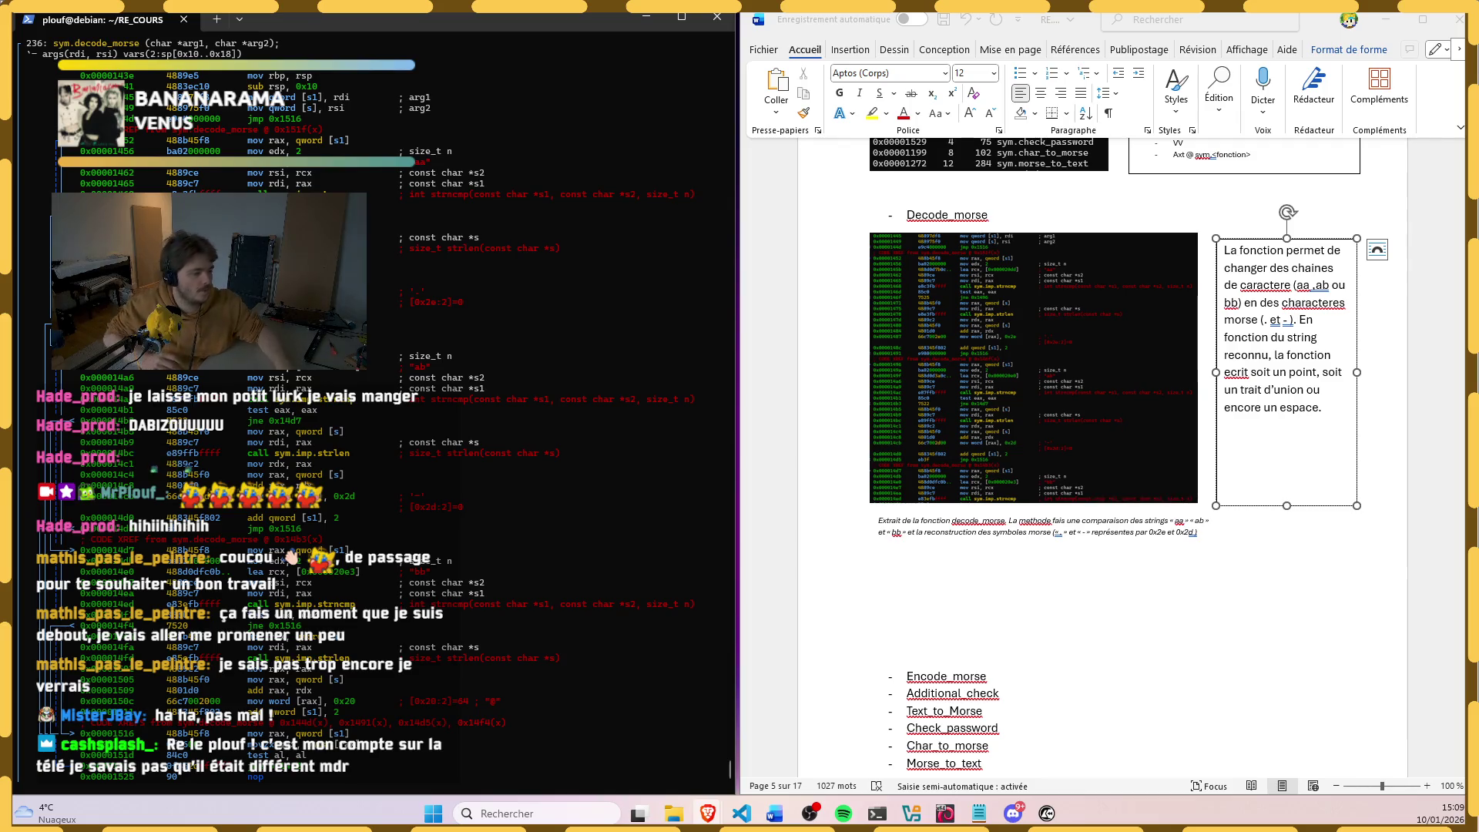
pyautogui.scroll(-1, 346, 695)
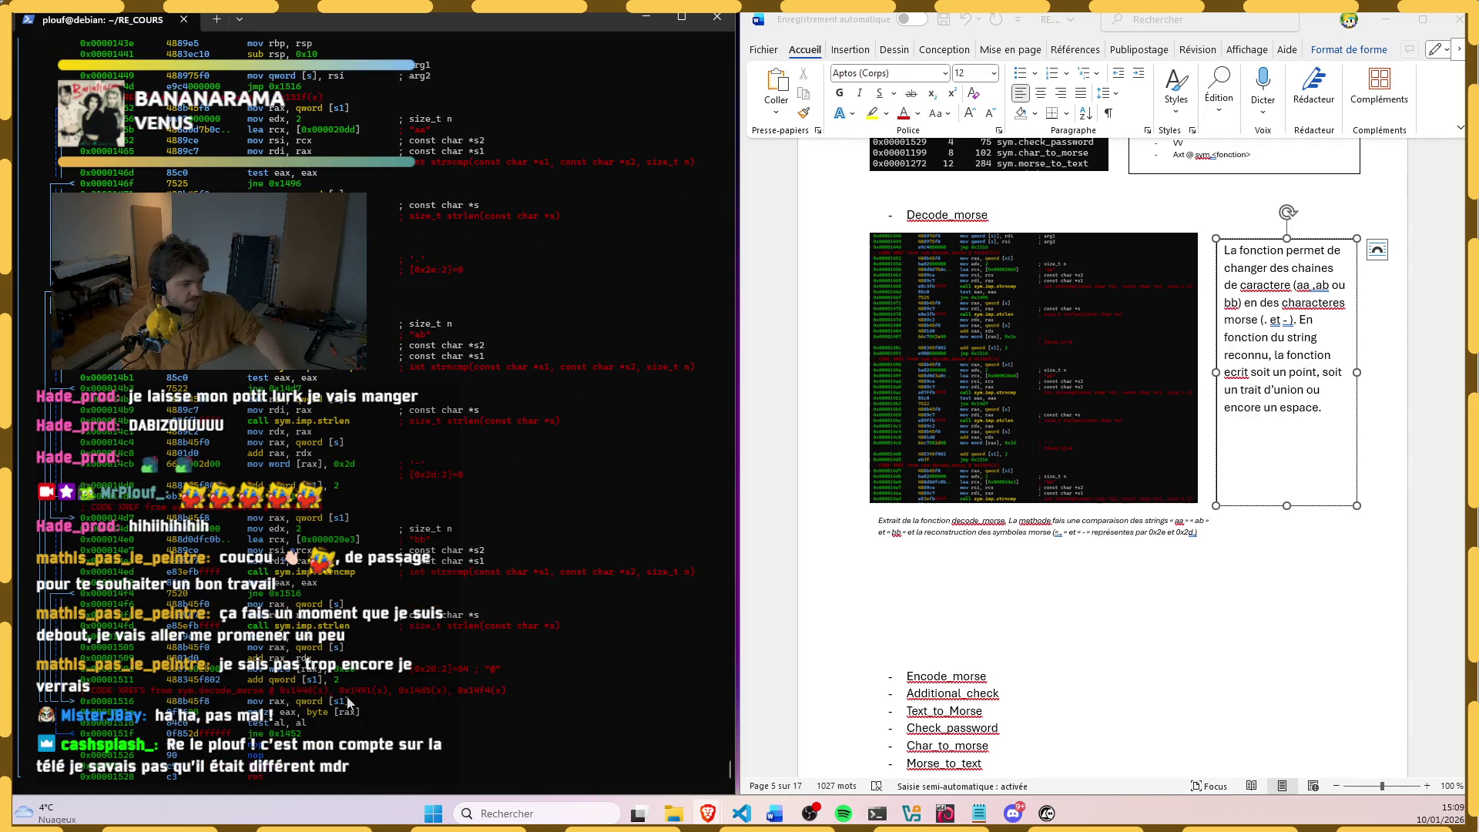
pyautogui.scroll(-1, 346, 695)
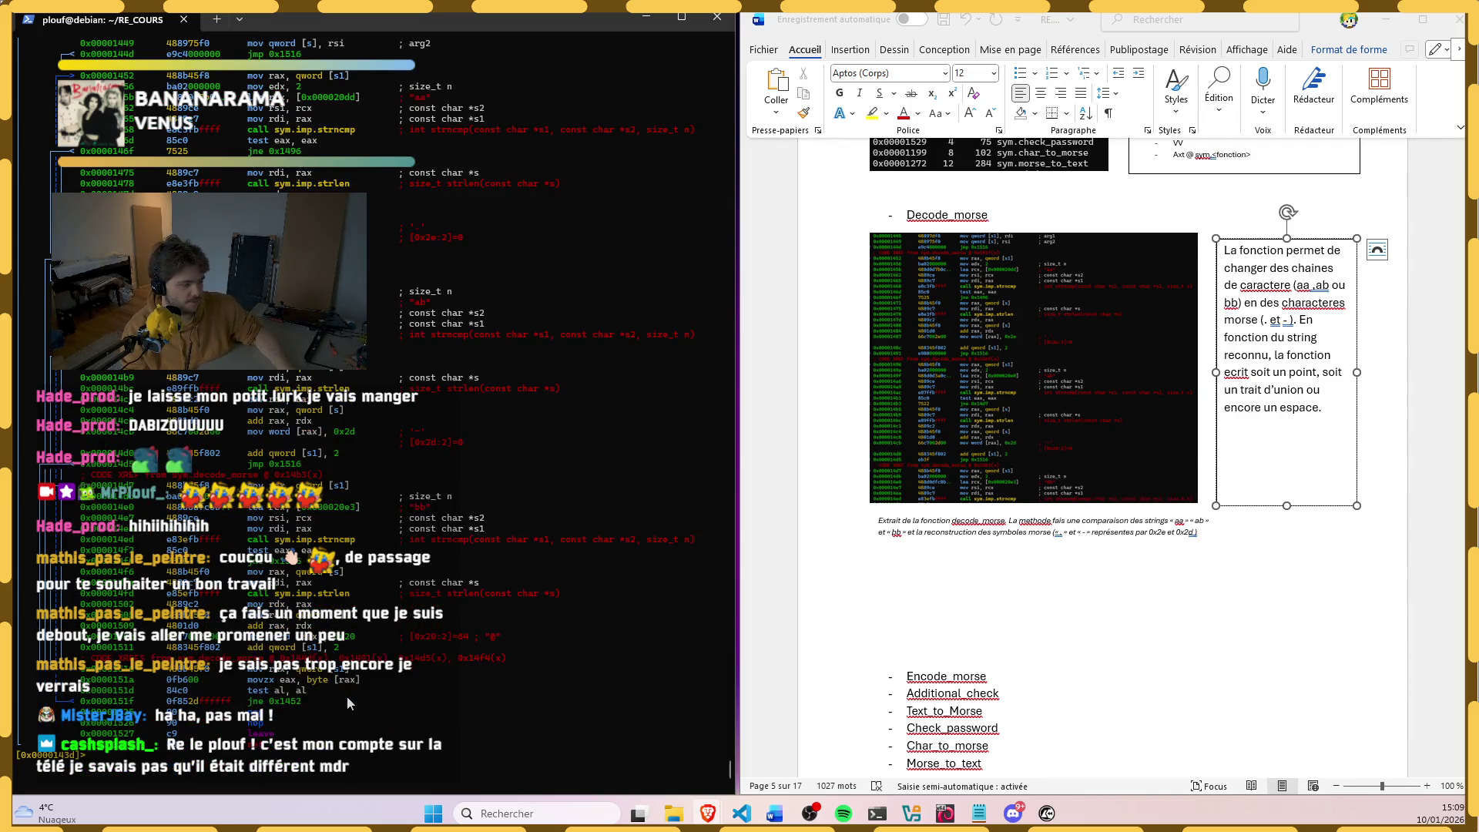
# Step: Review the decode_morse disassembly's add 2 to s1, then start "Par la suite il ajoute" in Word
pyautogui.click(521, 639)
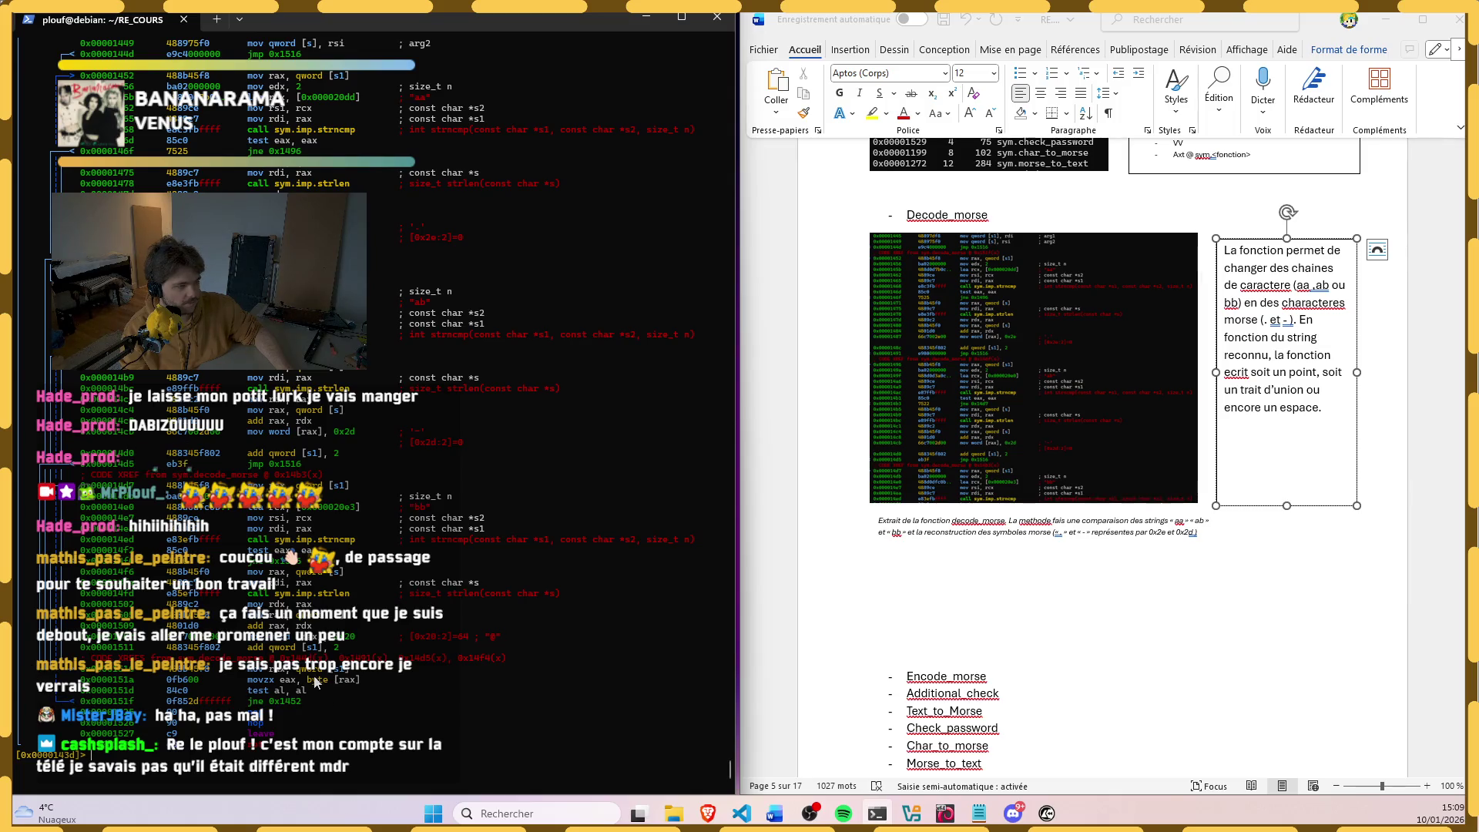
pyautogui.scroll(2, 313, 676)
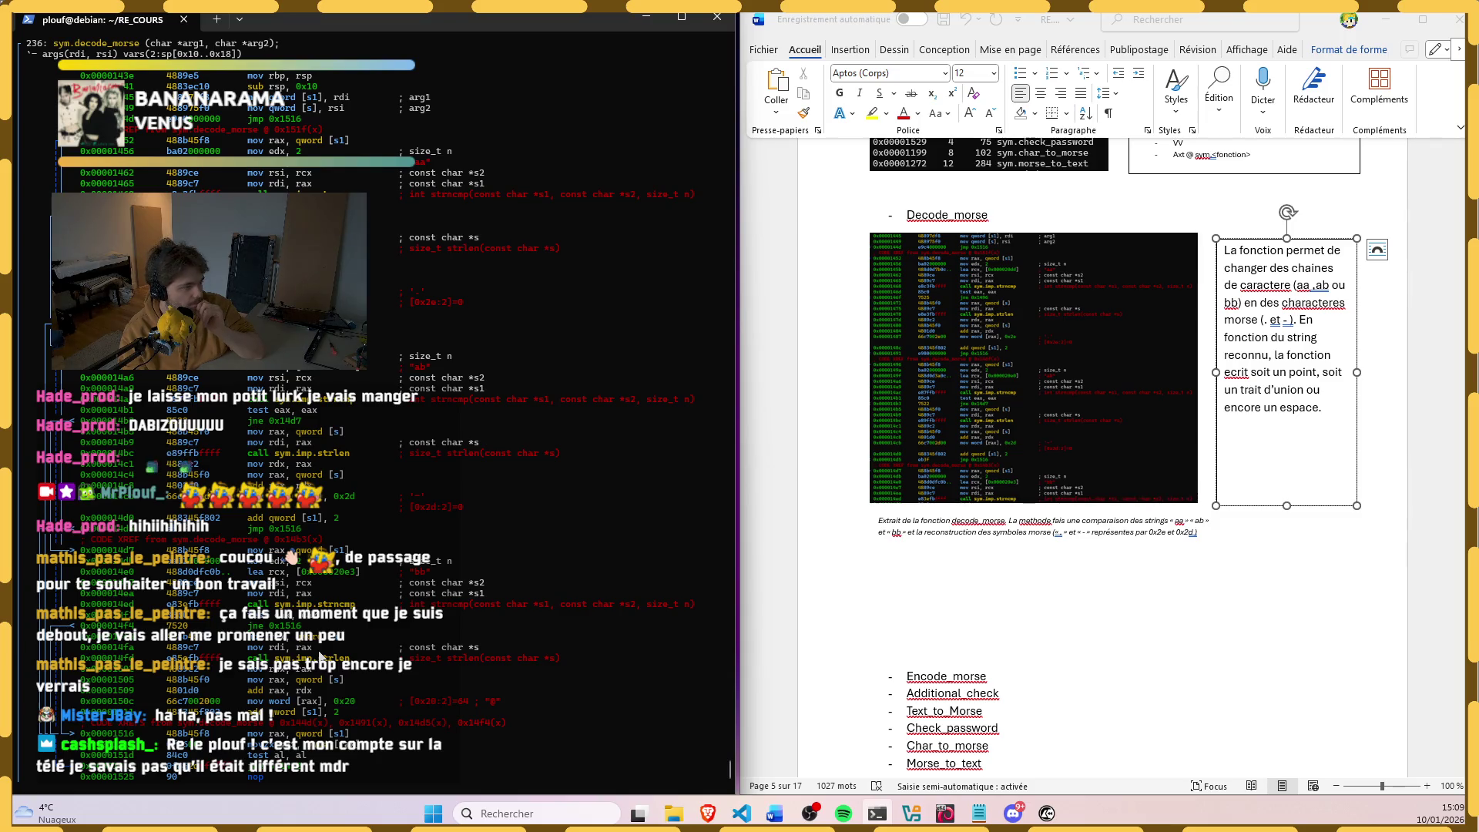
pyautogui.click(332, 486)
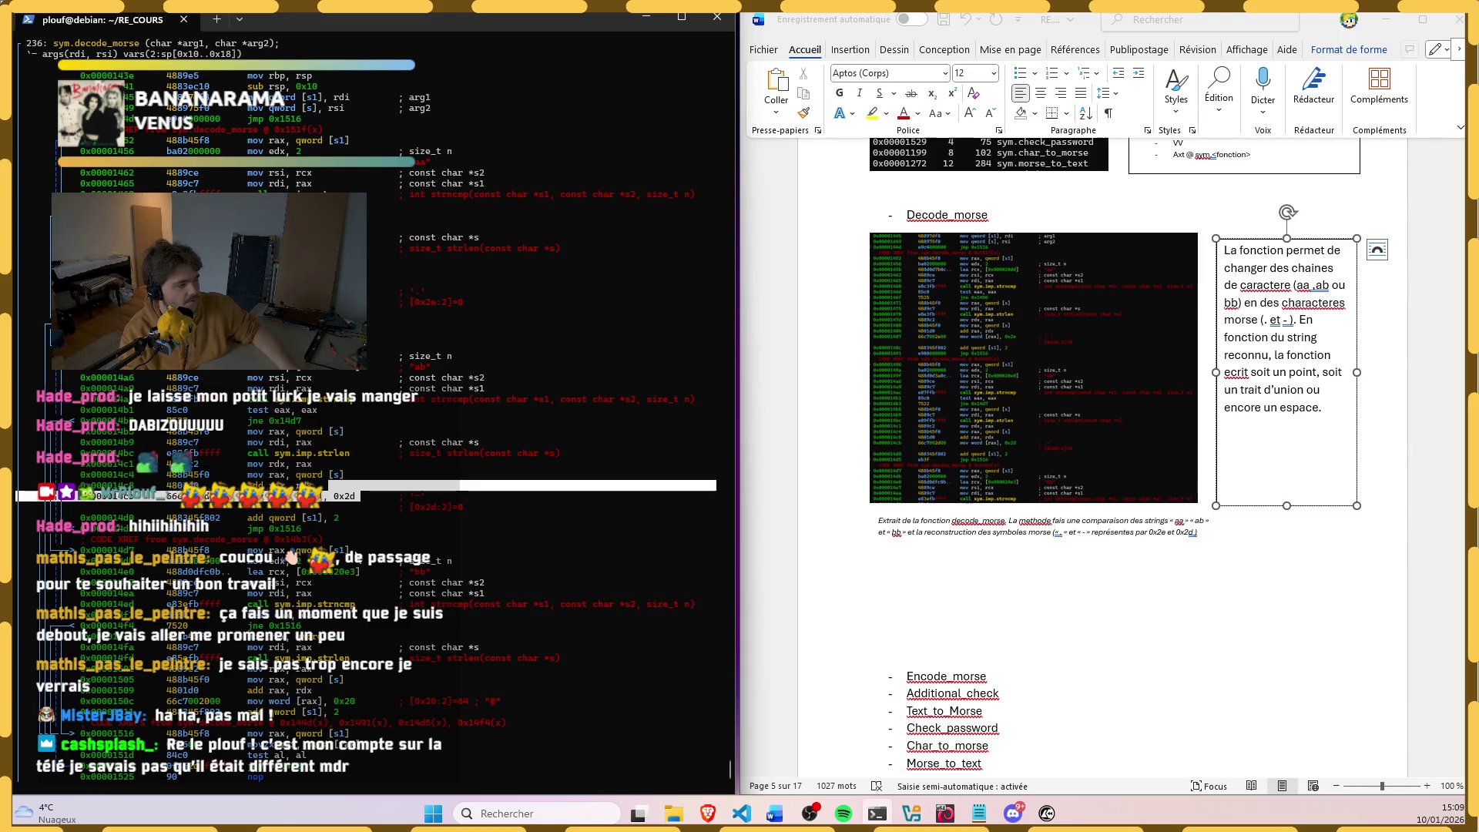
pyautogui.click(331, 519)
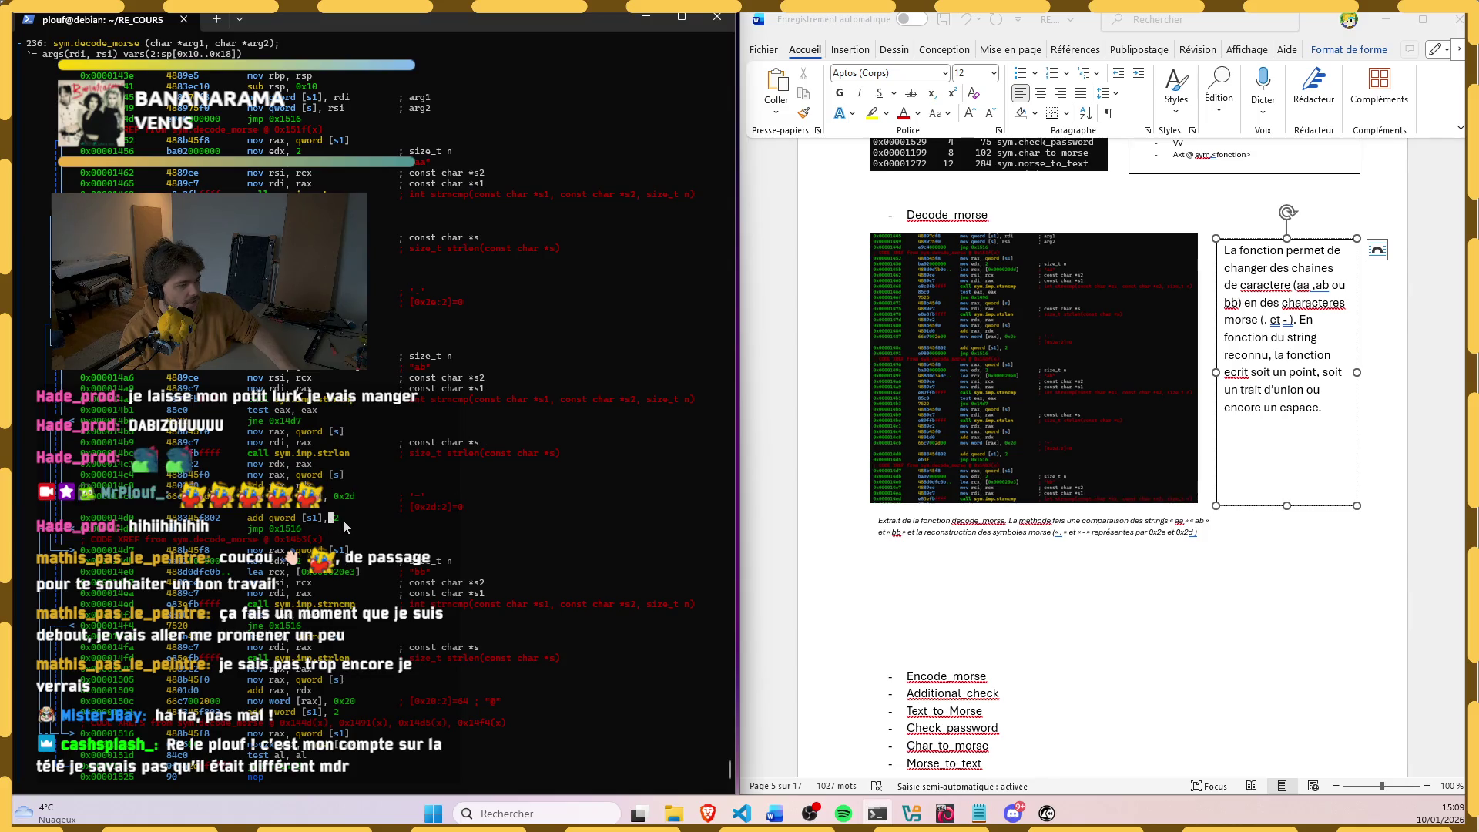
pyautogui.click(344, 520)
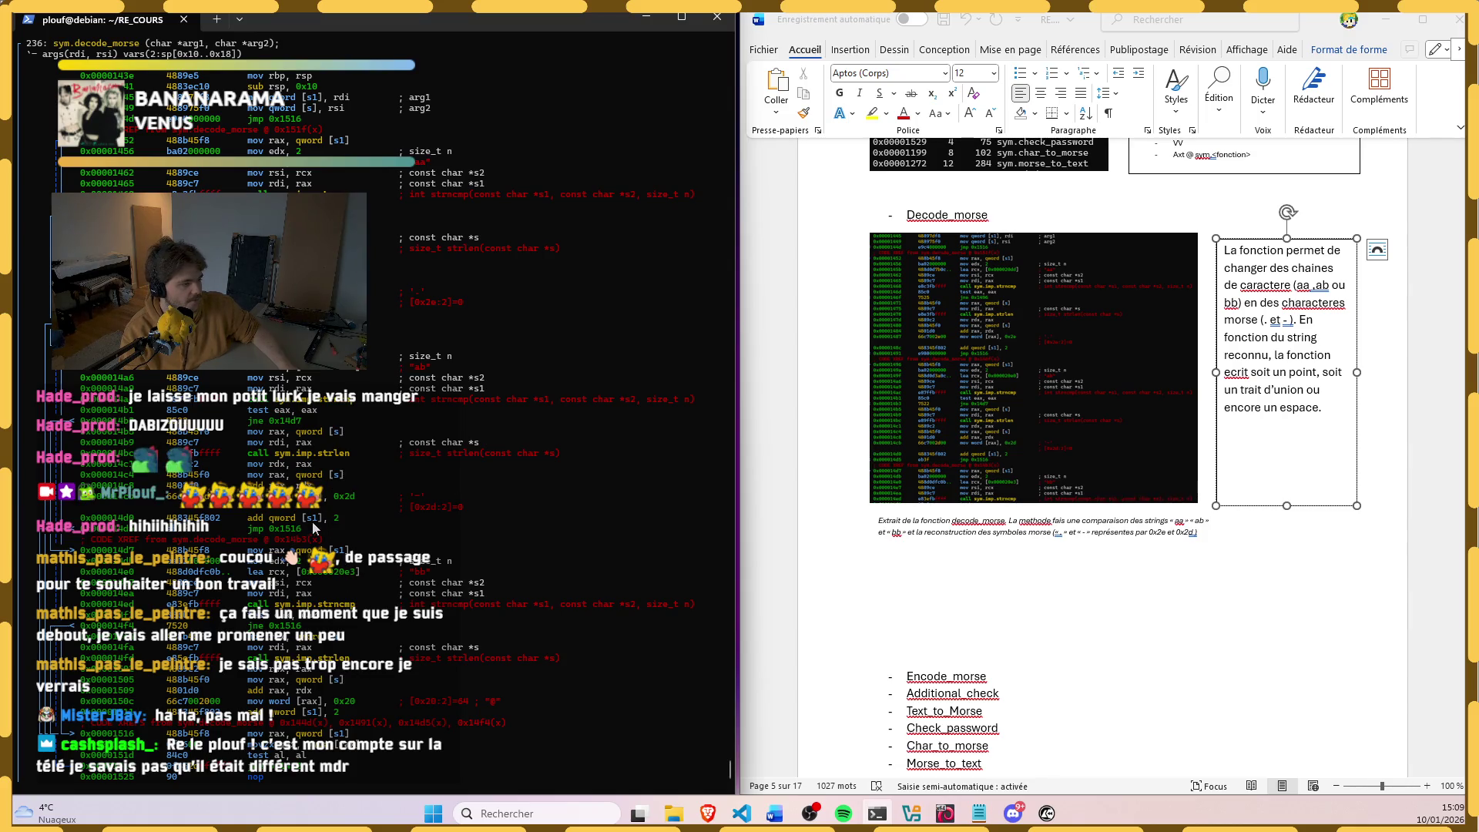
pyautogui.click(1317, 414)
pyautogui.write('Par la suite il ajoute')
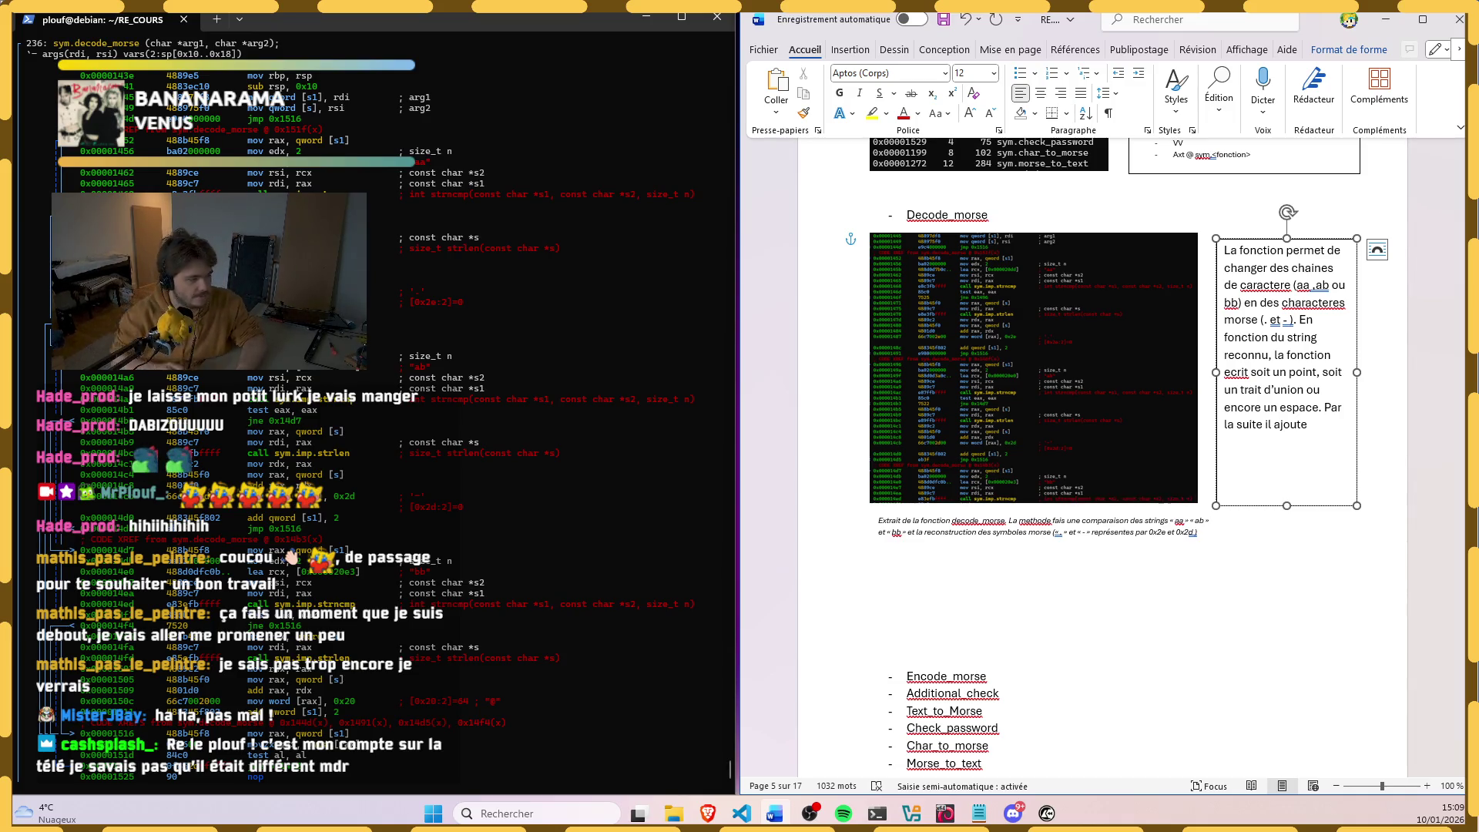
# Step: Replace "ajoute" with "avance de deux caractere pour lire les prochains strings."
pyautogui.press('BackSpace')
pyautogui.press('BackSpace')
pyautogui.press('BackSpace')
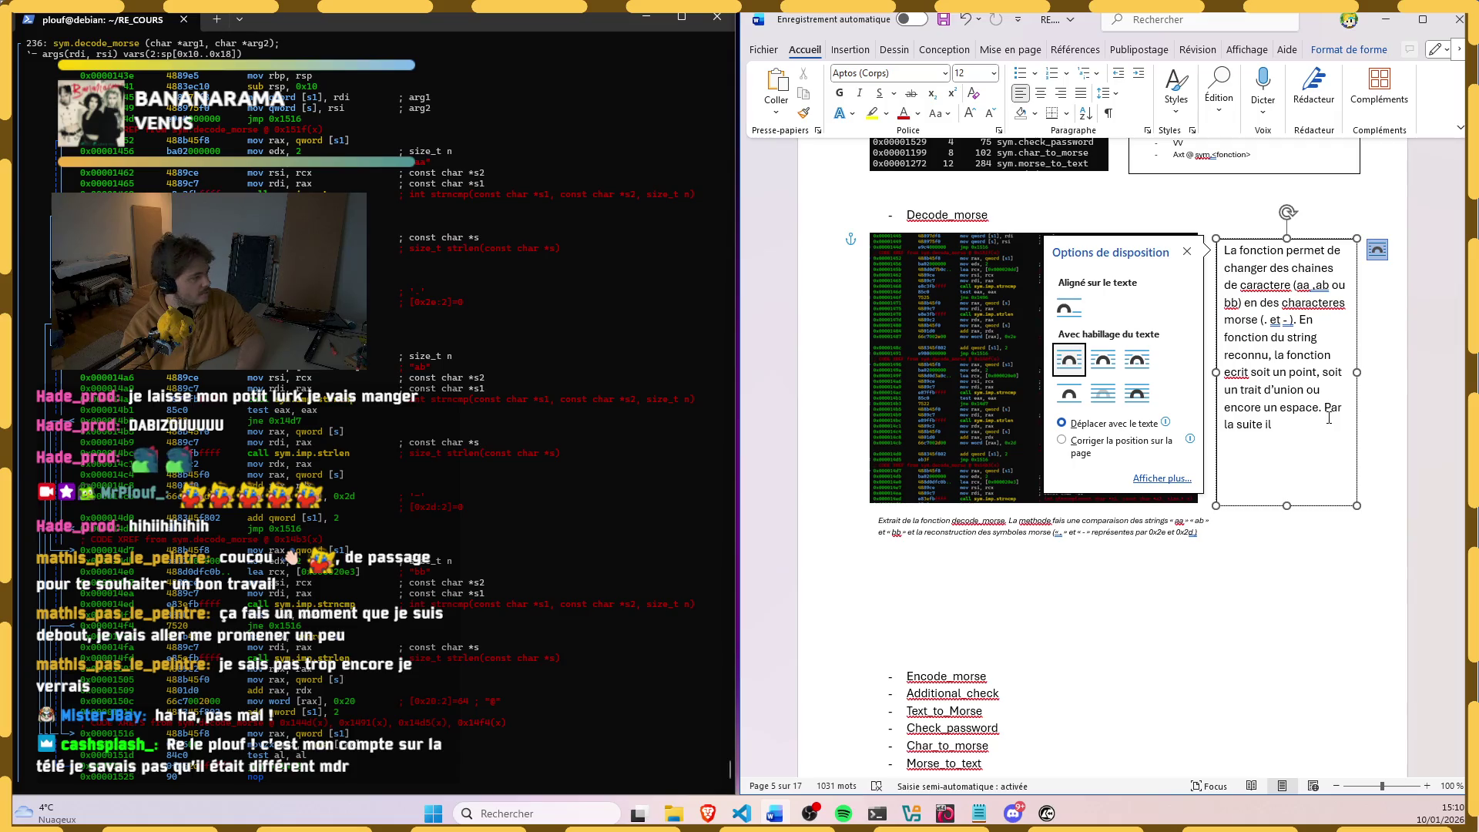
pyautogui.click(1211, 611)
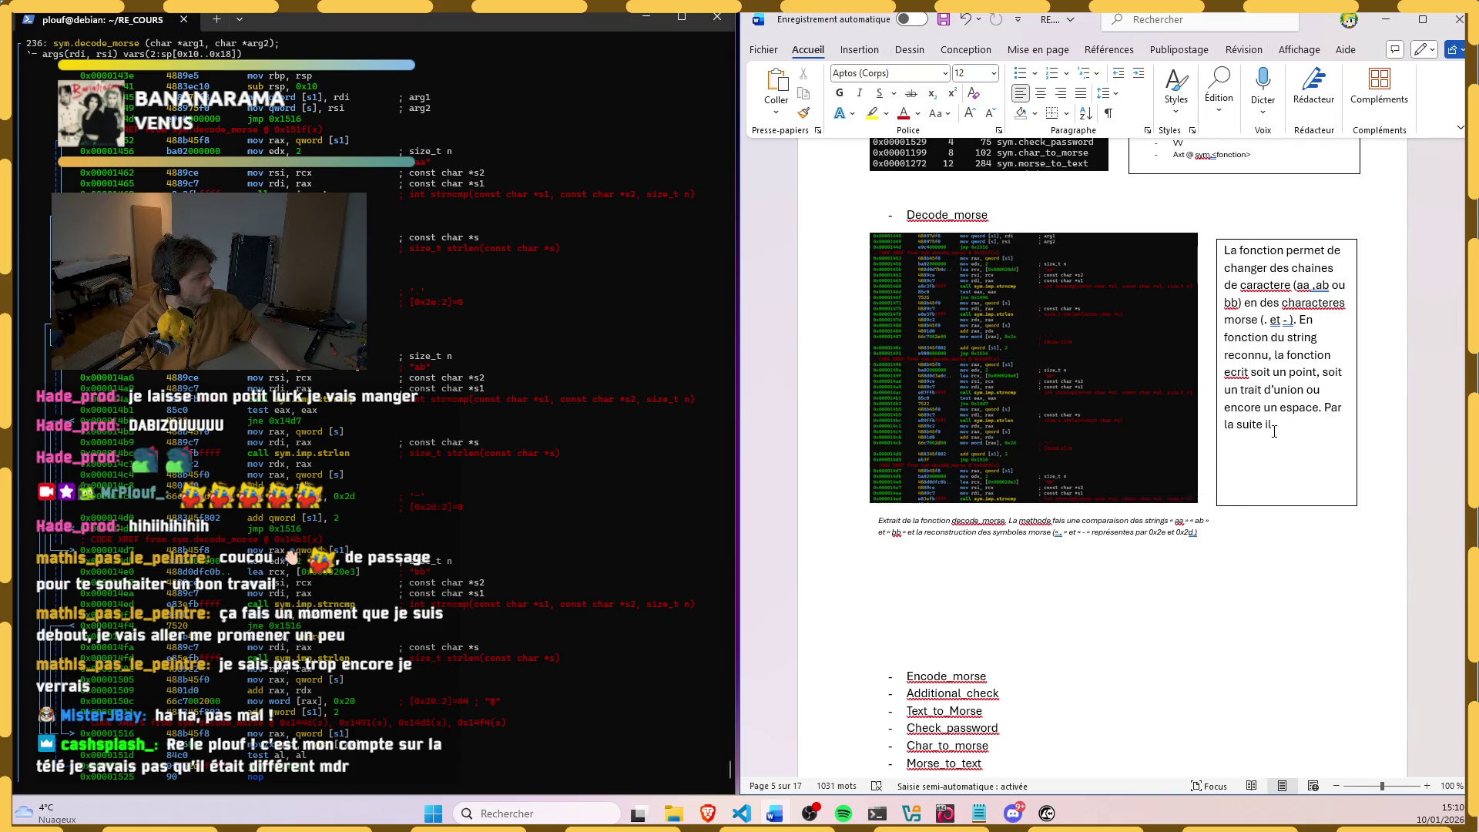
pyautogui.click(1306, 426)
pyautogui.write('a')
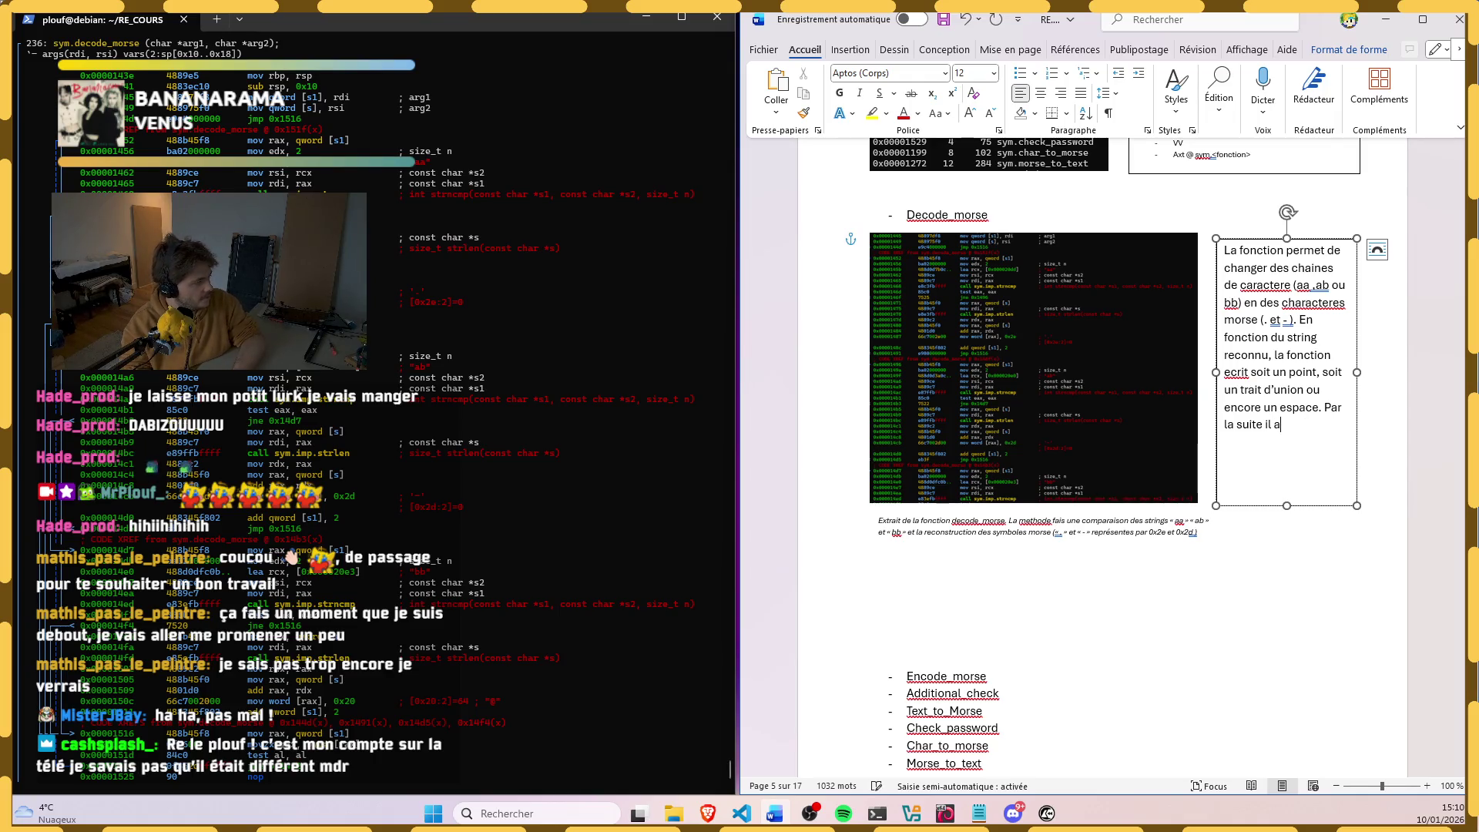
pyautogui.write('vaner')
pyautogui.press('BackSpace')
pyautogui.press('BackSpace')
pyautogui.write('ce de deux ')
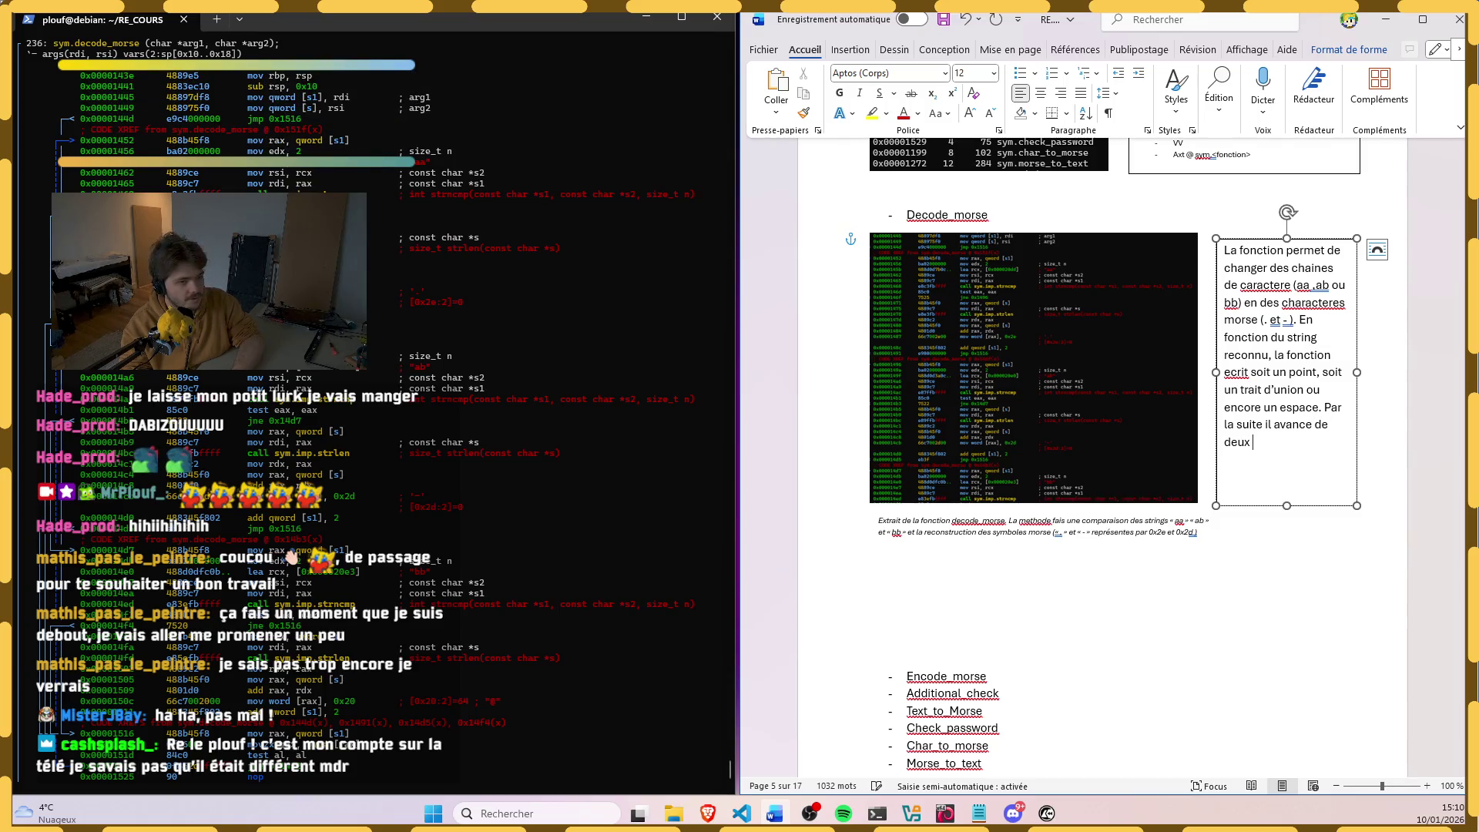
pyautogui.write('caractere pour lire les prochains')
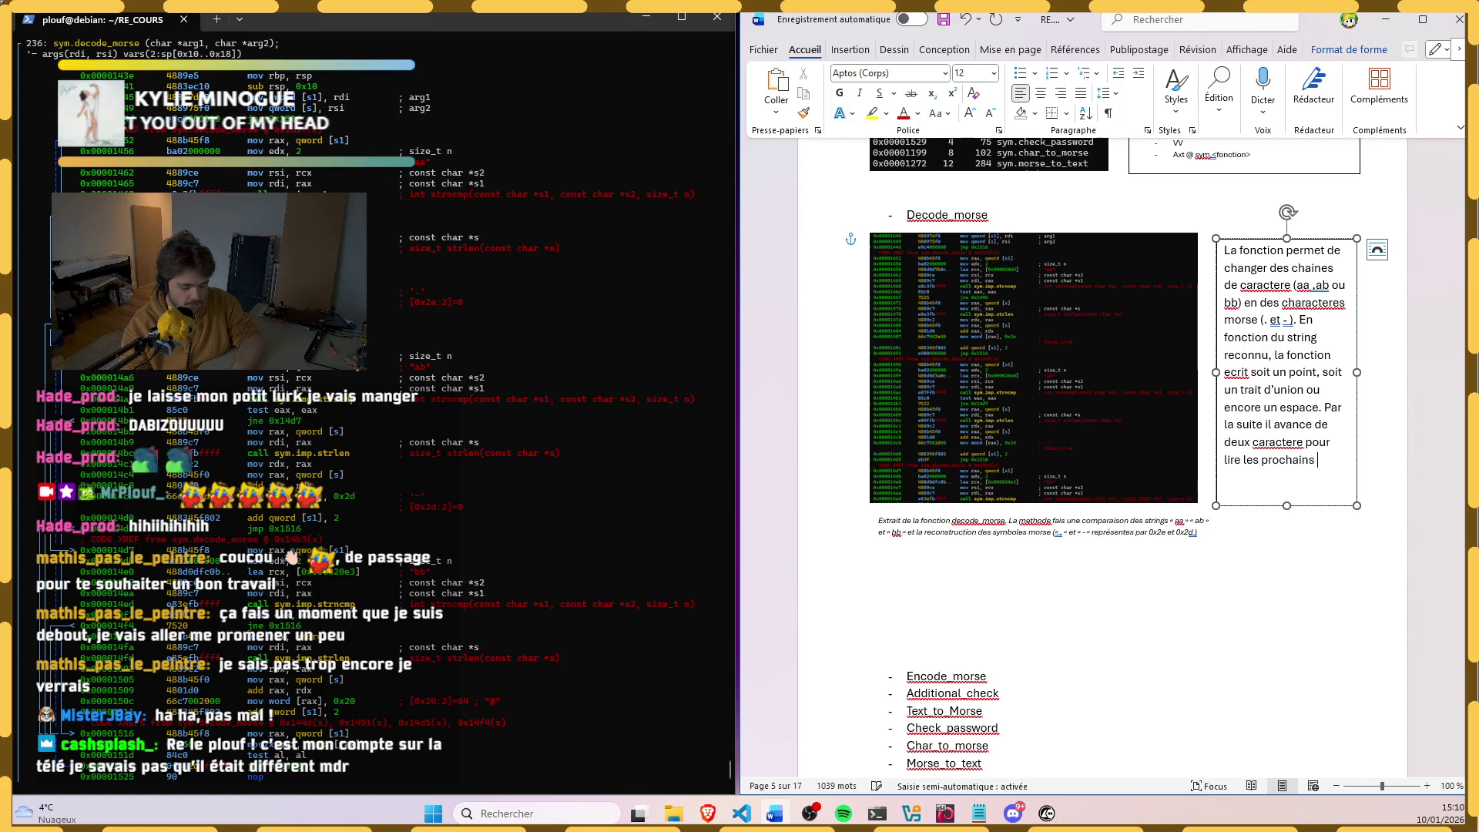
pyautogui.write('ings.')
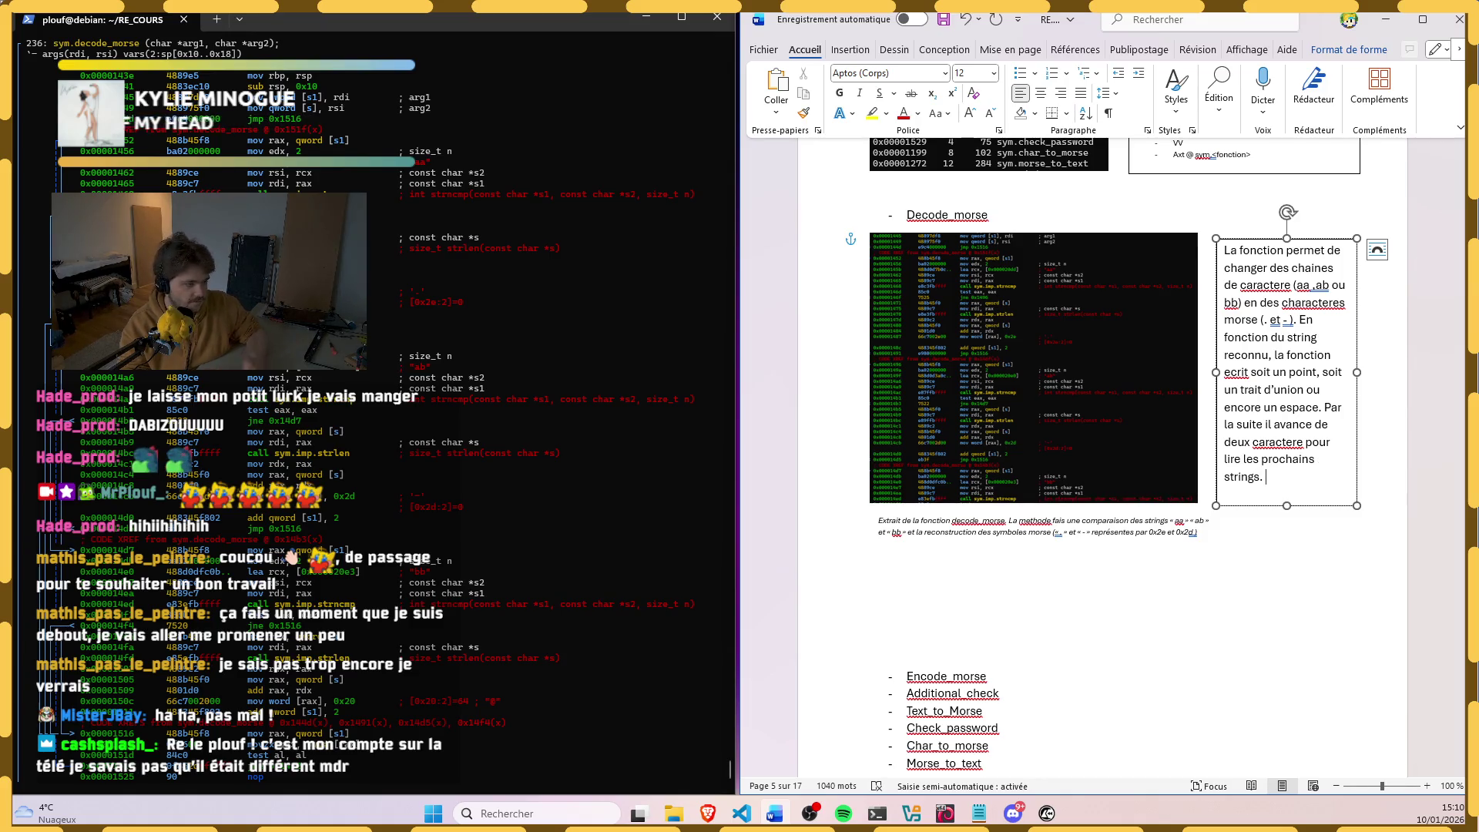
pyautogui.scroll(2, 371, 405)
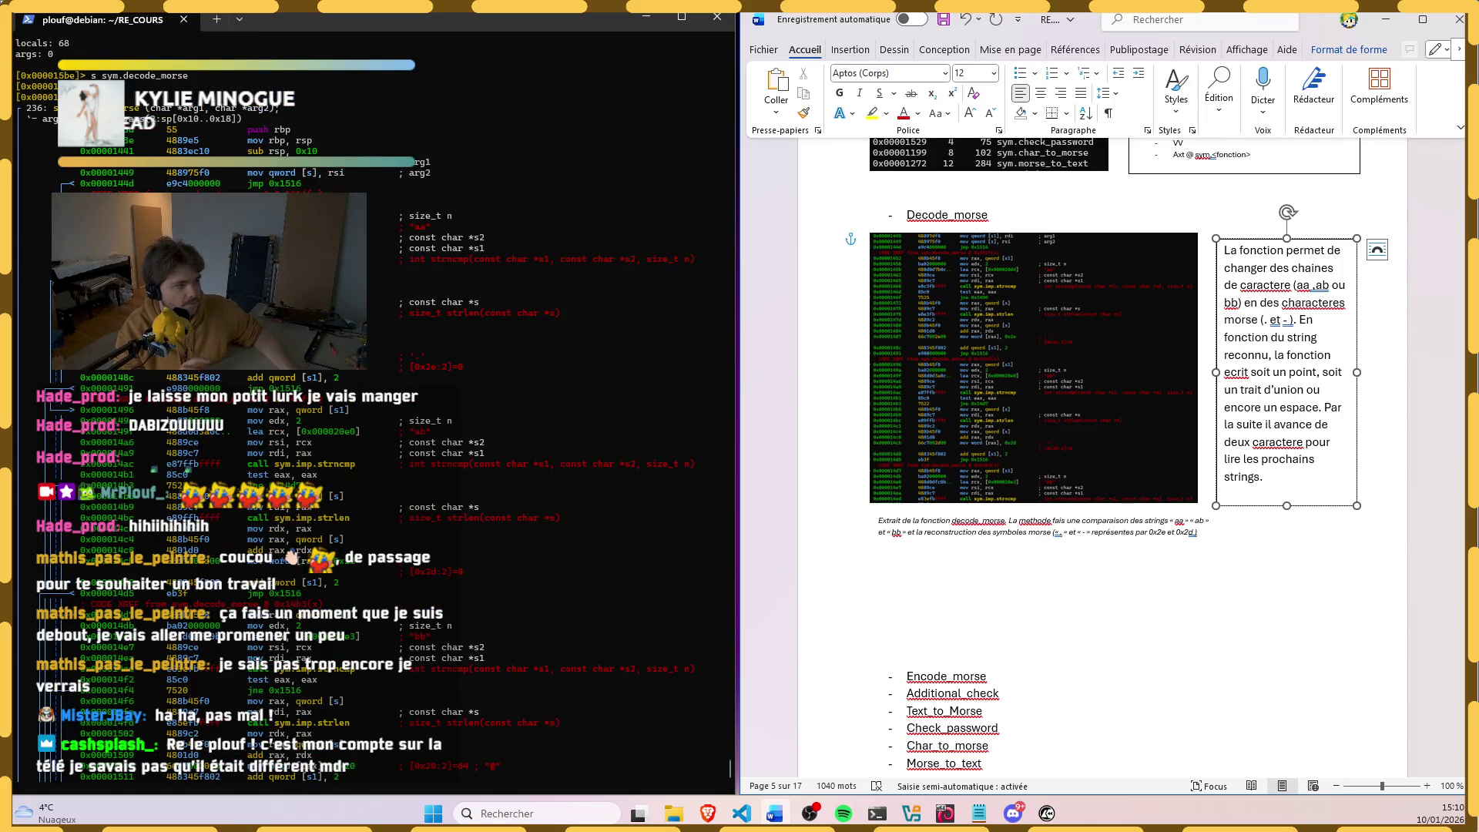
pyautogui.scroll(-3, 371, 404)
pyautogui.scroll(-3, 370, 405)
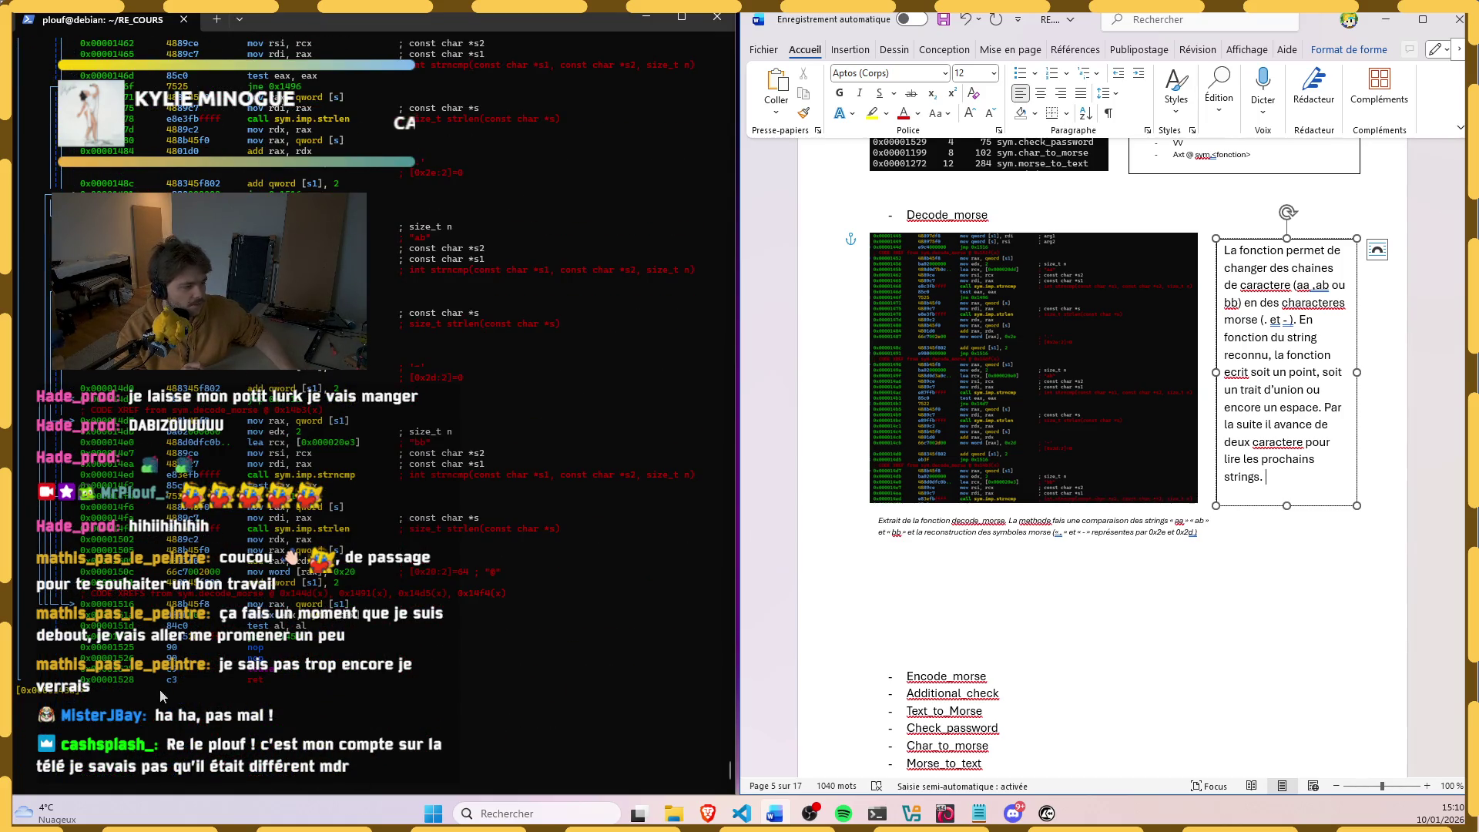
pyautogui.click(298, 645)
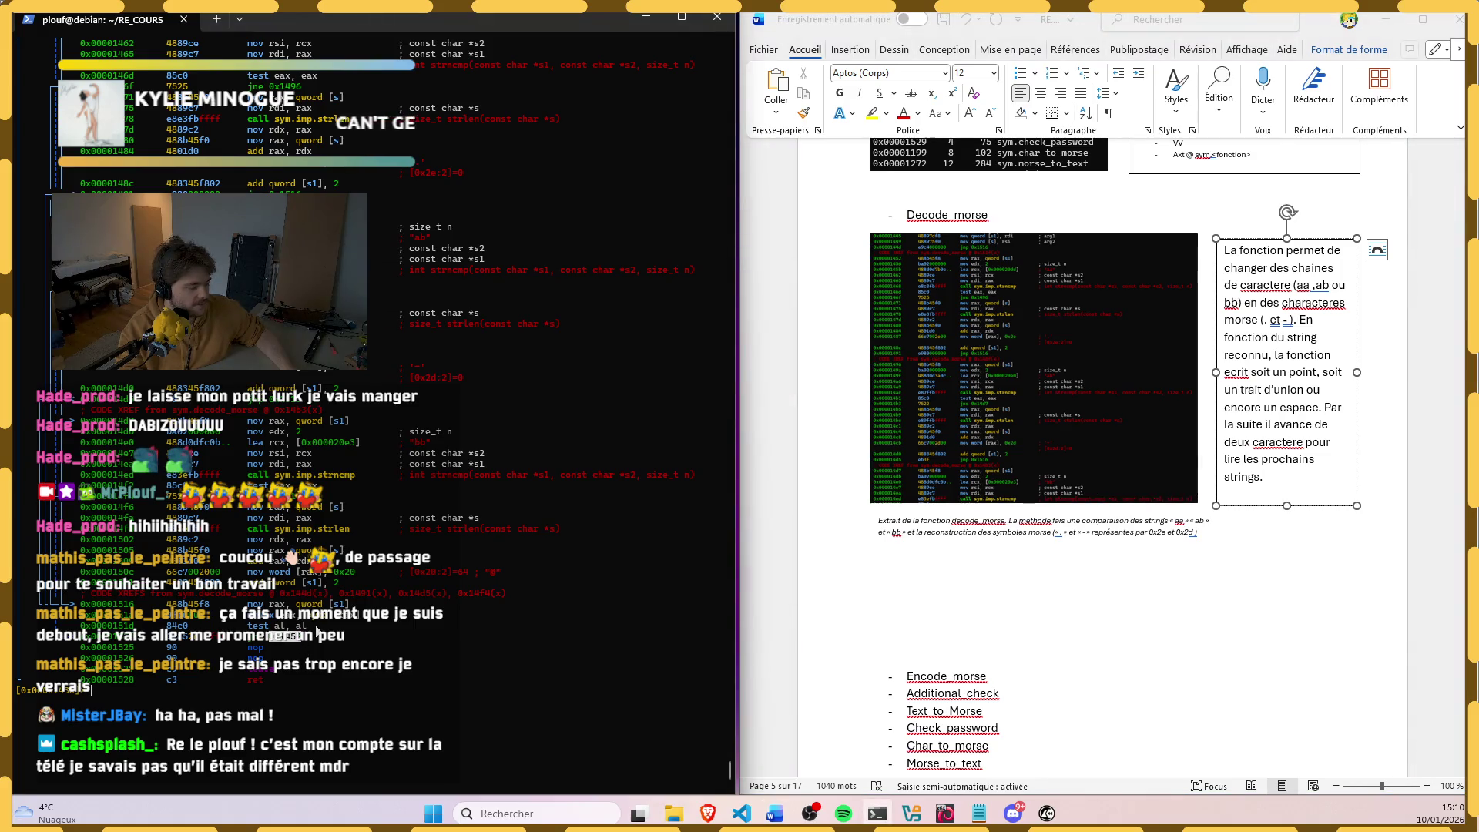
pyautogui.scroll(2, 342, 629)
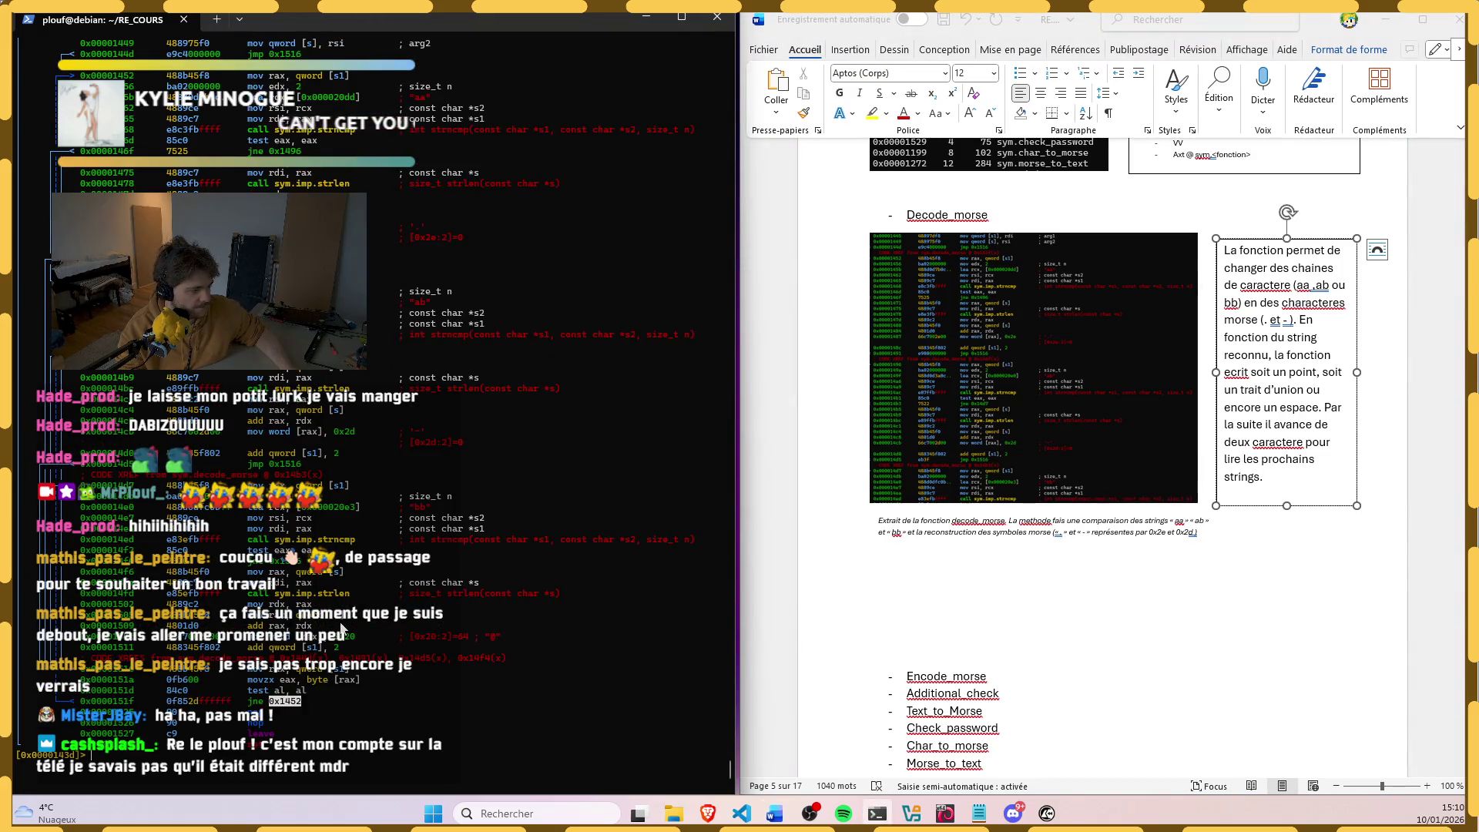
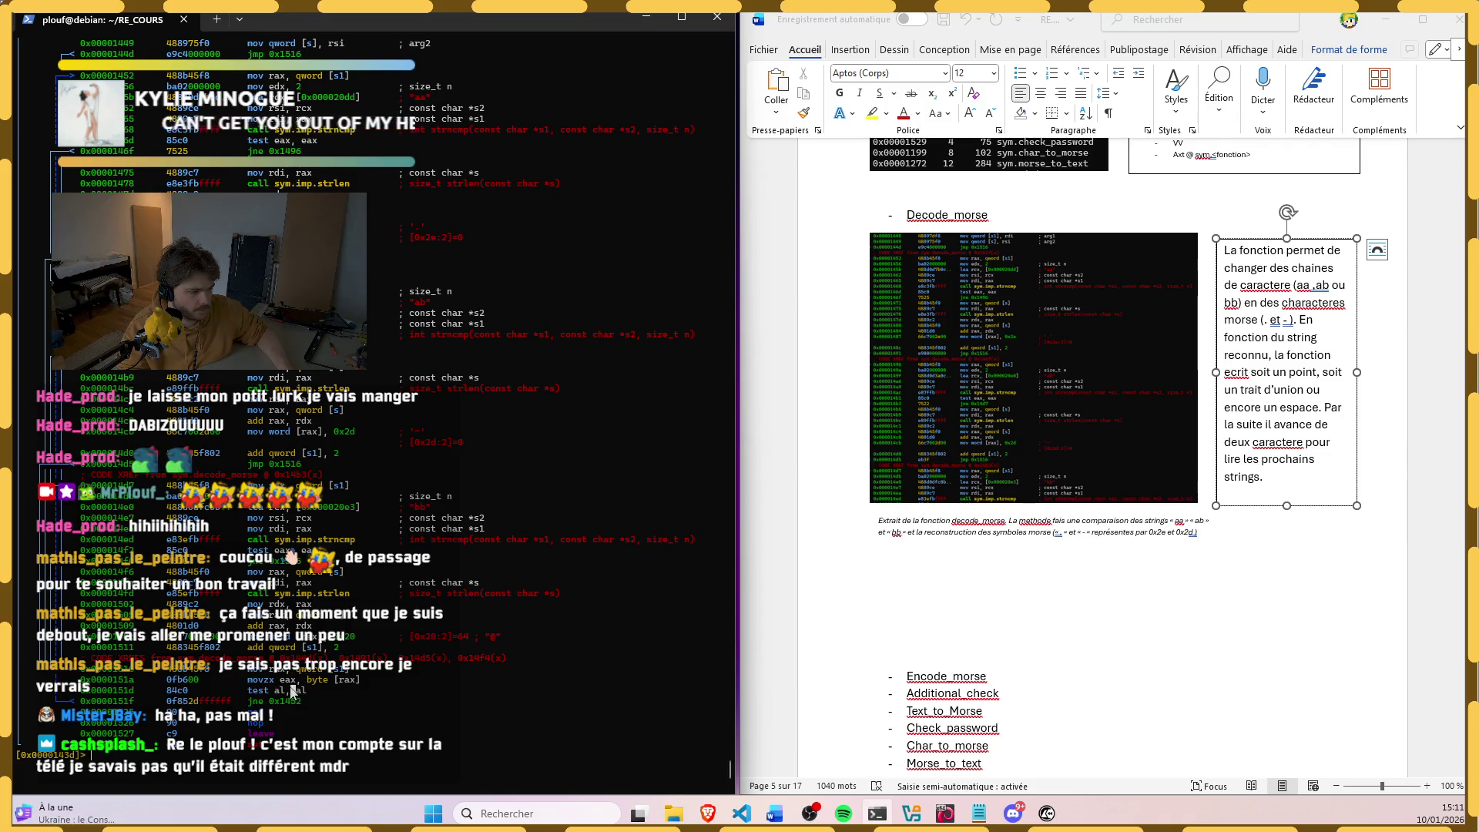
# Step: Mark the test al, al line in the radare2 listing and note the spot after 'strings.' in the description
pyautogui.click(318, 689)
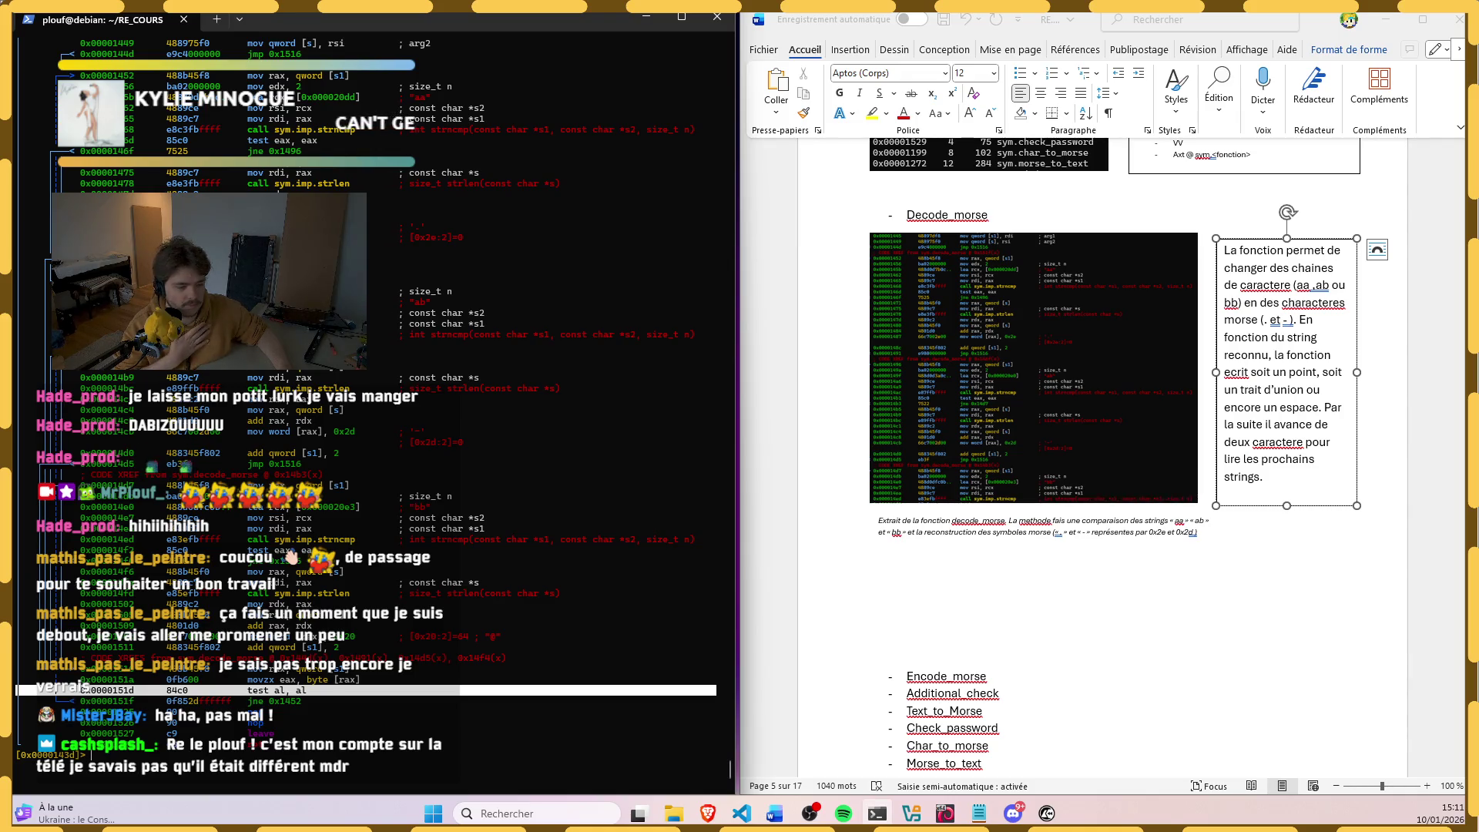
pyautogui.click(139, 671)
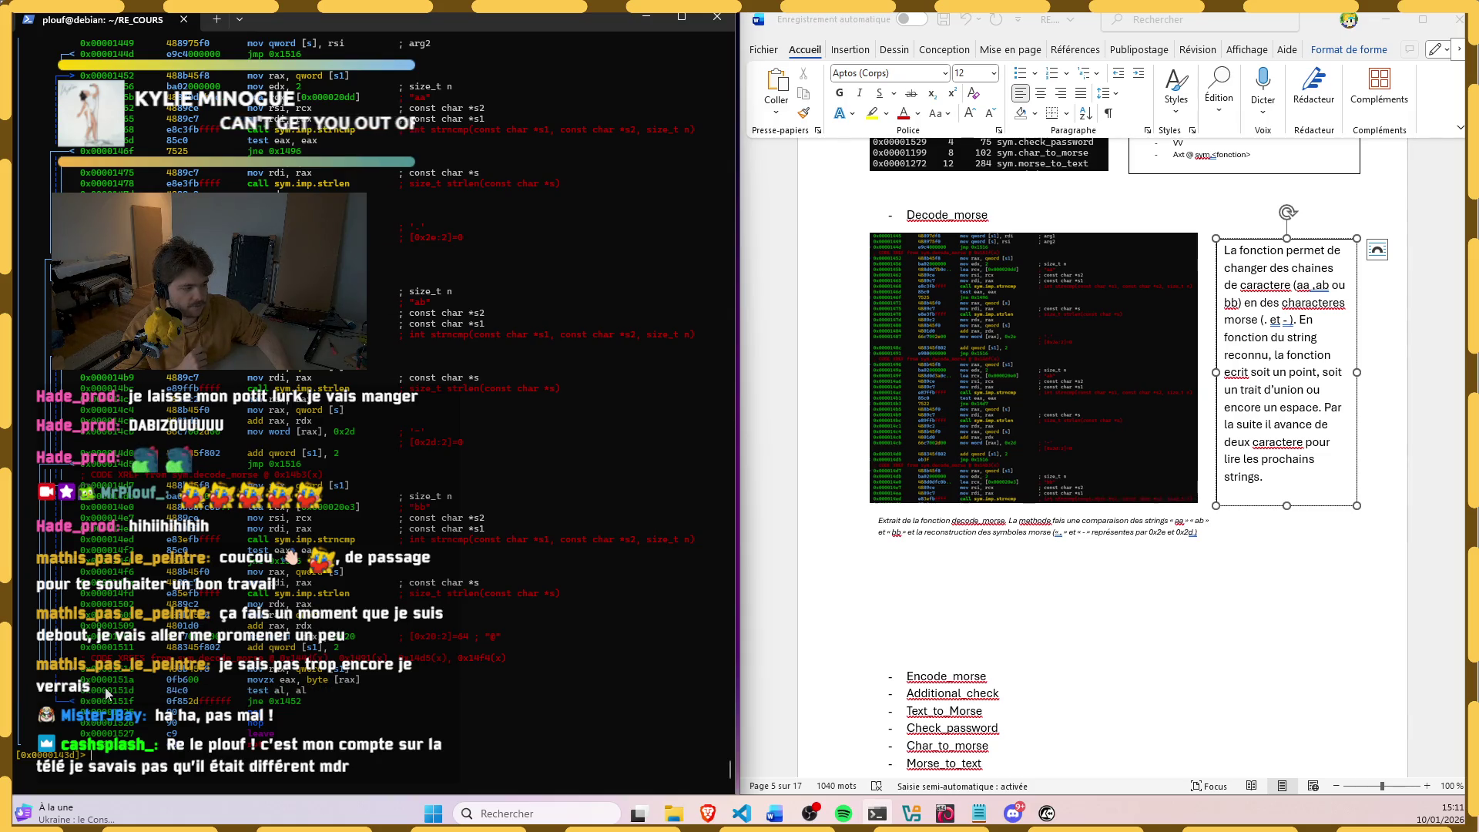
pyautogui.click(139, 691)
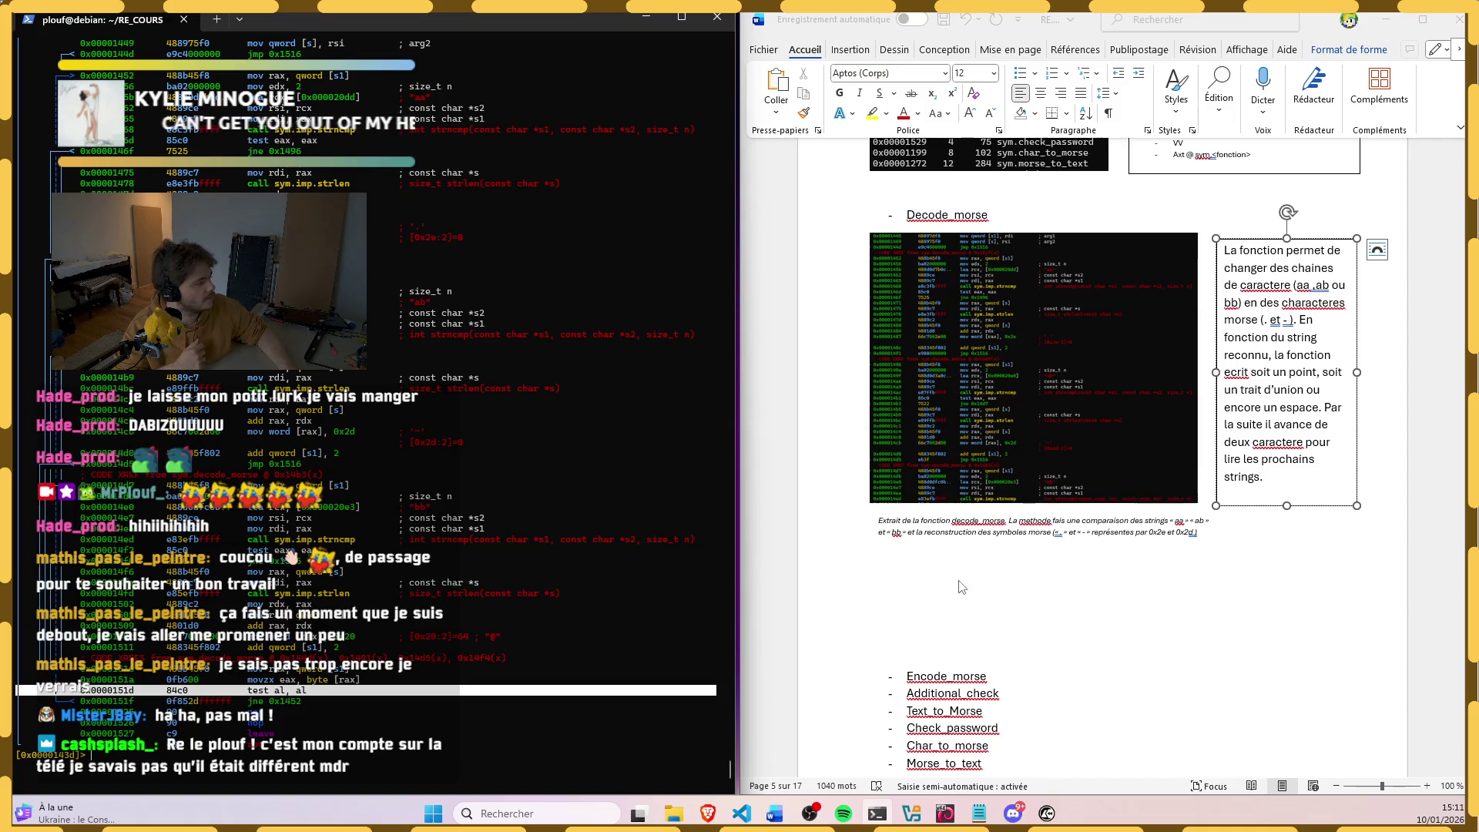
pyautogui.click(1268, 478)
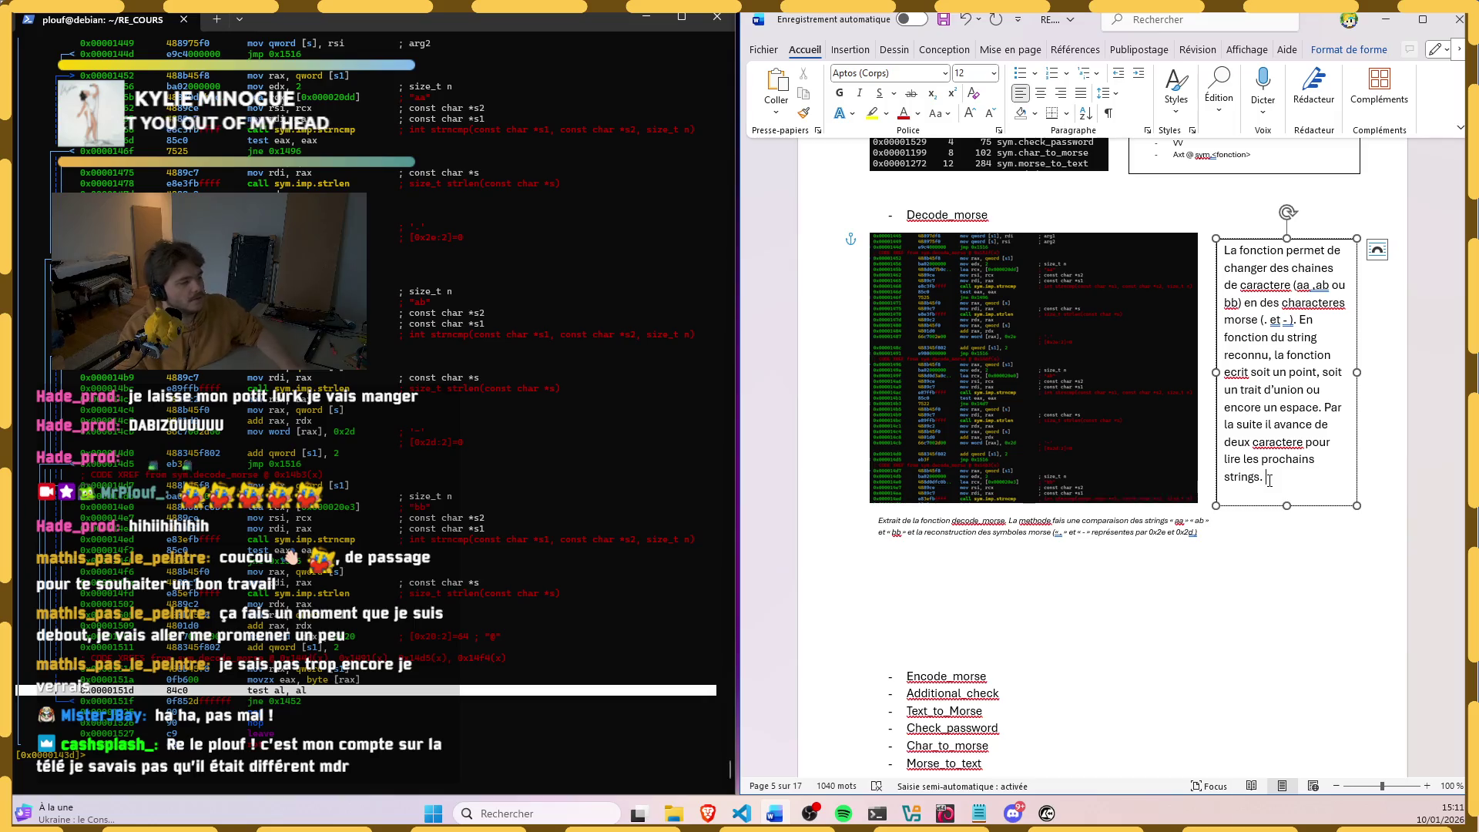
pyautogui.click(314, 76)
pyautogui.click(315, 77)
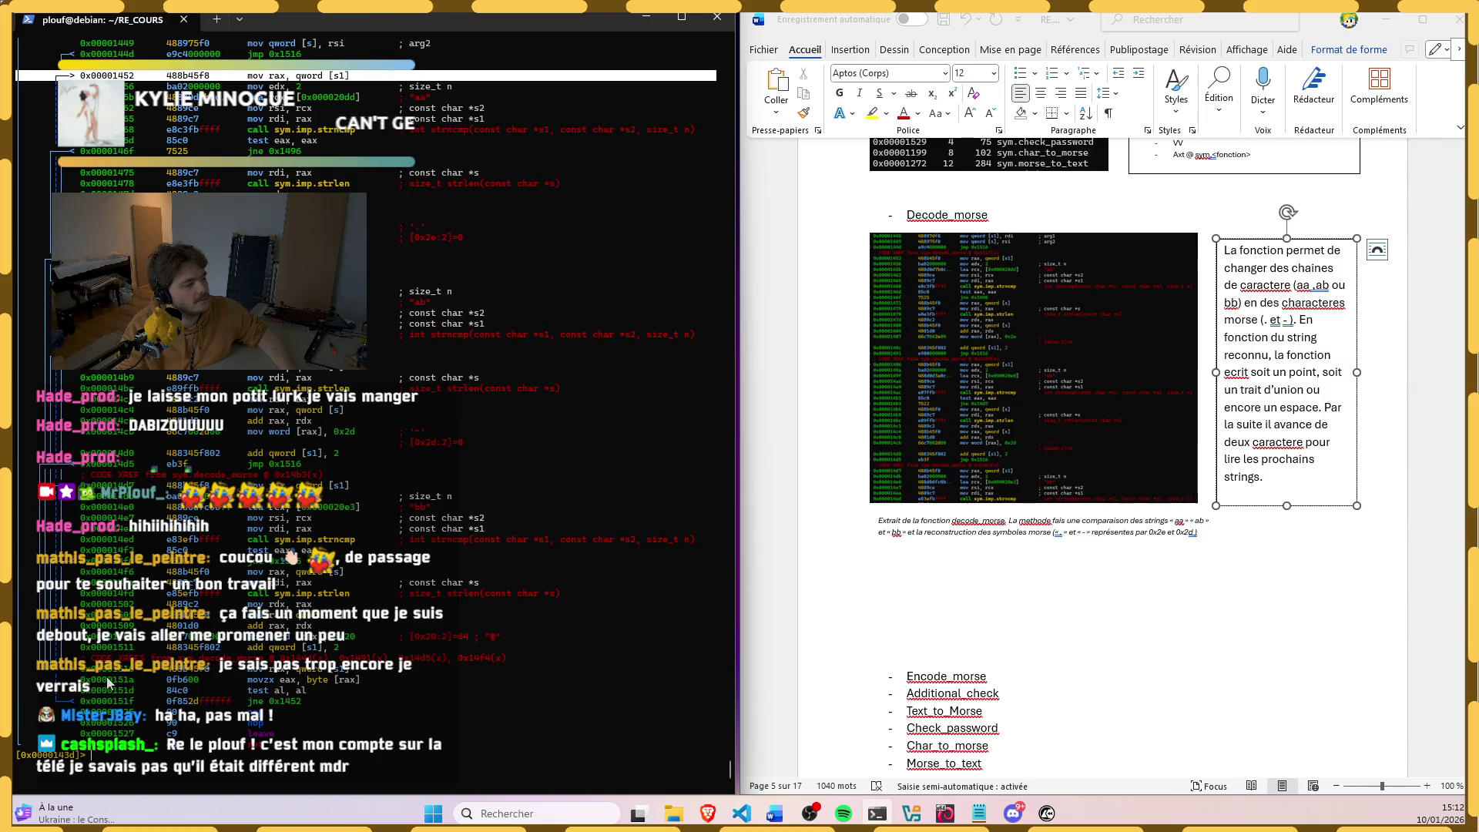
pyautogui.click(150, 681)
pyautogui.click(162, 691)
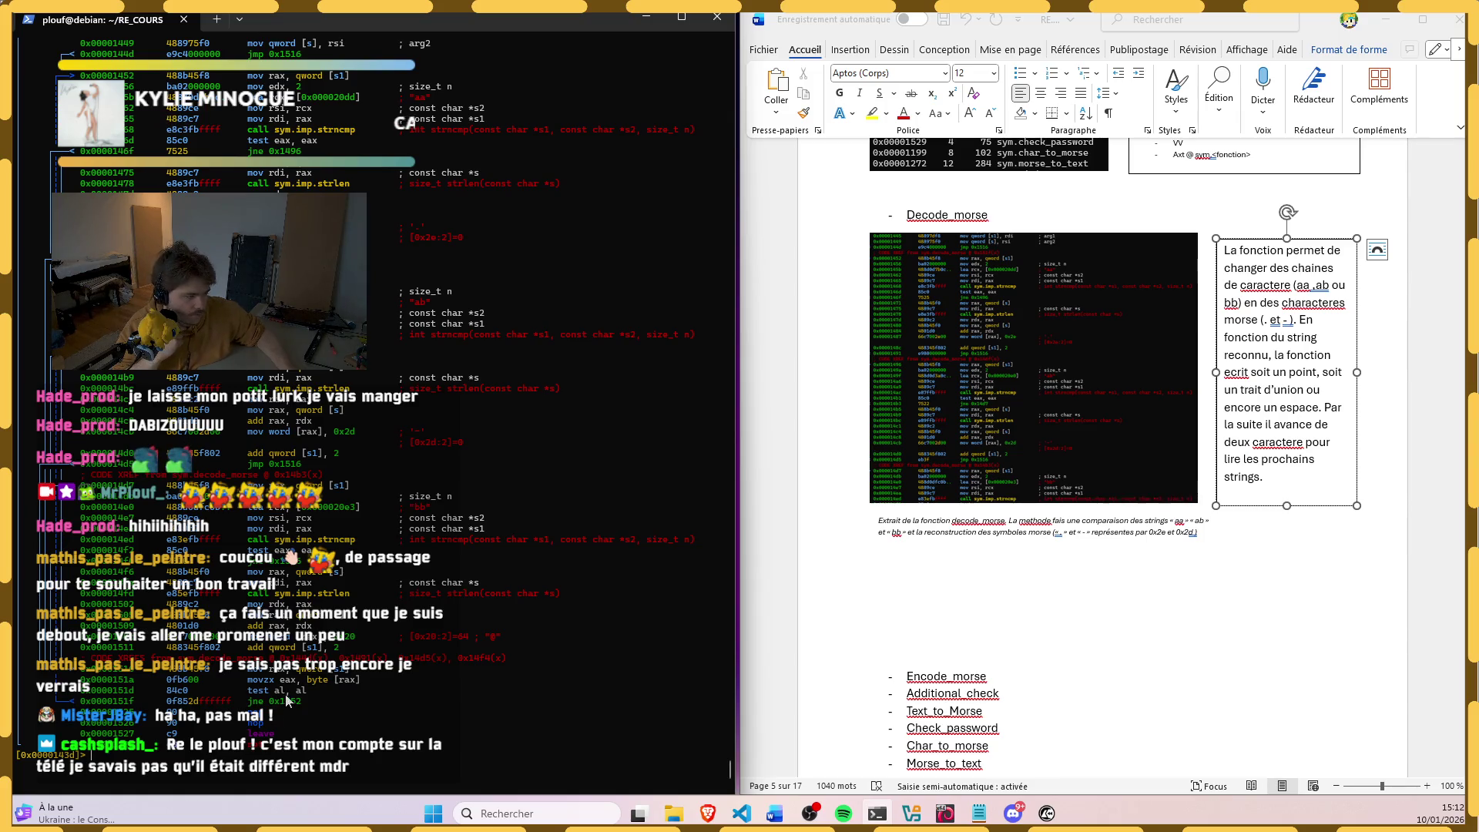
pyautogui.scroll(3, 282, 694)
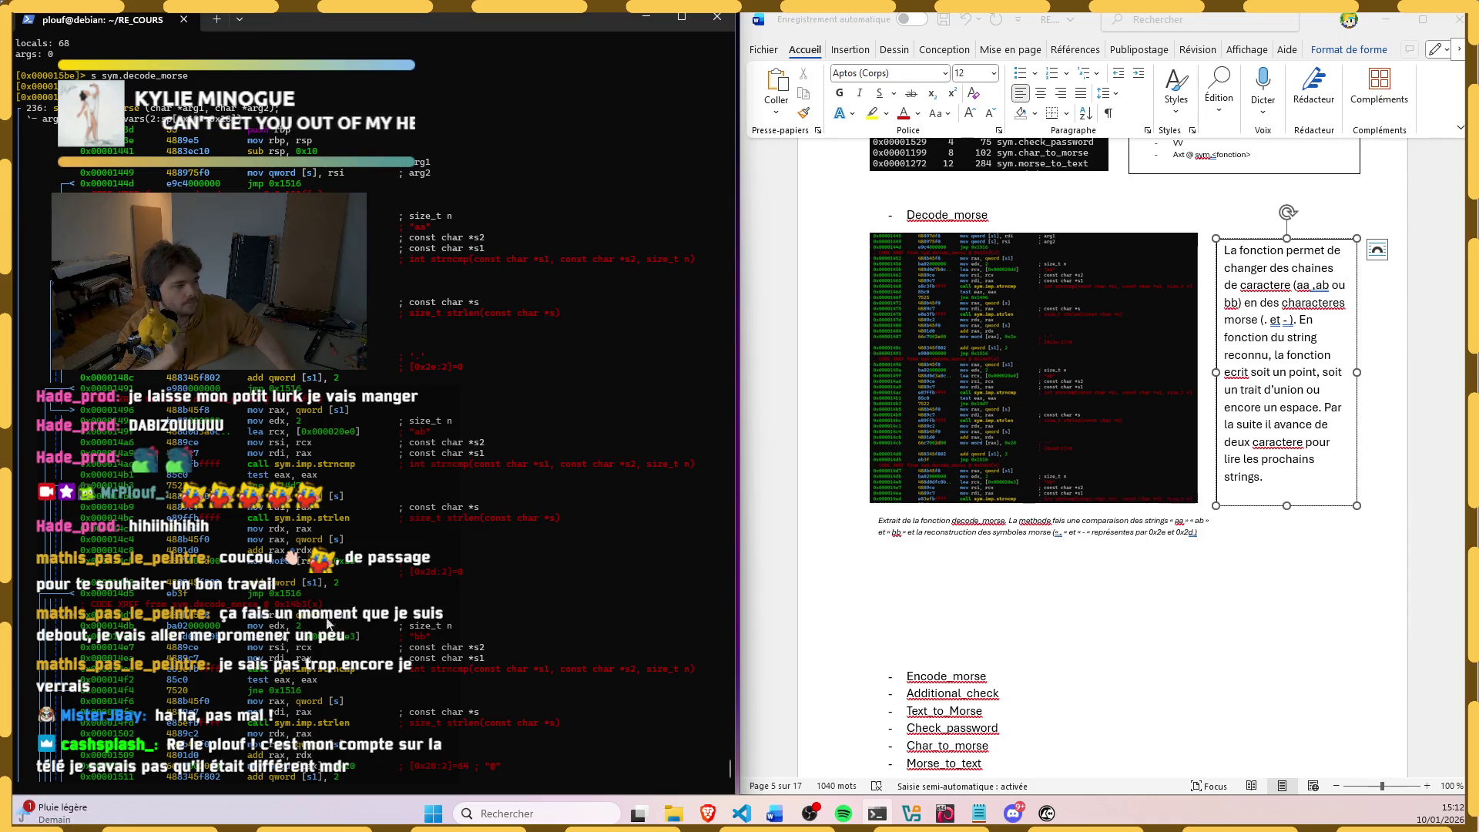
pyautogui.scroll(-3, 346, 627)
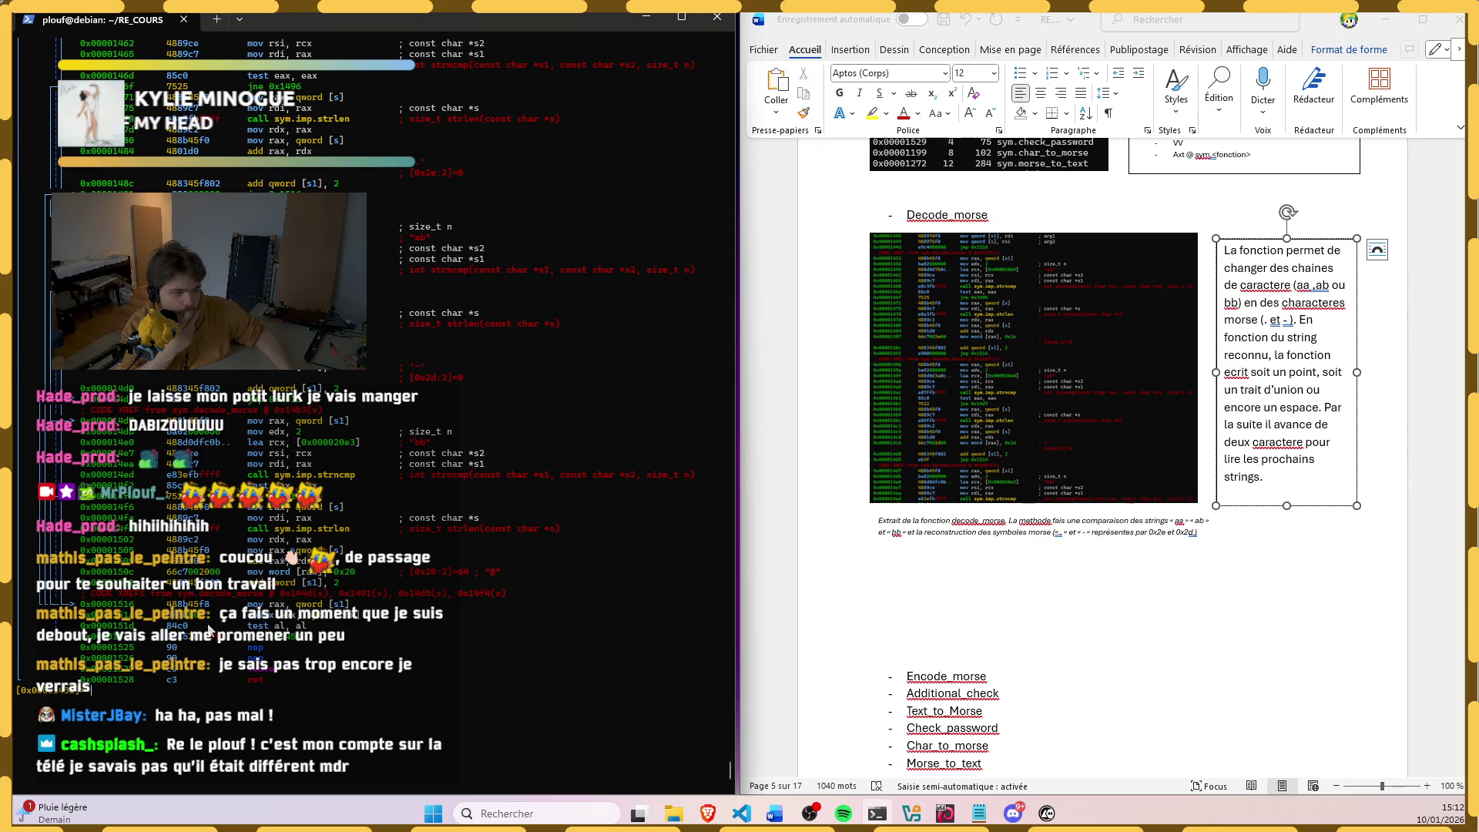
# Step: Reprint the decode_morse disassembly and select its final test al, al instruction
pyautogui.press('Return')
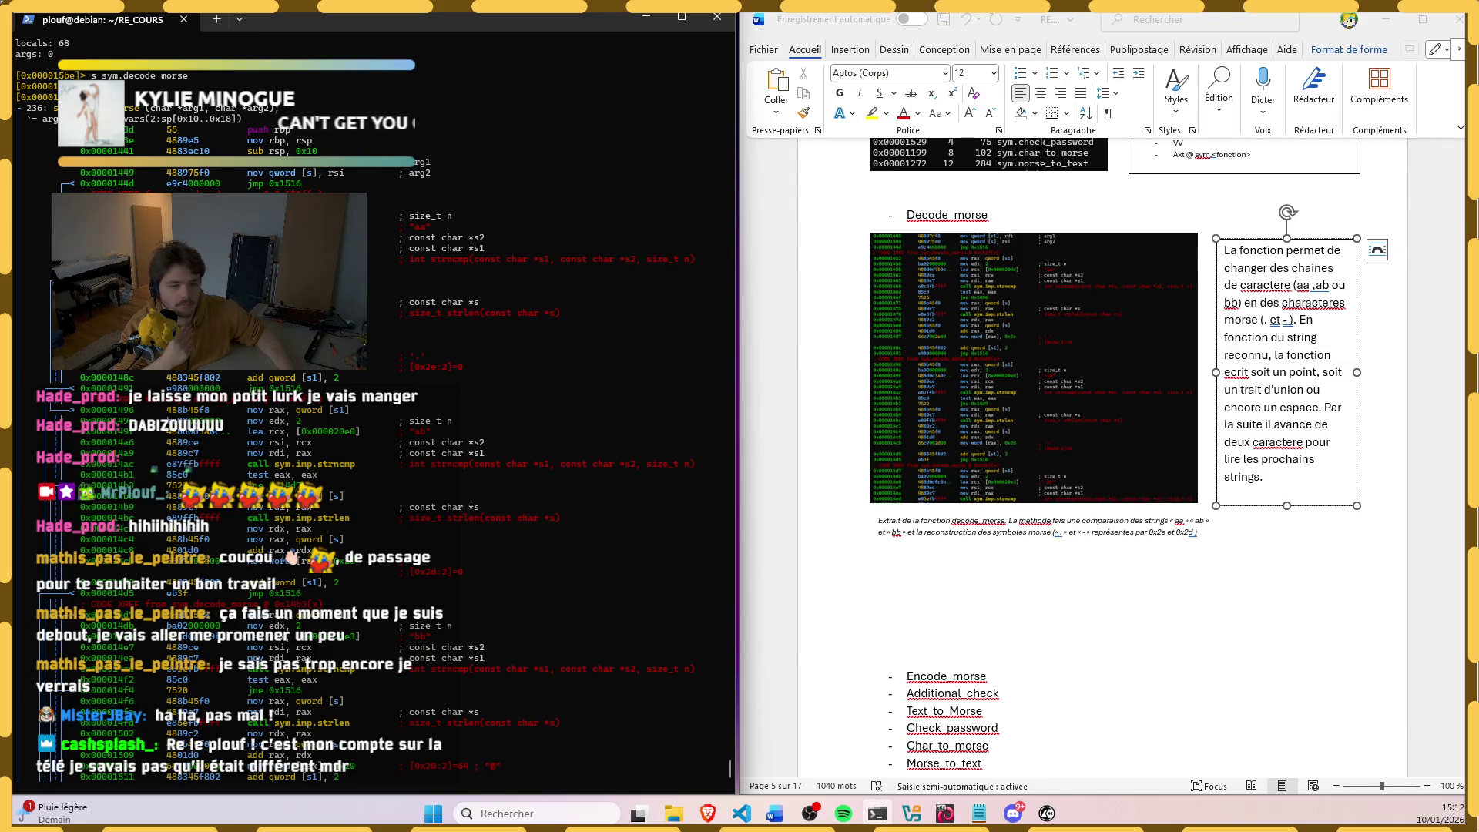
pyautogui.scroll(-2, 379, 617)
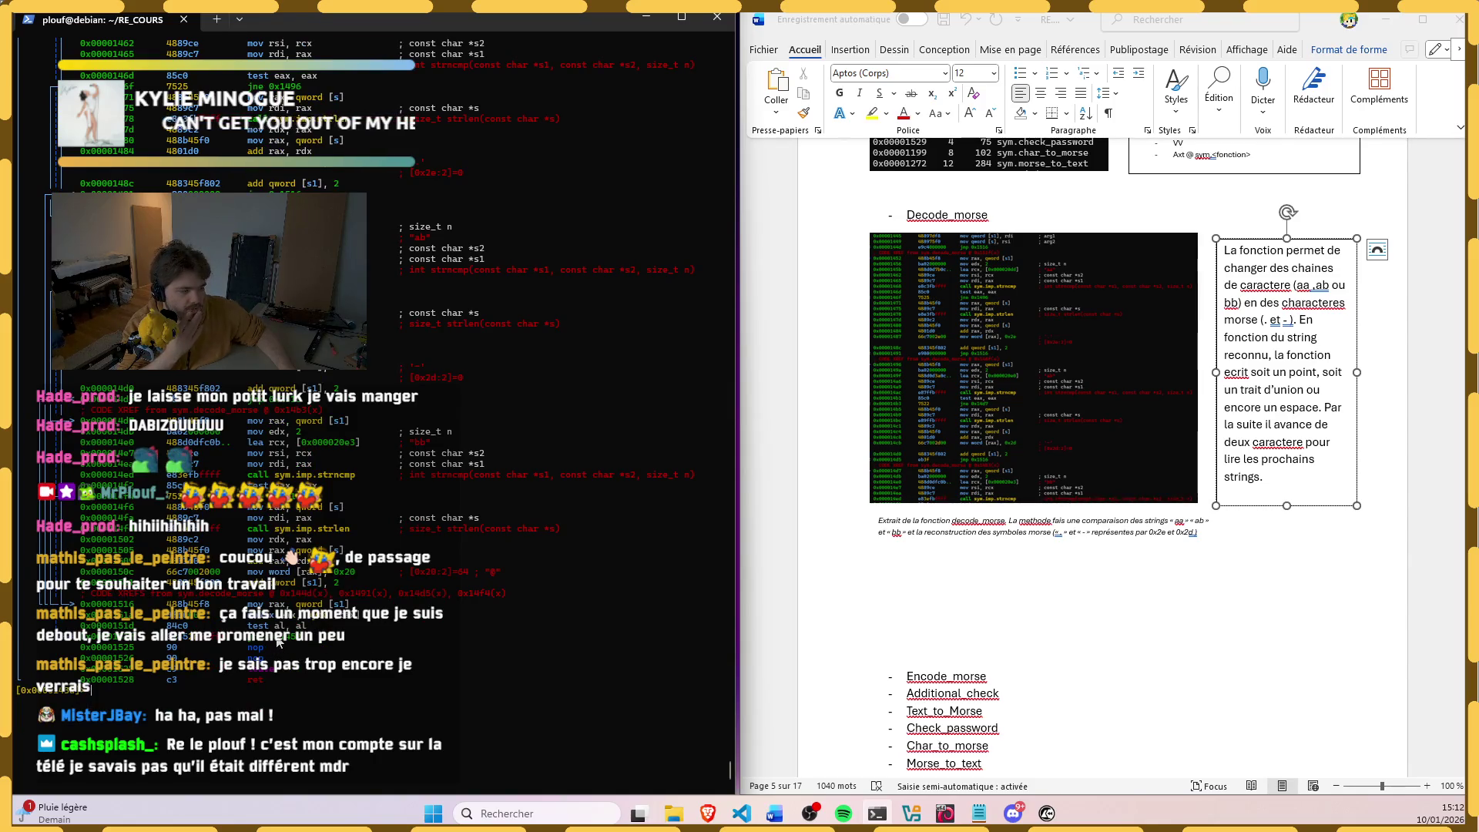
pyautogui.moveTo(273, 643); pyautogui.dragTo(328, 613)
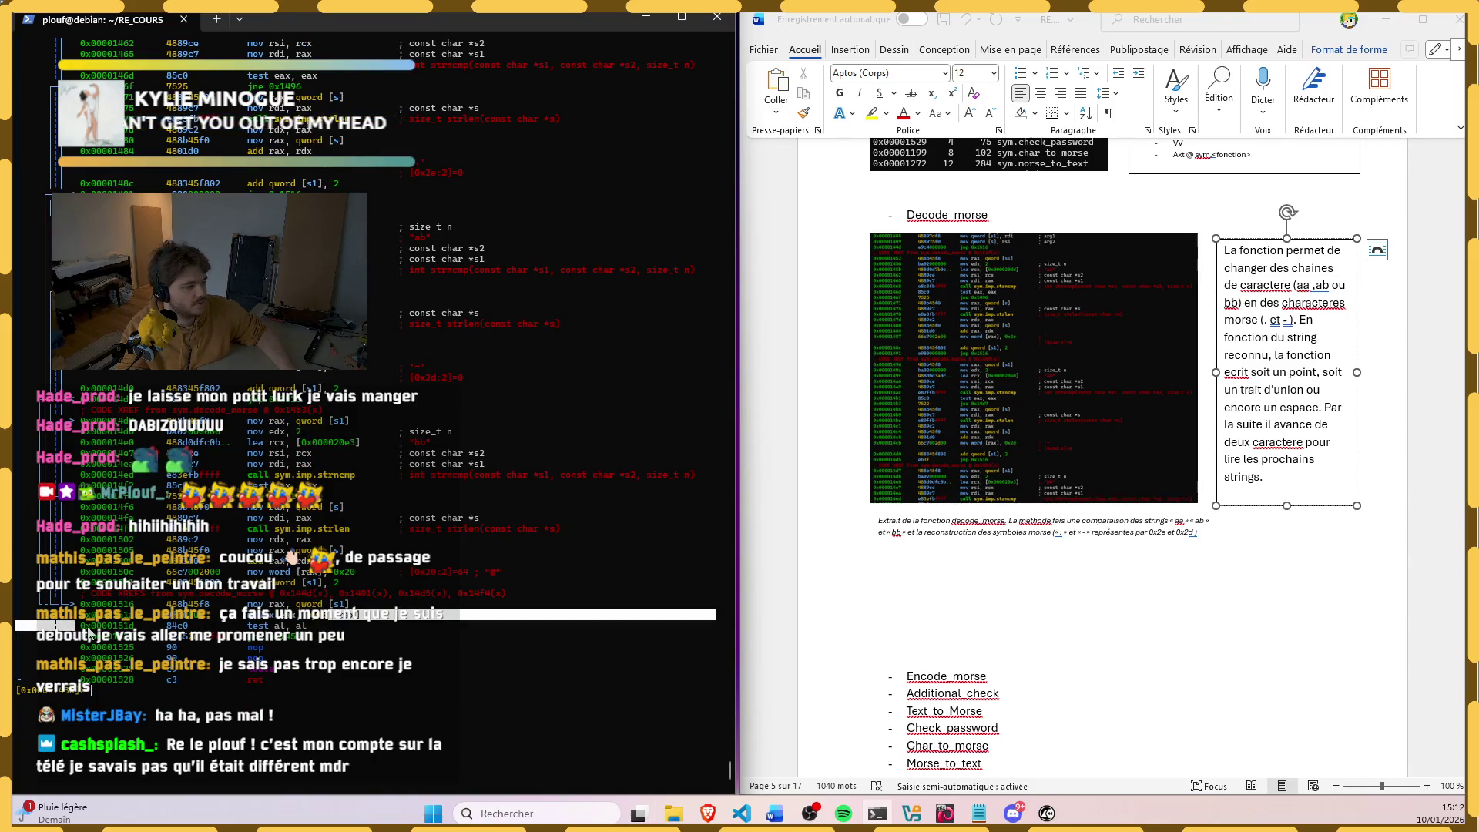
pyautogui.moveTo(79, 625); pyautogui.dragTo(311, 637)
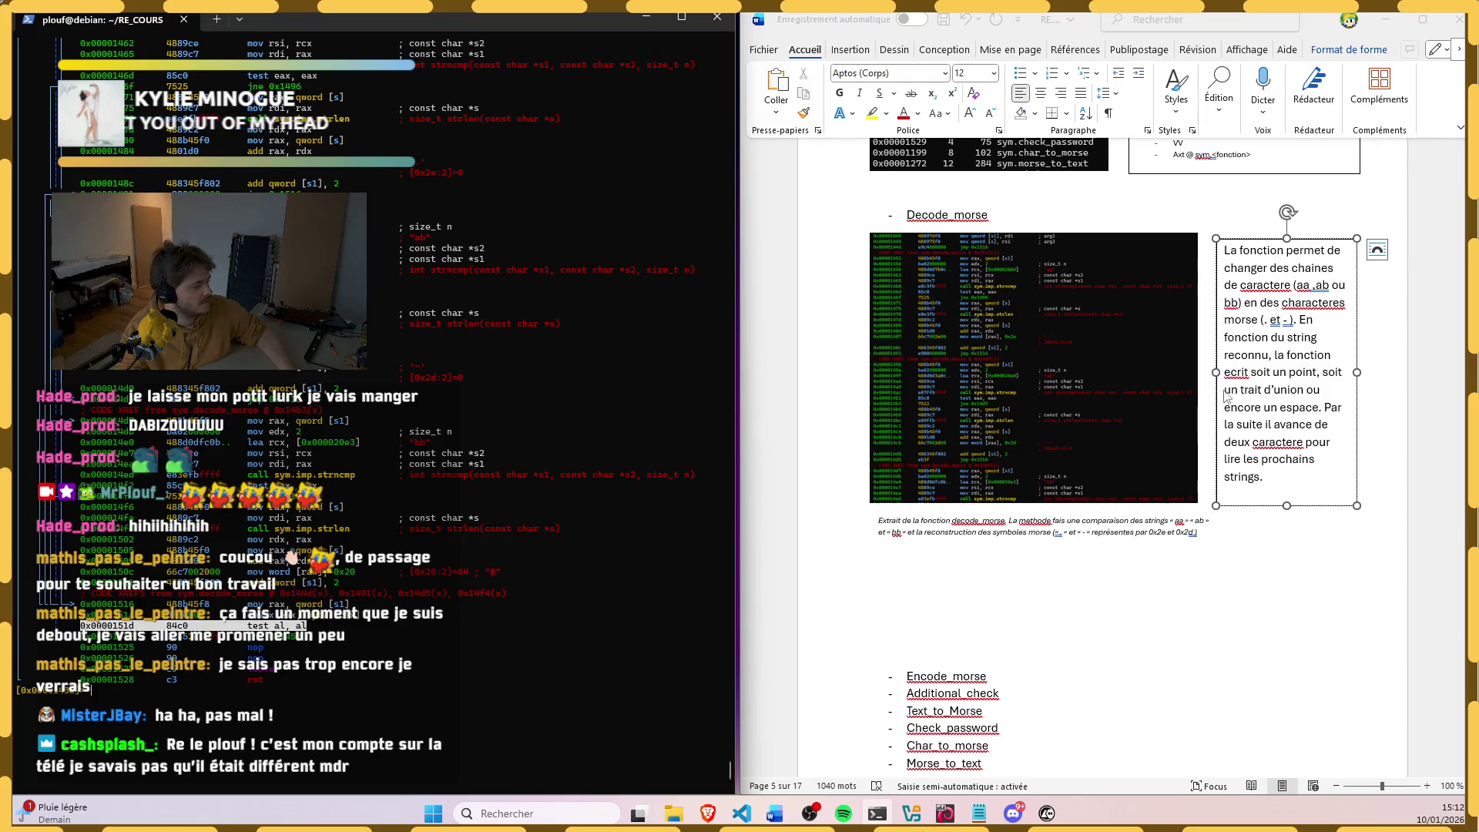
pyautogui.click(1280, 489)
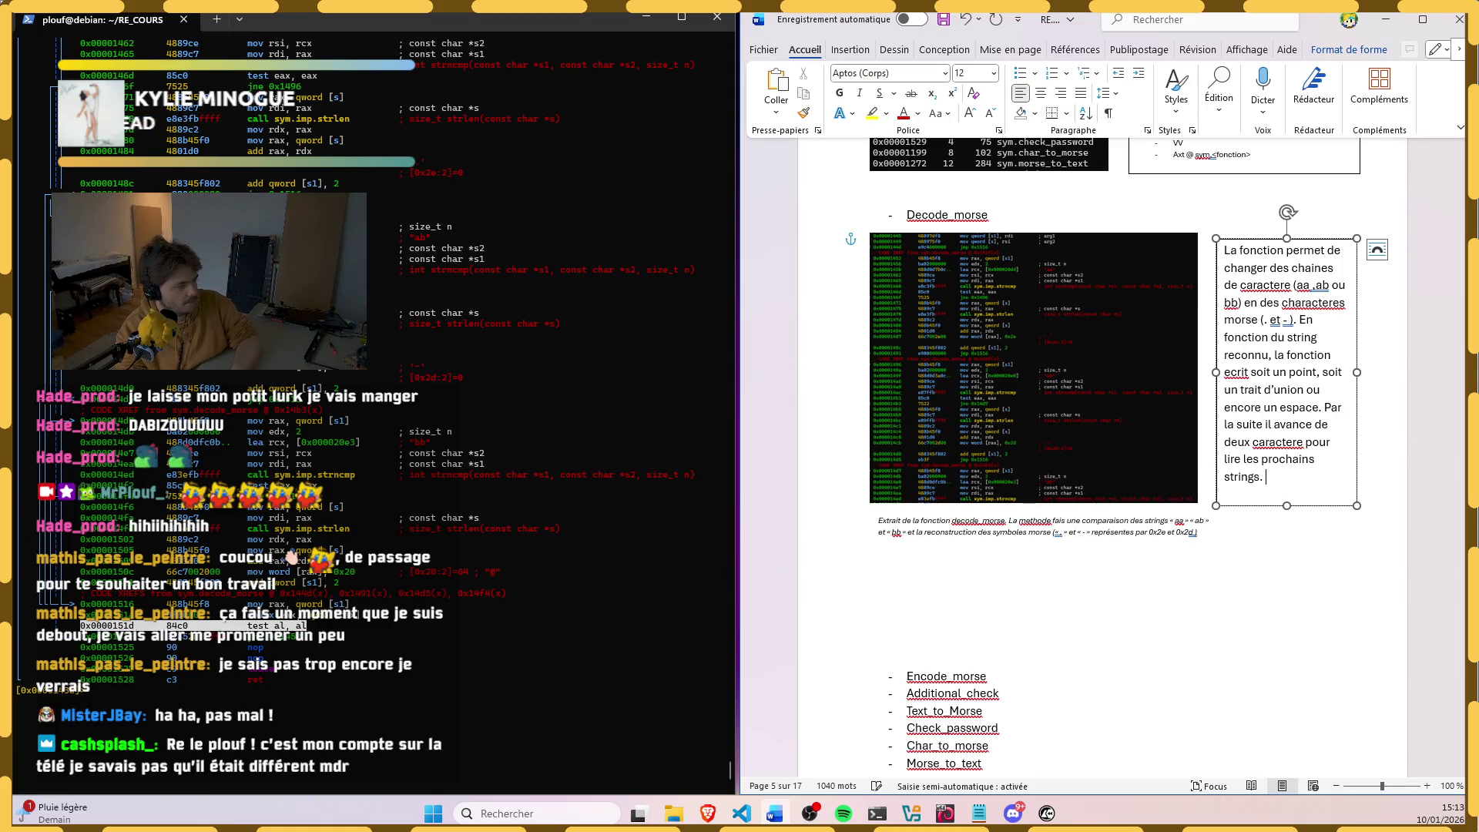
pyautogui.write('Onter')
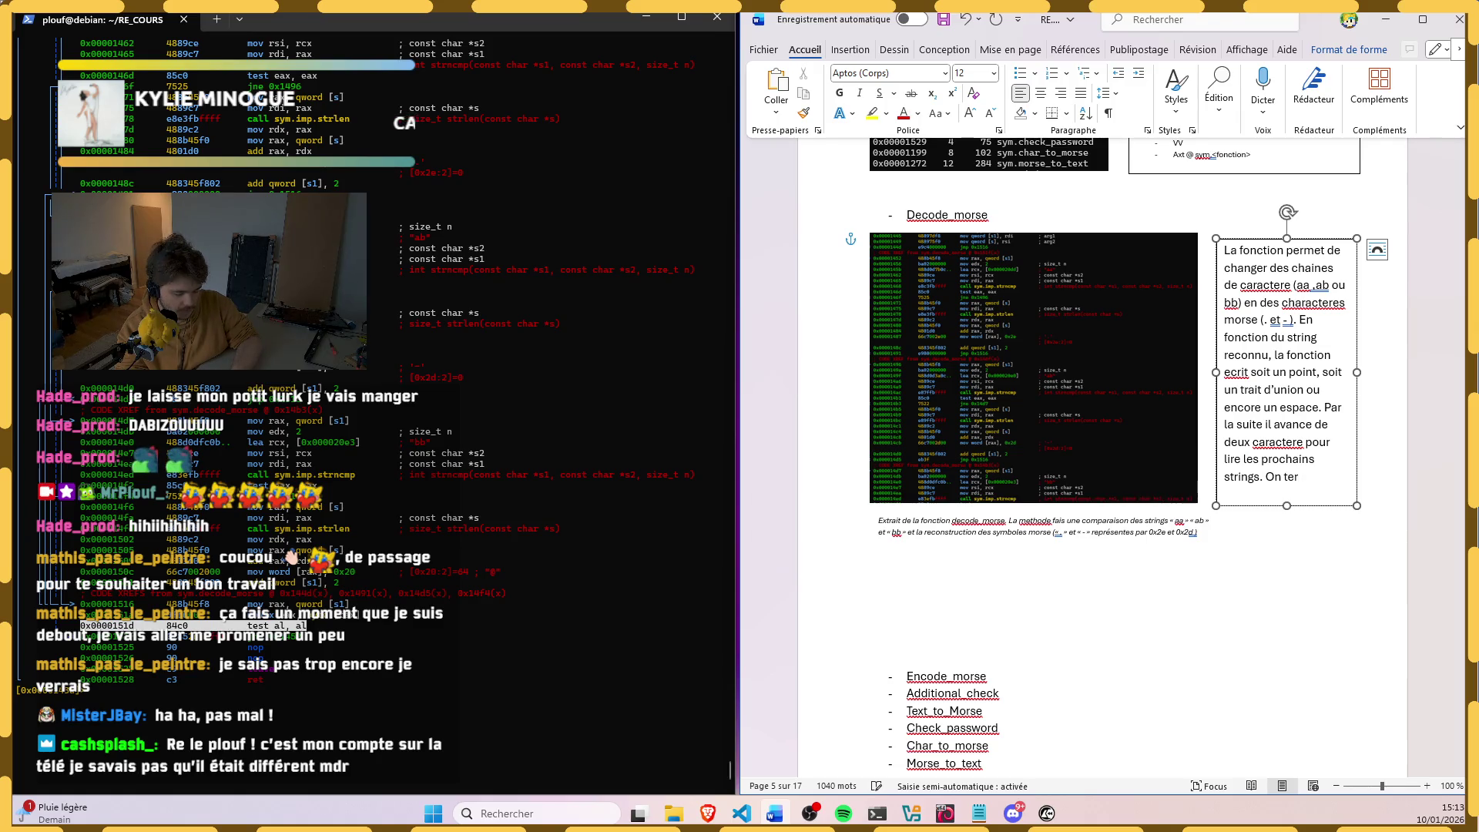
pyautogui.write(' avec ')
pyautogui.write(' test si on e')
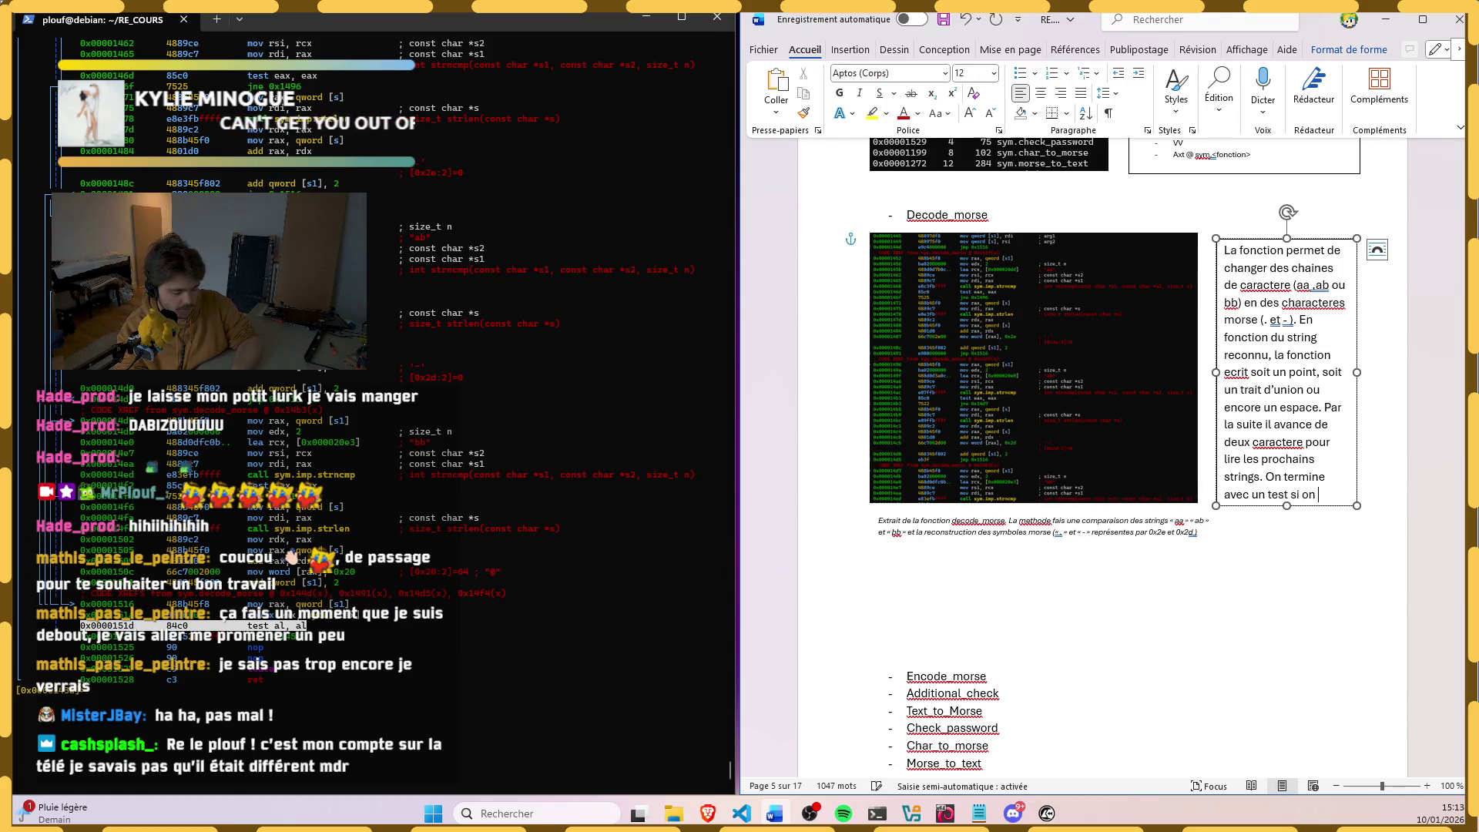
pyautogui.write('st a')
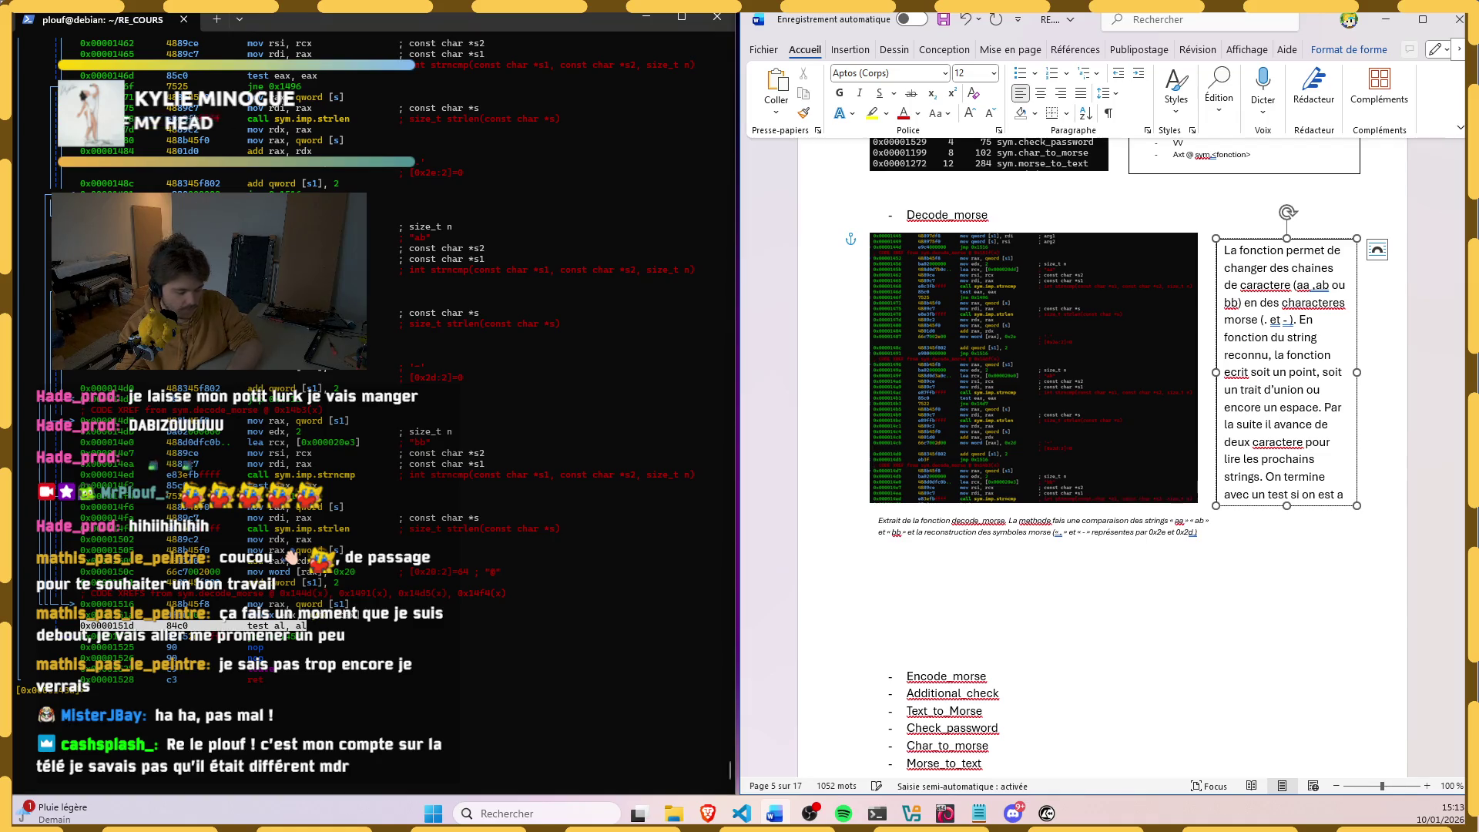
# Step: Continue the Decode_morse paragraph with 'On termine avec un test si on est a' and select all its text
pyautogui.hotkey('ctrl', 'v')
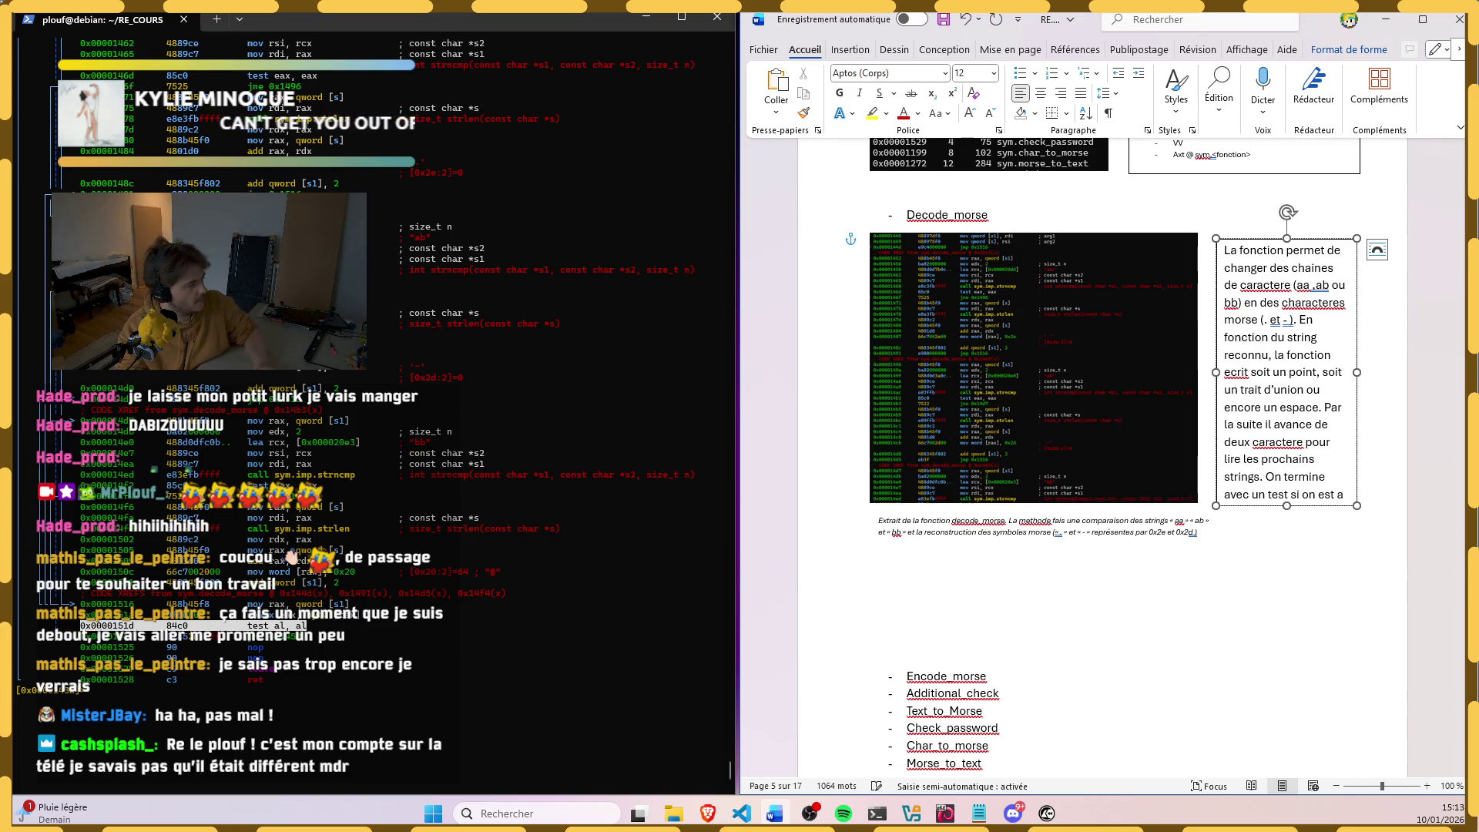
pyautogui.hotkey('ctrl', 'a')
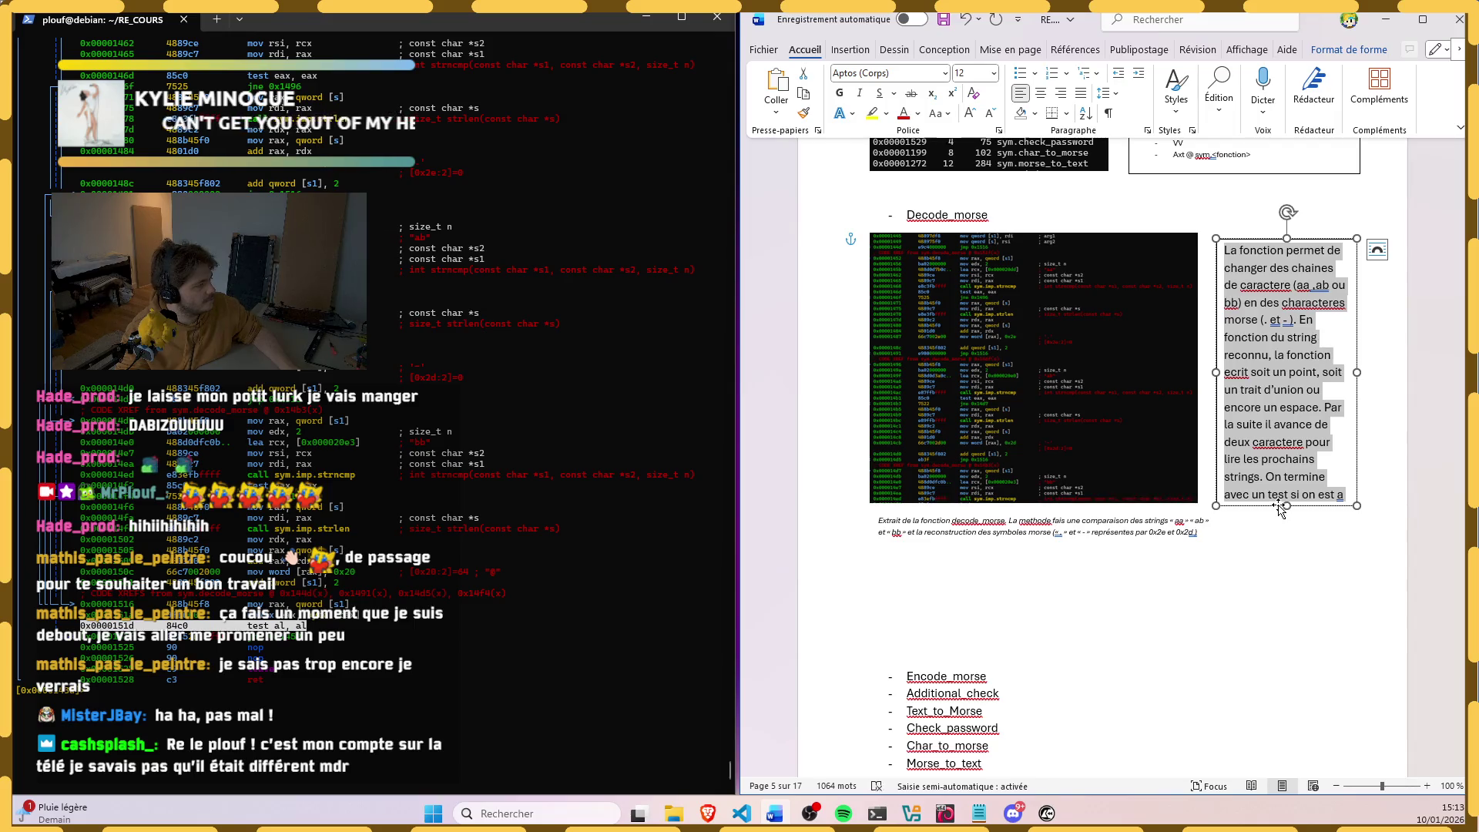
# Step: Lengthen the Decode_morse text box and accept the corrections 'lest pas' and 'caractère'
pyautogui.click(1286, 494)
pyautogui.click(1286, 494)
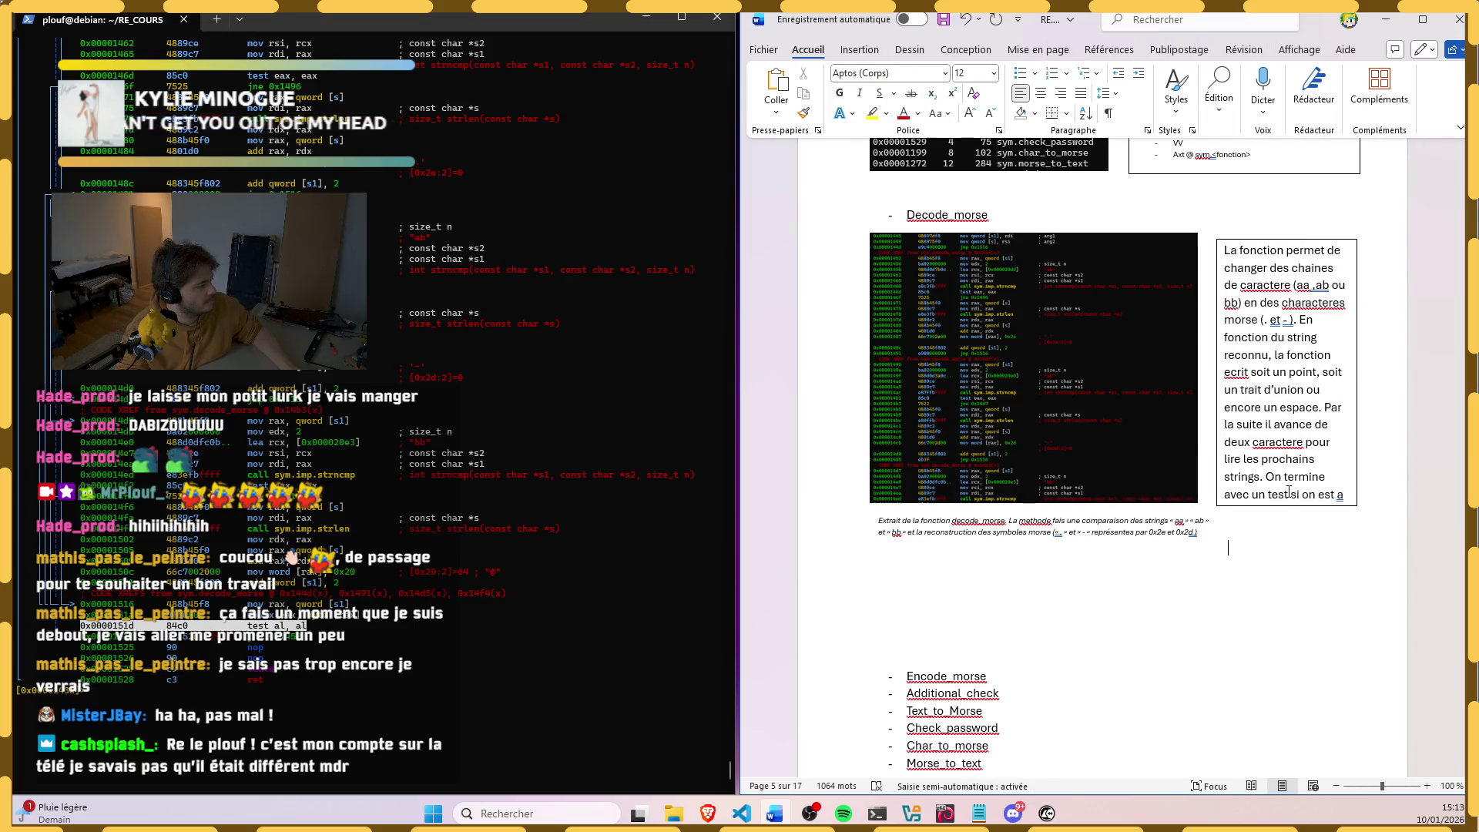
pyautogui.moveTo(1286, 505); pyautogui.dragTo(1283, 581)
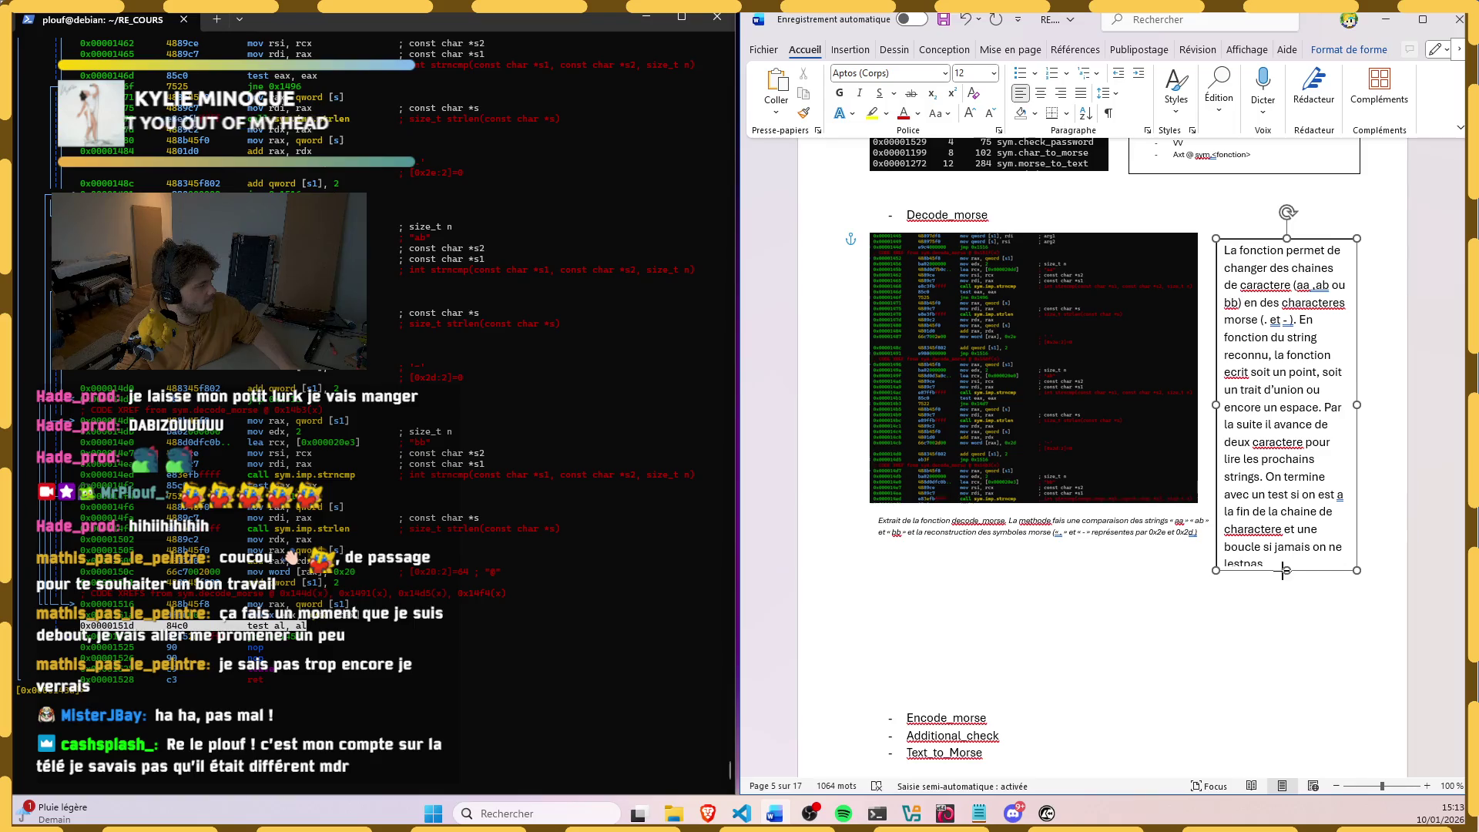
pyautogui.rightClick(1243, 564)
pyautogui.click(1254, 584)
pyautogui.rightClick(1249, 531)
pyautogui.click(1248, 572)
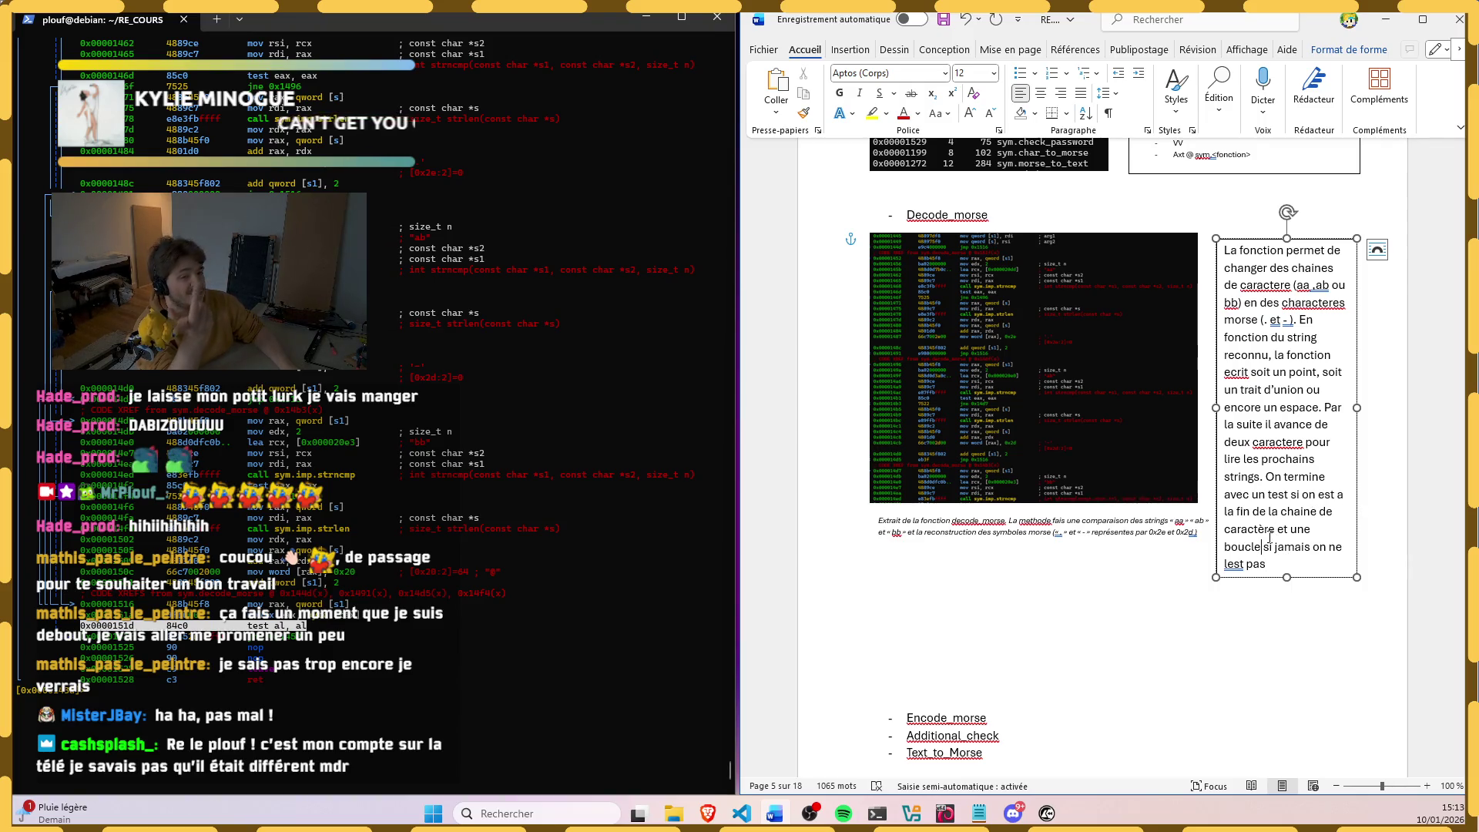
# Step: Replace 'une' with 'on' and insert 'a nouveau' before 'si jamais' in the last sentence
pyautogui.doubleClick(1303, 528)
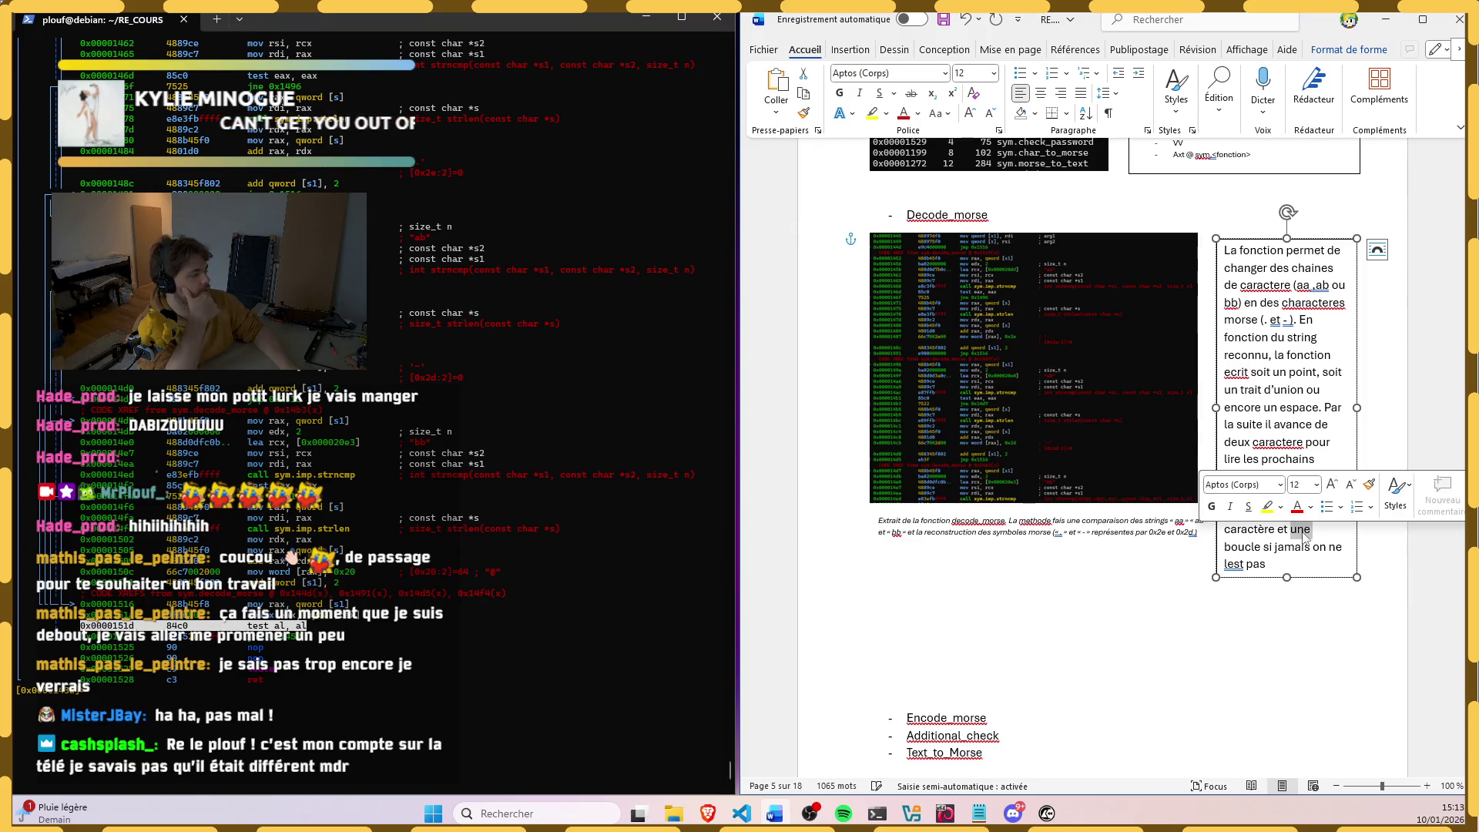
pyautogui.write('on boucl')
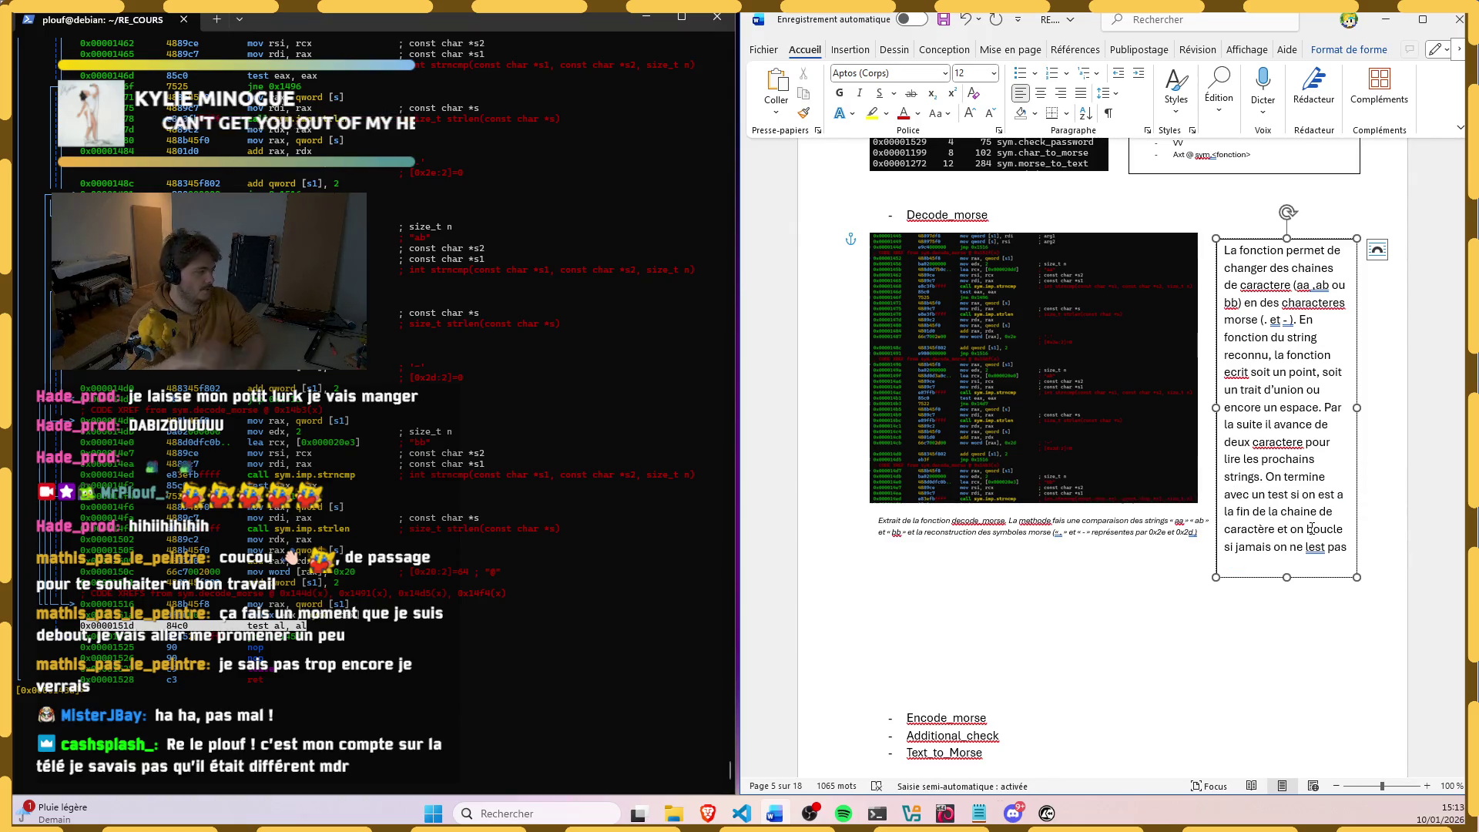
pyautogui.click(1226, 546)
pyautogui.write('a ')
pyautogui.write('ouveau')
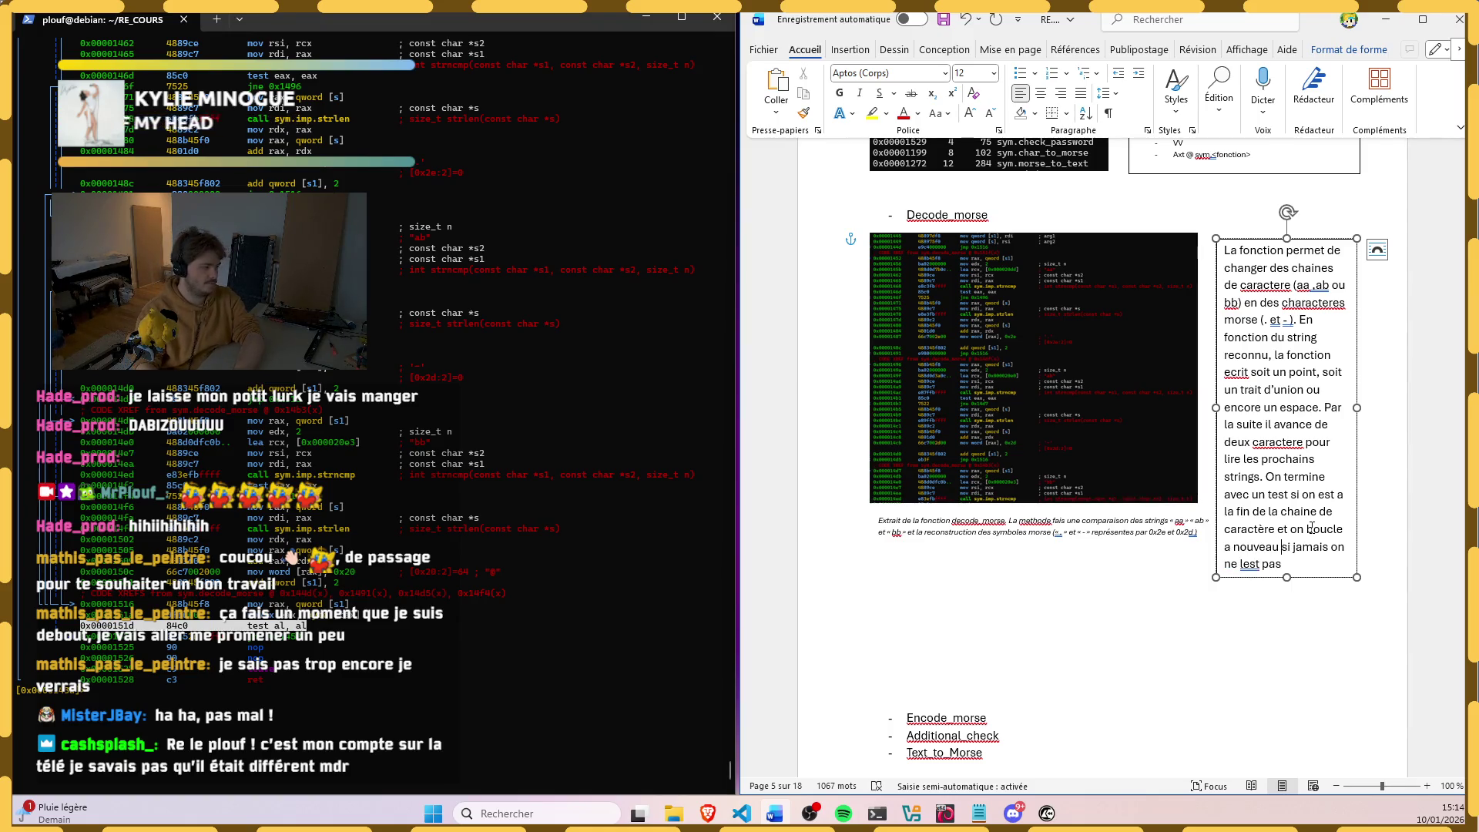
pyautogui.click(1021, 306)
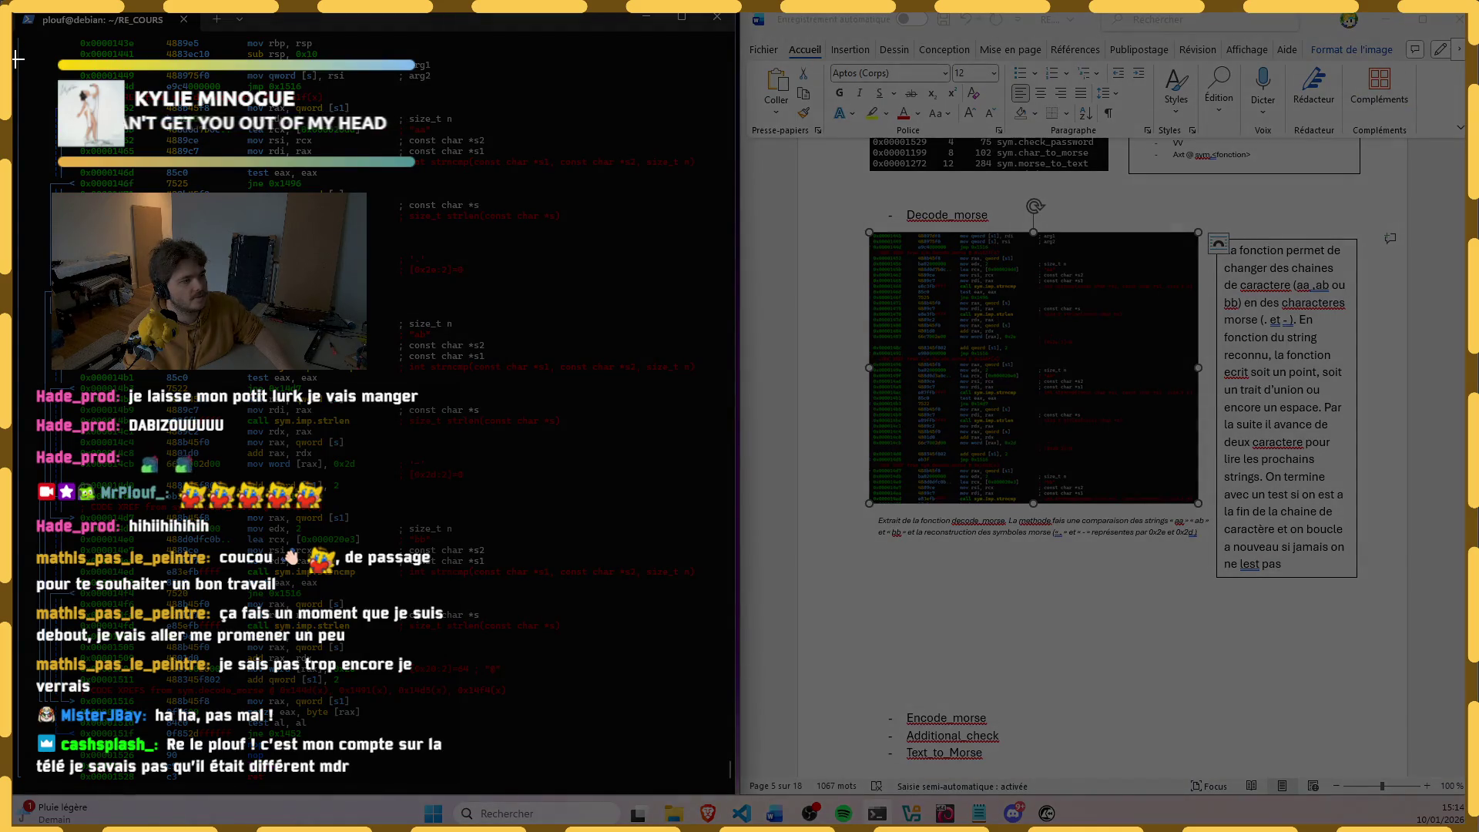
# Step: Capture a new disassembly screenshot and paste it in place of the old Decode_morse image
pyautogui.moveTo(25, 58)
pyautogui.mouseDown()
pyautogui.moveTo(697, 751)
pyautogui.moveTo(683, 735)
pyautogui.moveTo(575, 747)
pyautogui.mouseUp()
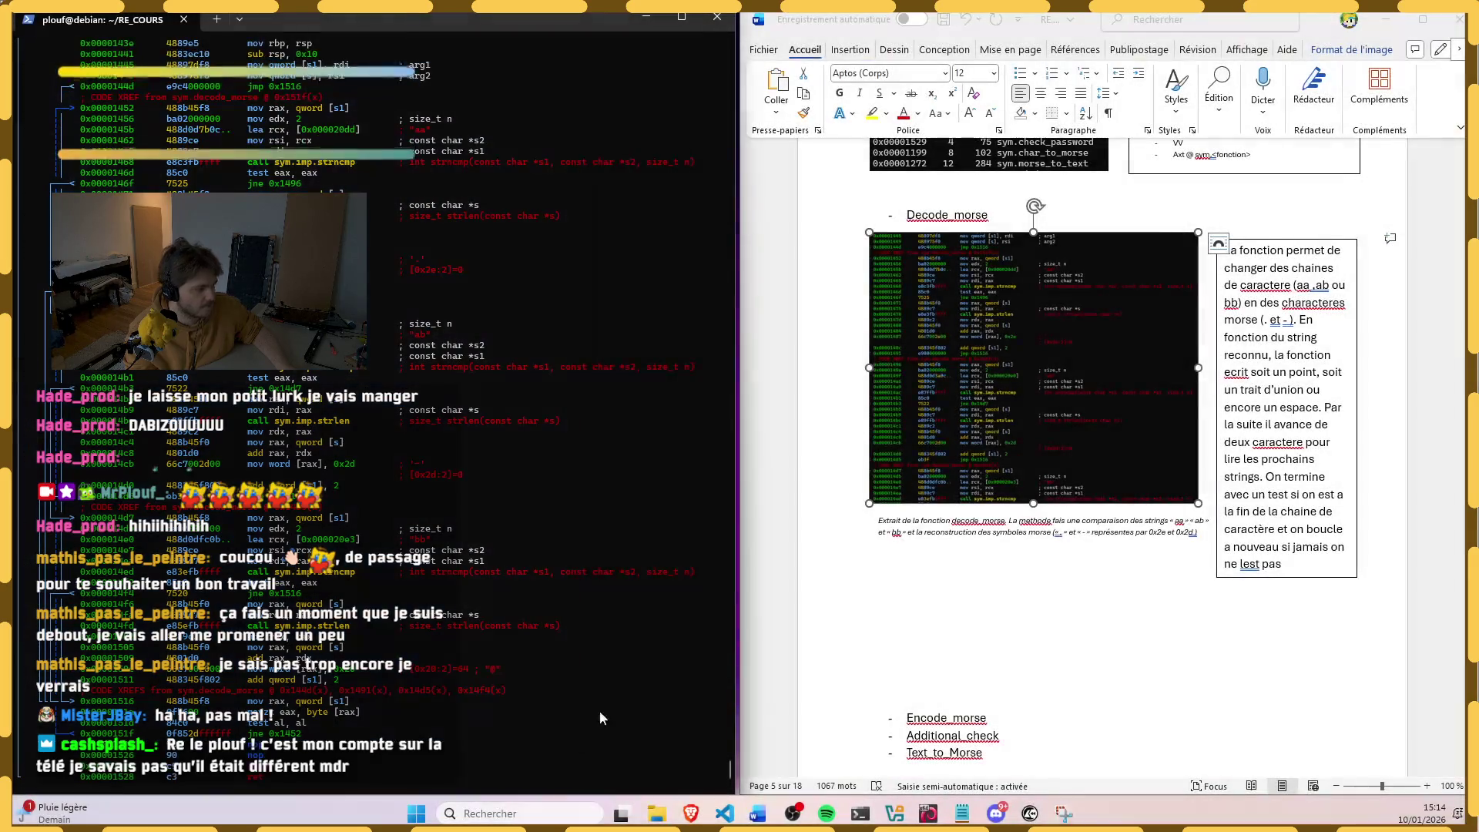
pyautogui.click(991, 464)
pyautogui.press('Delete')
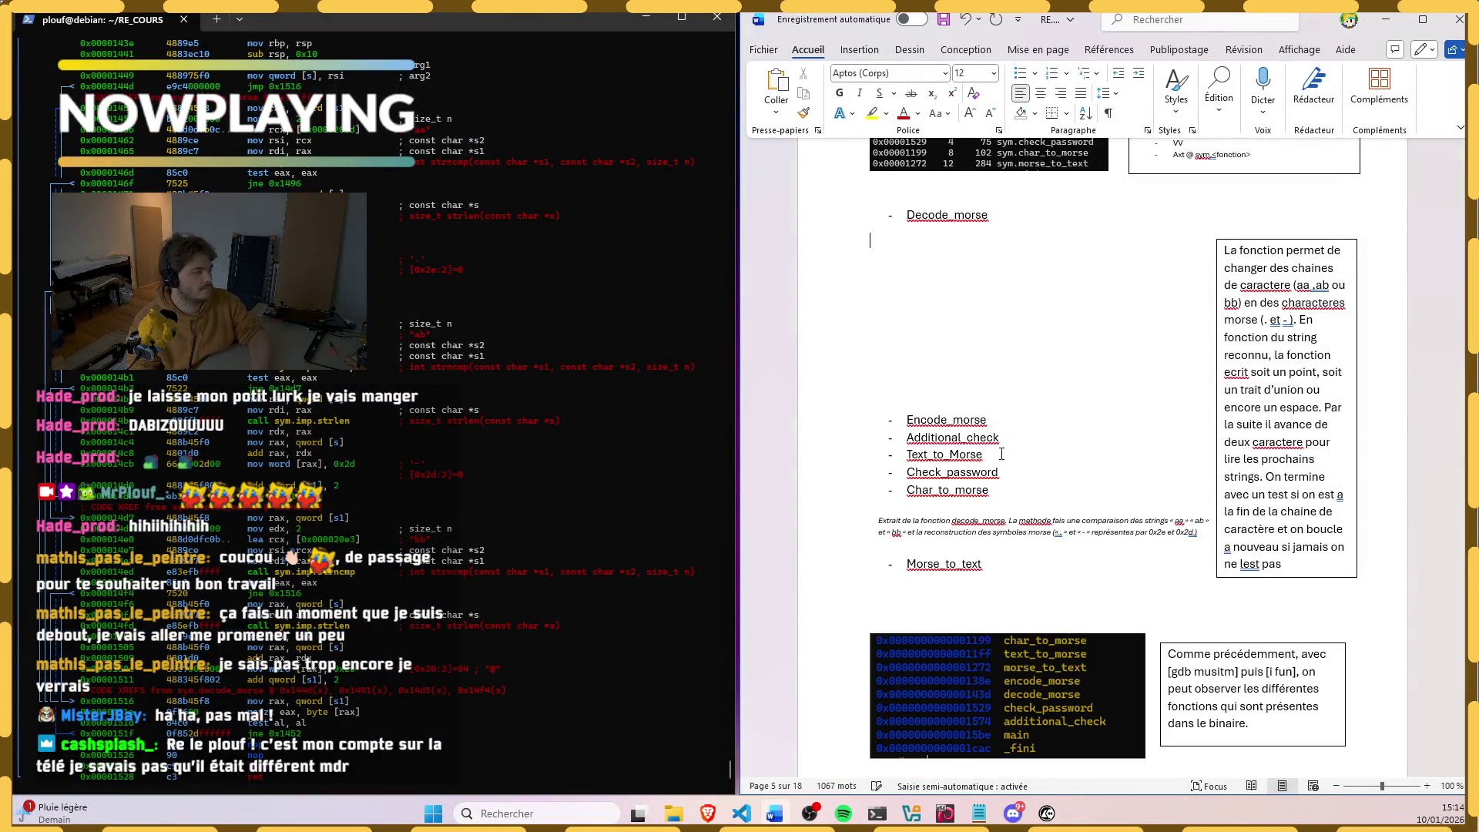
pyautogui.hotkey('ctrl', 'v')
pyautogui.scroll(3, 1303, 405)
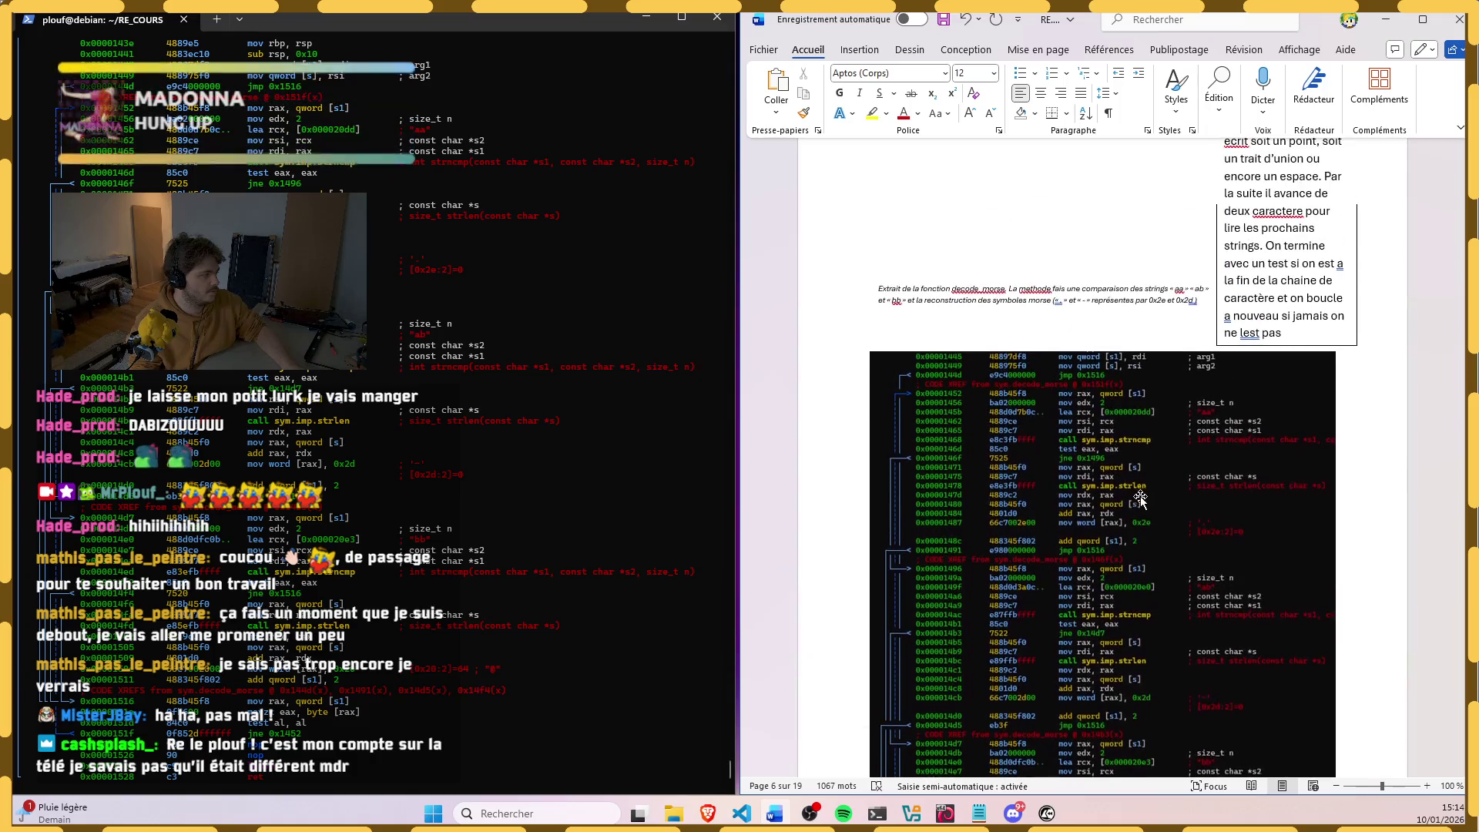
pyautogui.scroll(-3, 1314, 363)
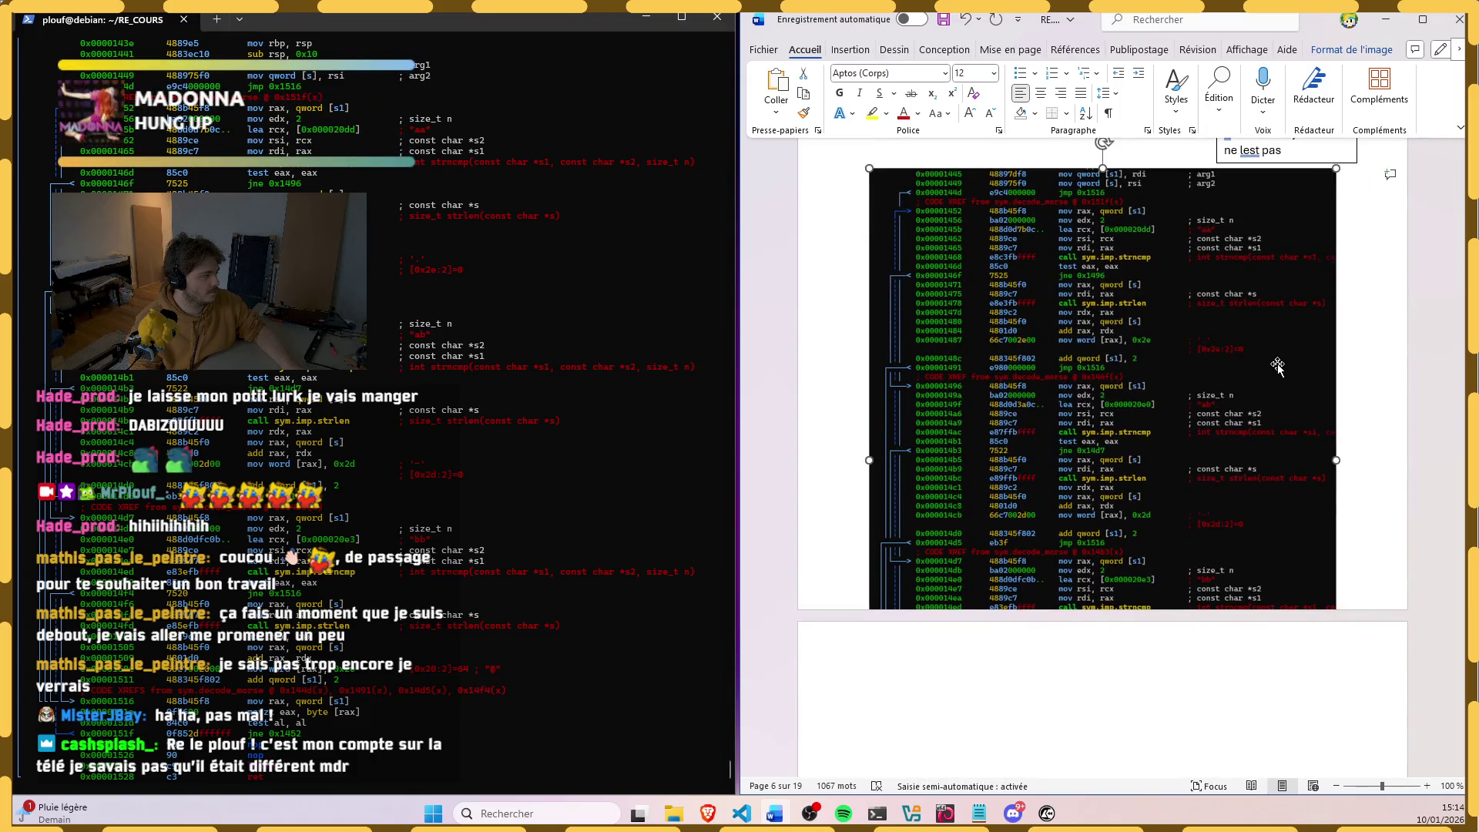
pyautogui.scroll(2, 1277, 362)
# Step: Shrink the screenshot, move its caption beneath it and make the explanation box taller
pyautogui.moveTo(1331, 289); pyautogui.dragTo(1191, 289)
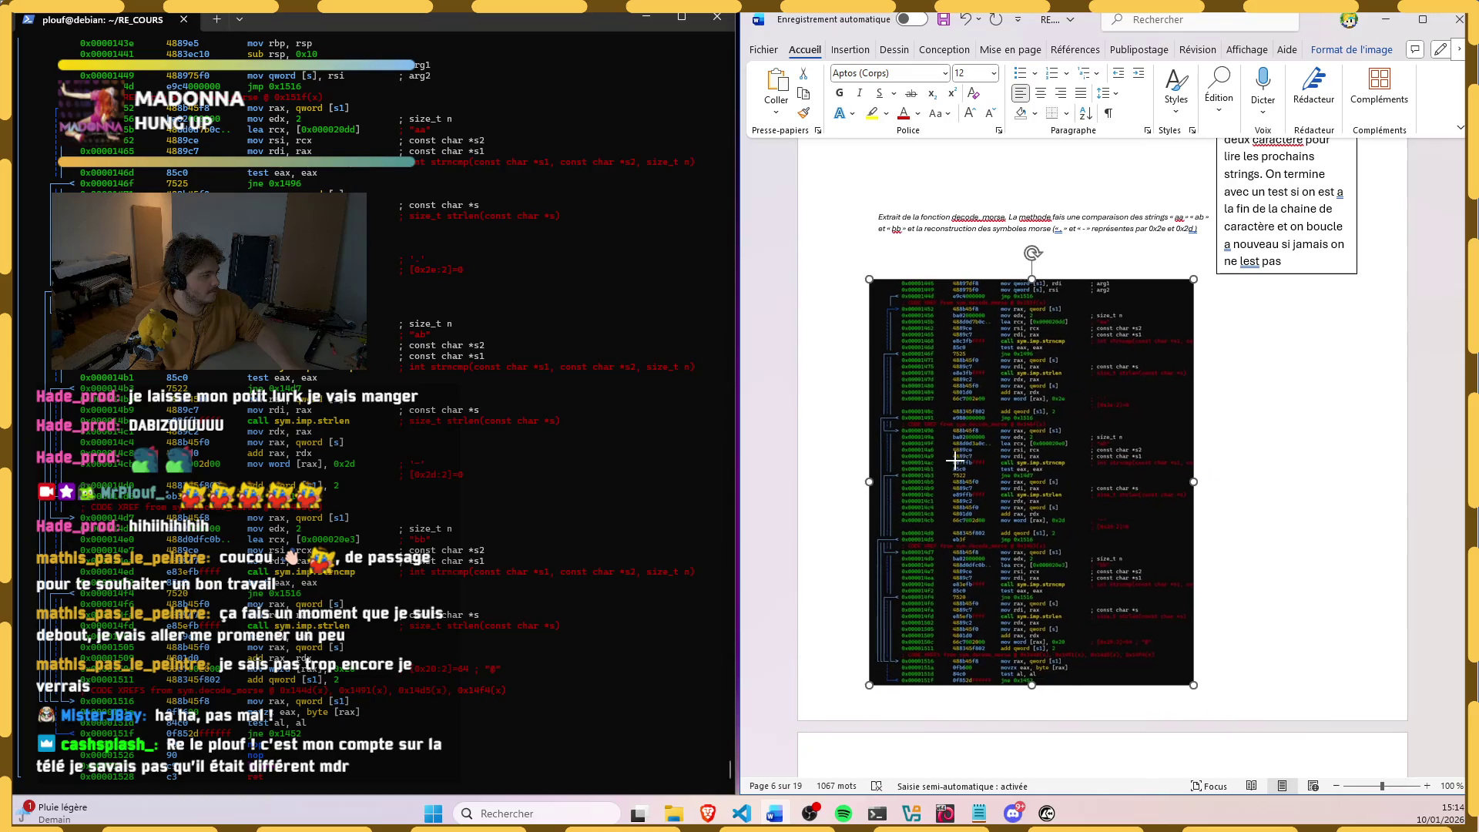
pyautogui.moveTo(1133, 508); pyautogui.dragTo(1082, 408)
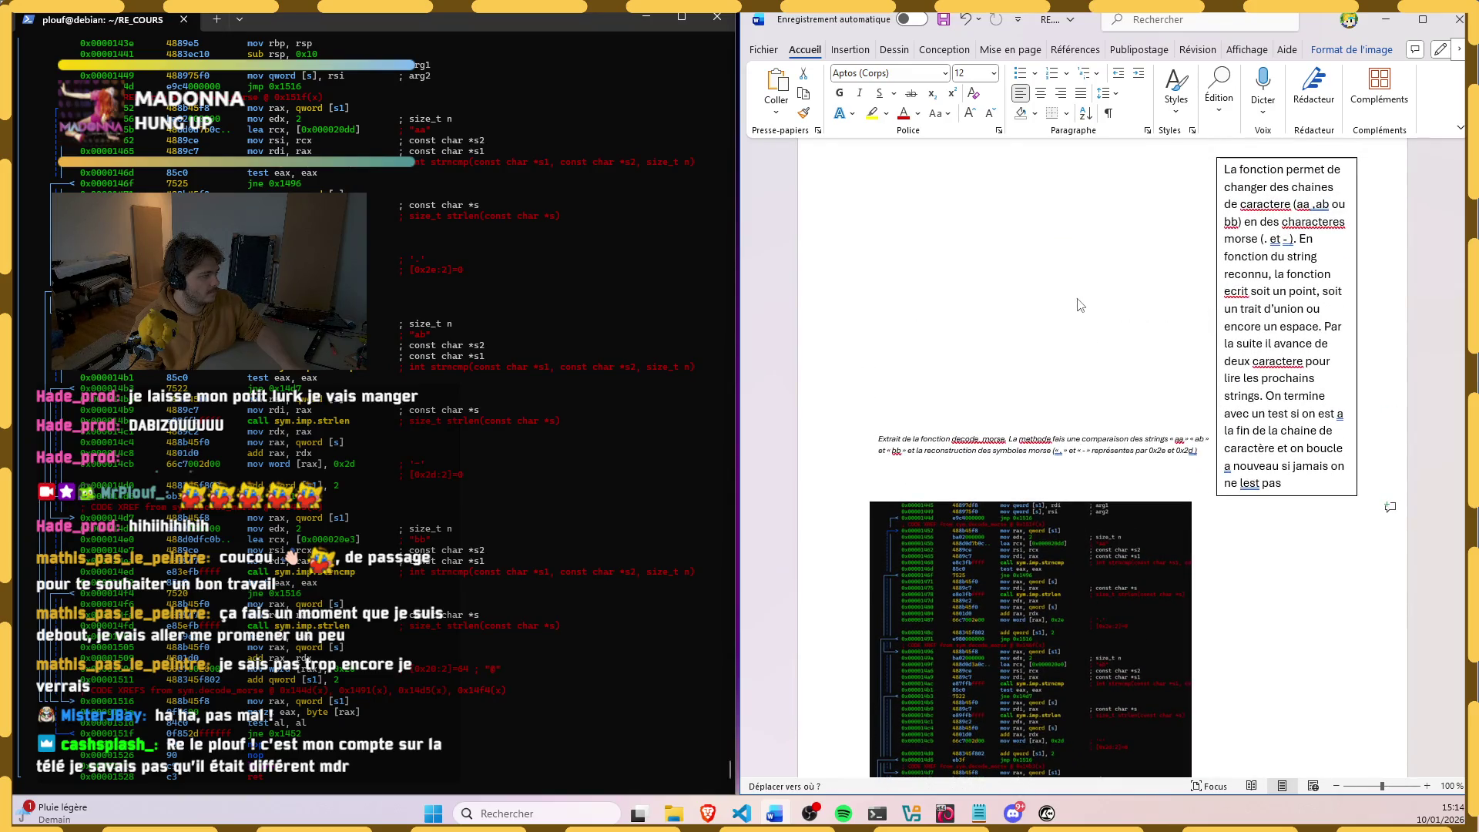
pyautogui.click(1068, 441)
pyautogui.moveTo(1075, 430); pyautogui.dragTo(1070, 561)
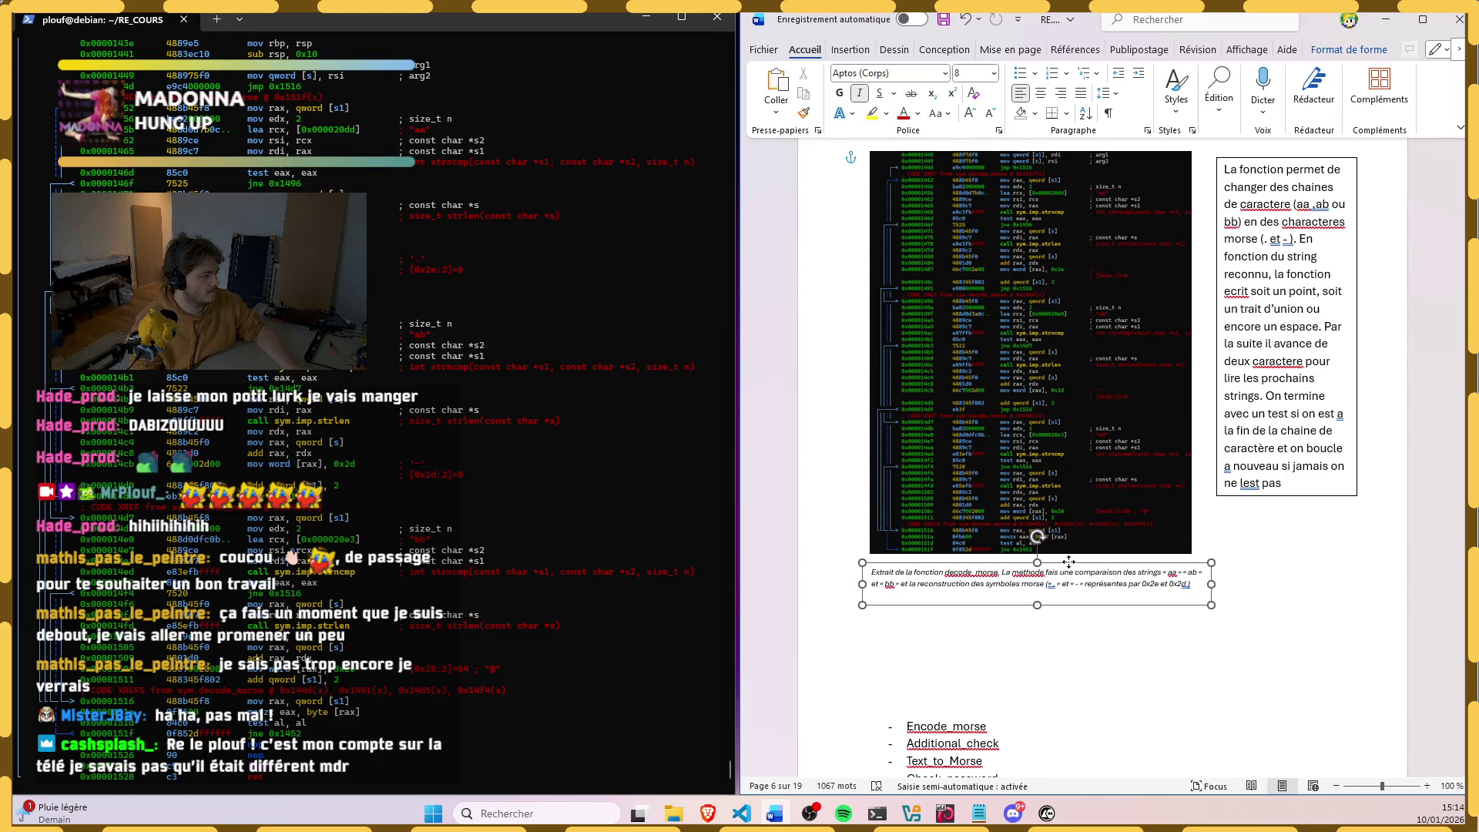
pyautogui.scroll(-5, 1266, 483)
pyautogui.scroll(3, 1266, 481)
pyautogui.scroll(5, 1267, 482)
pyautogui.click(1282, 543)
pyautogui.moveTo(1287, 554); pyautogui.dragTo(1287, 670)
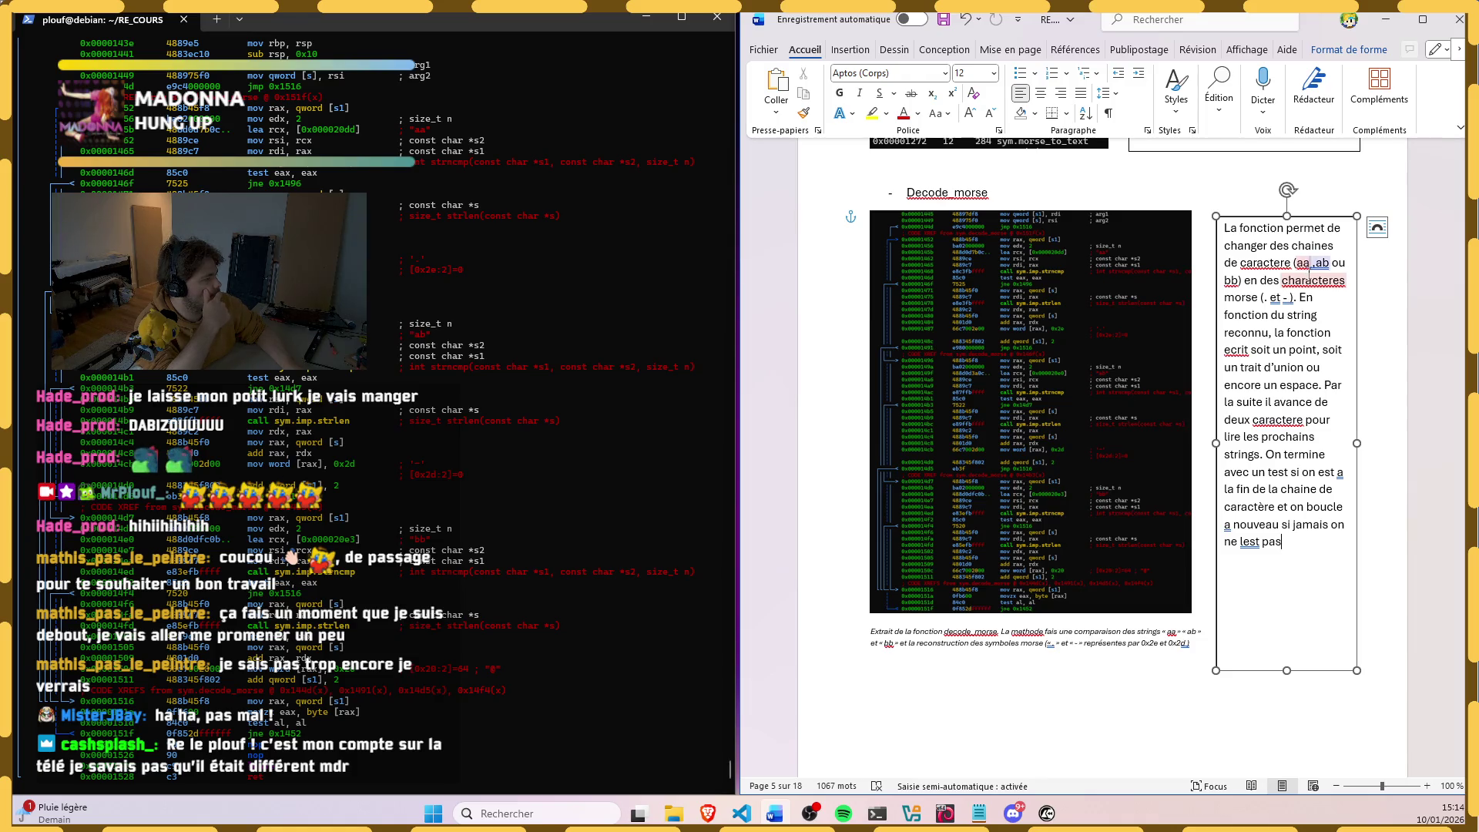
# Step: Wrap the aa, ab, bb examples and morse symbols in guillemets, fixing stray characters
pyautogui.click(1311, 270)
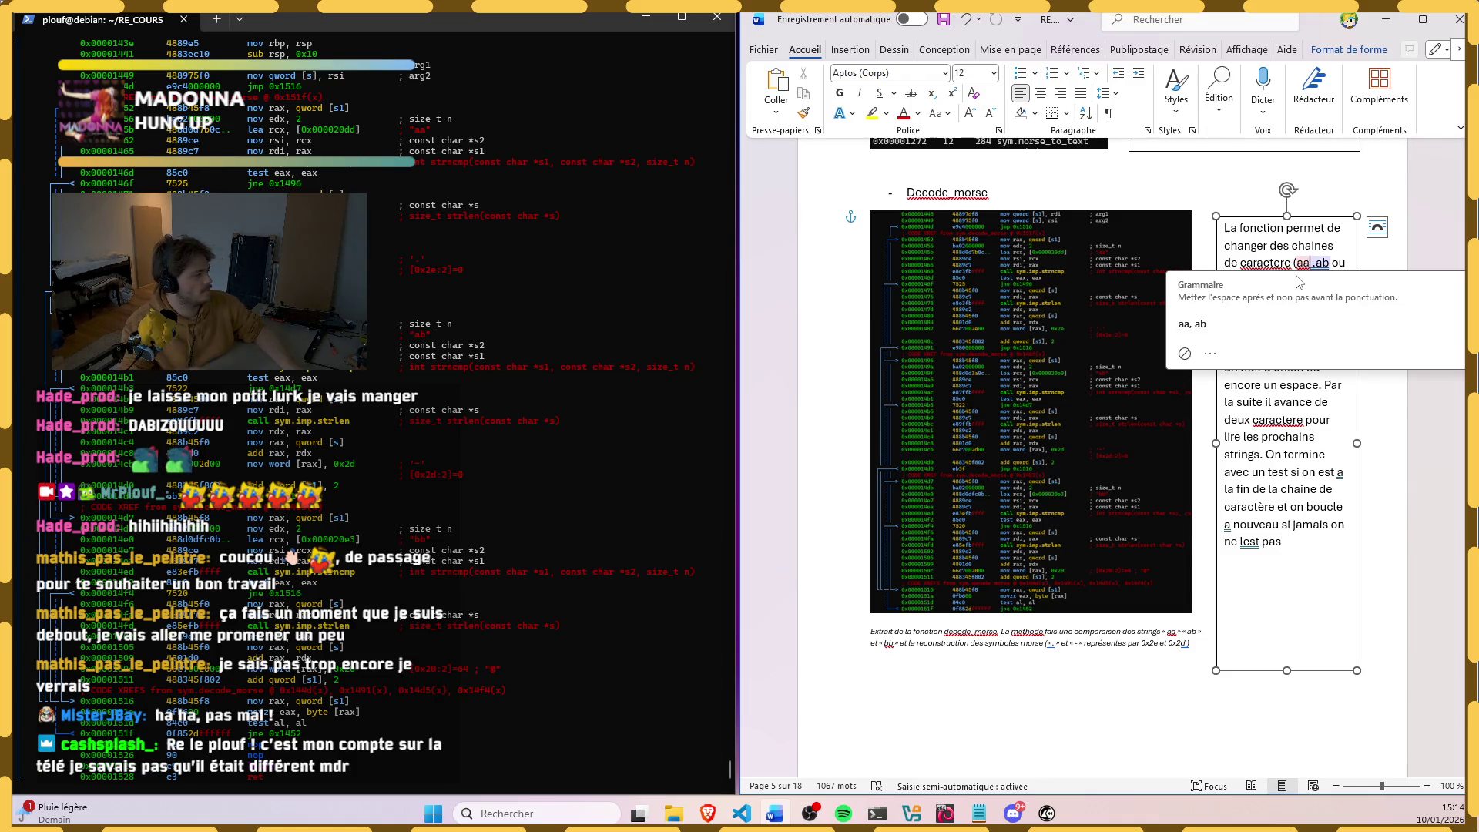
pyautogui.press('BackSpace')
pyautogui.press('BackSpace')
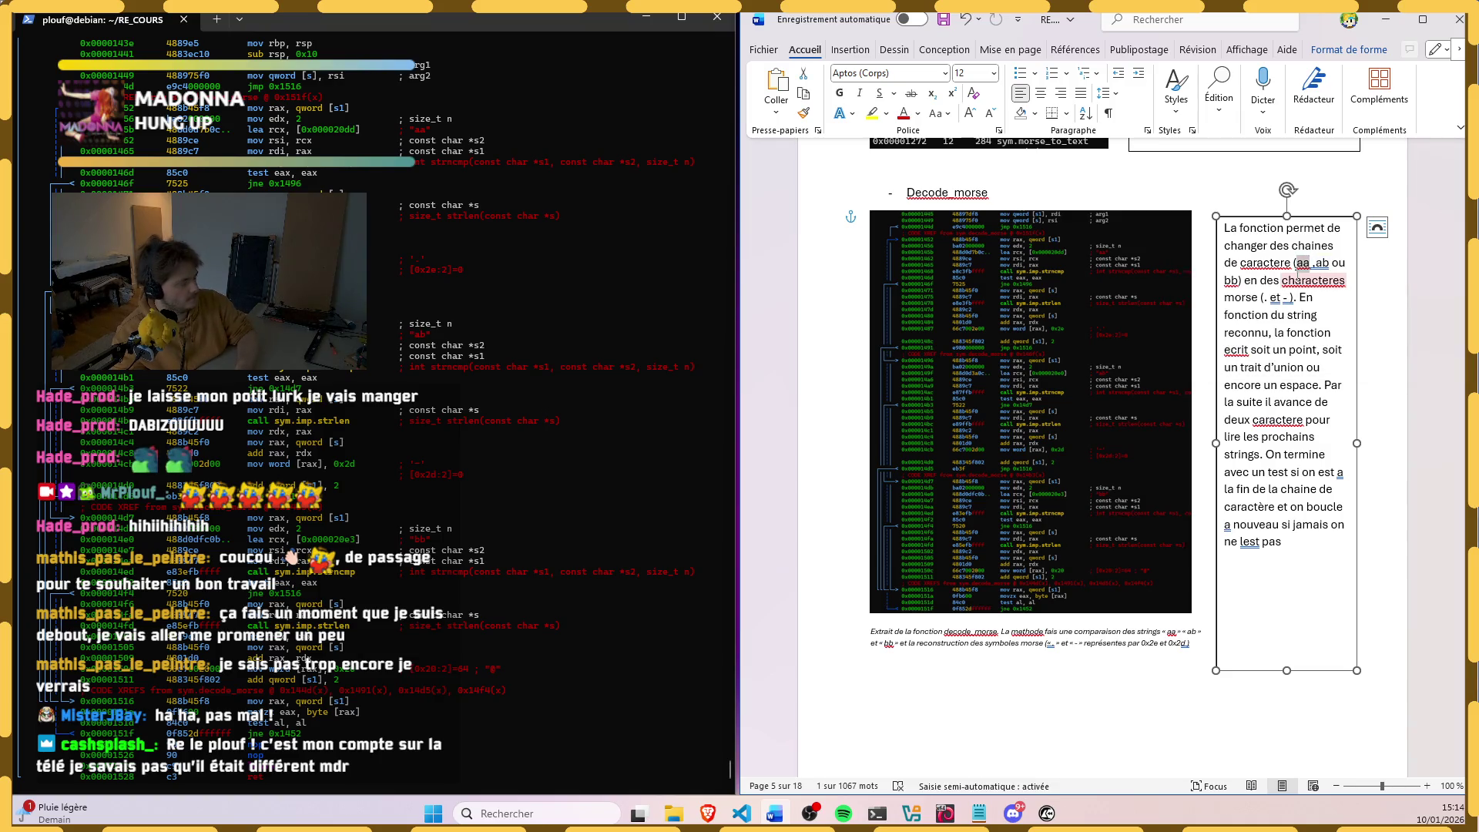
pyautogui.write('"')
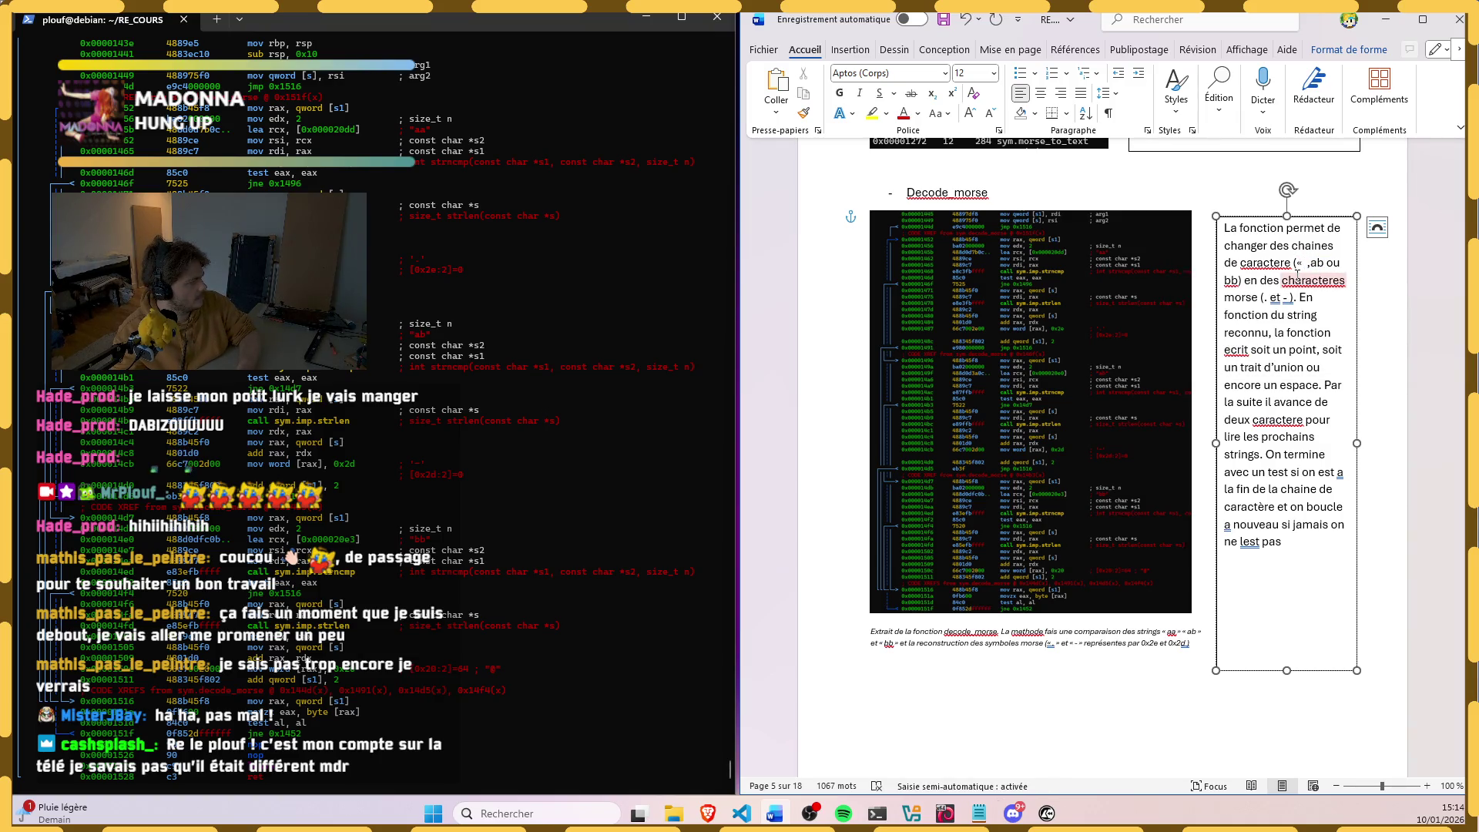
pyautogui.write('aa"')
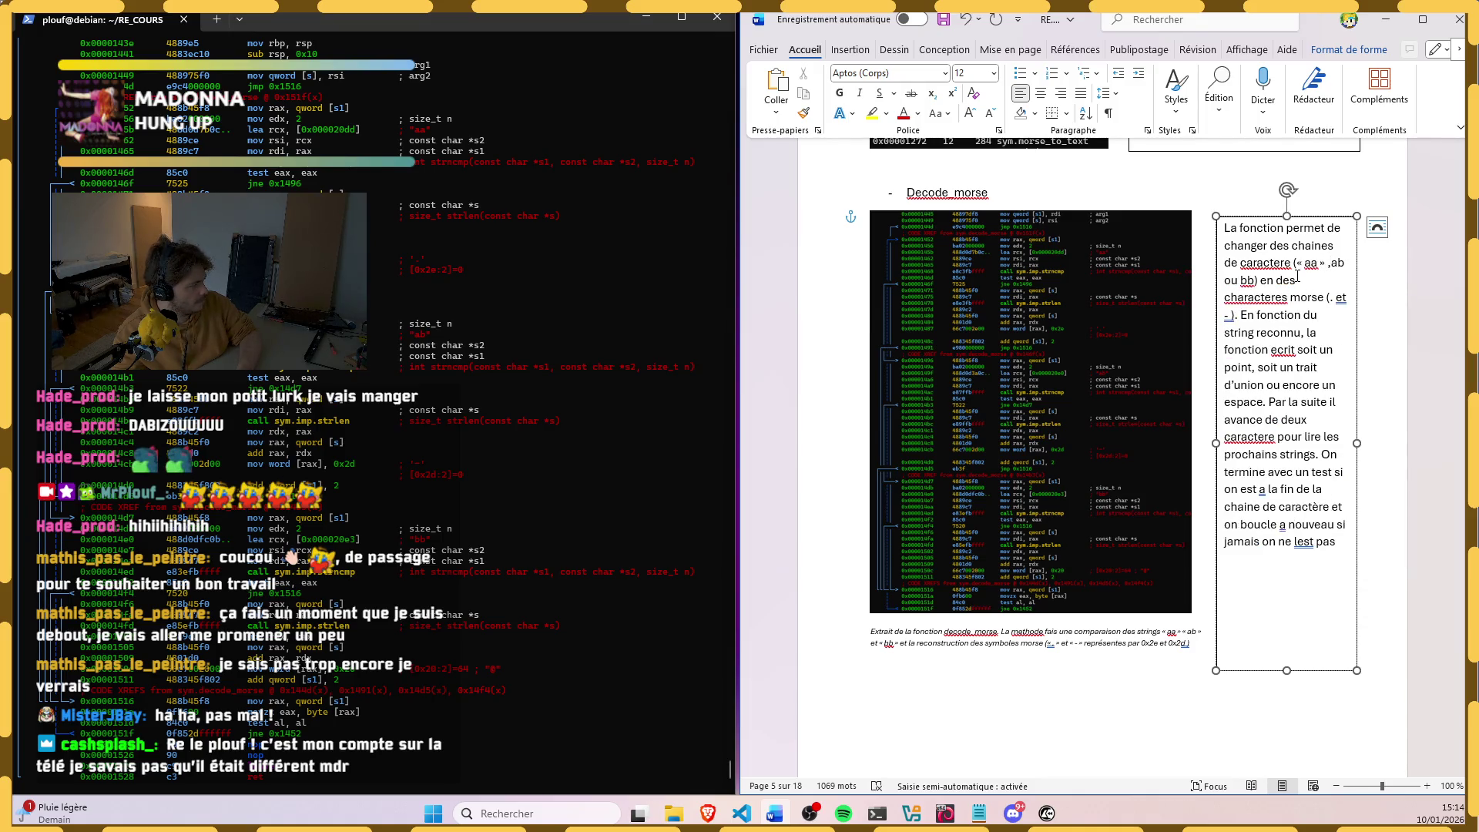
pyautogui.write('"')
pyautogui.press('Right')
pyautogui.press('Right')
pyautogui.write('""')
pyautogui.press('Right')
pyautogui.press('Right')
pyautogui.write('"')
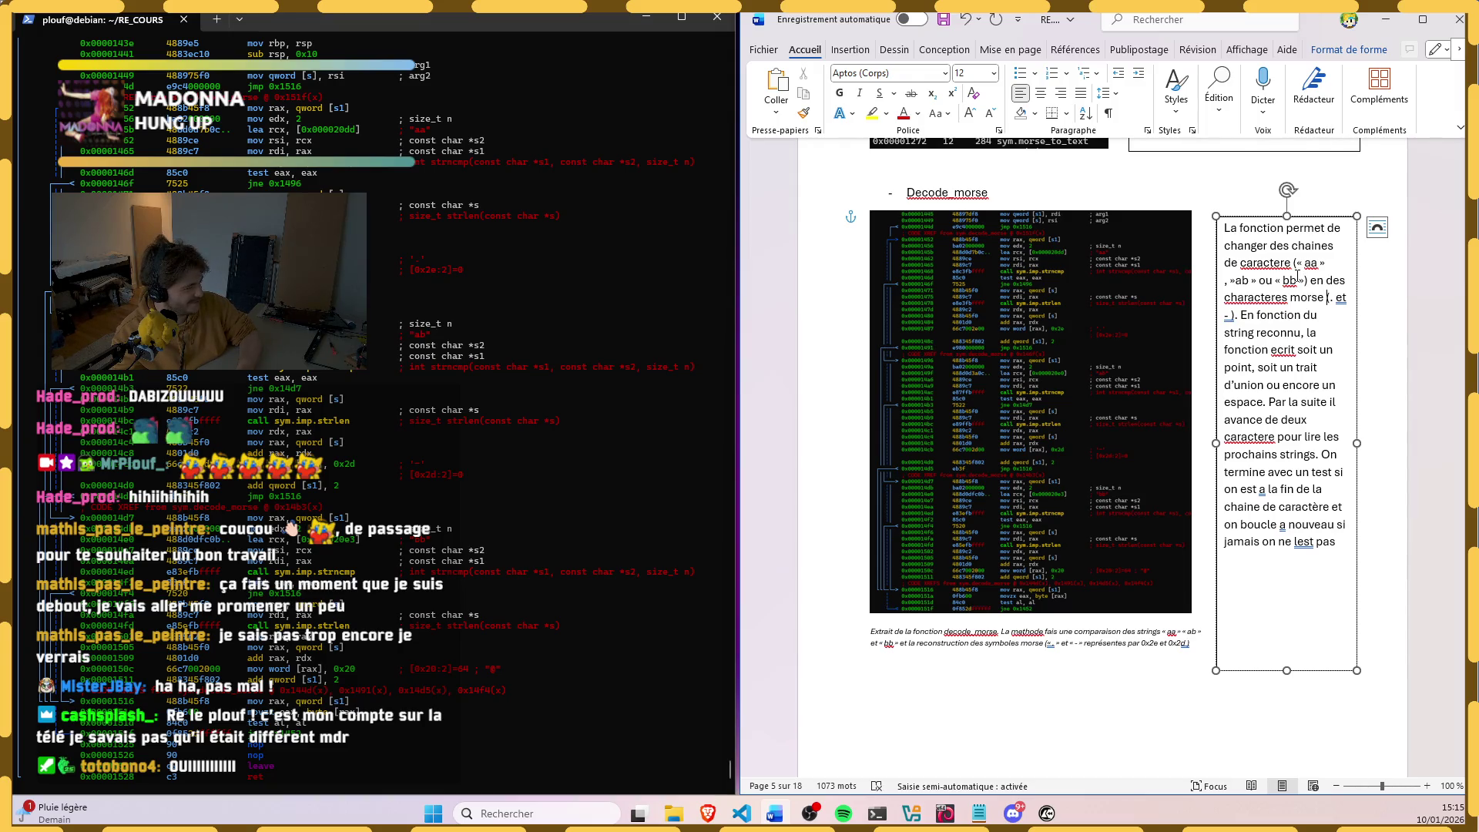
pyautogui.write('" .')
pyautogui.write('"')
pyautogui.press('BackSpace')
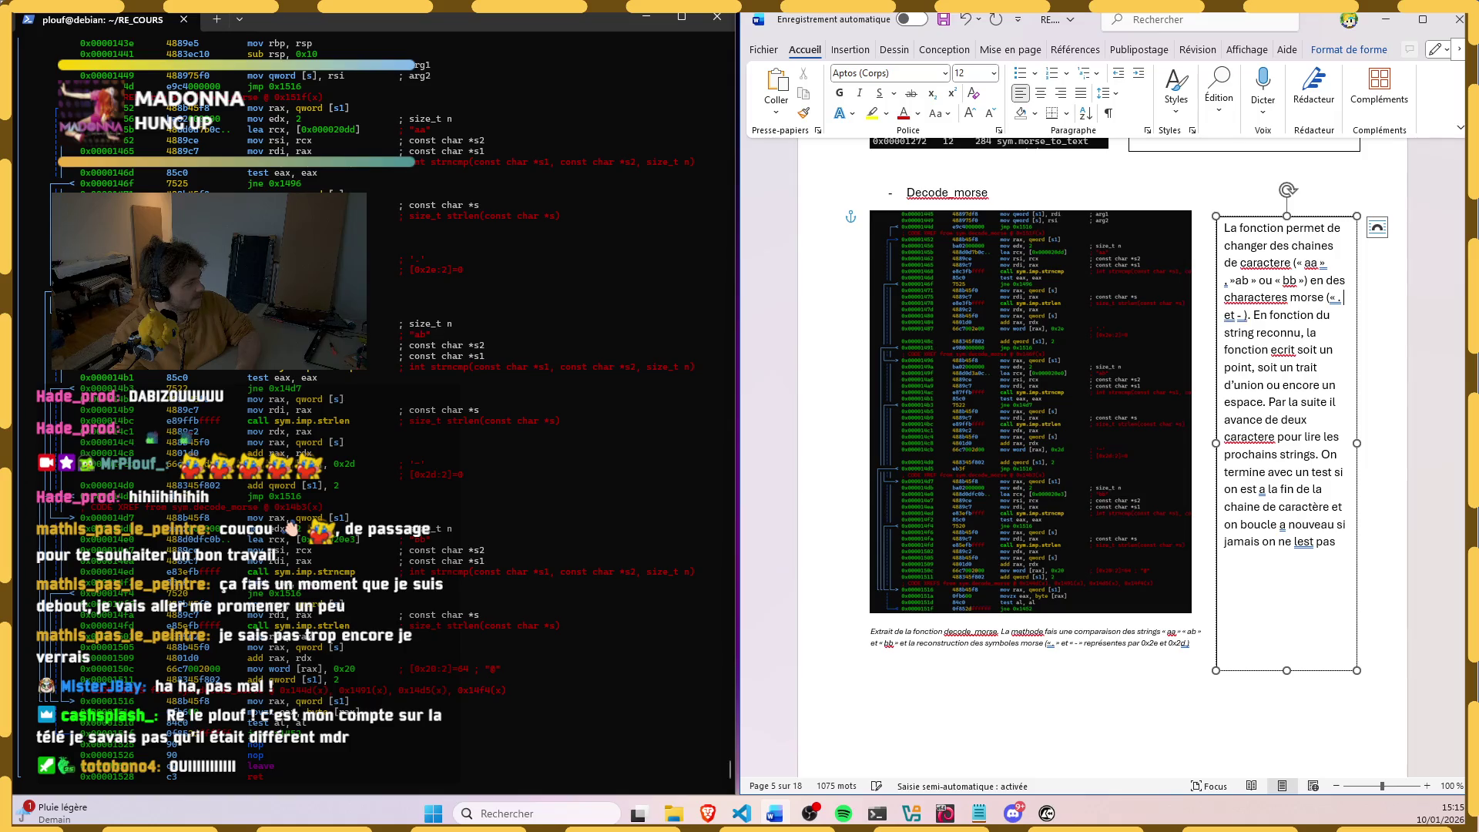
pyautogui.write('"')
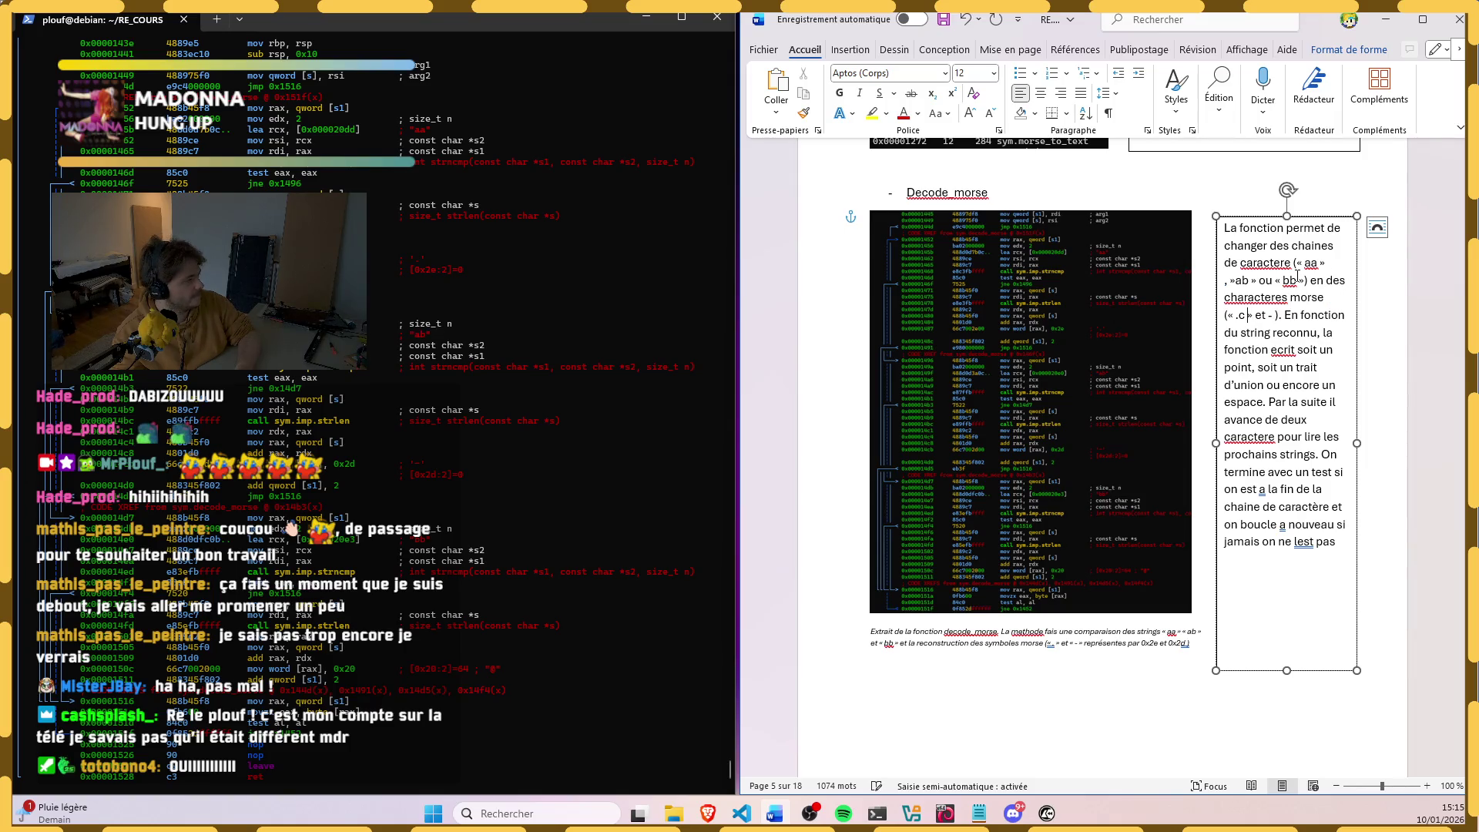
pyautogui.press('BackSpace')
pyautogui.write('»')
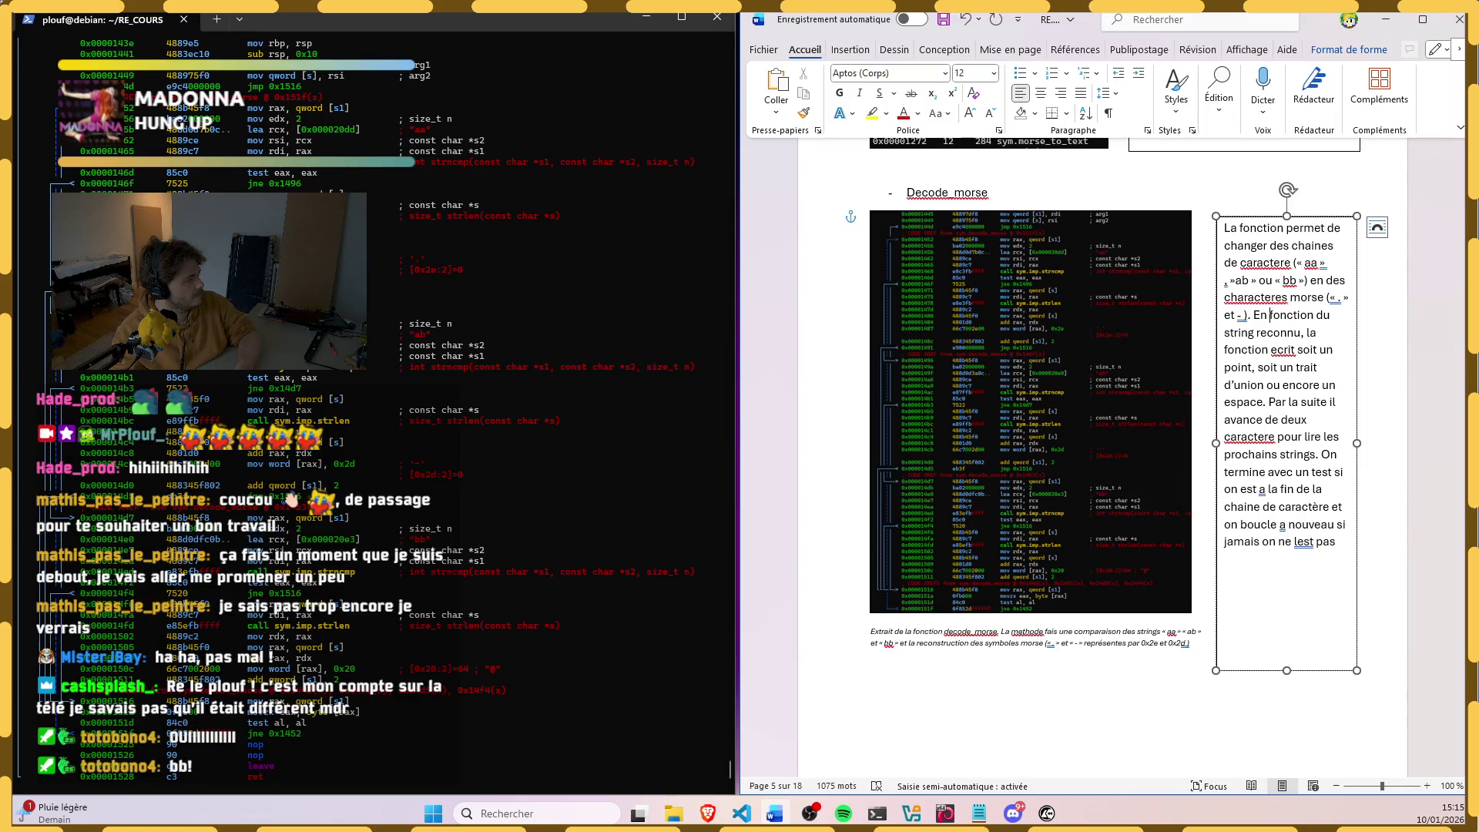
pyautogui.write('"')
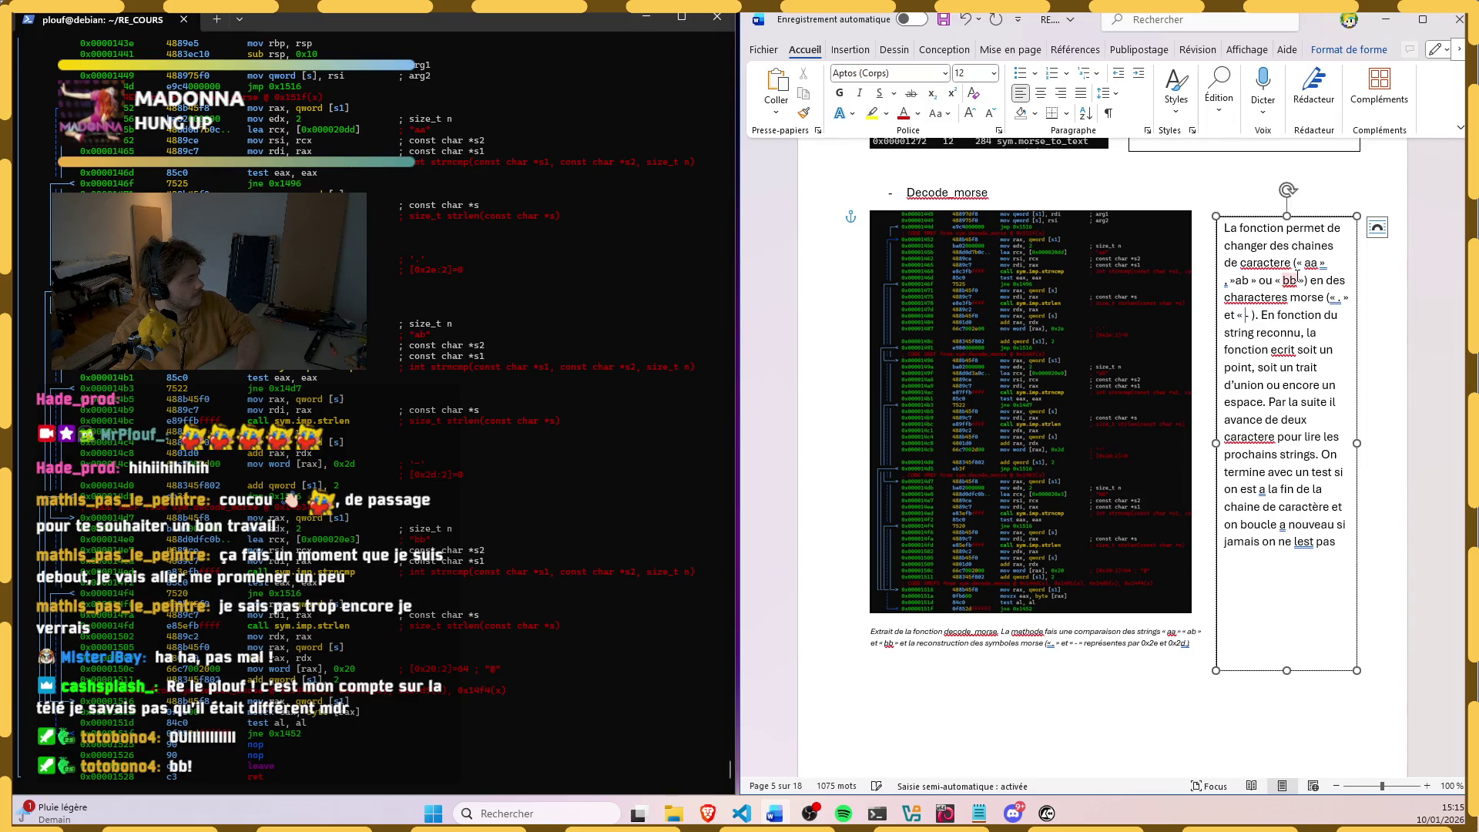
pyautogui.write('"')
pyautogui.write('p"')
pyautogui.press('BackSpace')
pyautogui.press('BackSpace')
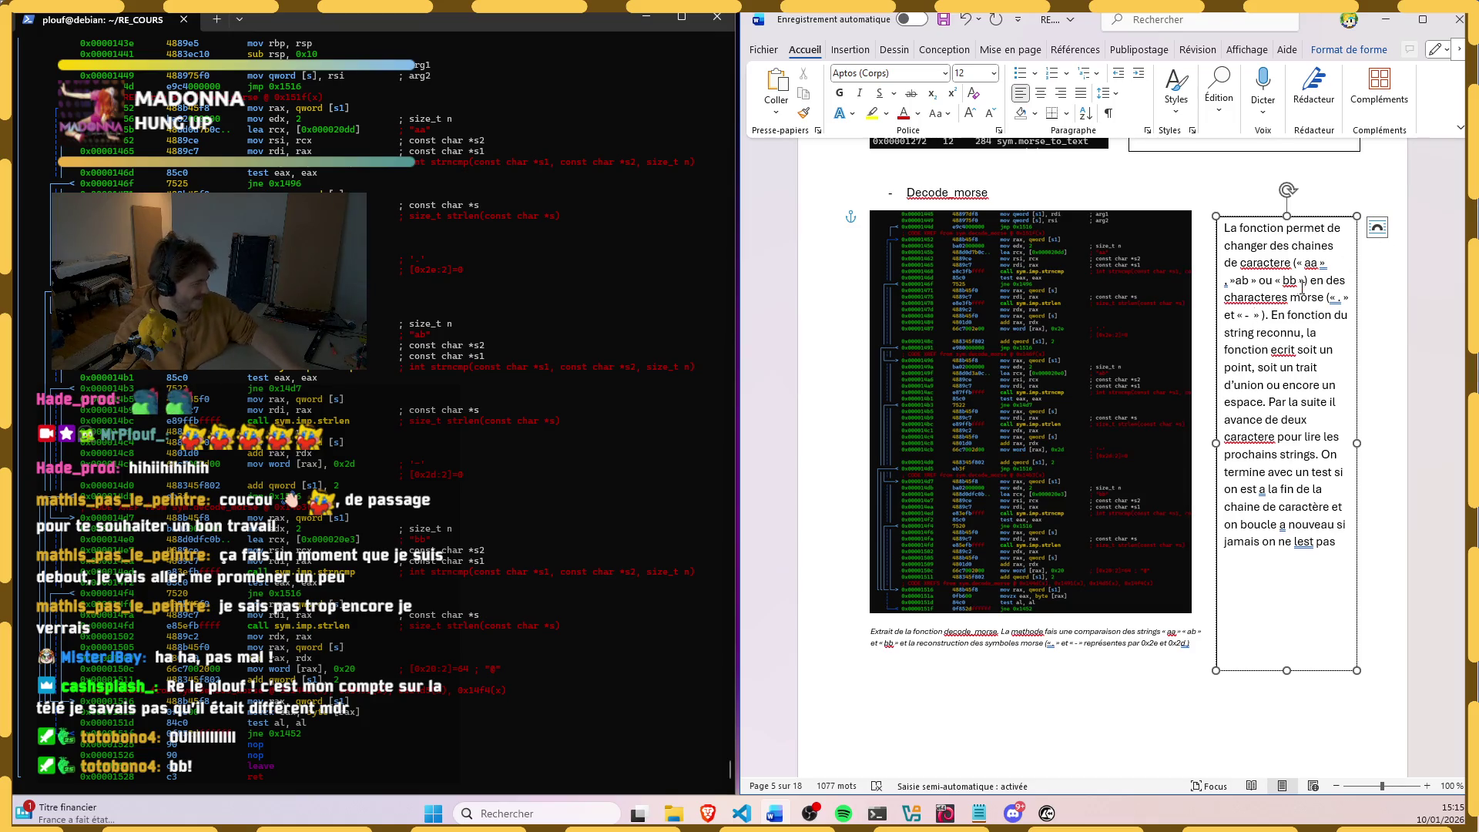
# Step: Start a new paragraph at 'En fonction du string'
pyautogui.click(1254, 297)
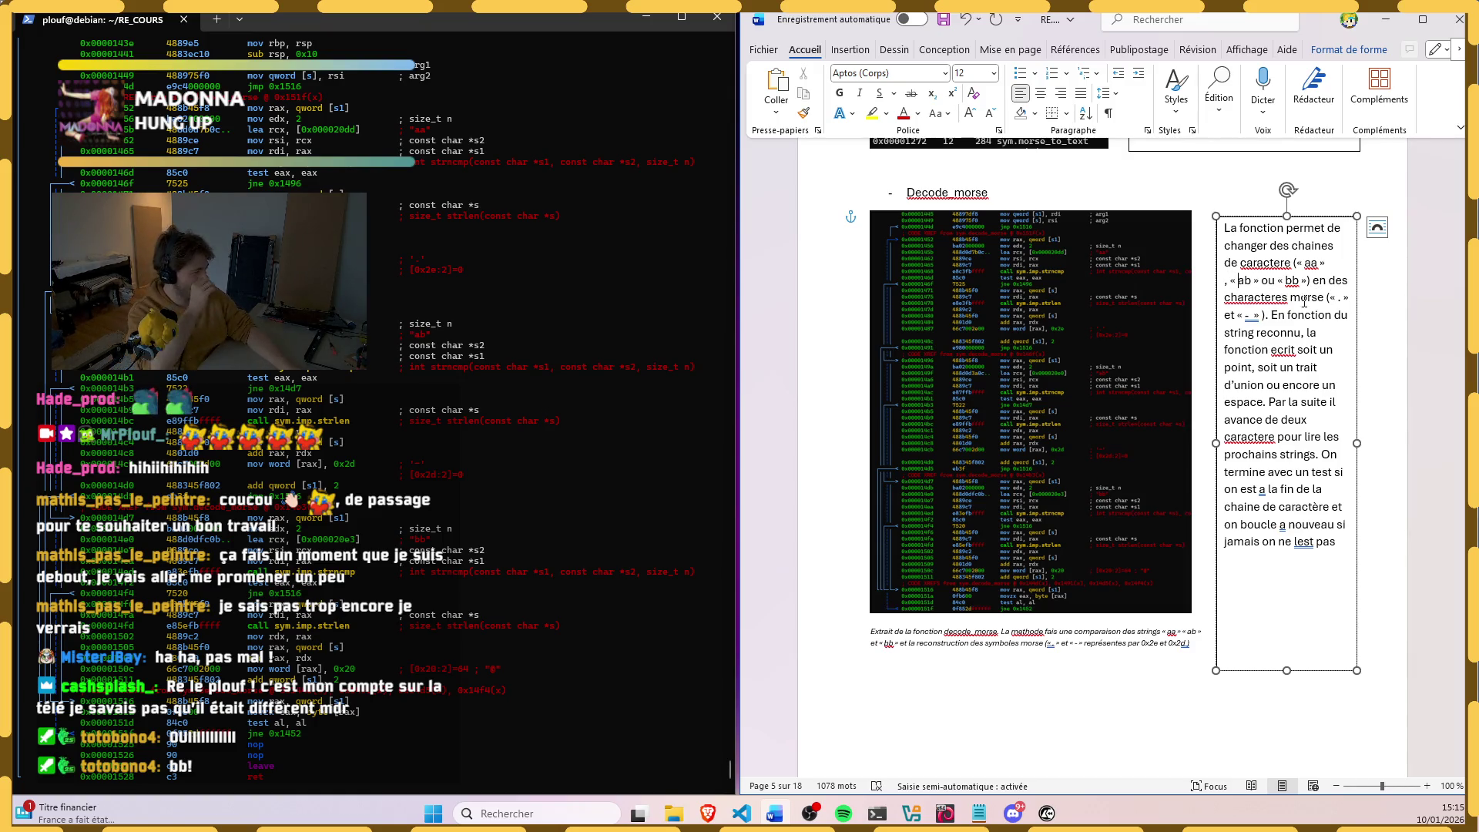
pyautogui.click(1273, 315)
pyautogui.press('Return')
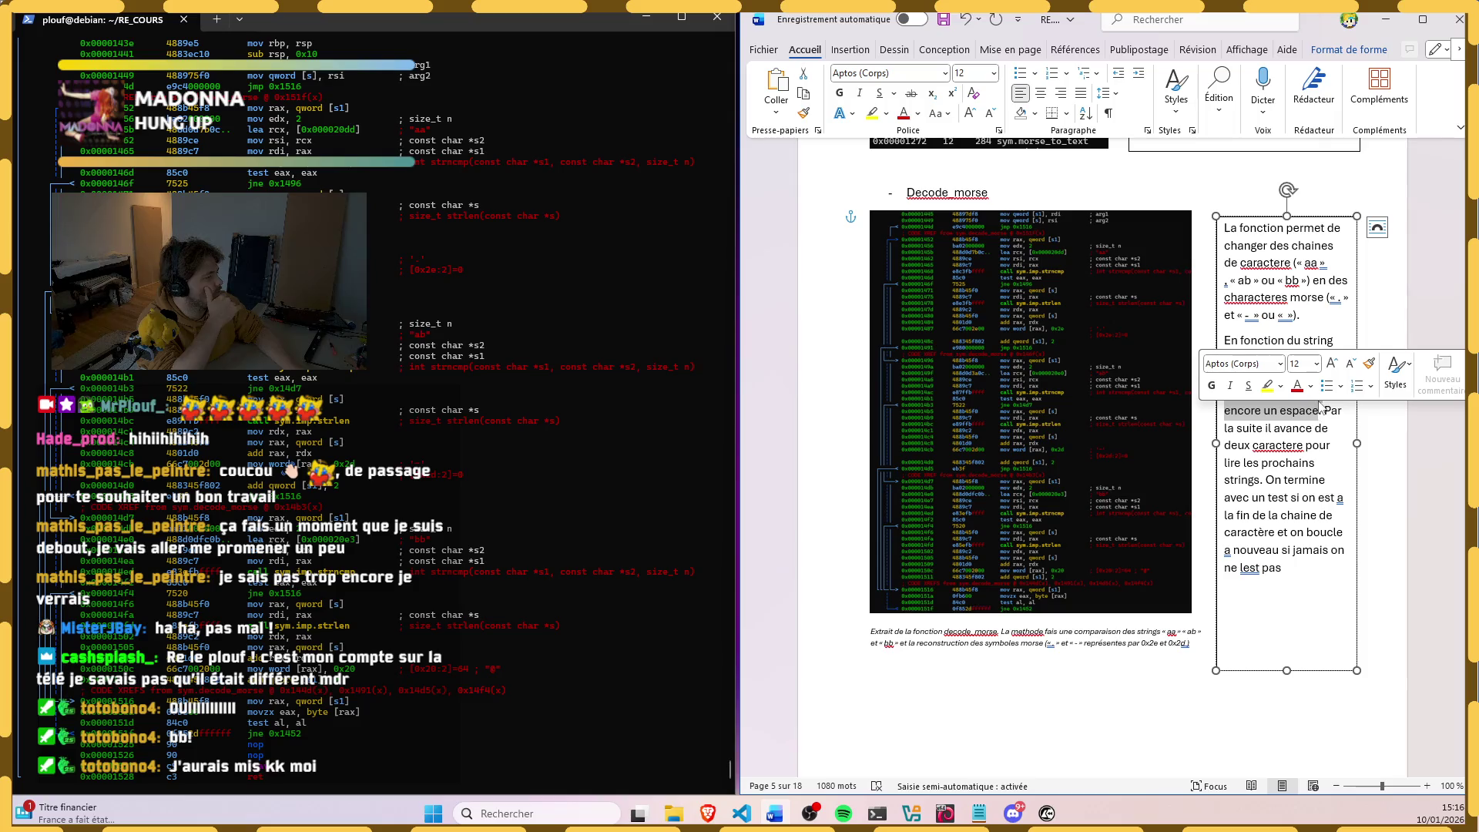
# Step: Reword the sentence so the function replaces the strings 'par leurs euivalent en morse'
pyautogui.press('BackSpace')
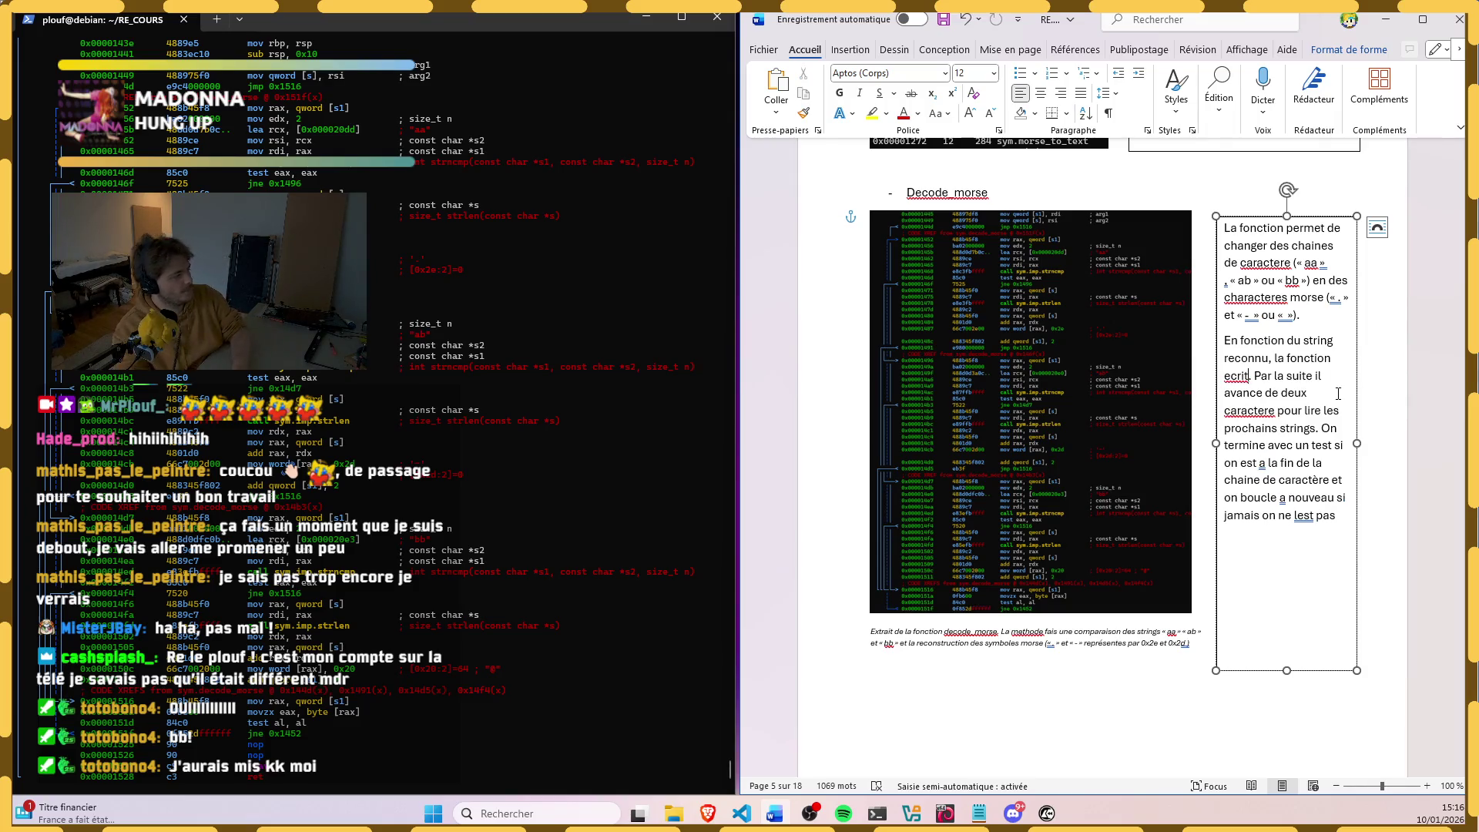
pyautogui.hotkey('ctrl', 'BackSpace')
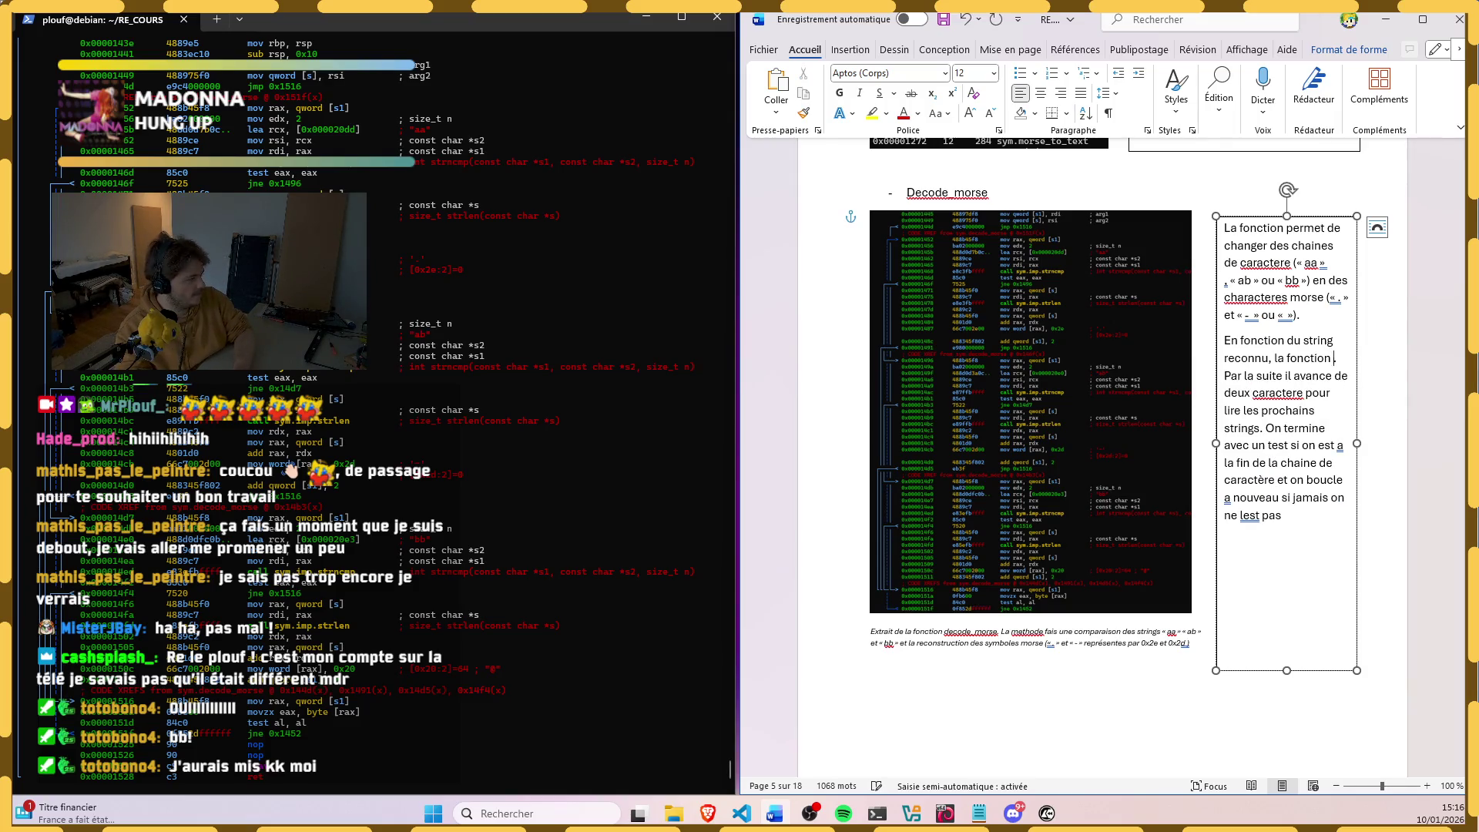
pyautogui.write('remplace l')
pyautogui.press('BackSpace')
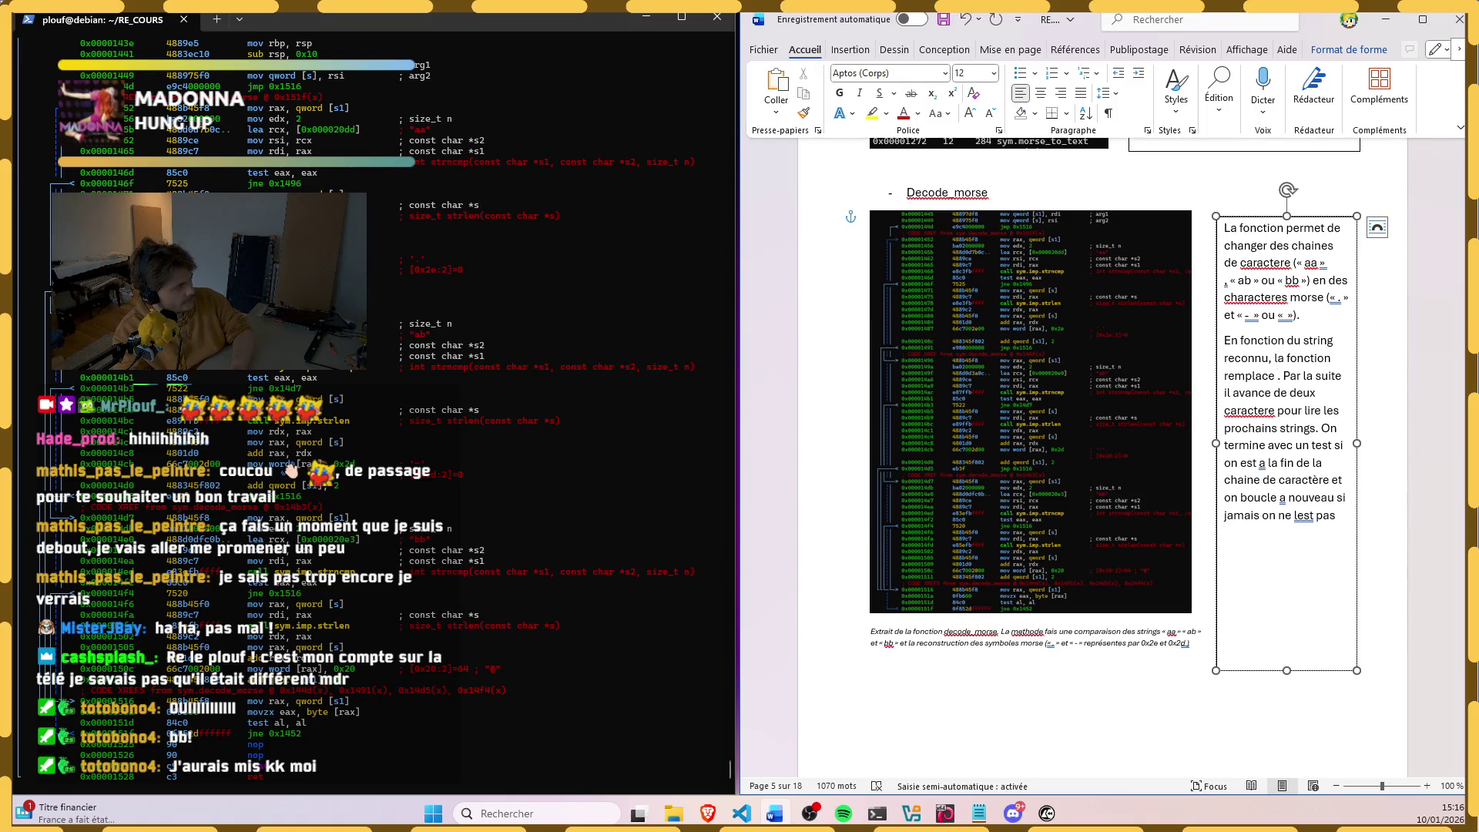
pyautogui.write('ces dernier.')
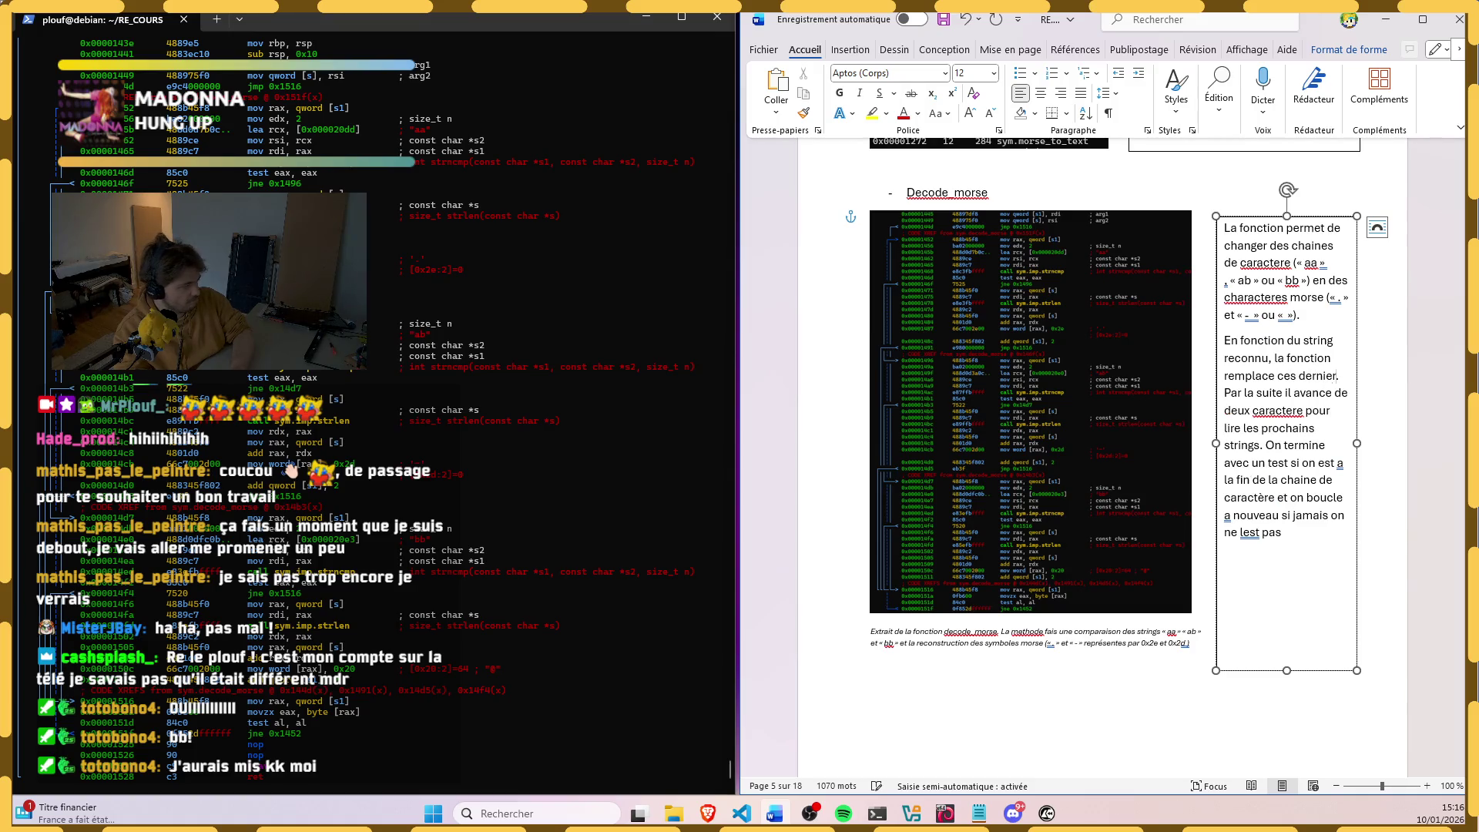
pyautogui.press('BackSpace')
pyautogui.write(' par ')
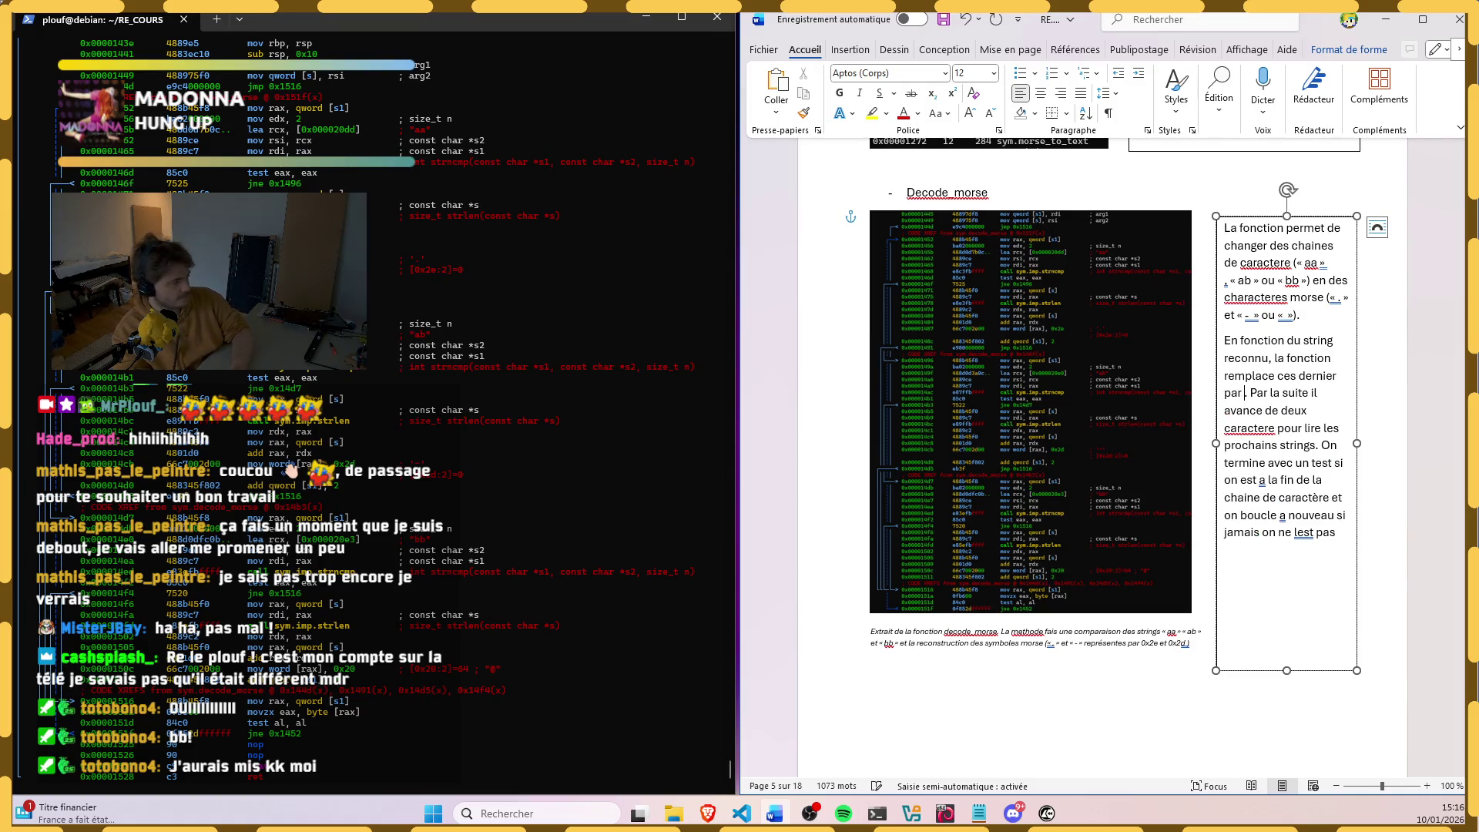
pyautogui.write('leurs que')
pyautogui.press('BackSpace')
pyautogui.press('BackSpace')
pyautogui.press('BackSpace')
pyautogui.write('euiva')
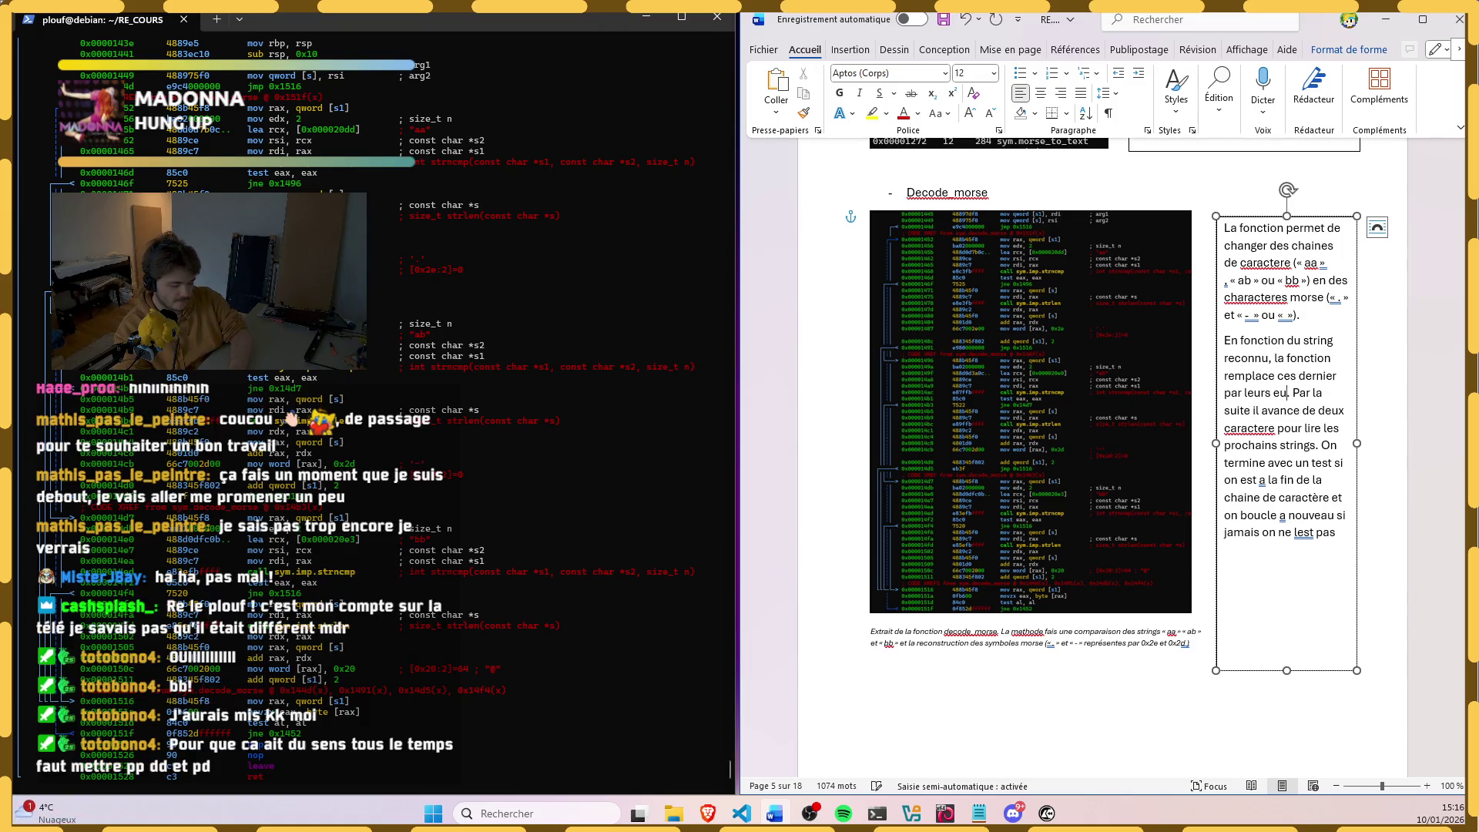
pyautogui.write('lent en morse.')
# Step: Start a new paragraph at 'Par la suite' without a leading space
pyautogui.press('Return')
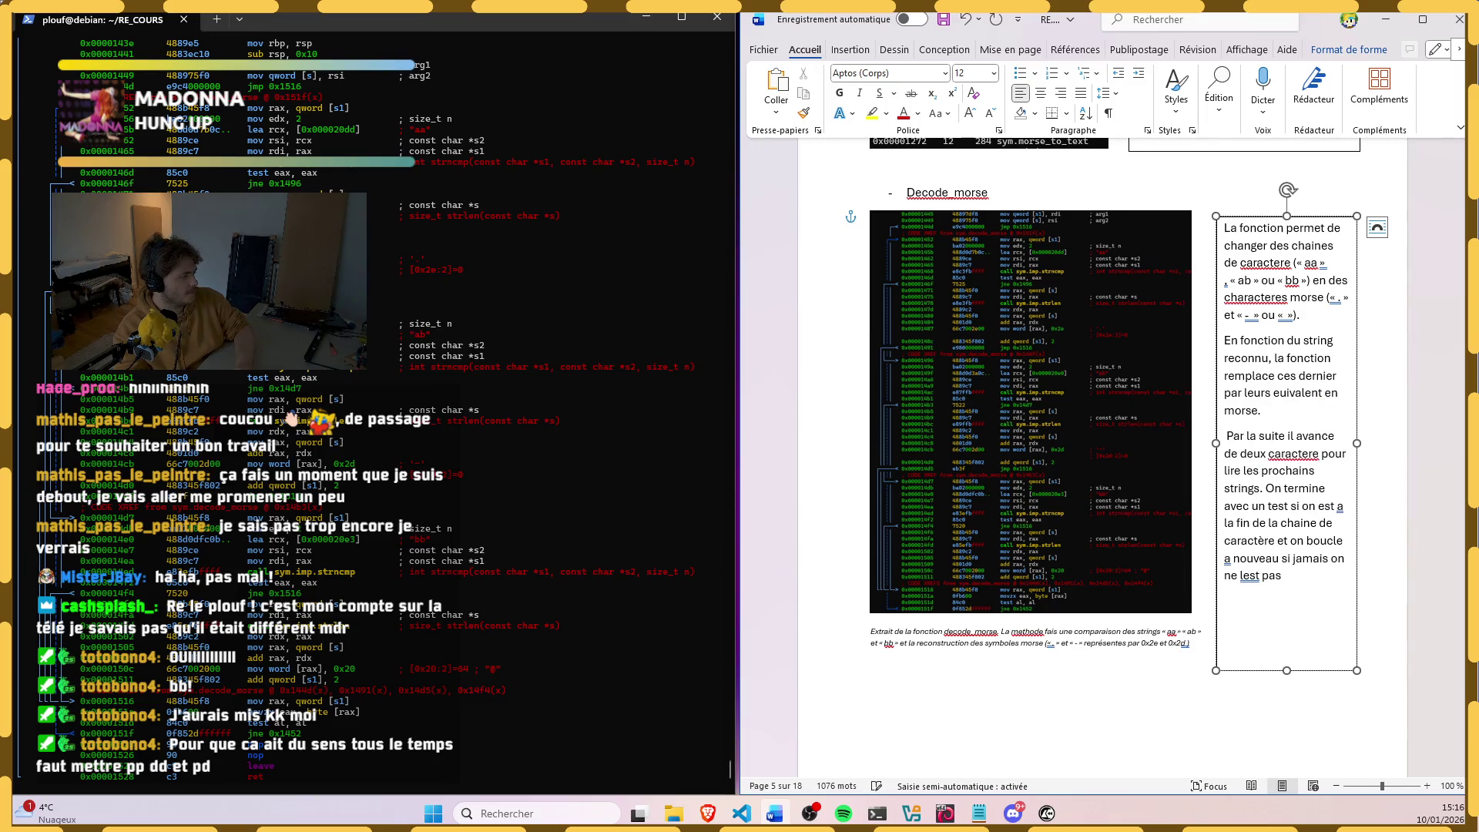
pyautogui.press('Delete')
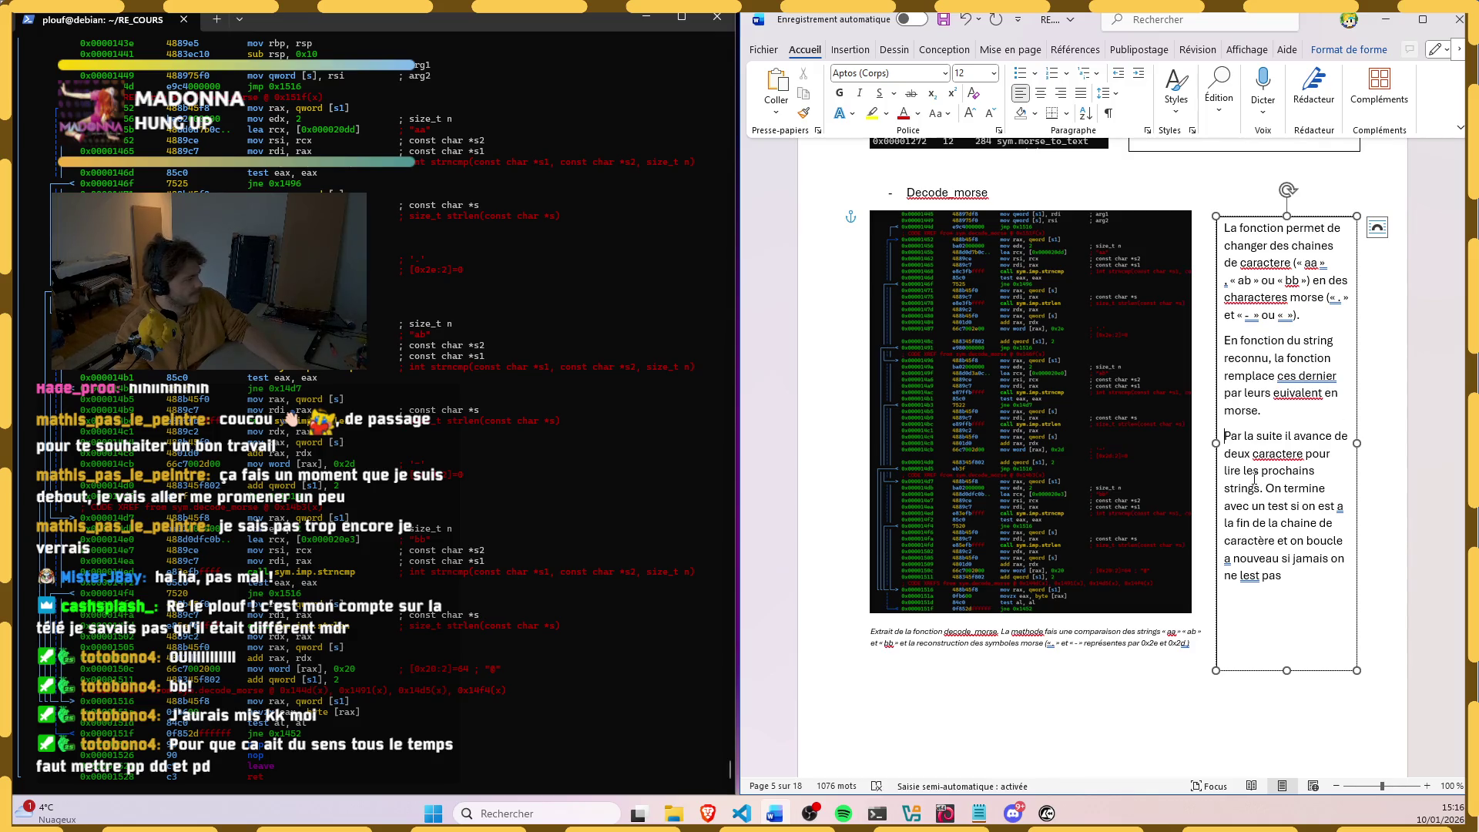
pyautogui.click(1267, 489)
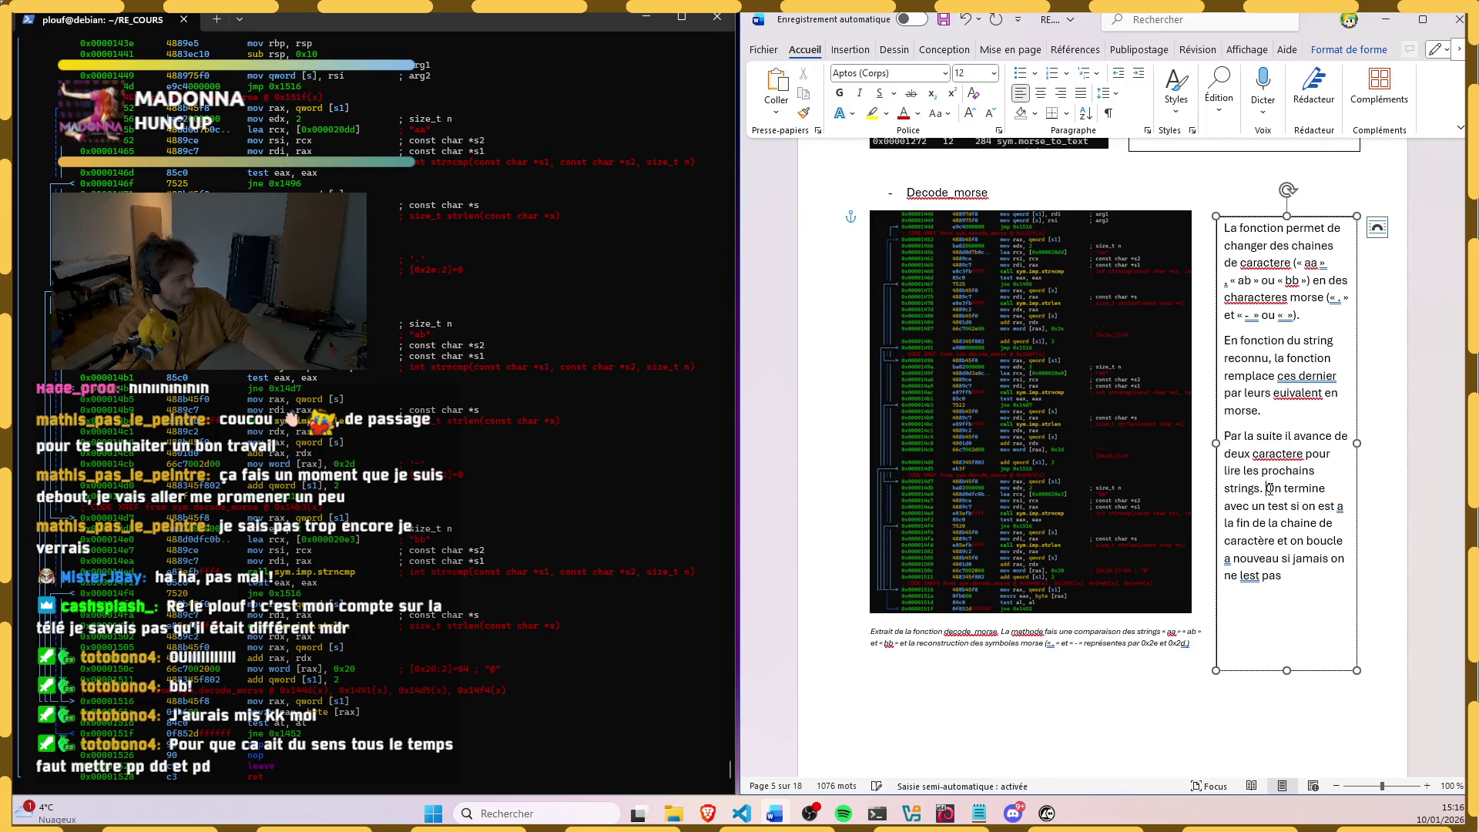
# Step: Split off an 'Enfin, on termine avec un test' paragraph and drop the extra 'et' after caractère
pyautogui.press('Return')
pyautogui.write('Em')
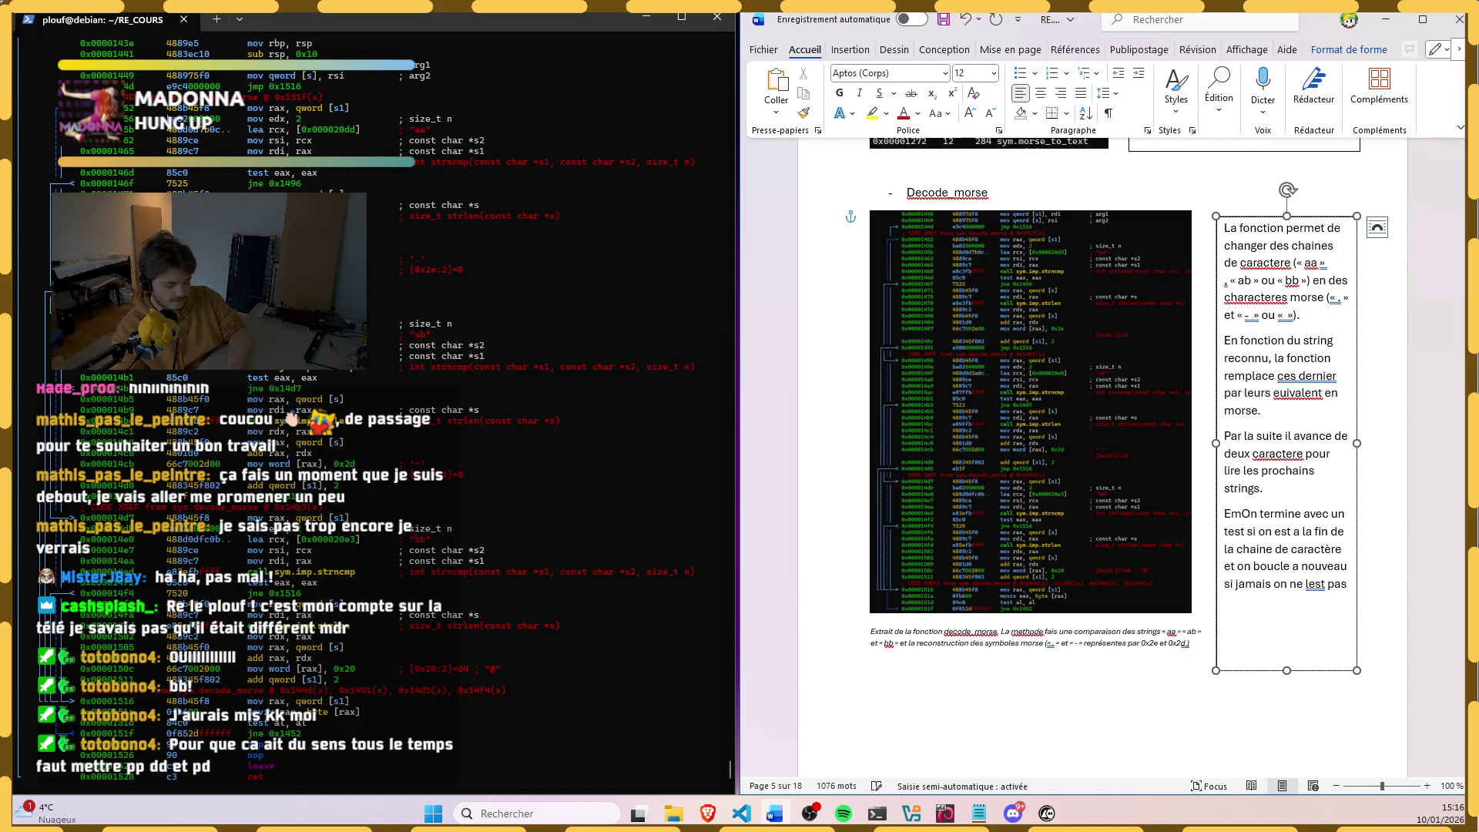
pyautogui.press('BackSpace')
pyautogui.write('nfin,')
pyautogui.press('Delete')
pyautogui.write('o')
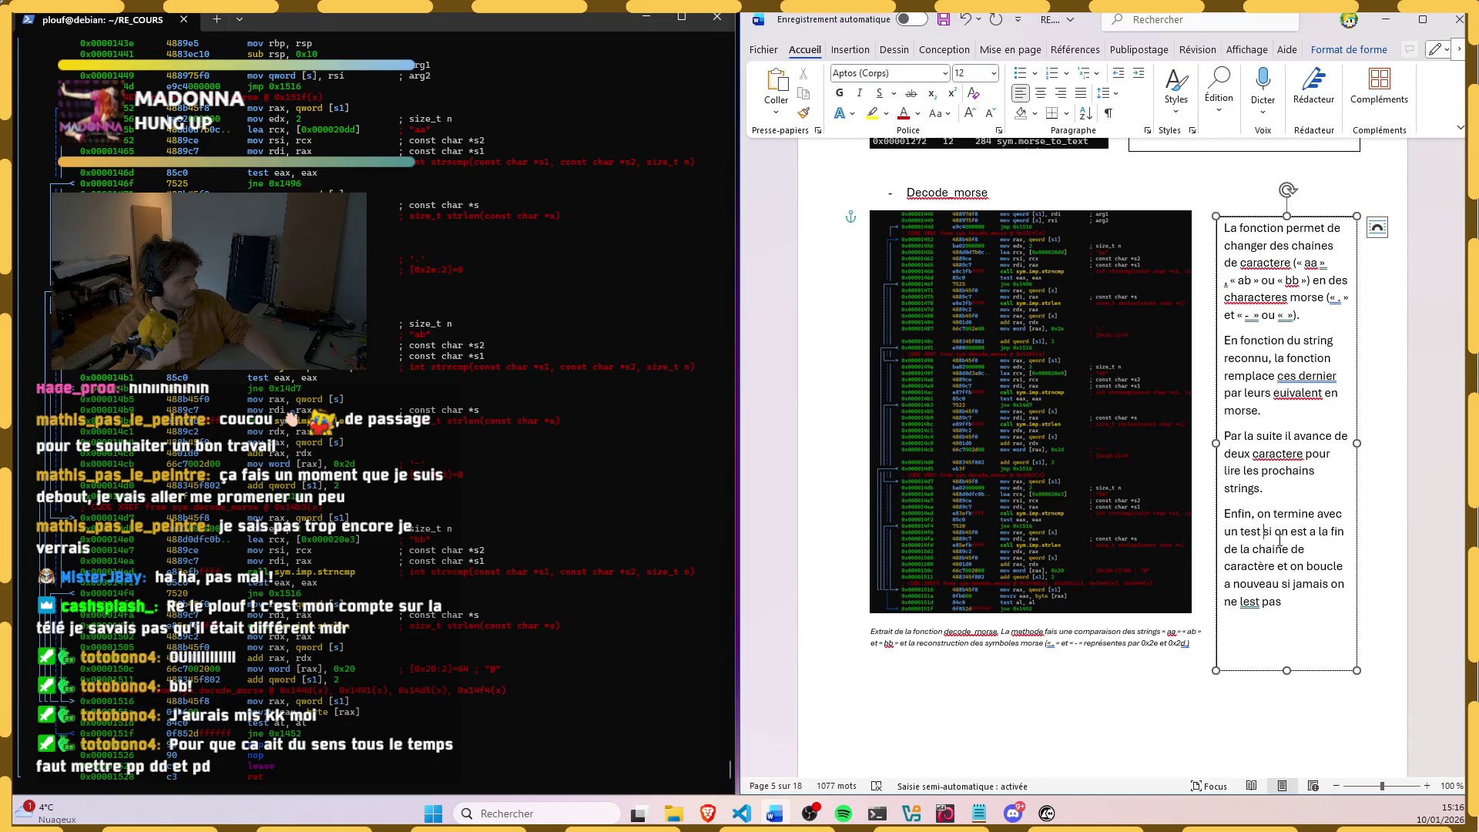
pyautogui.write(': si')
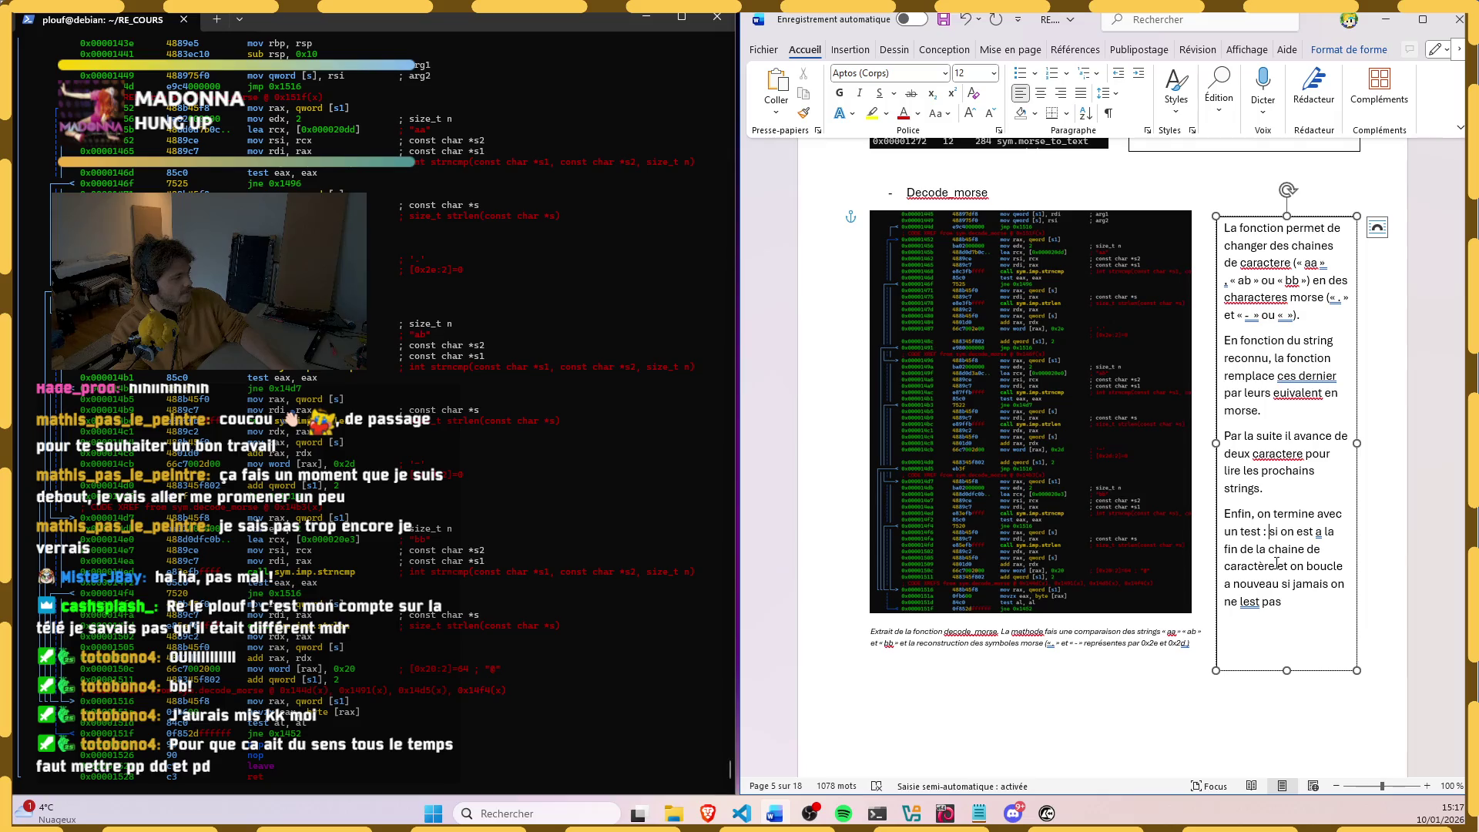
pyautogui.write('est :')
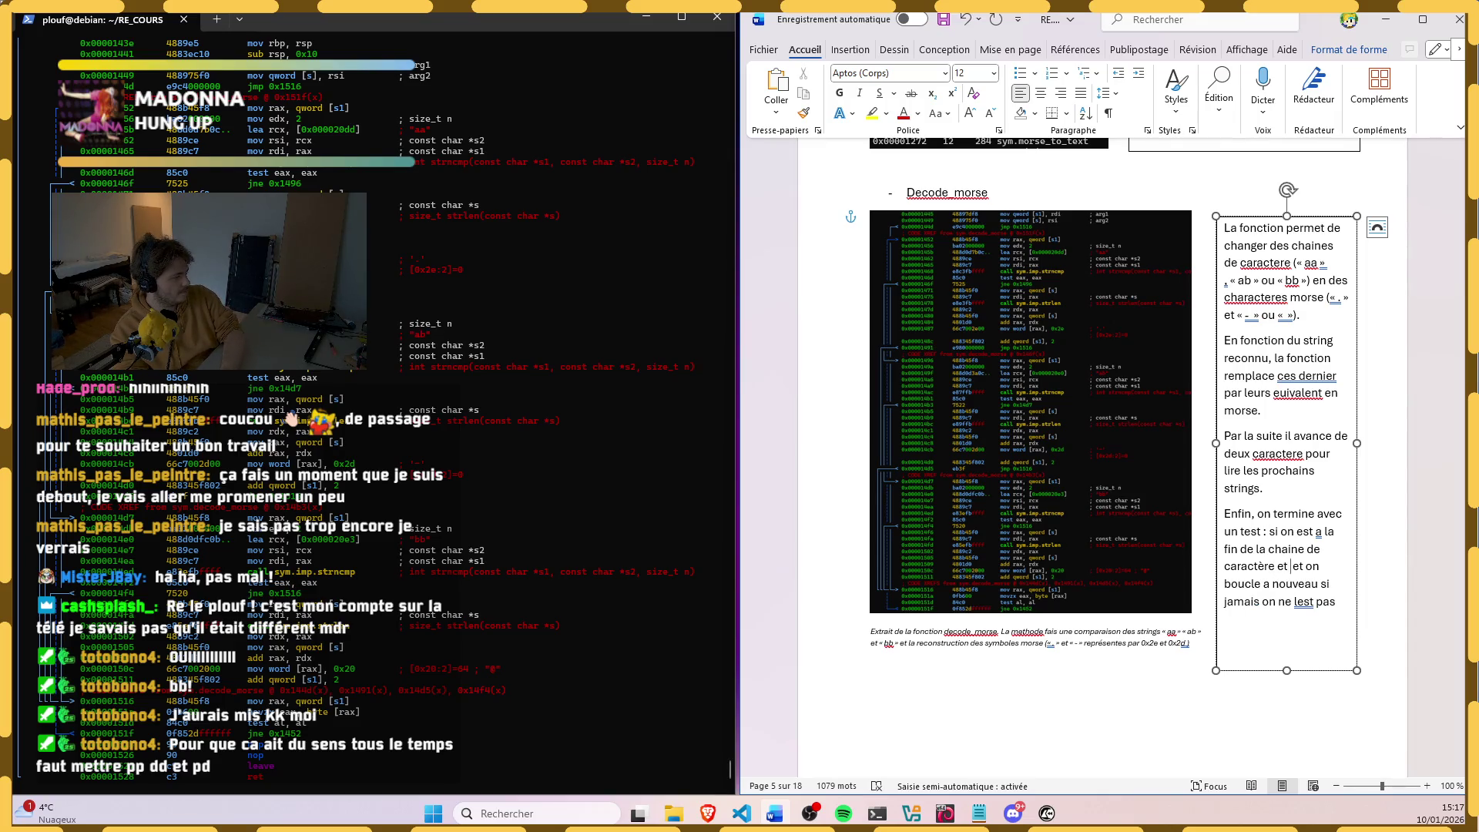
pyautogui.press('BackSpace')
pyautogui.press('BackSpace')
pyautogui.press('BackSpace')
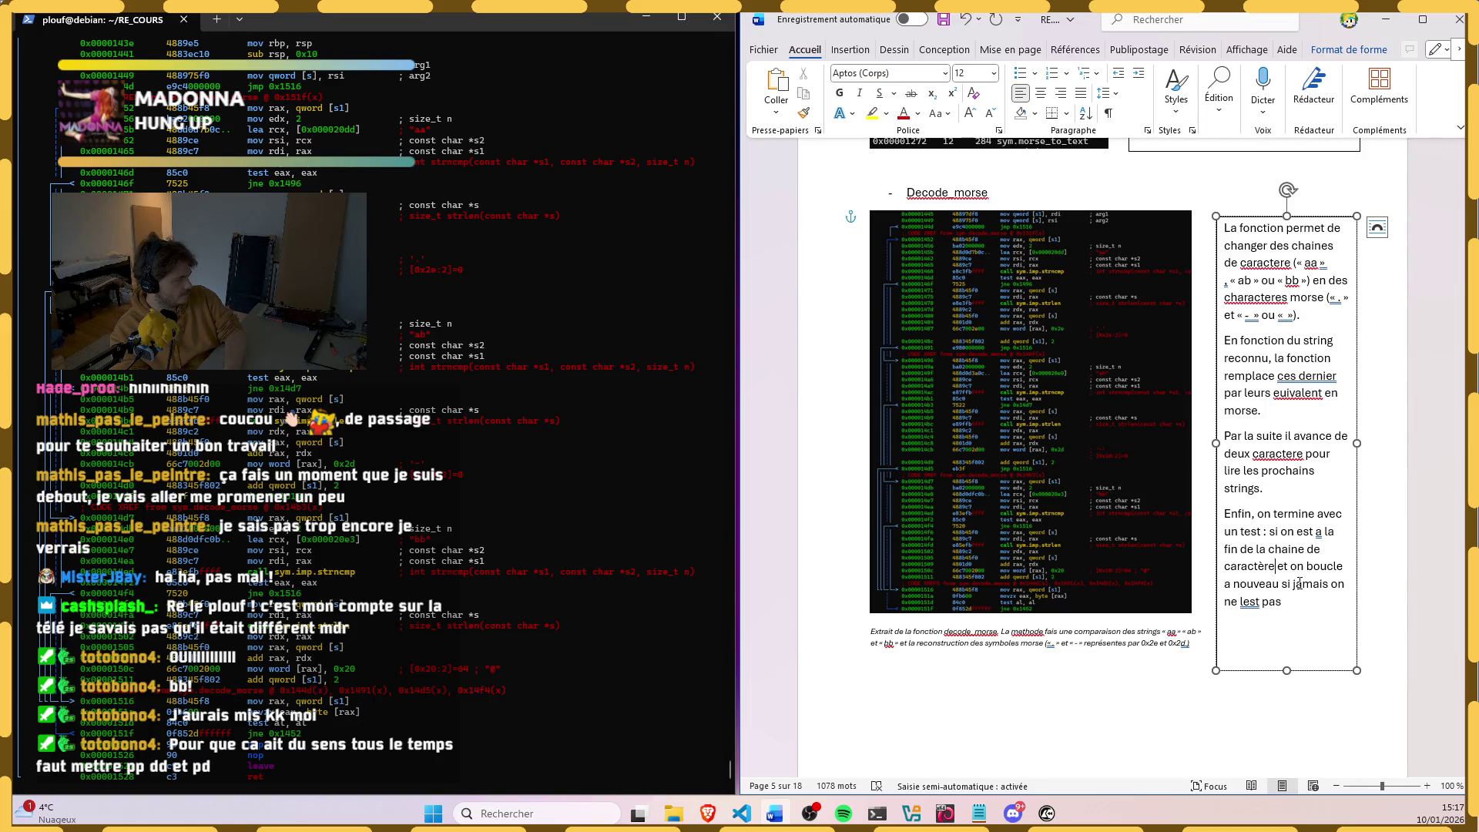
# Step: End the explanation with the note '(test al, al)' after 'ne lest pas'
pyautogui.press('Down')
pyautogui.write('()')
pyautogui.press('Left')
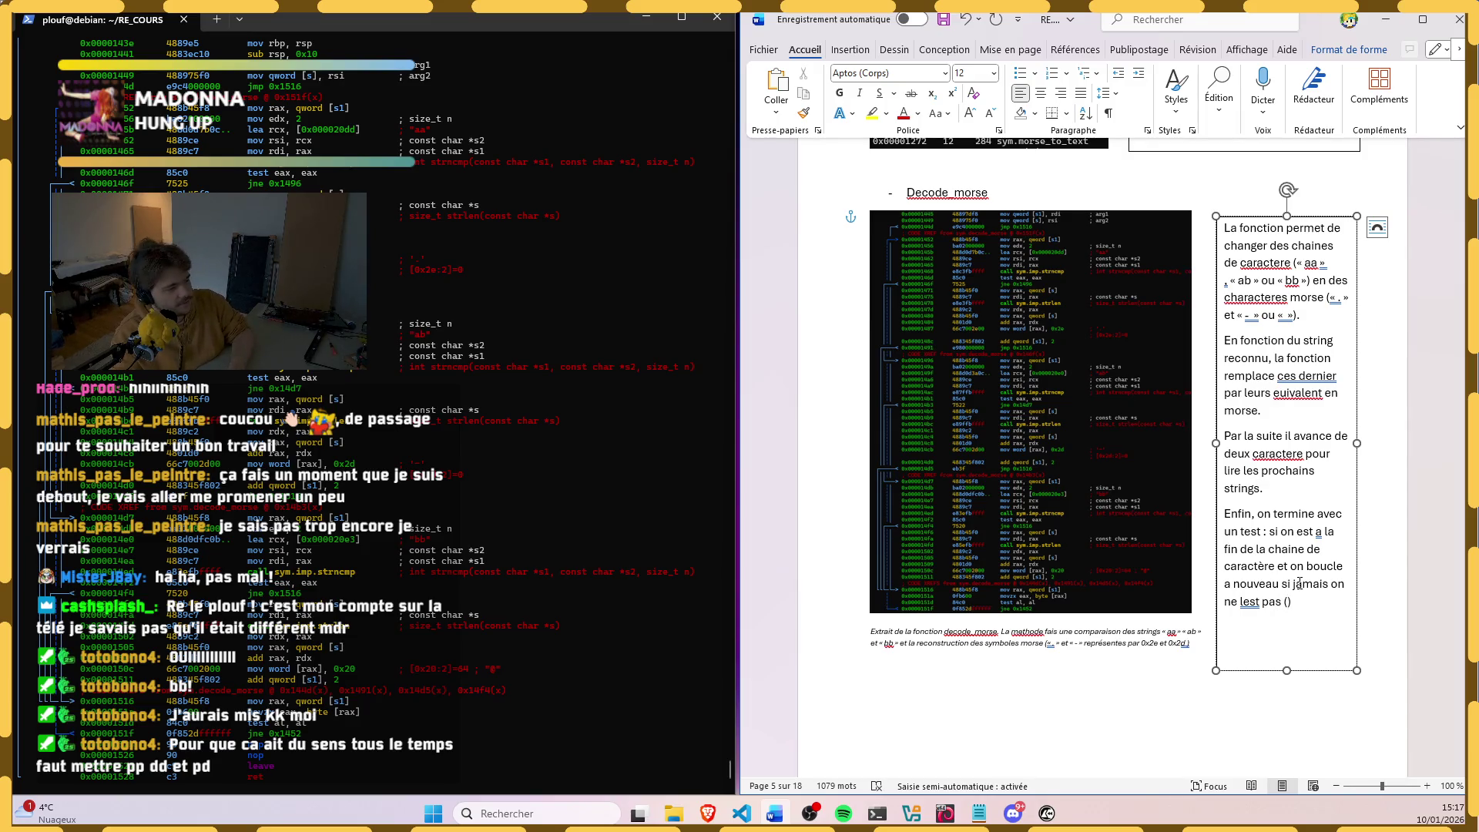
pyautogui.write('tste')
pyautogui.press('BackSpace')
pyautogui.press('BackSpace')
pyautogui.press('BackSpace')
pyautogui.write('est al,')
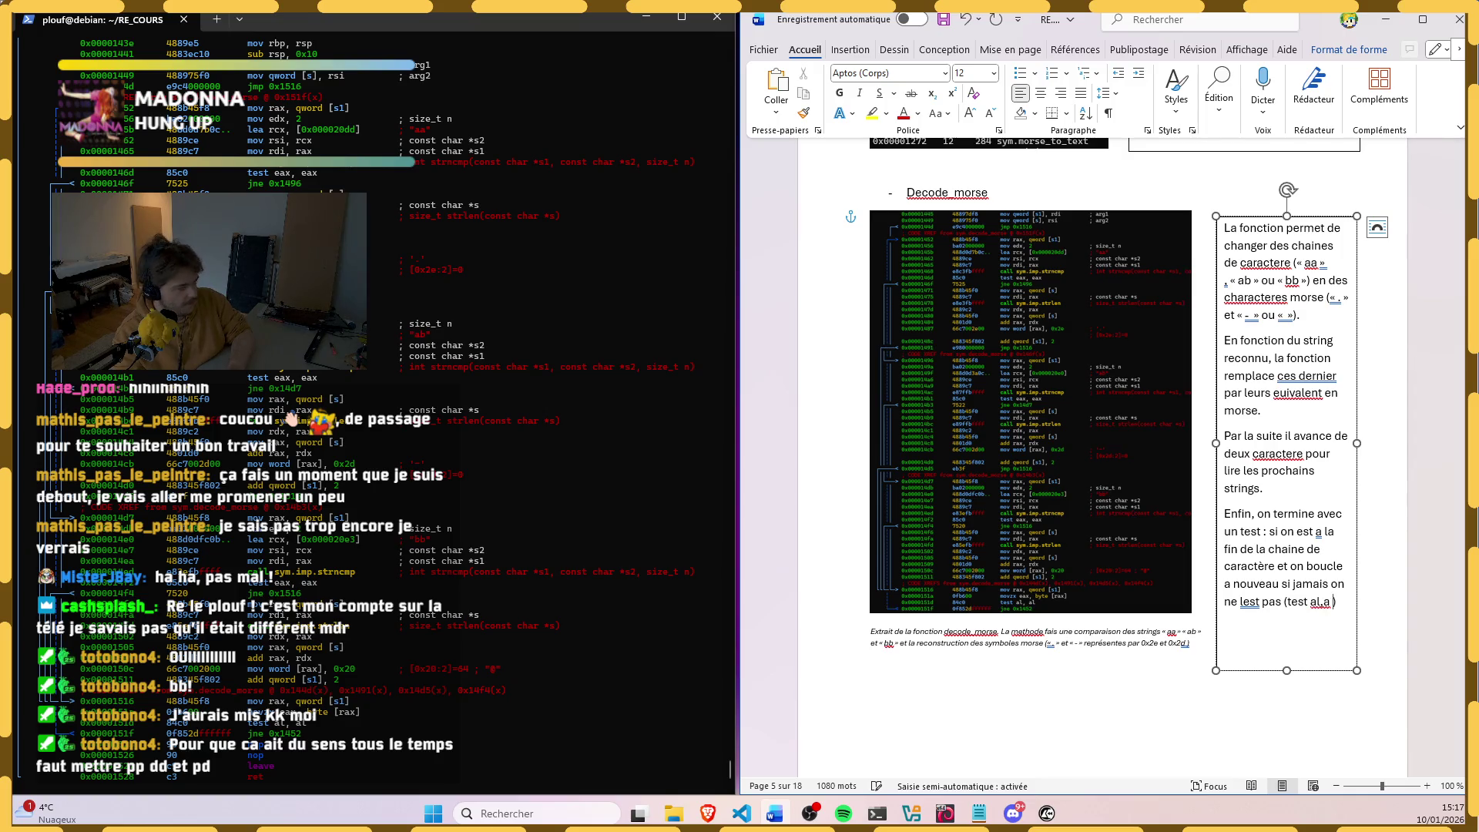
pyautogui.write(' al')
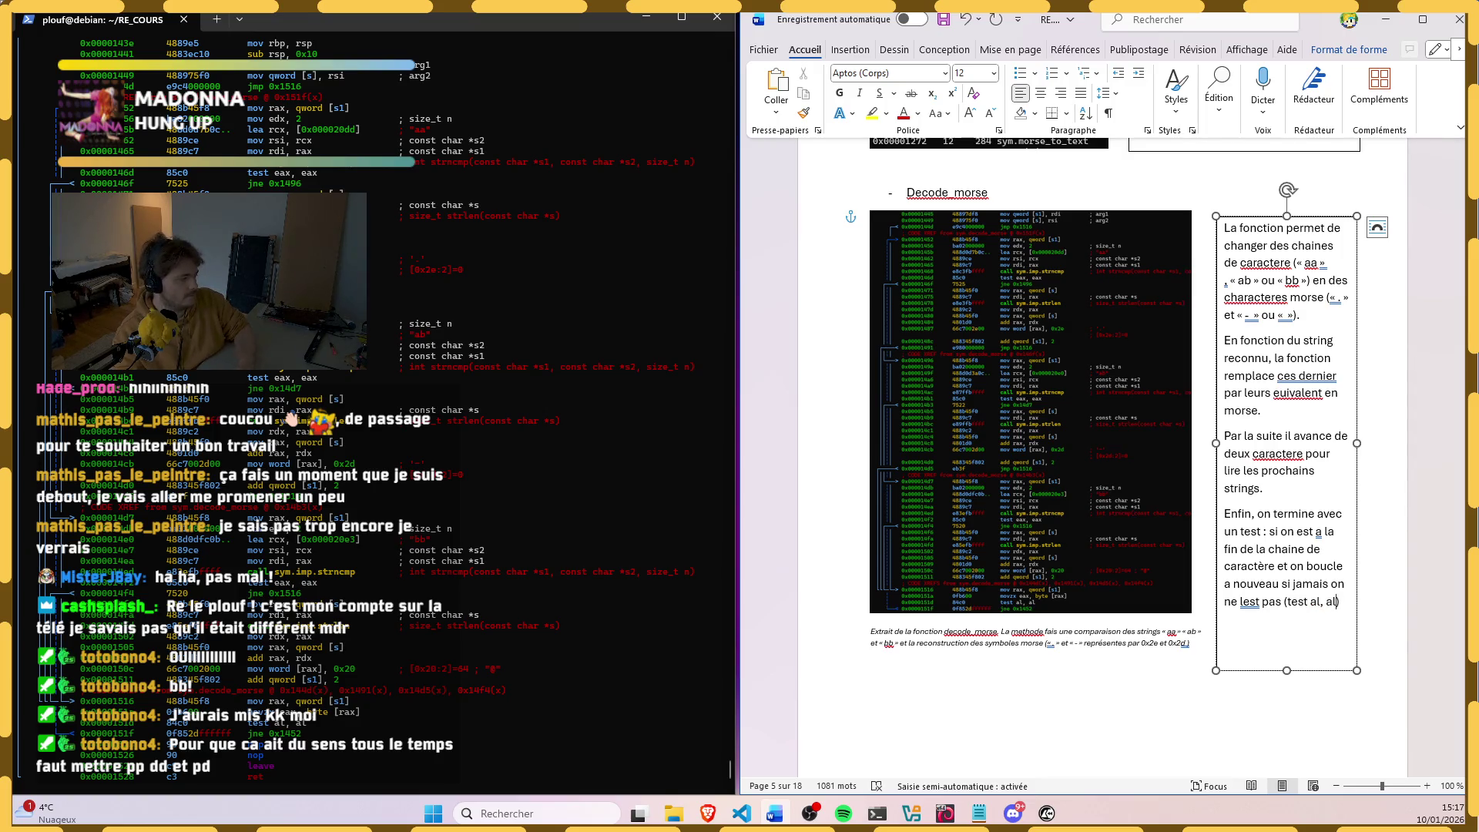
pyautogui.click(1288, 221)
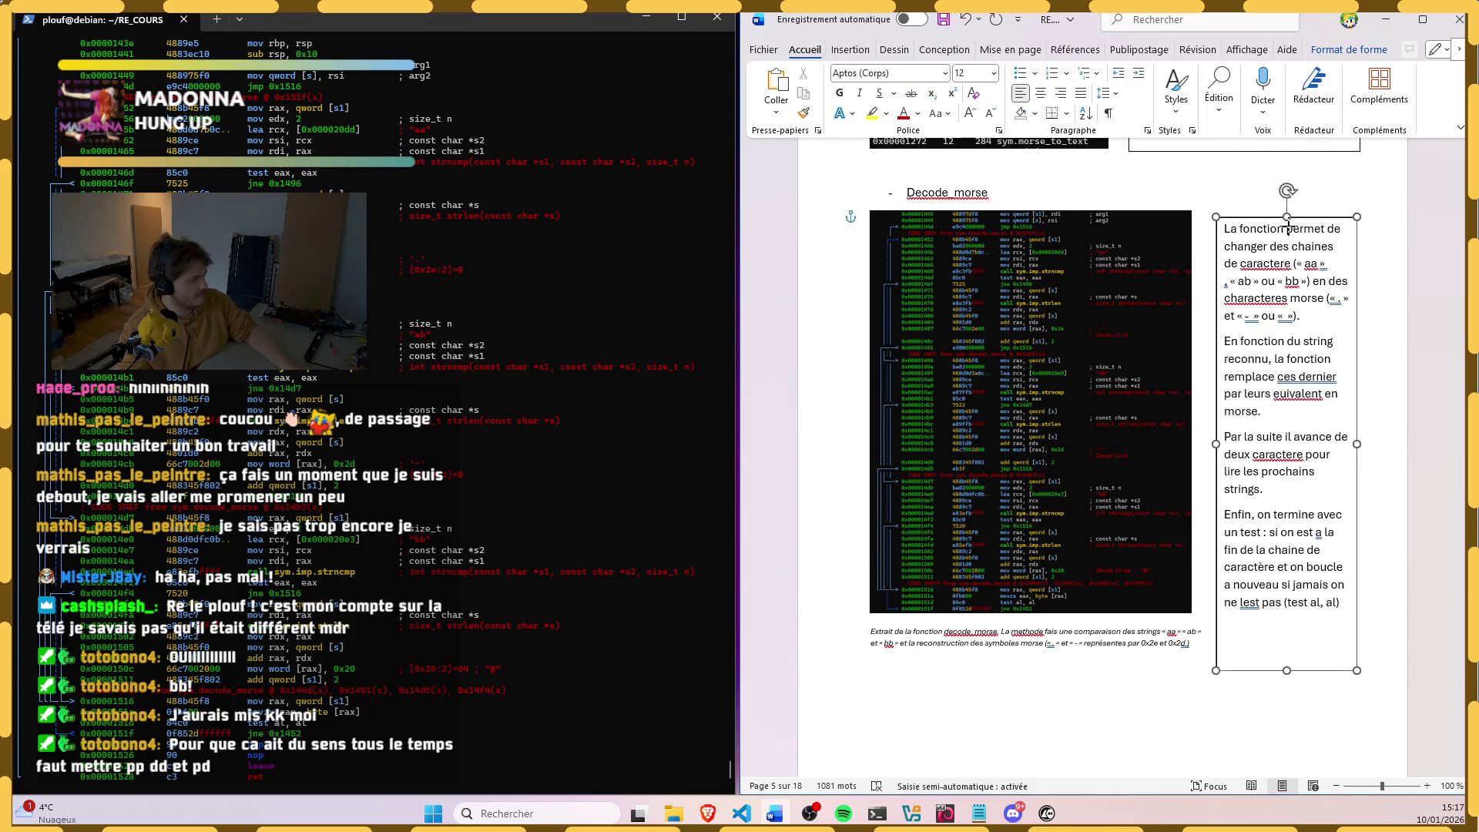
# Step: Nudge the explanation box lower and accept the grammar fix 'l'est' for 'lest'
pyautogui.moveTo(1287, 228); pyautogui.dragTo(1288, 241)
pyautogui.click(1257, 614)
pyautogui.click(1243, 674)
pyautogui.write("'")
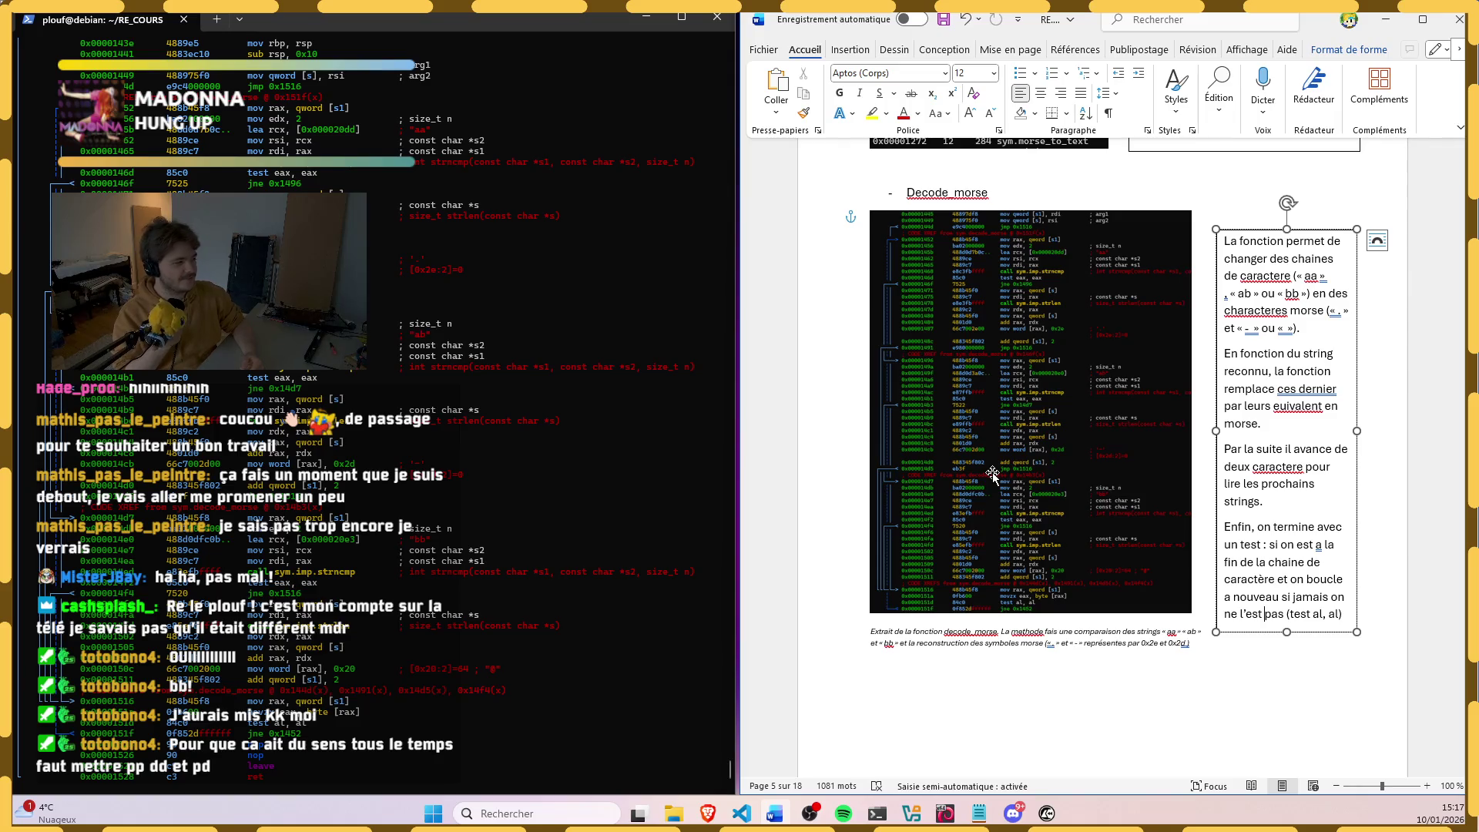
pyautogui.scroll(-3, 1076, 511)
pyautogui.scroll(3, 1076, 511)
# Step: Accept Word's suggestions caractère, caractères and 'ces derniers'
pyautogui.rightClick(1275, 306)
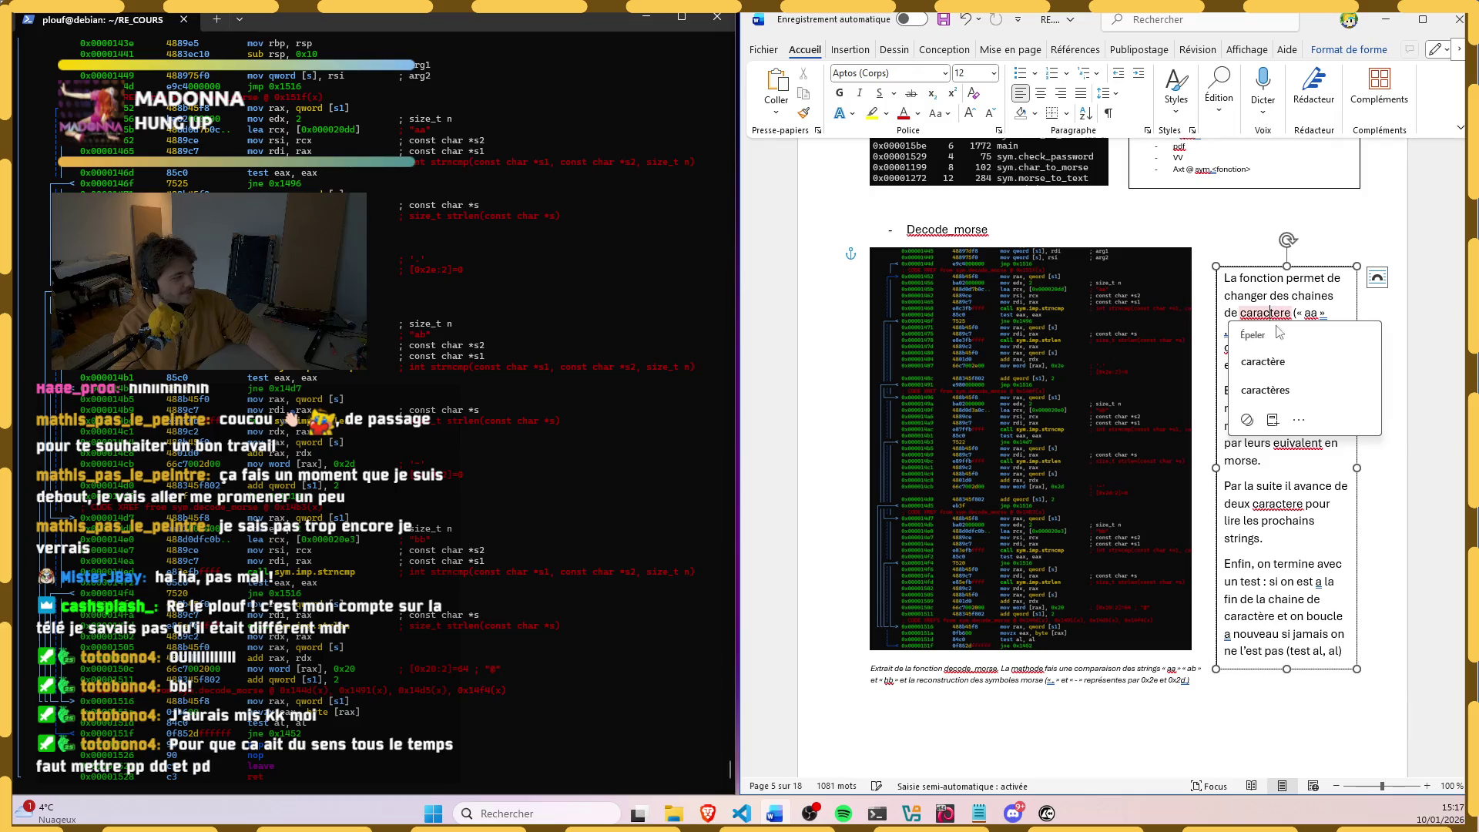
pyautogui.click(1263, 344)
pyautogui.rightClick(1262, 344)
pyautogui.click(1267, 392)
pyautogui.rightClick(1305, 427)
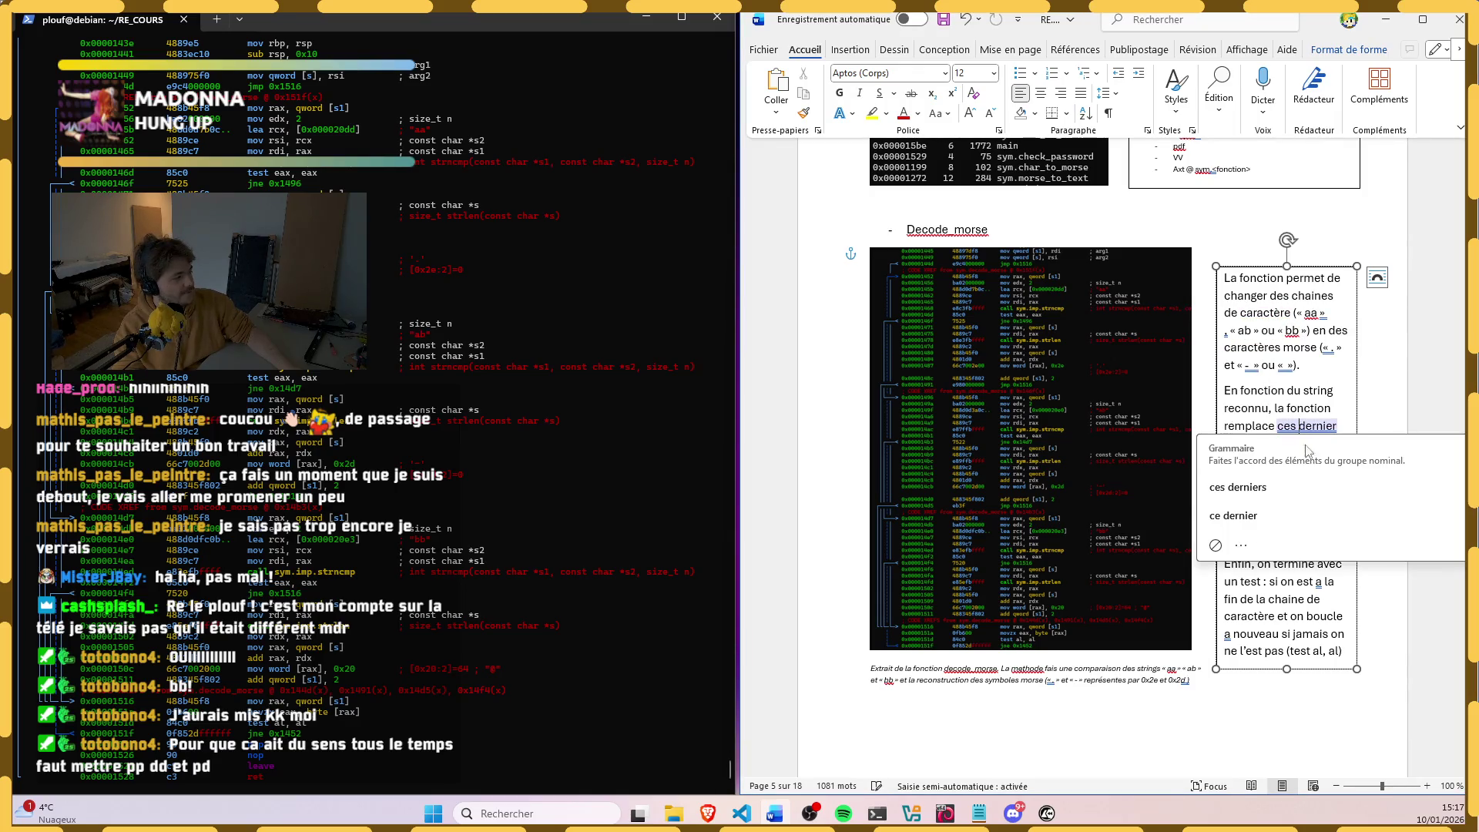
pyautogui.click(1278, 493)
# Step: Accept équivalents, 'deux caractères' and 'à nouveau', then leave the explanation box
pyautogui.rightClick(1297, 444)
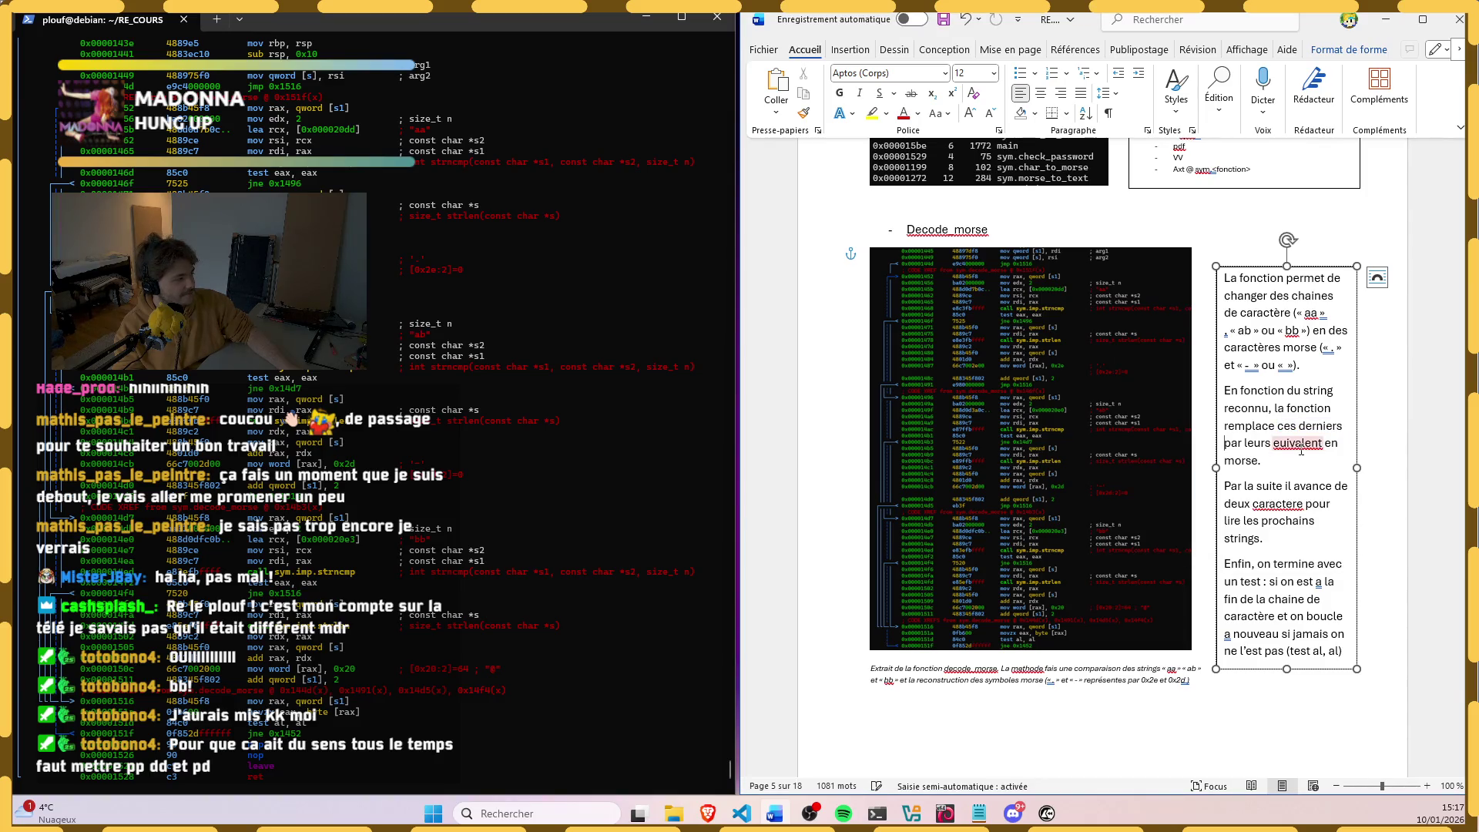
pyautogui.rightClick(1280, 504)
pyautogui.click(1284, 552)
pyautogui.rightClick(1289, 508)
pyautogui.rightClick(1289, 518)
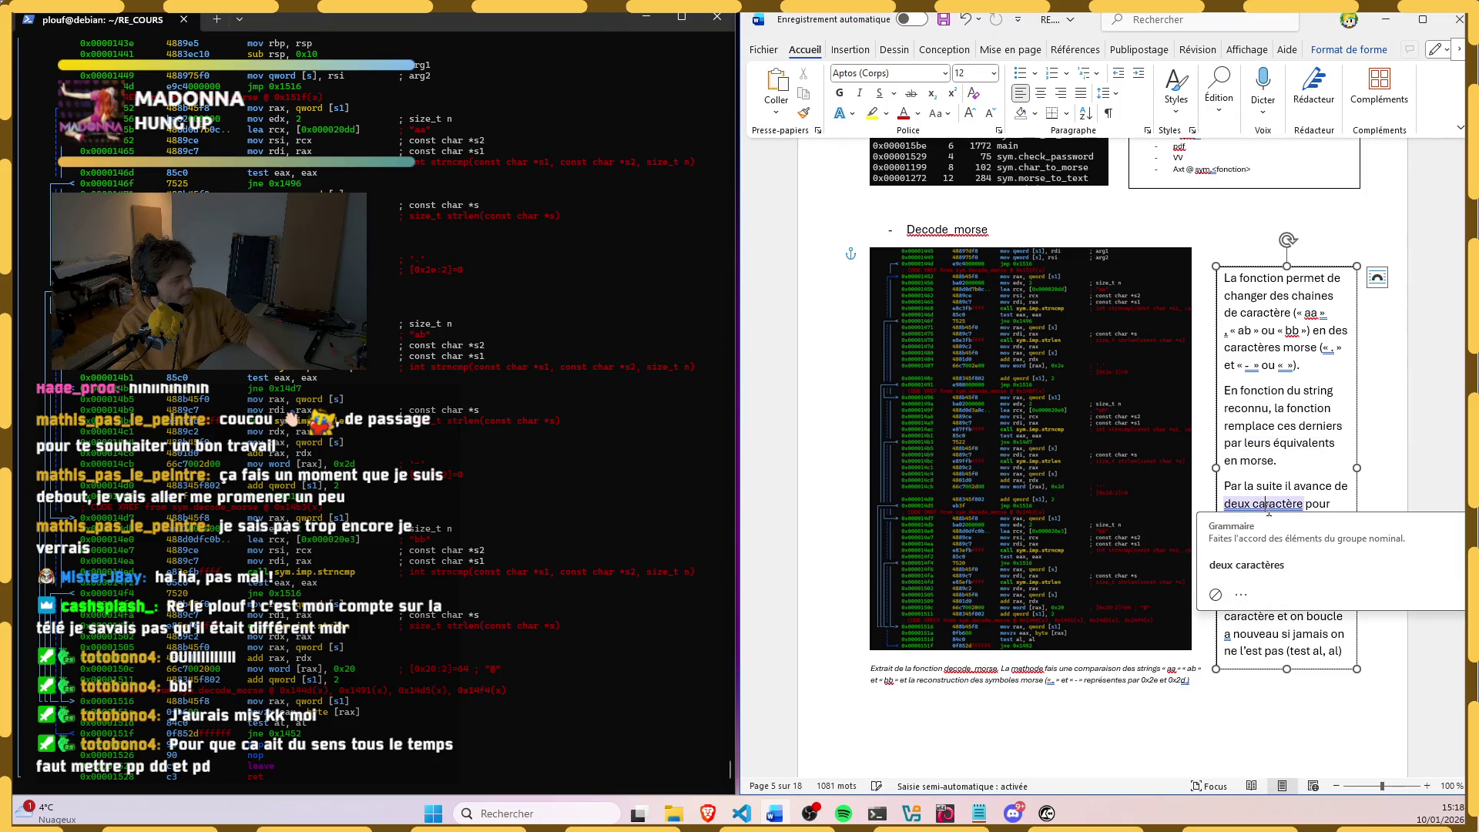
pyautogui.click(1282, 567)
pyautogui.scroll(-1, 1282, 571)
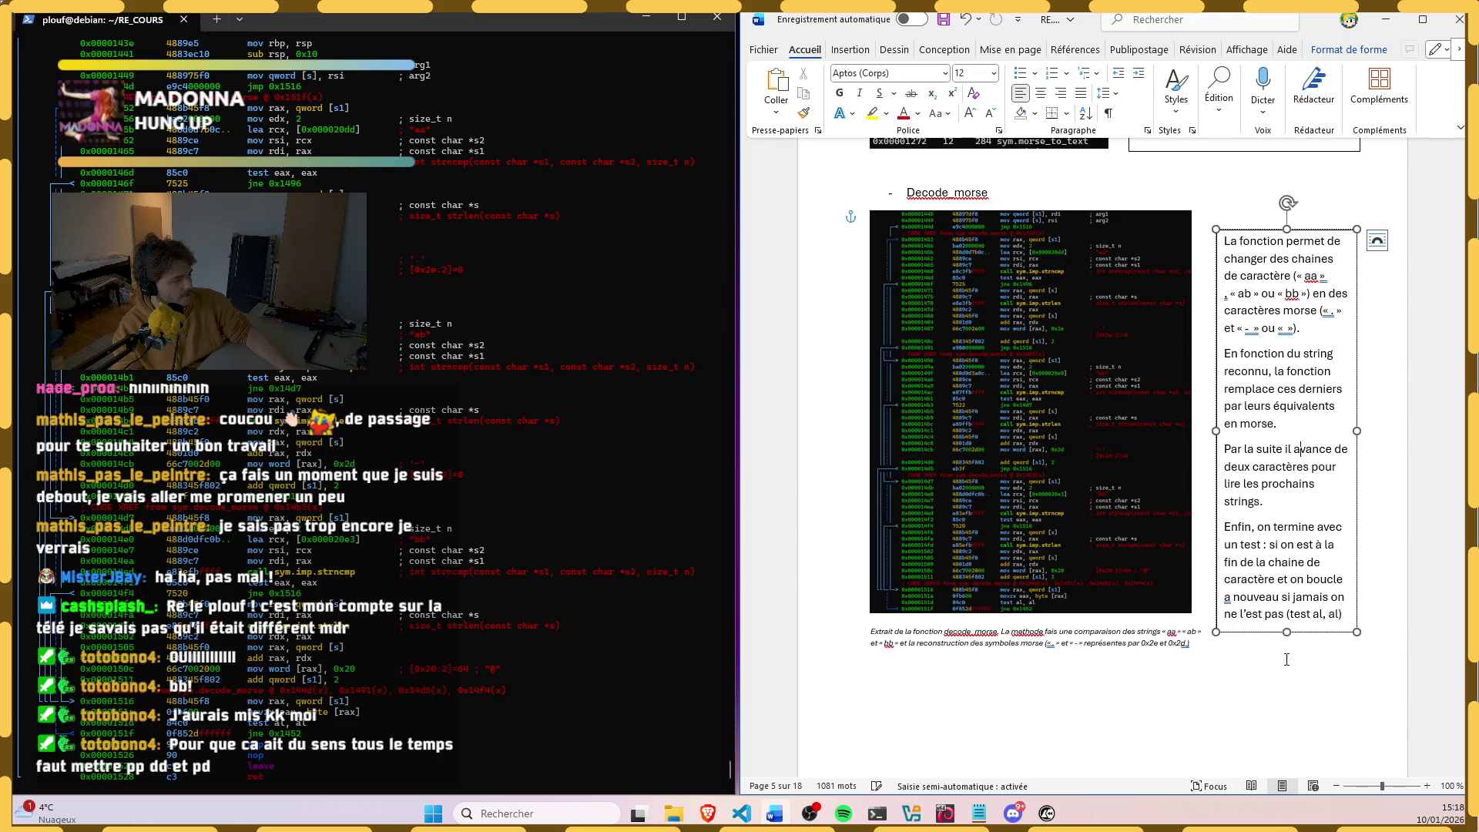
pyautogui.click(1227, 596)
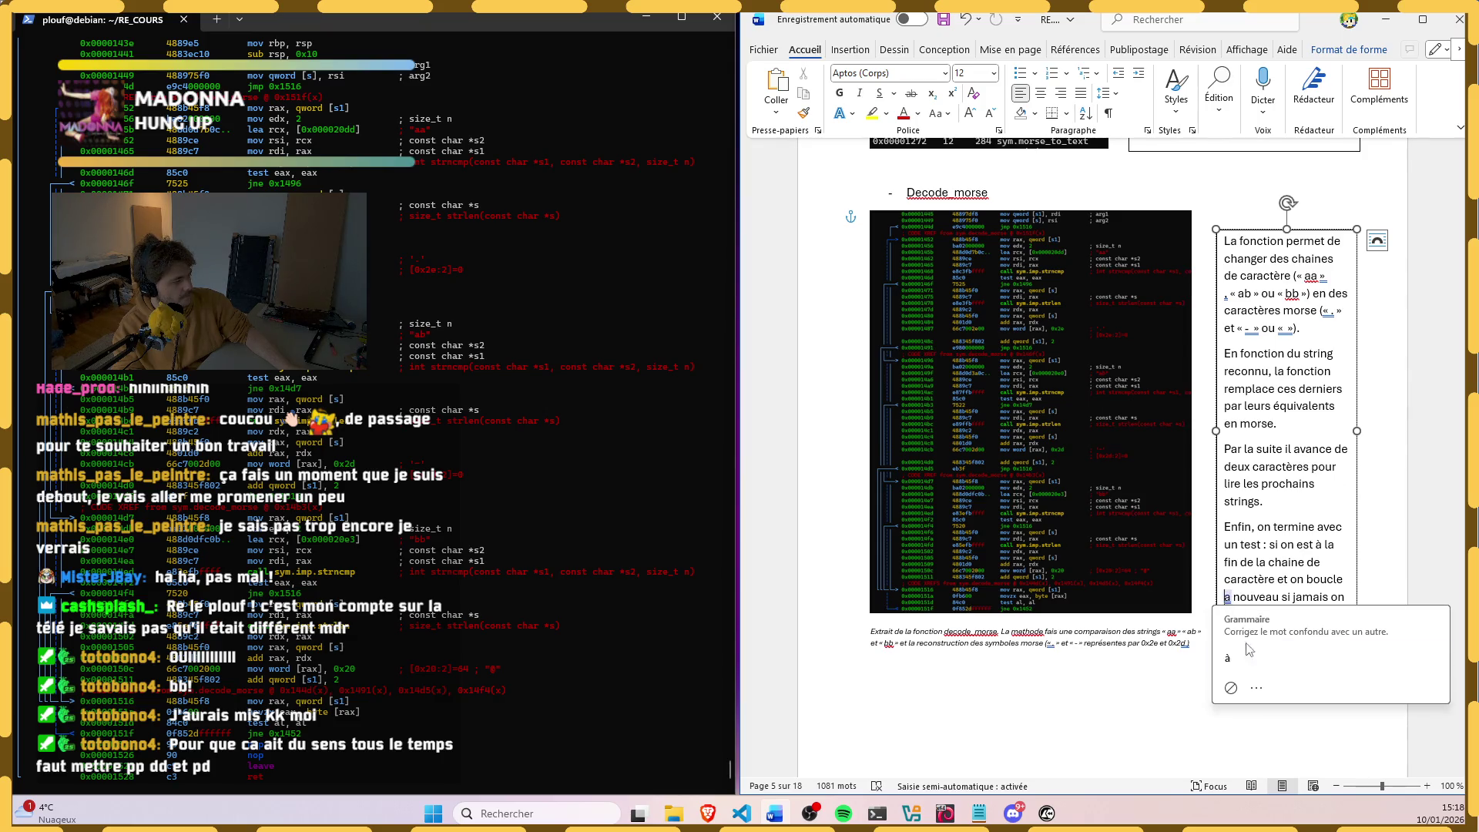
pyautogui.click(1242, 658)
pyautogui.click(1211, 687)
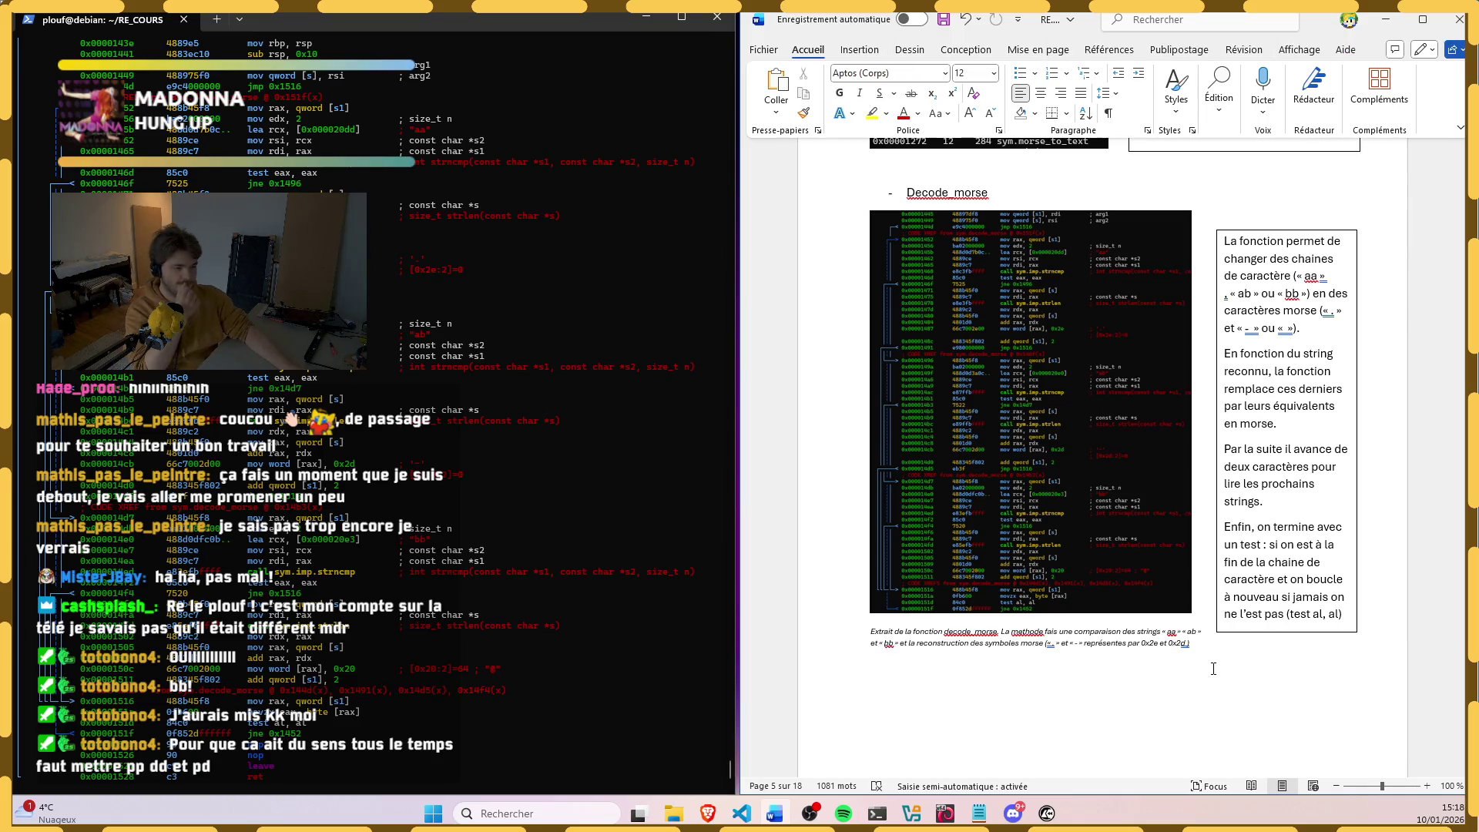
pyautogui.scroll(3, 1216, 636)
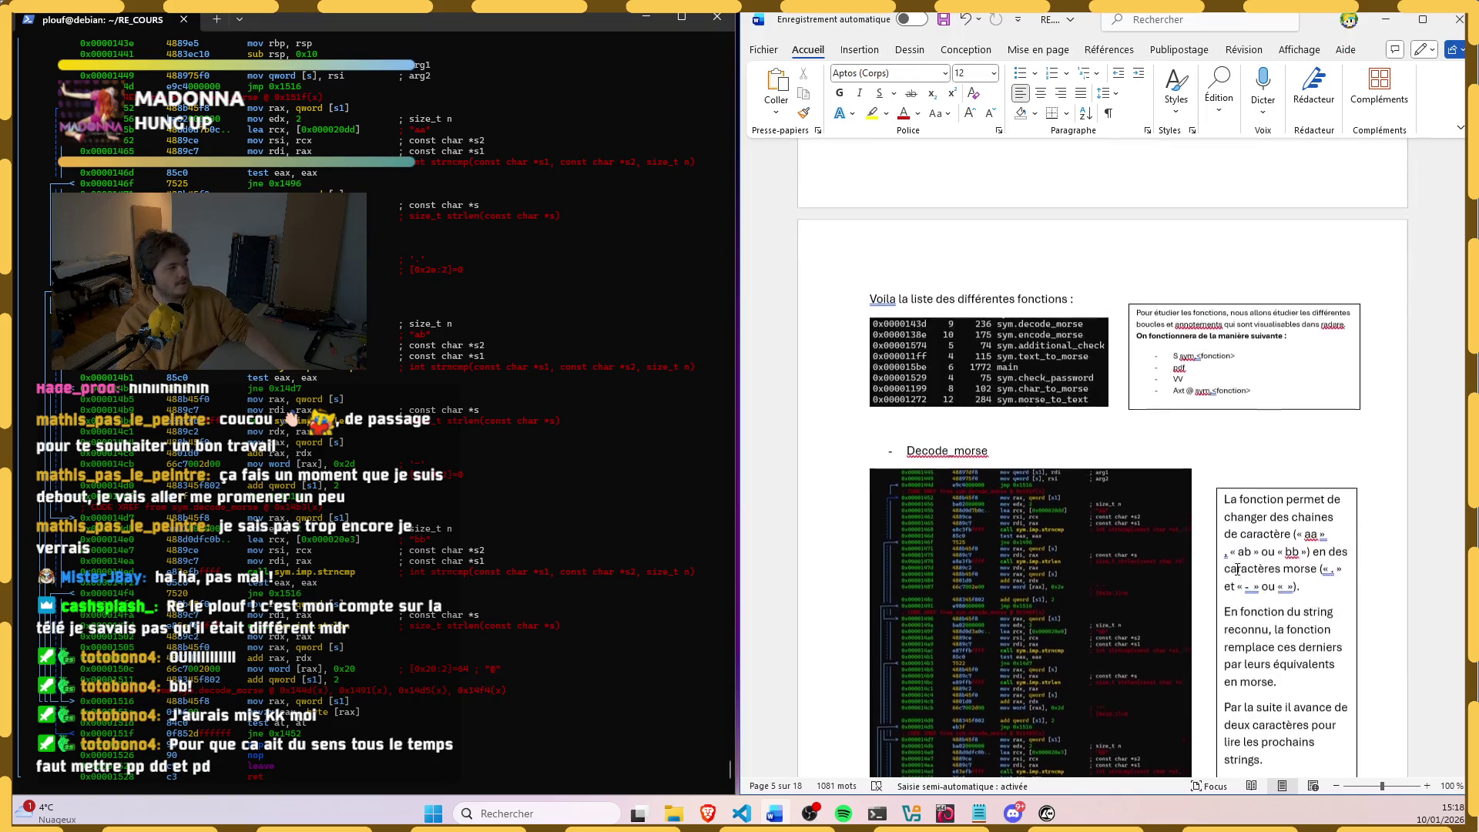
pyautogui.scroll(-3, 1222, 586)
pyautogui.scroll(-5, 1222, 585)
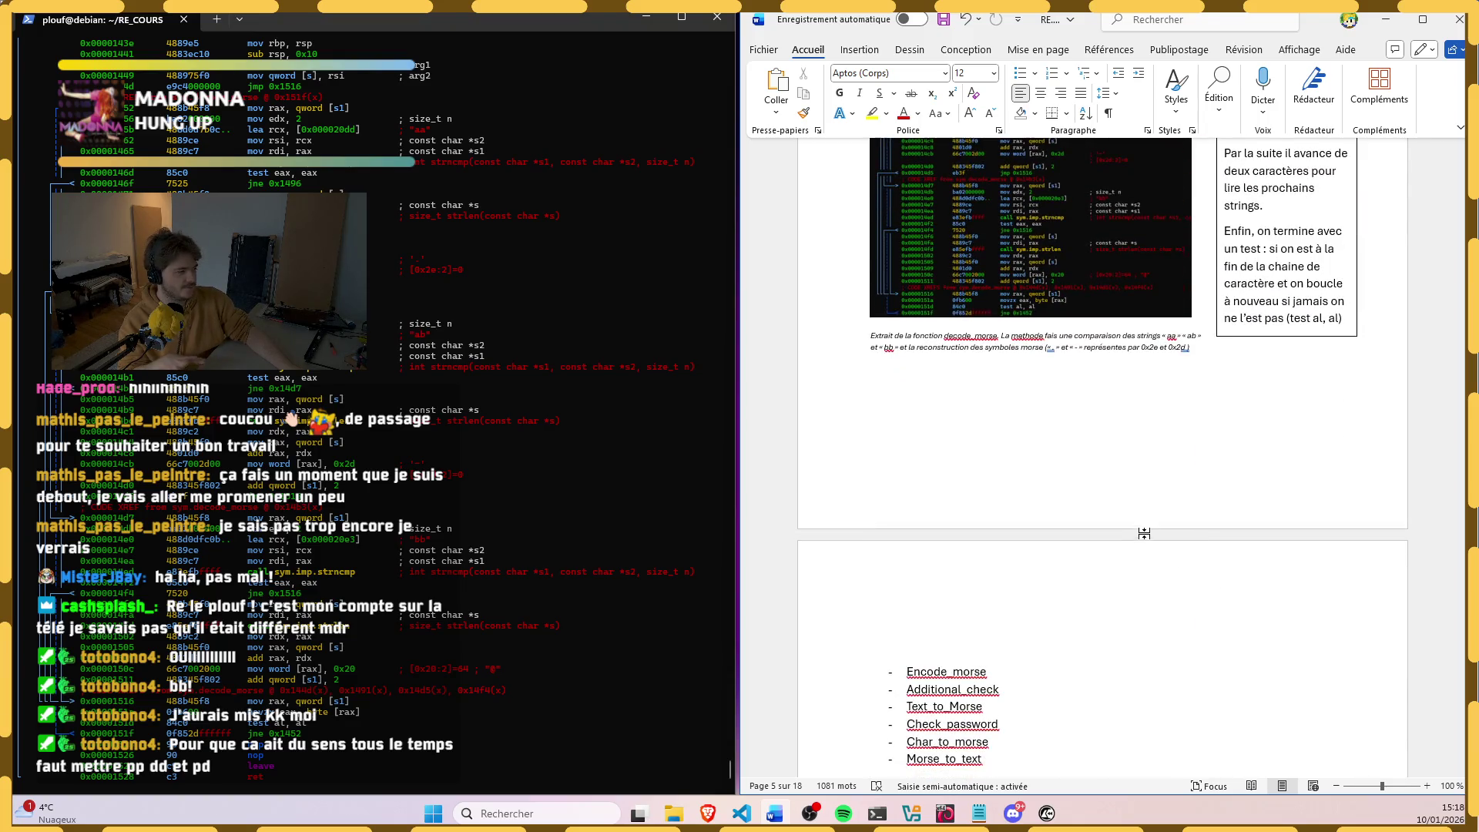
# Step: Delete the empty lines under the Decode_morse caption so Encode_morse follows directly
pyautogui.press('Delete')
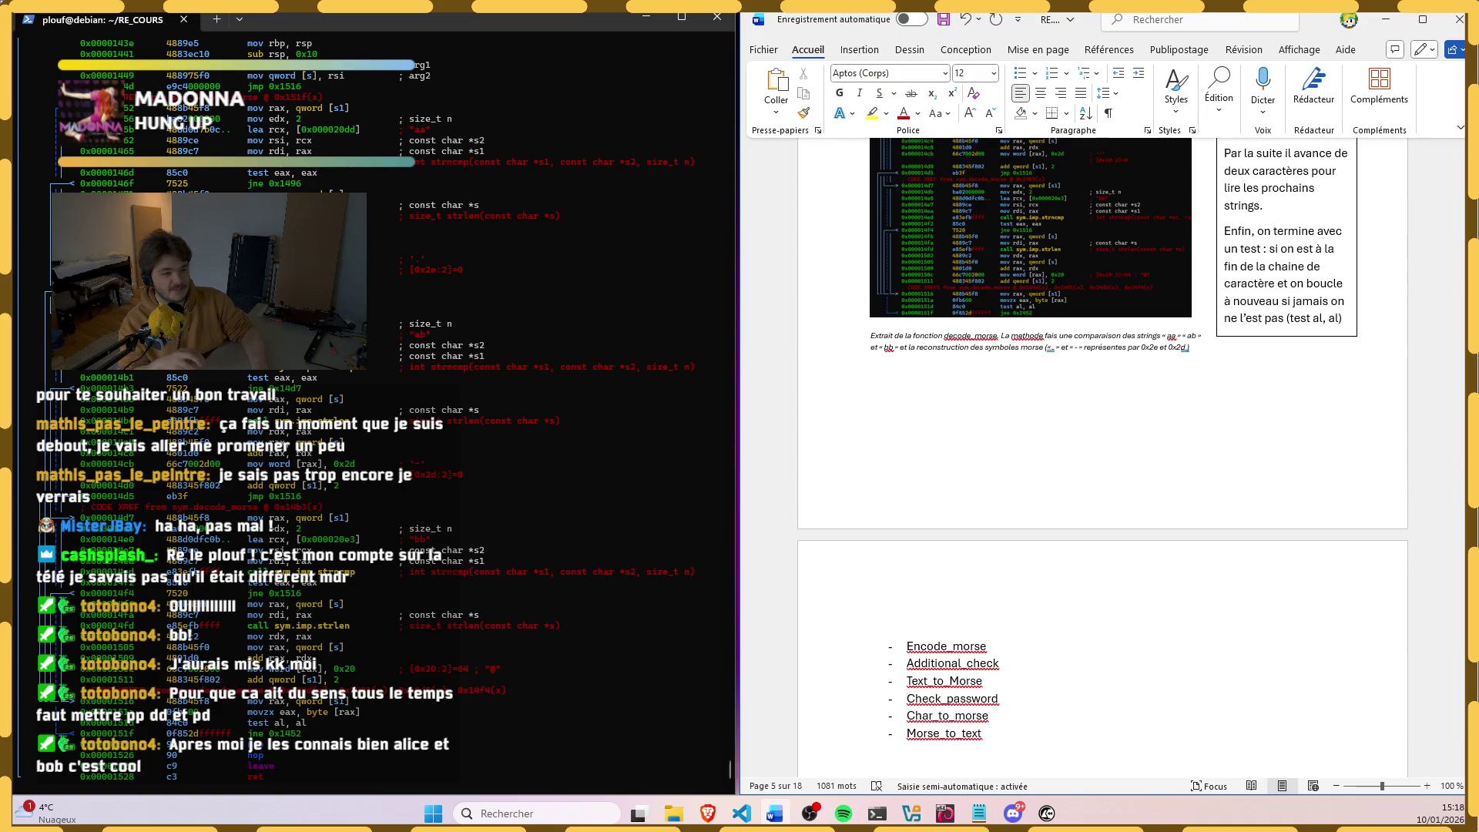
pyautogui.press('Delete')
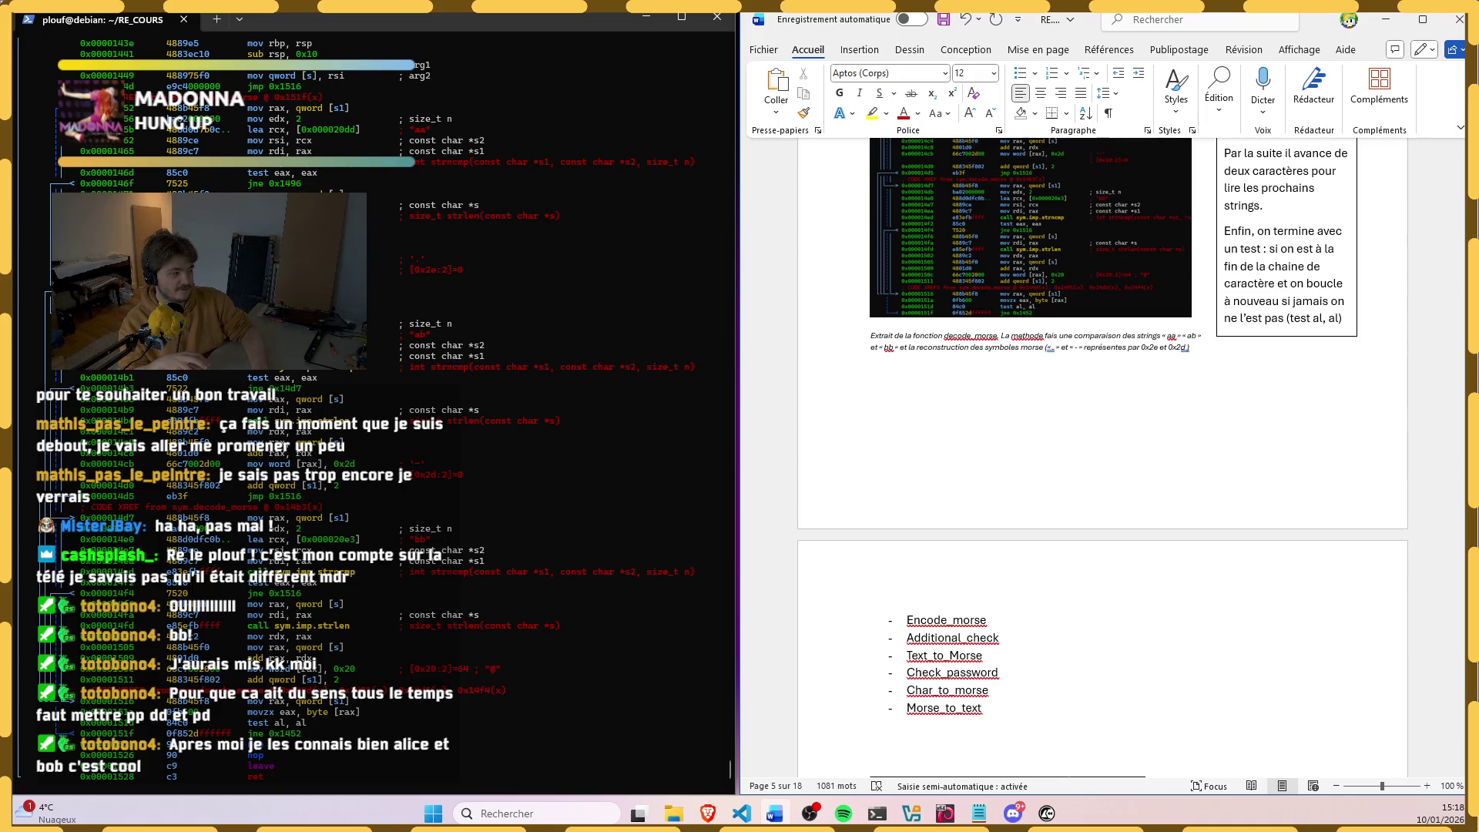
pyautogui.press('Delete')
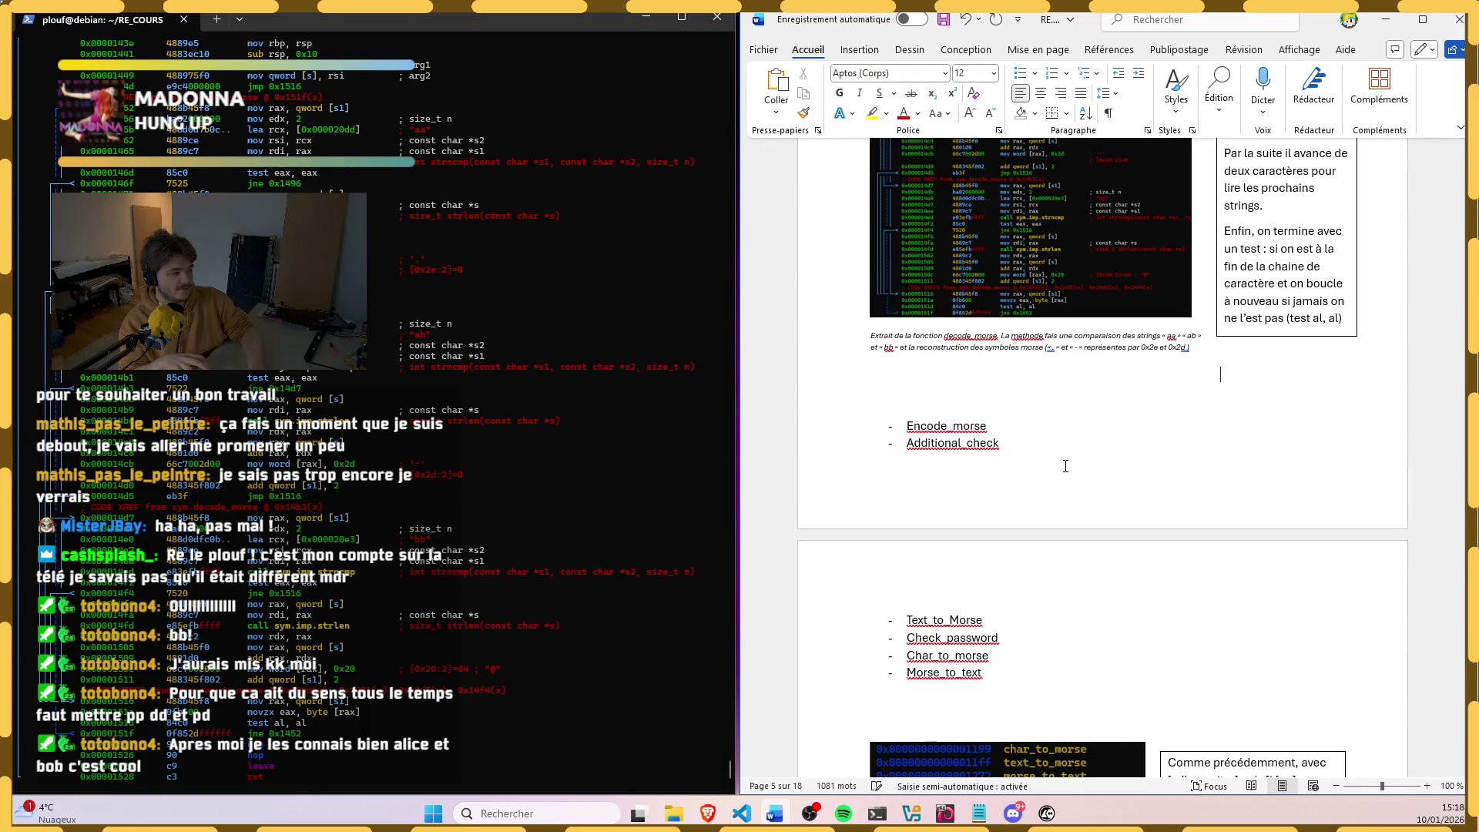
# Step: Rejoin Encode_morse and Additional_check to the list, then get a fresh radare2 prompt in the terminal
pyautogui.press('Delete')
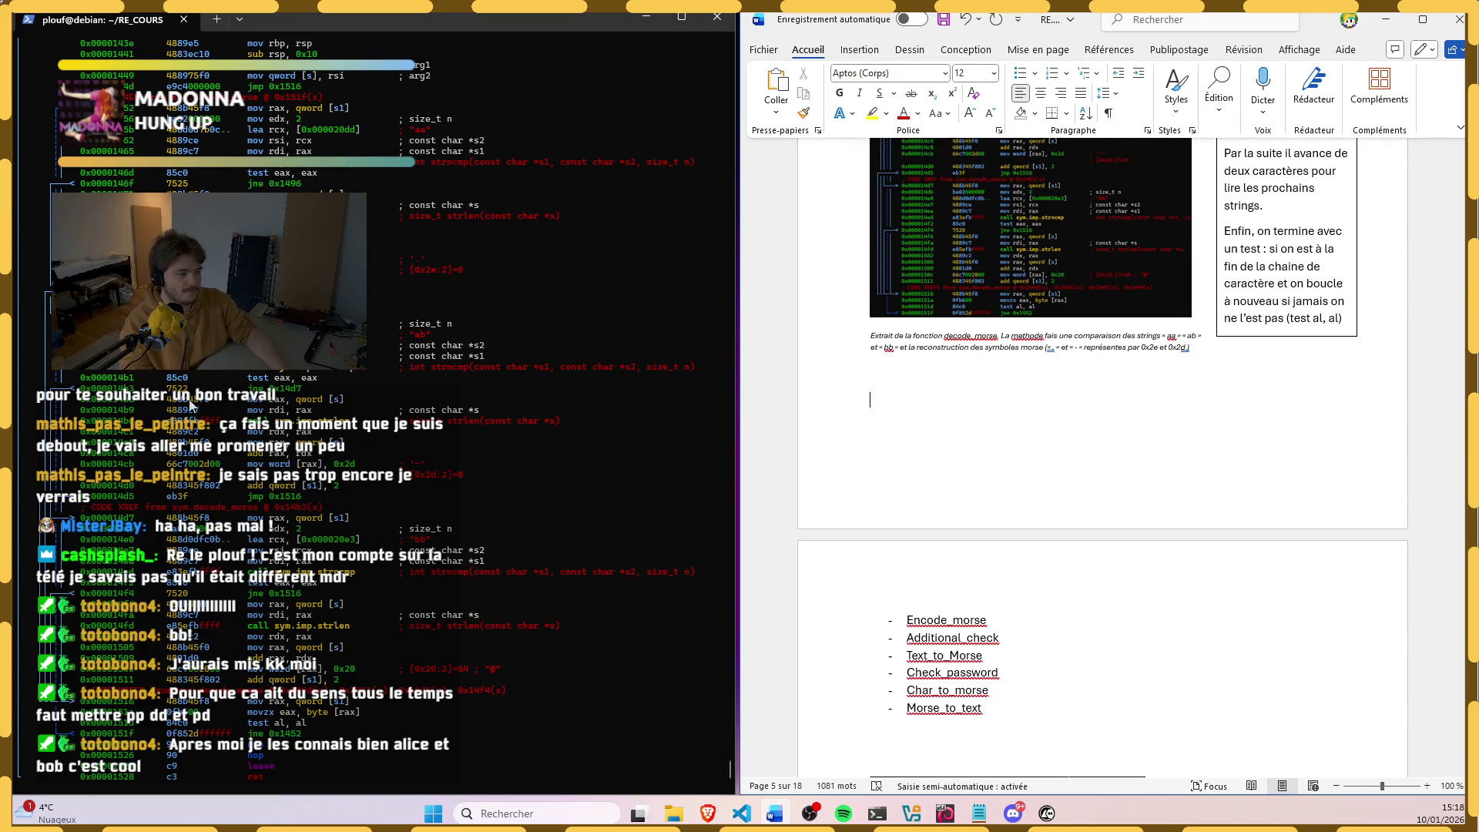
pyautogui.click(312, 527)
pyautogui.scroll(-3, 312, 529)
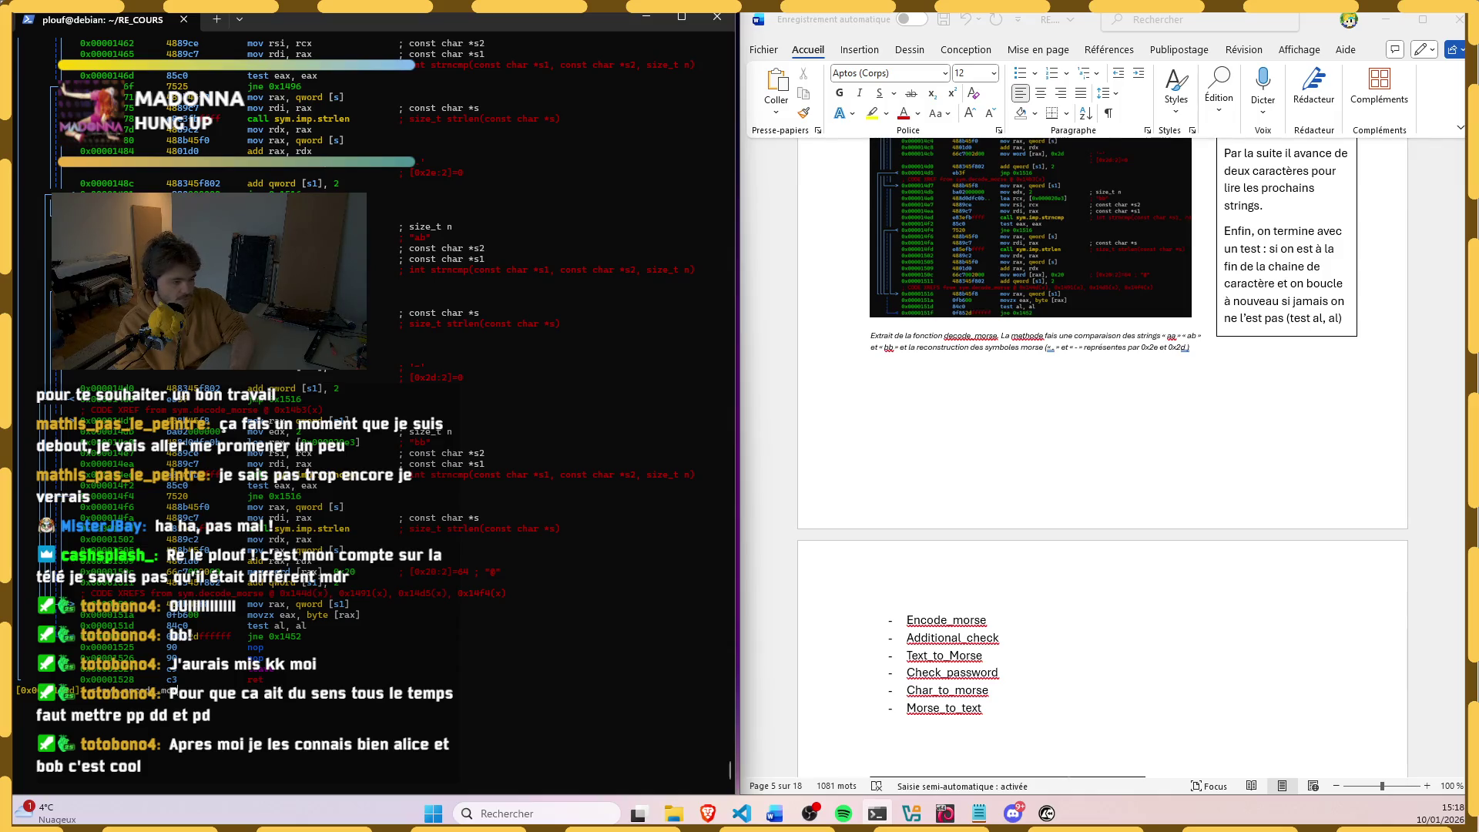
pyautogui.press('Return')
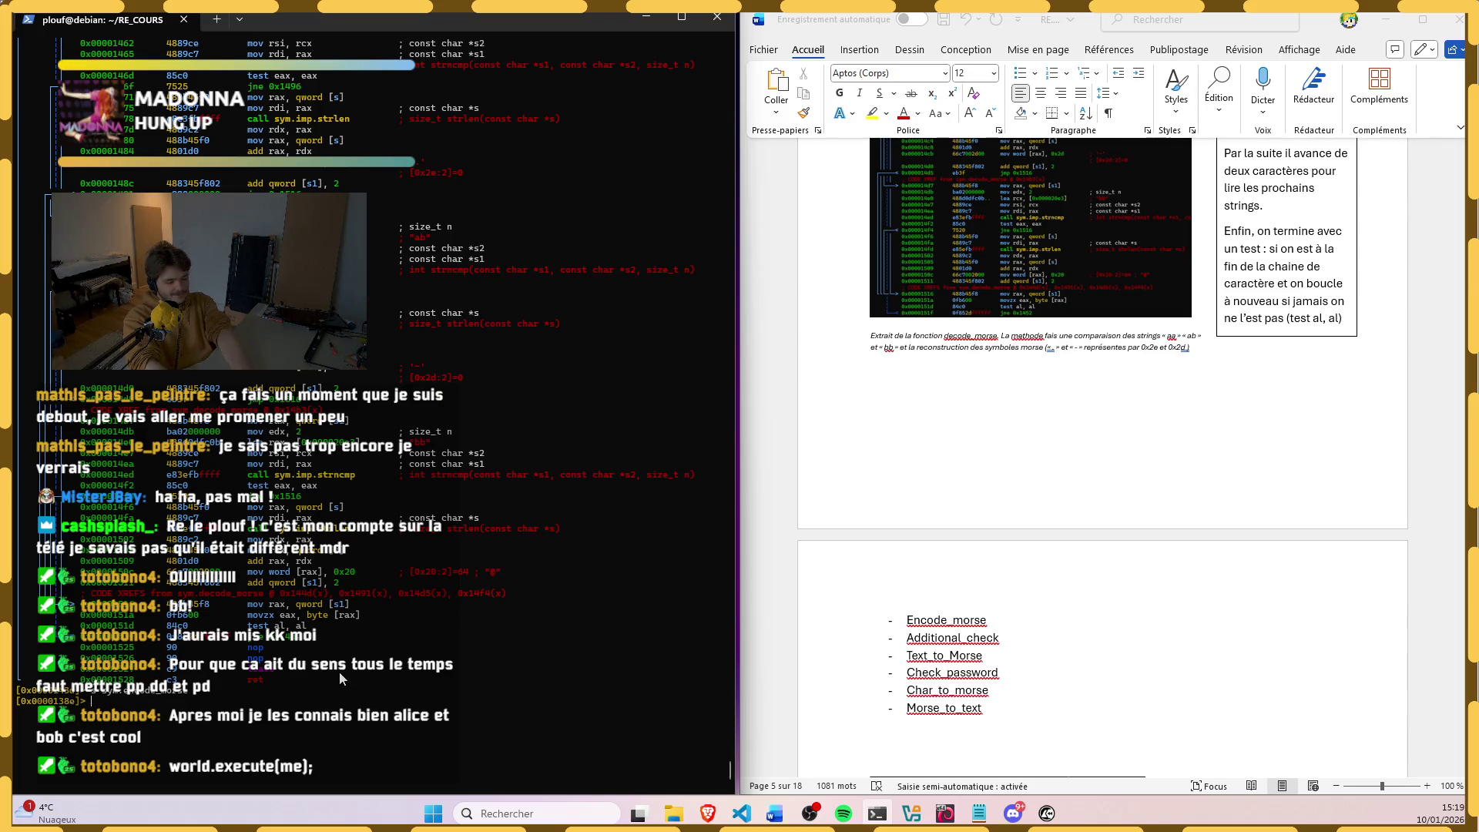
pyautogui.write('pdf')
# Step: Print the encode_morse disassembly with pdf and snip the terminal listing as a screenshot
pyautogui.press('Return')
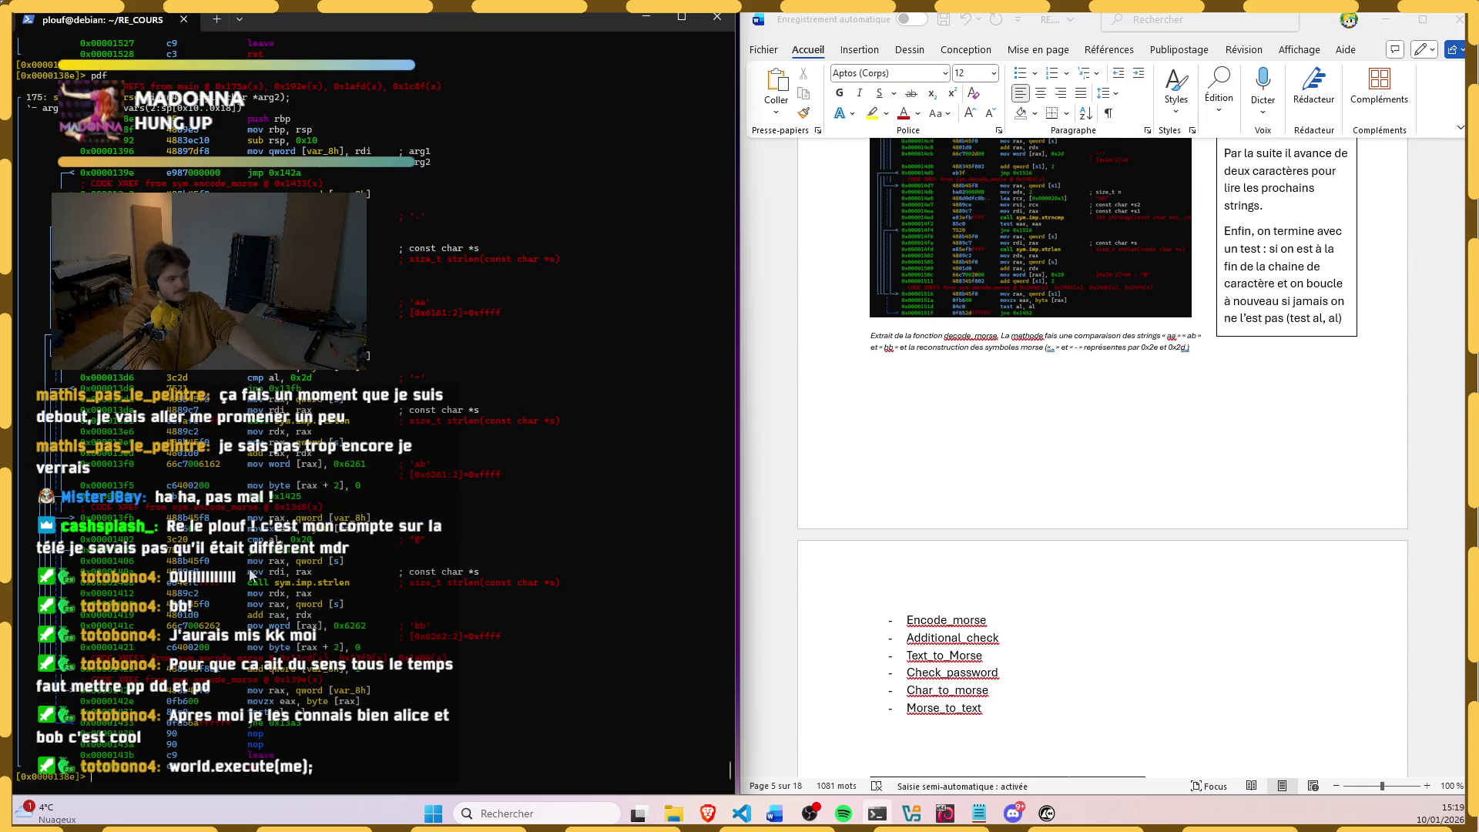
pyautogui.press('super+shift+s')
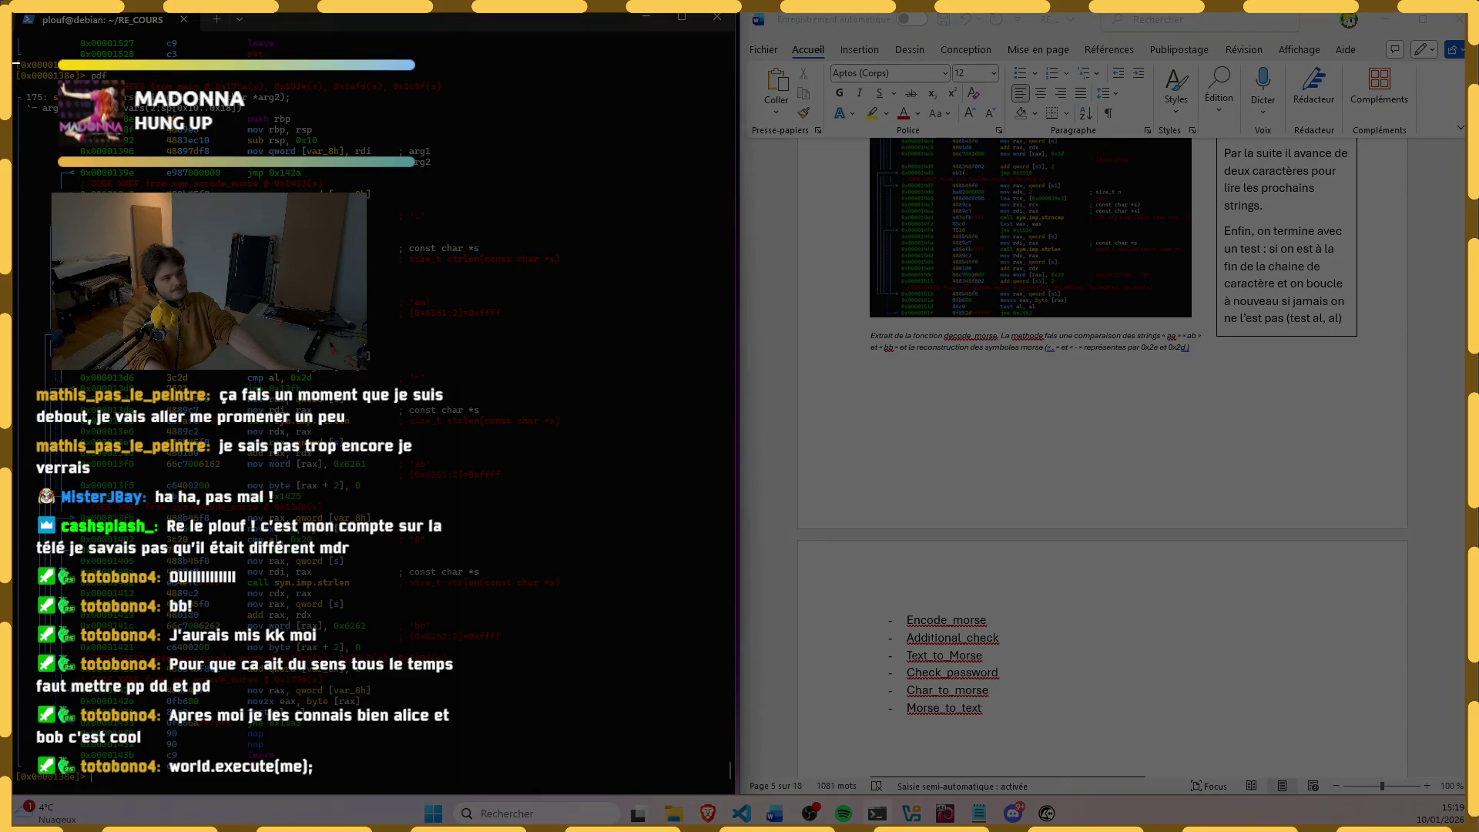
pyautogui.moveTo(14, 60); pyautogui.dragTo(564, 774)
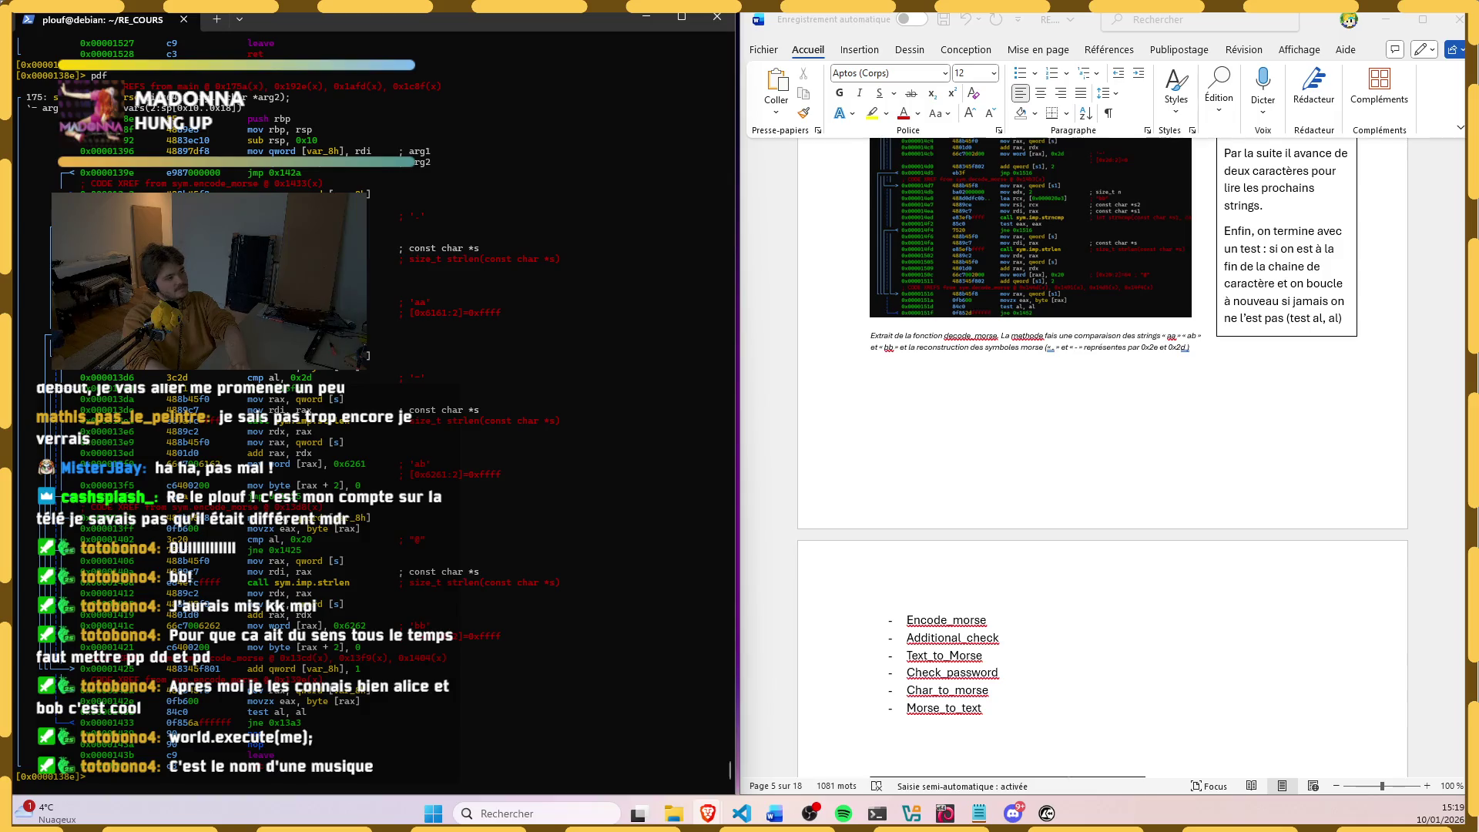
pyautogui.click(959, 439)
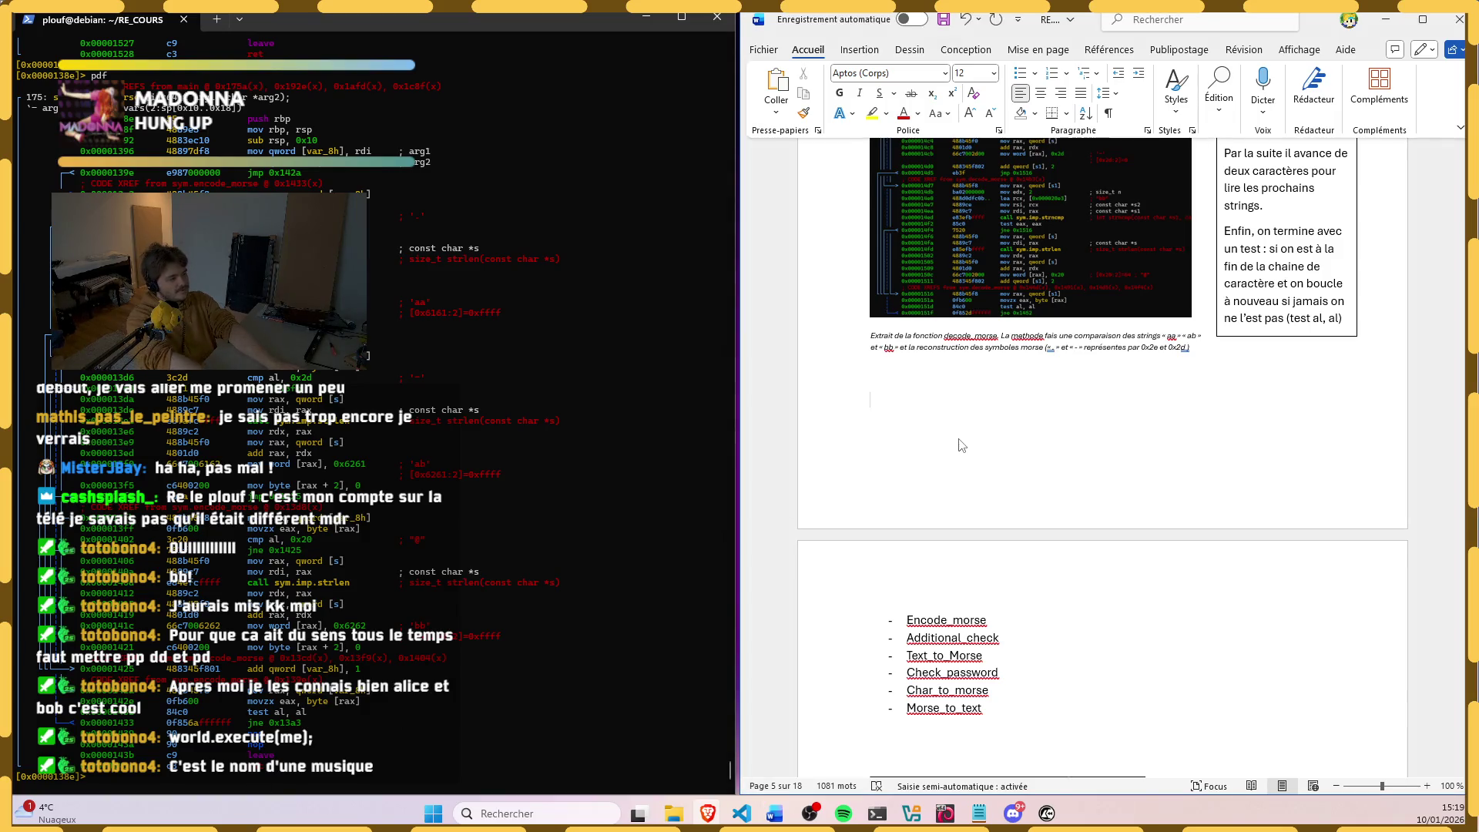
# Step: Shorten the decode_morse caption text box from its bottom edge
pyautogui.press('BackSpace')
pyautogui.press('BackSpace')
pyautogui.press('BackSpace')
pyautogui.press('BackSpace')
pyautogui.press('BackSpace')
pyautogui.press('BackSpace')
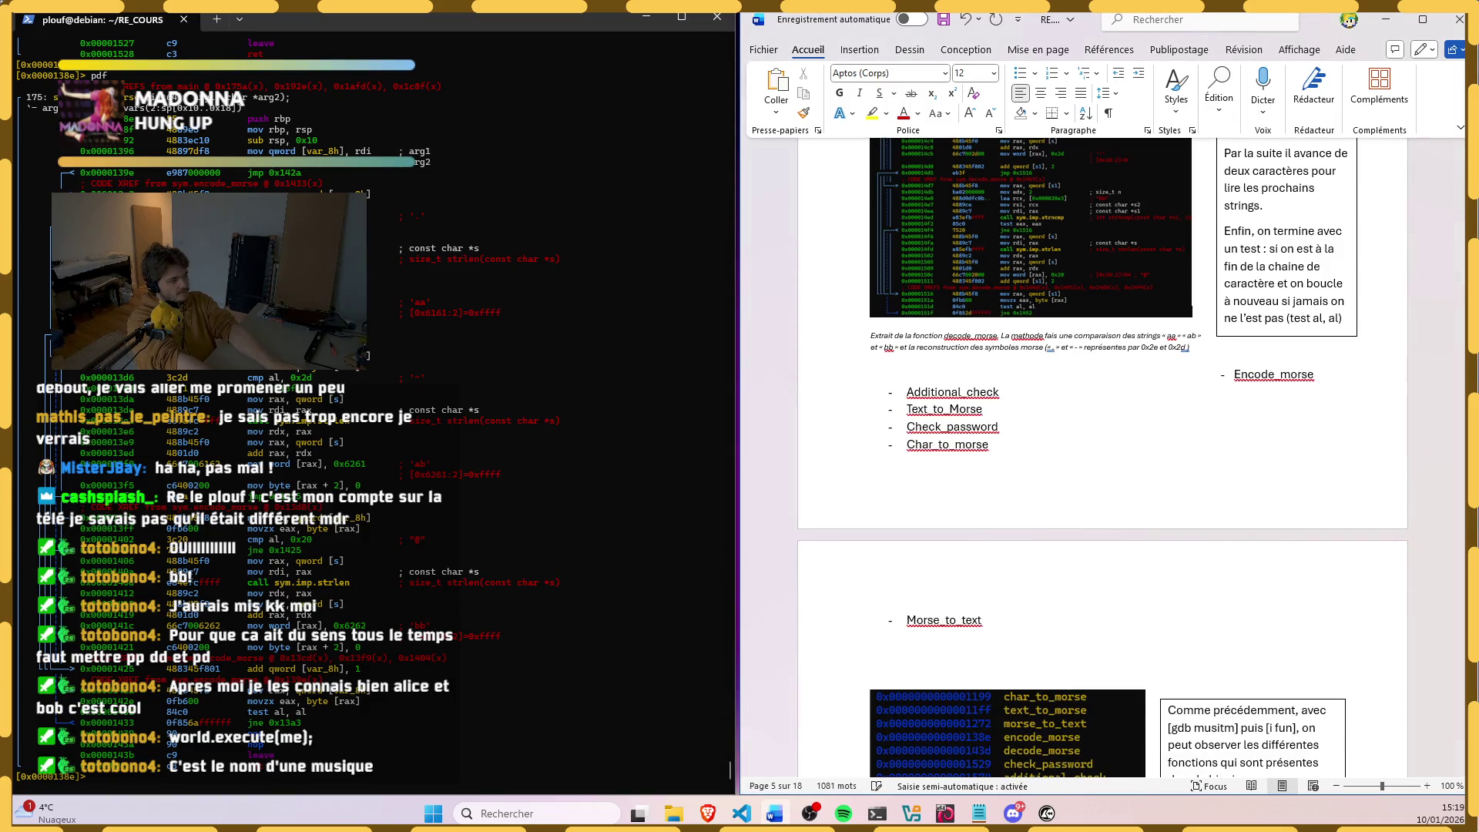
pyautogui.hotkey('ctrl', 'z')
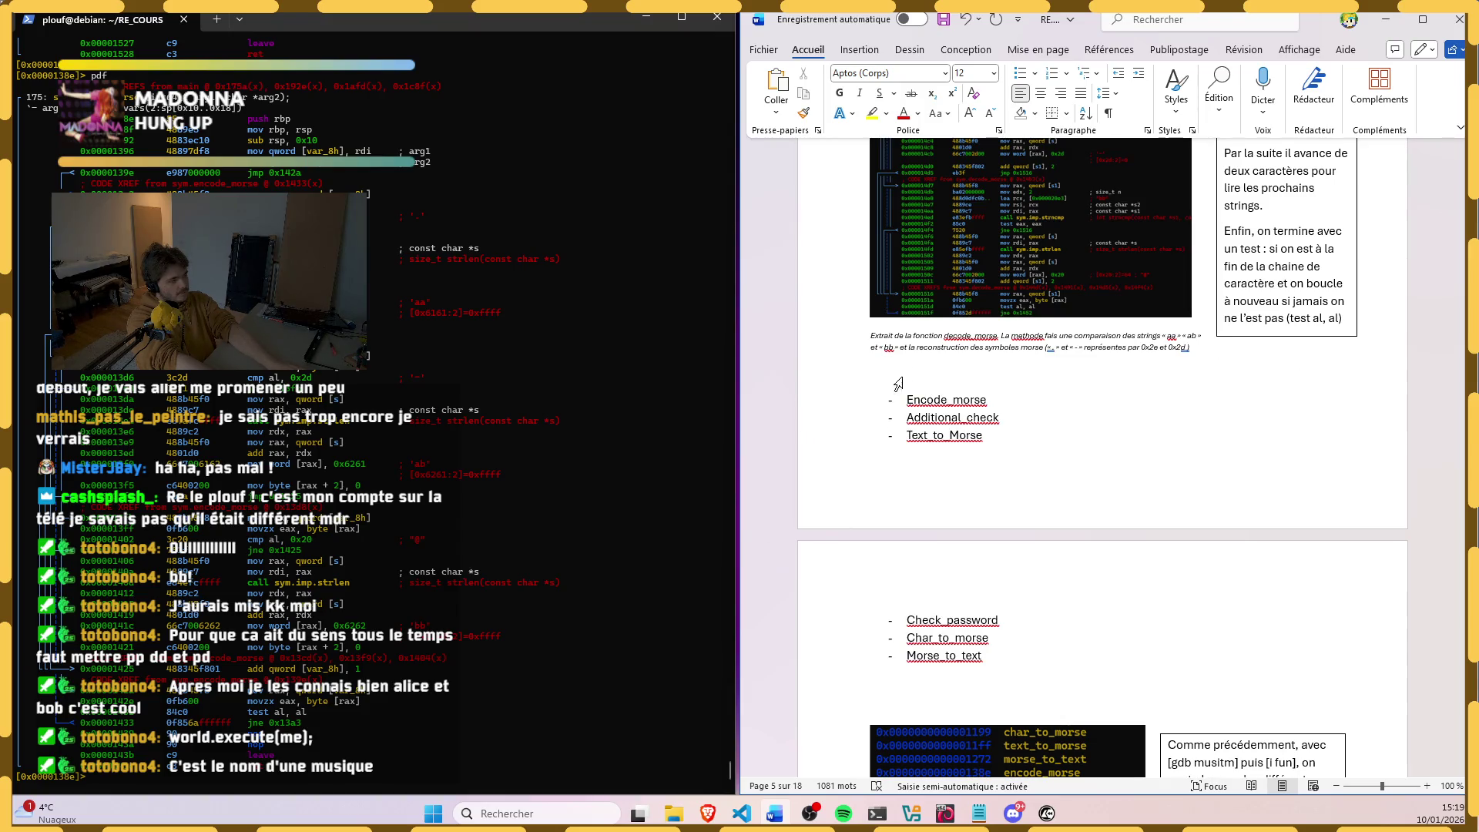
pyautogui.click(880, 358)
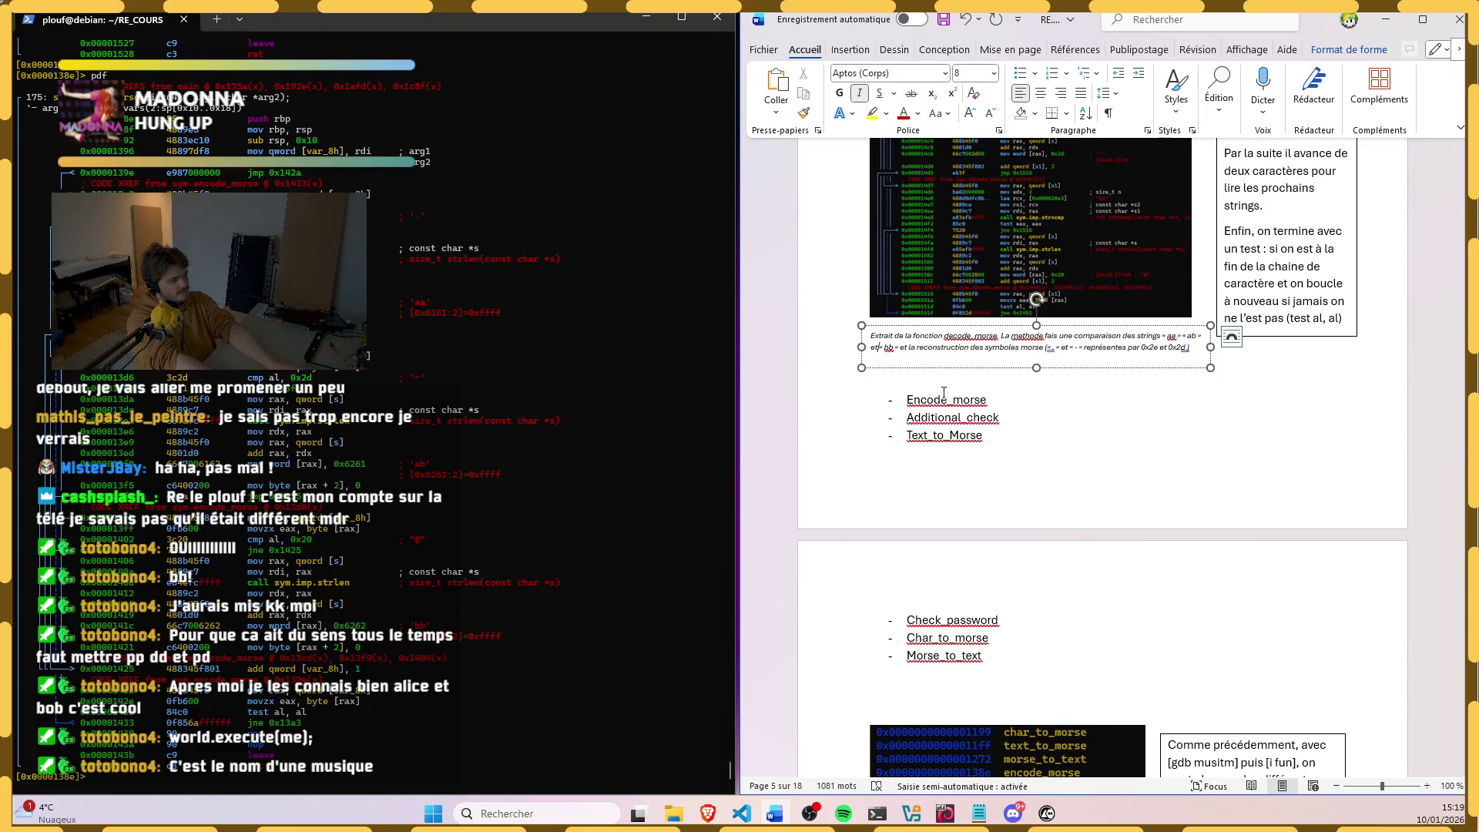
pyautogui.click(914, 393)
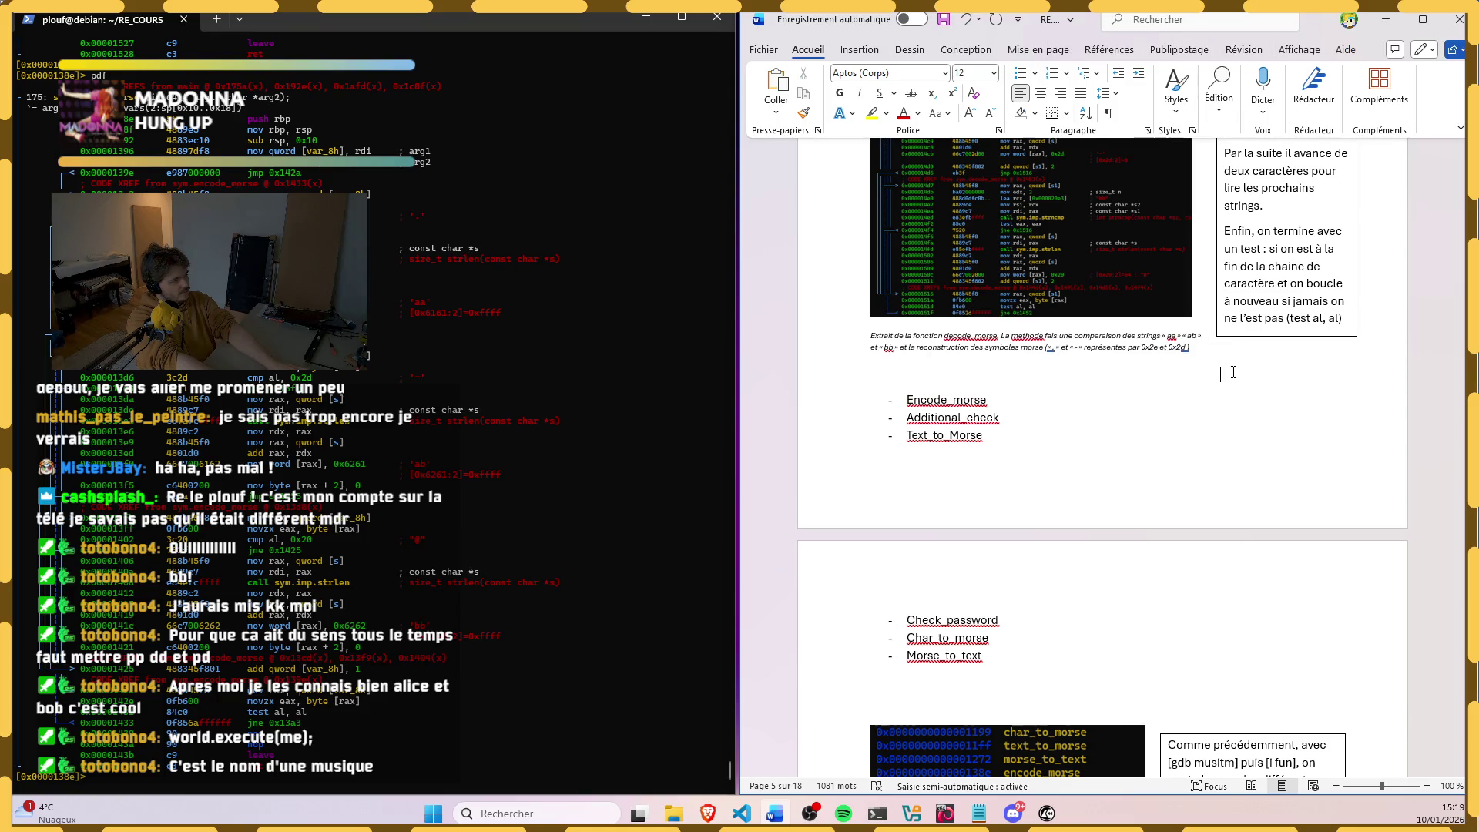
pyautogui.click(1139, 369)
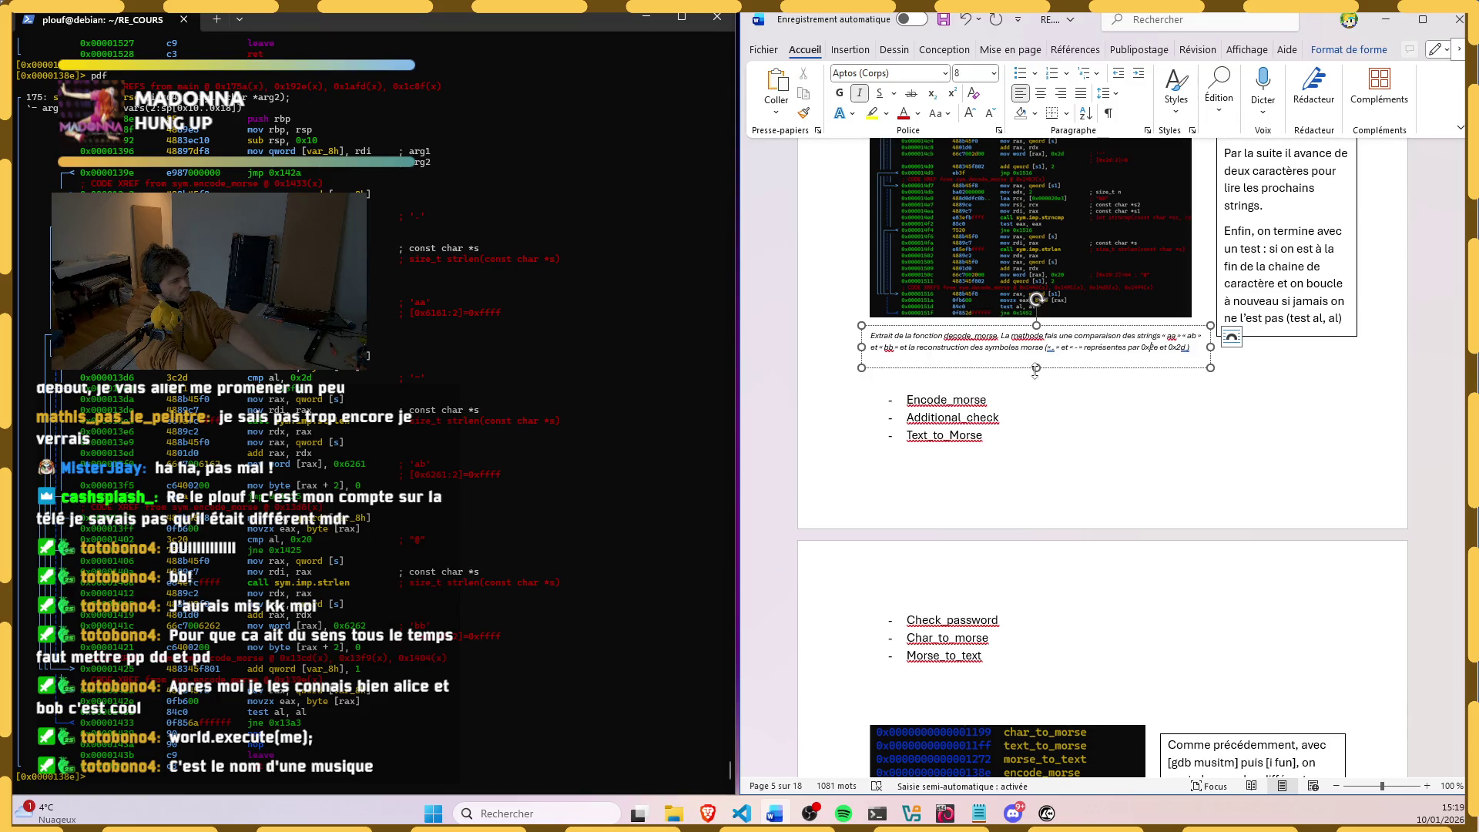
pyautogui.moveTo(1036, 368); pyautogui.dragTo(1037, 356)
# Step: Insert blank lines after Encode_morse, pushing Additional_check and Text_to_Morse down
pyautogui.click(1004, 373)
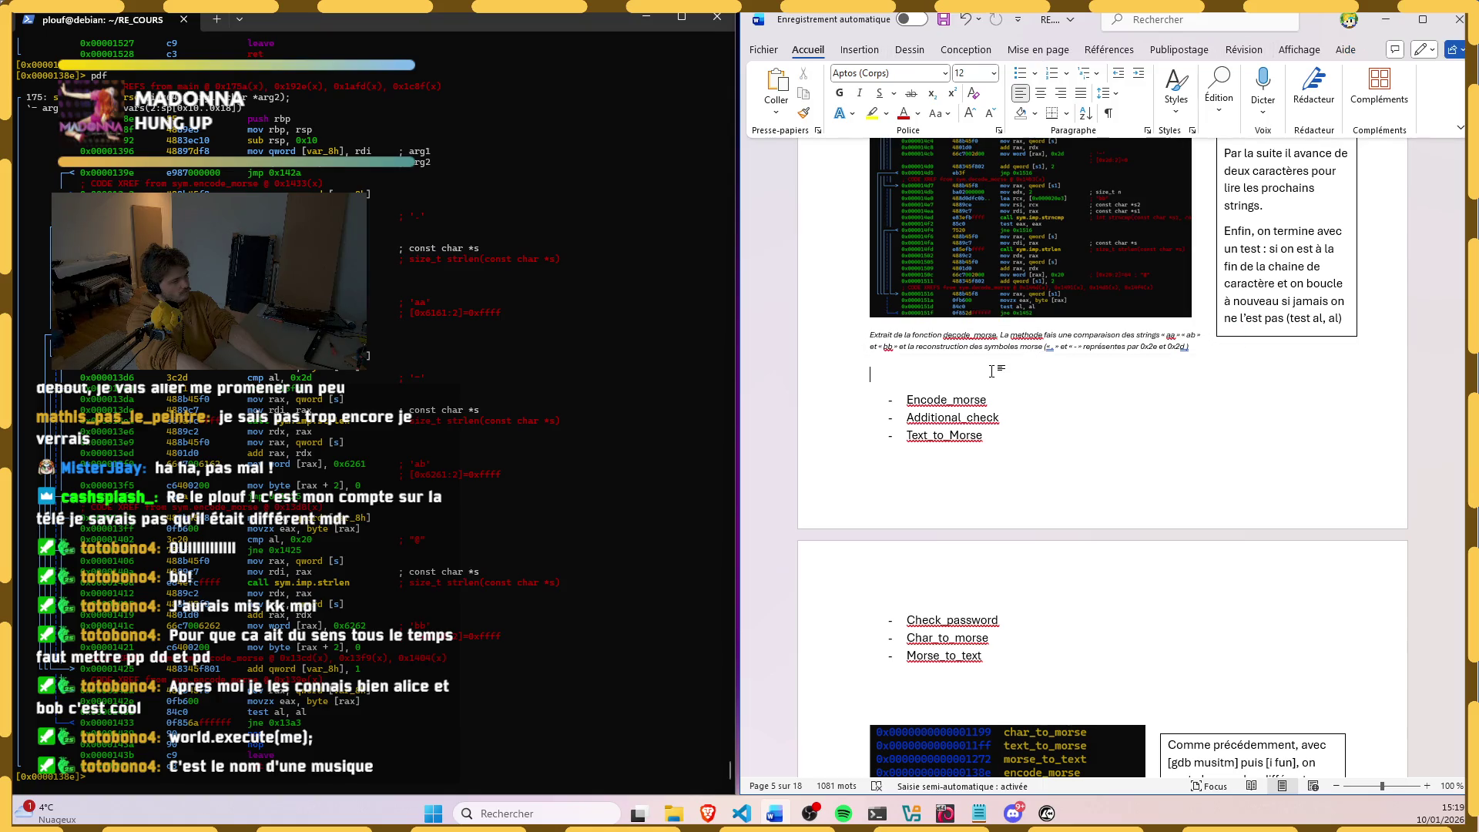
pyautogui.press('Return')
pyautogui.press('Return')
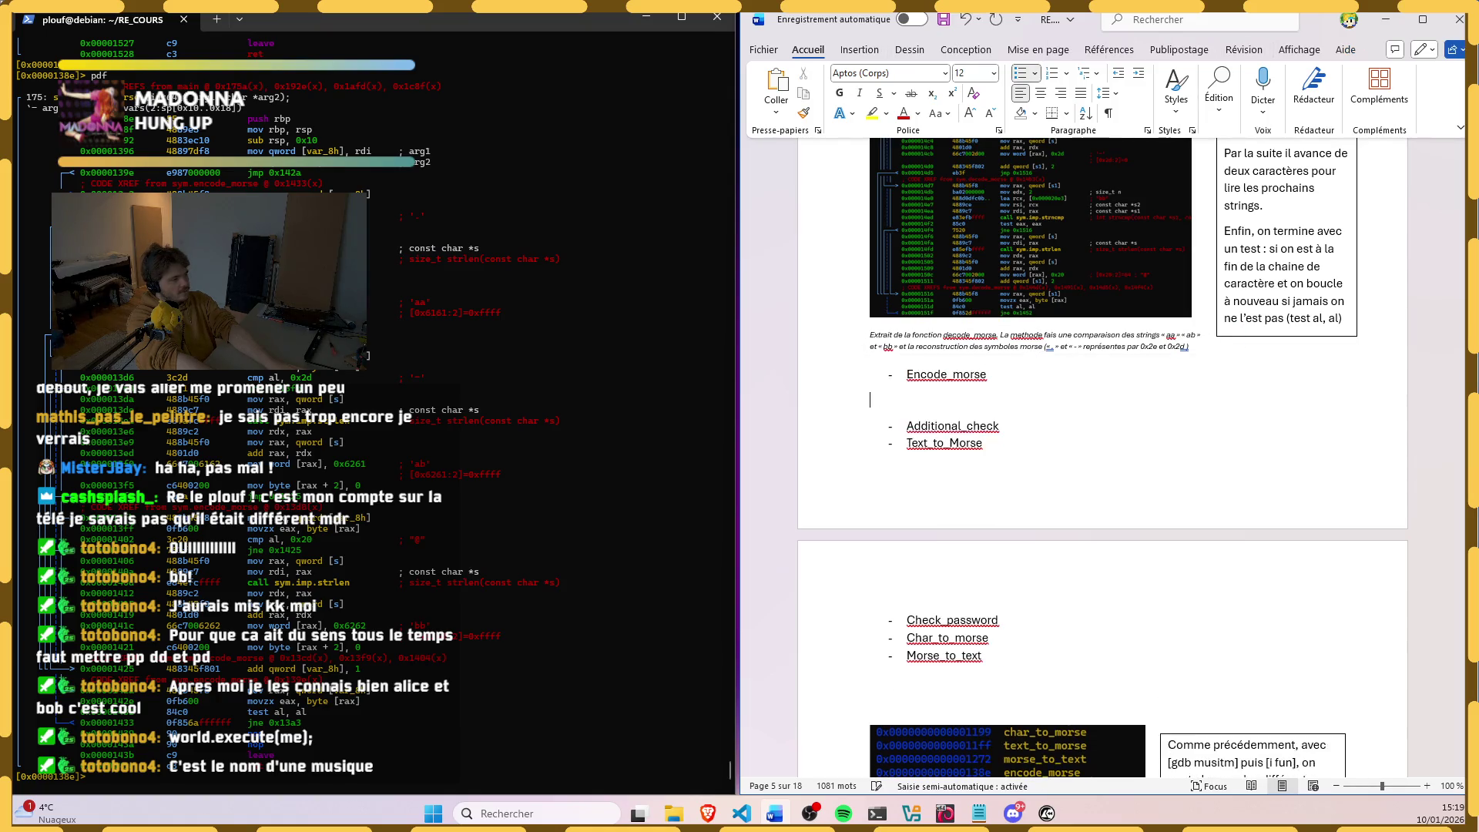
pyautogui.press('Return')
pyautogui.press('Return')
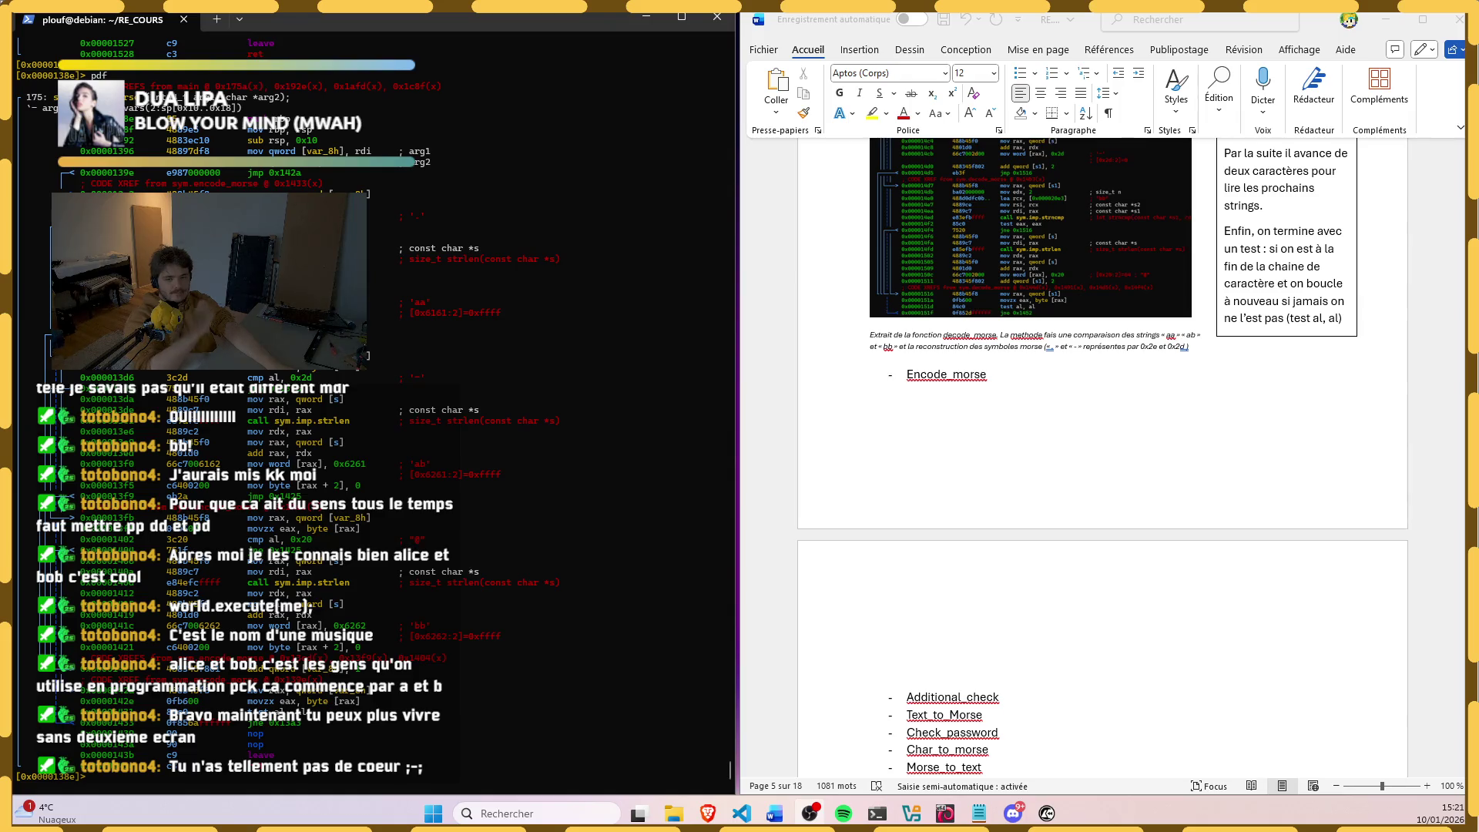
# Step: Bring the report back into focus with the remaining list items pushed to the next page
pyautogui.click(878, 462)
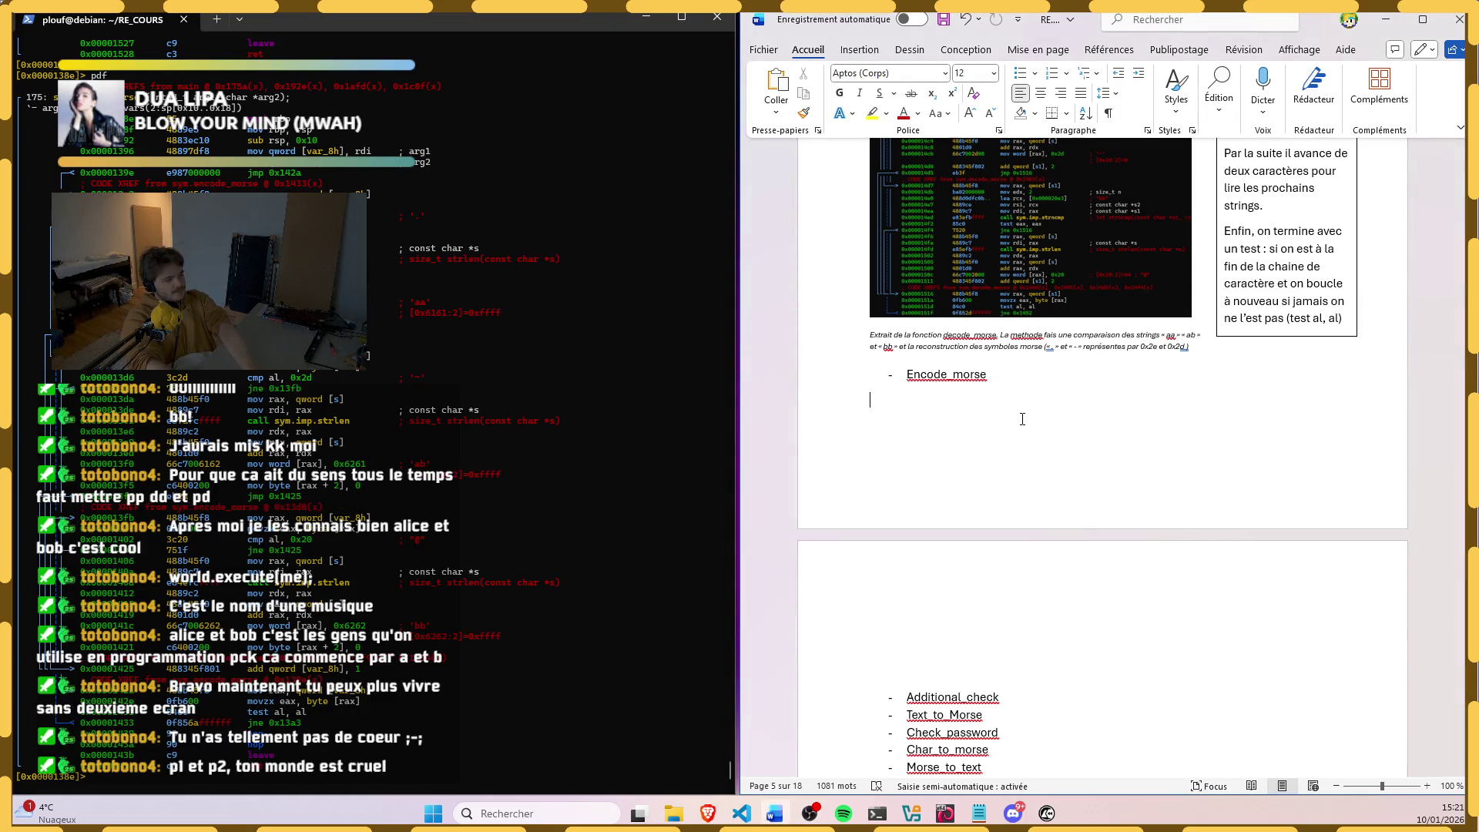
pyautogui.write('Tout comme la ')
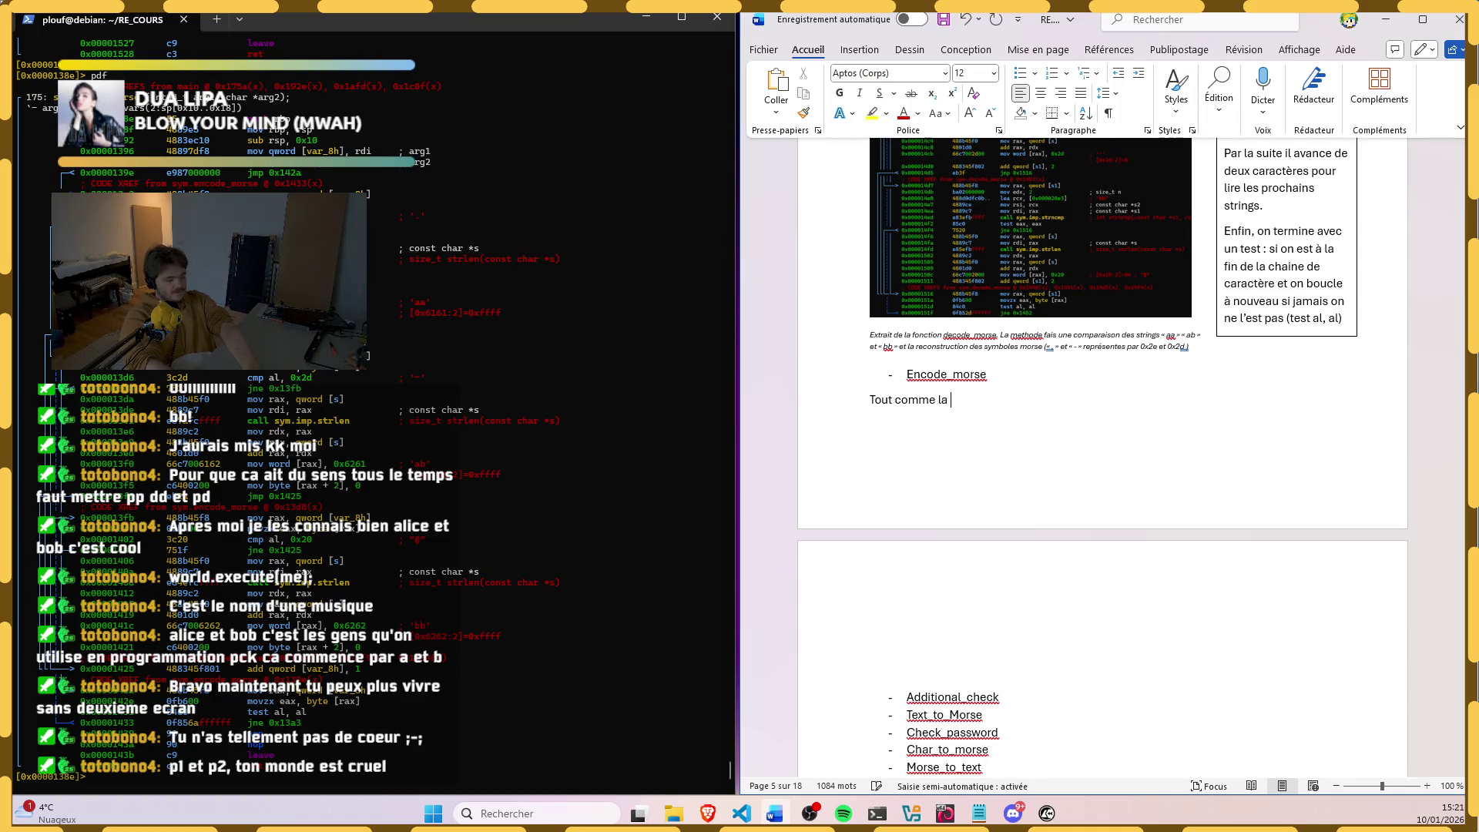
pyautogui.write('metho')
# Step: Write the paragraph opening "Tout comme la fonction [decode_morse]," under Encode_morse, fixing typos
pyautogui.hotkey('ctrl', 'BackSpace')
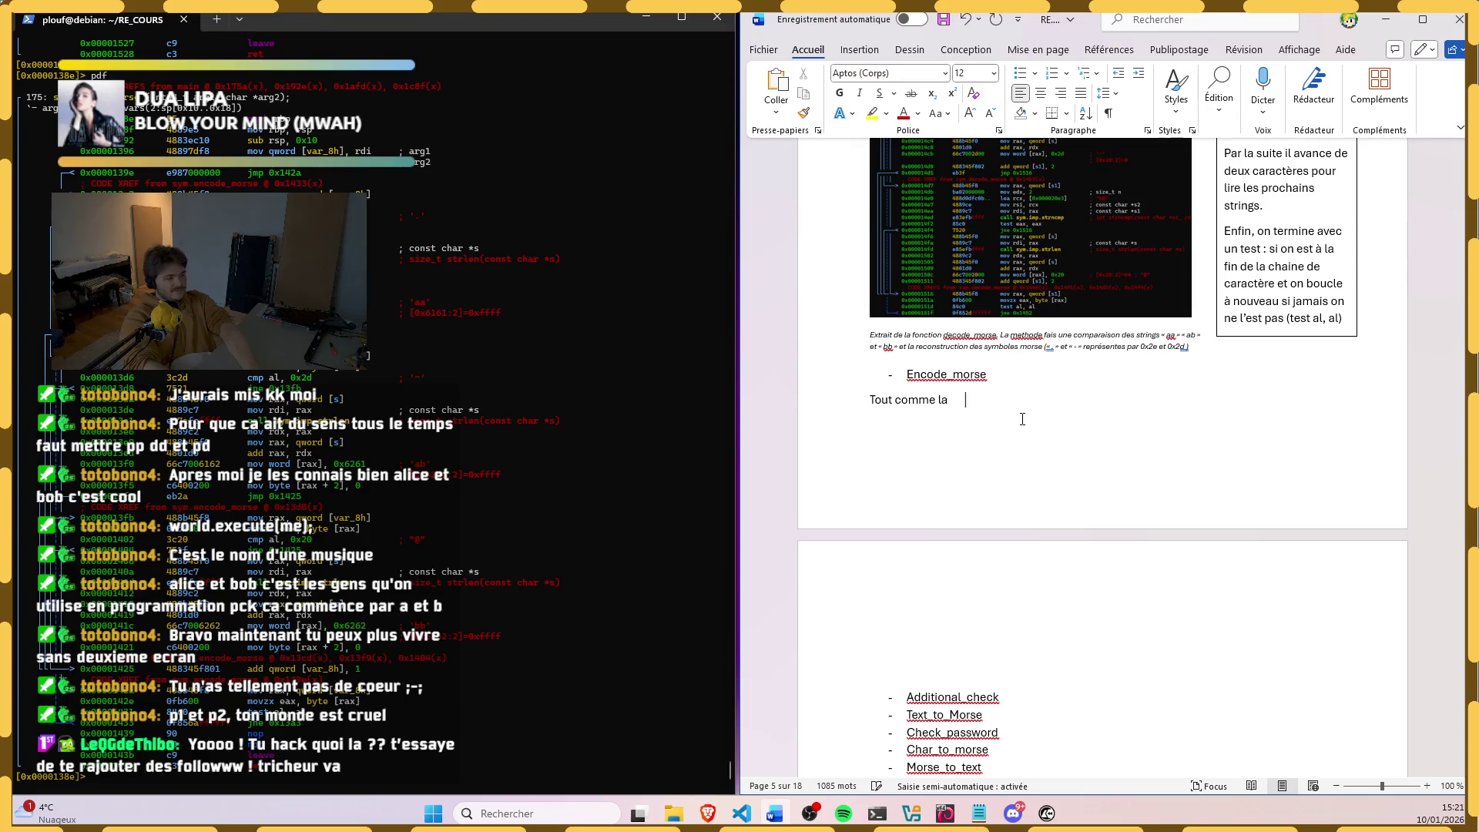
pyautogui.write('fonction')
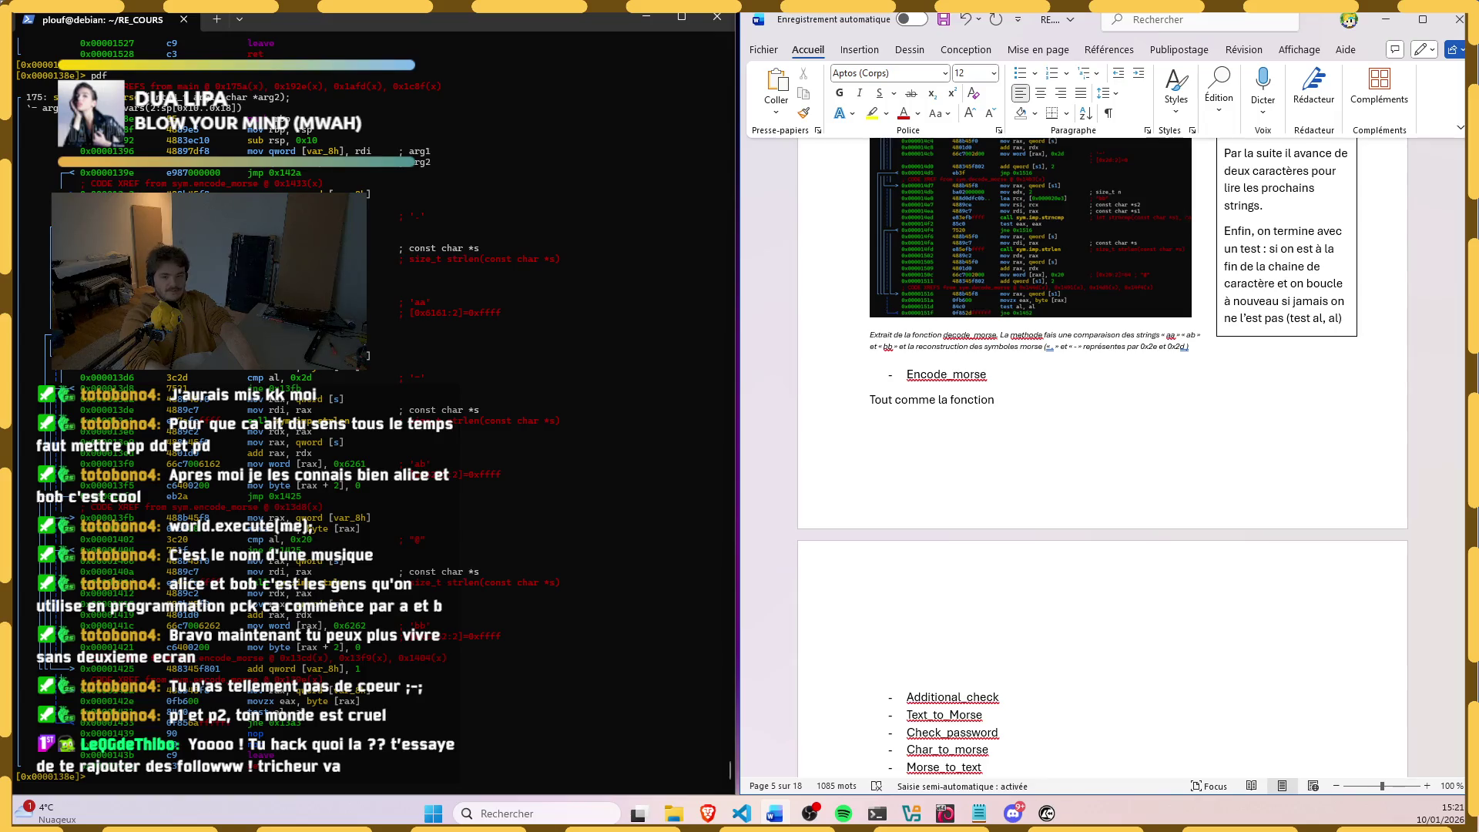
pyautogui.write(' dec')
pyautogui.press('BackSpace')
pyautogui.press('BackSpace')
pyautogui.press('BackSpace')
pyautogui.write('[')
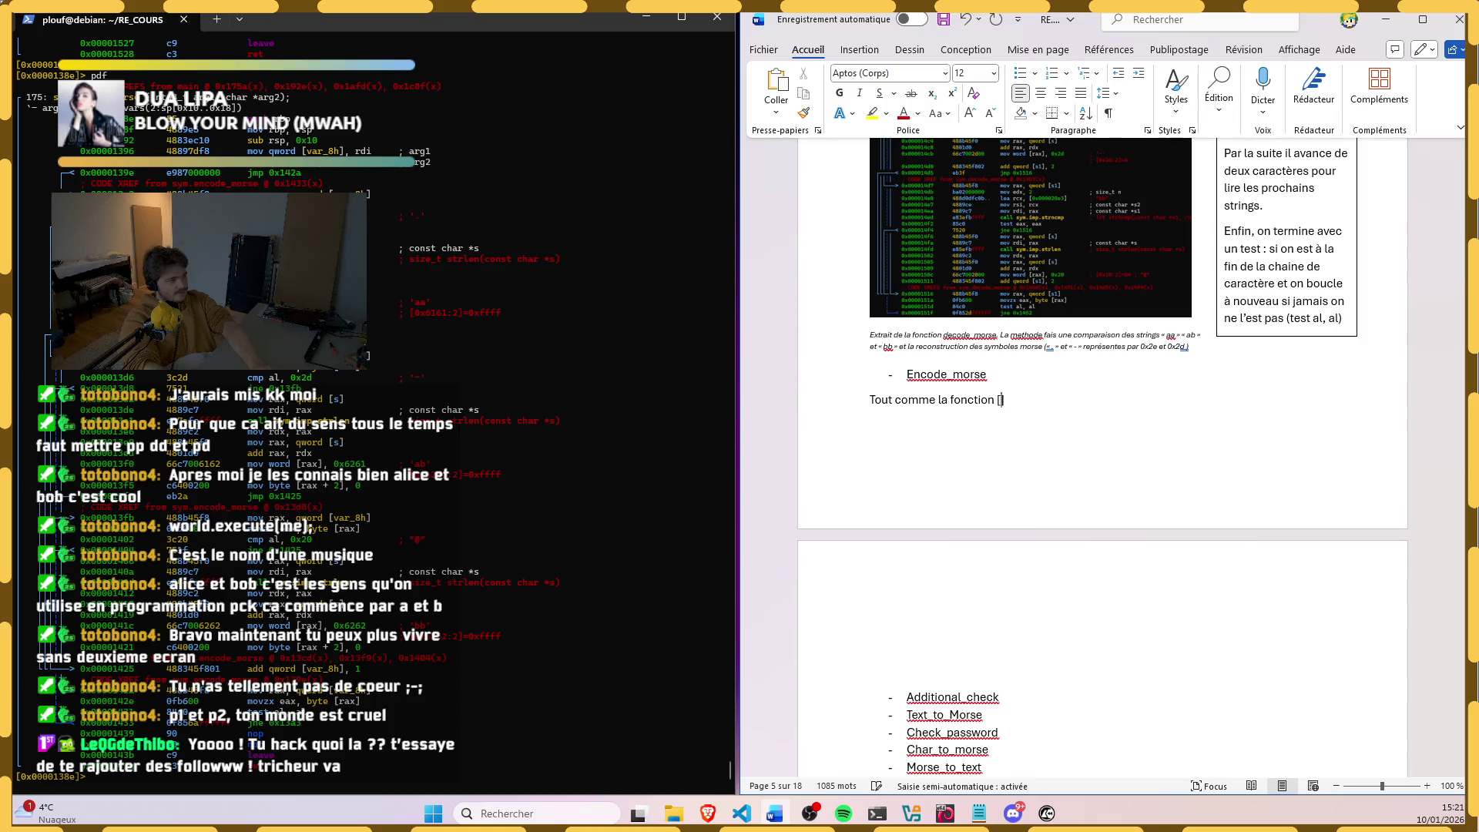
pyautogui.write('decode_morse')
pyautogui.write(']')
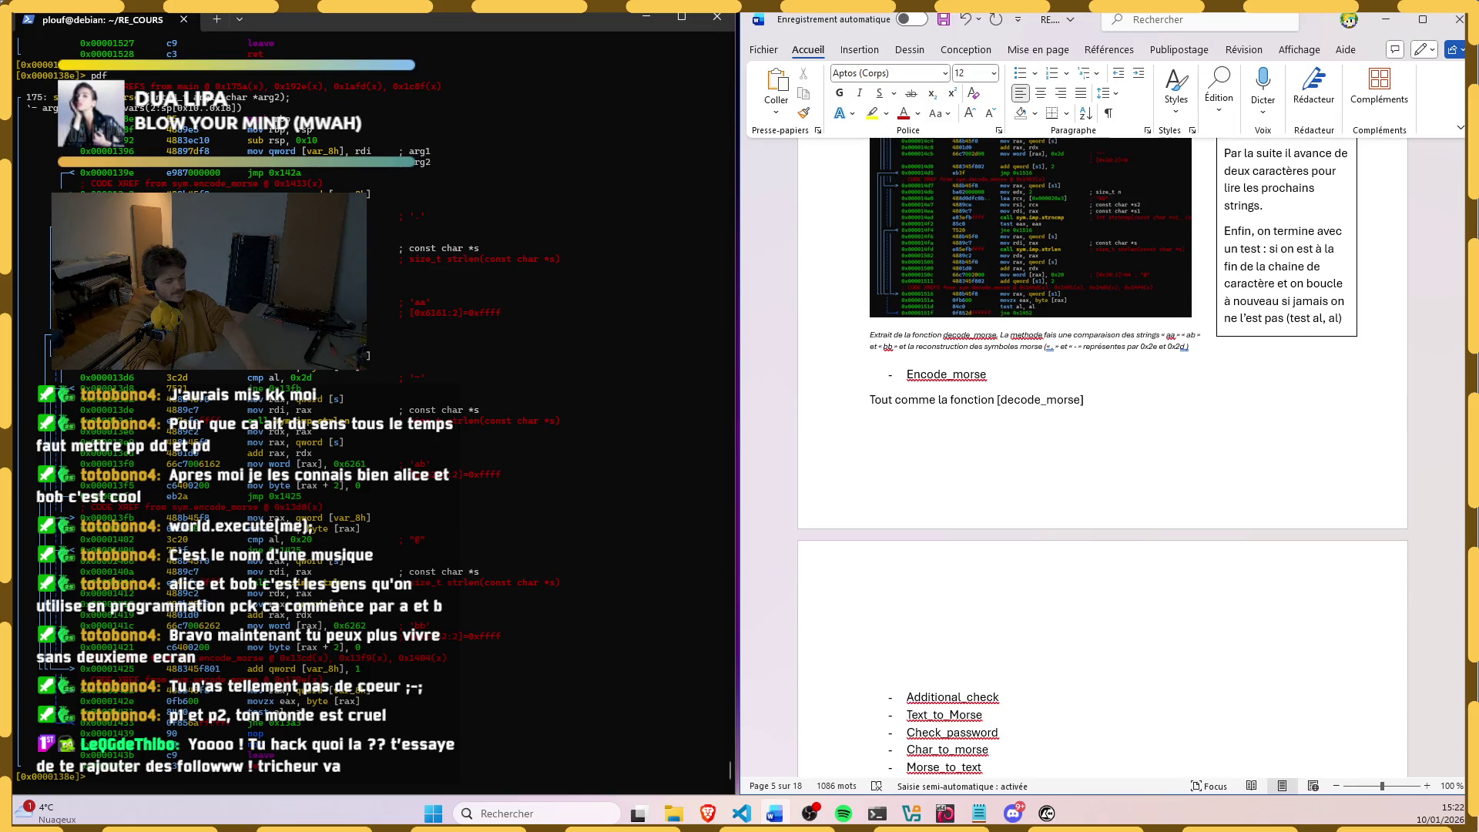
pyautogui.write(',')
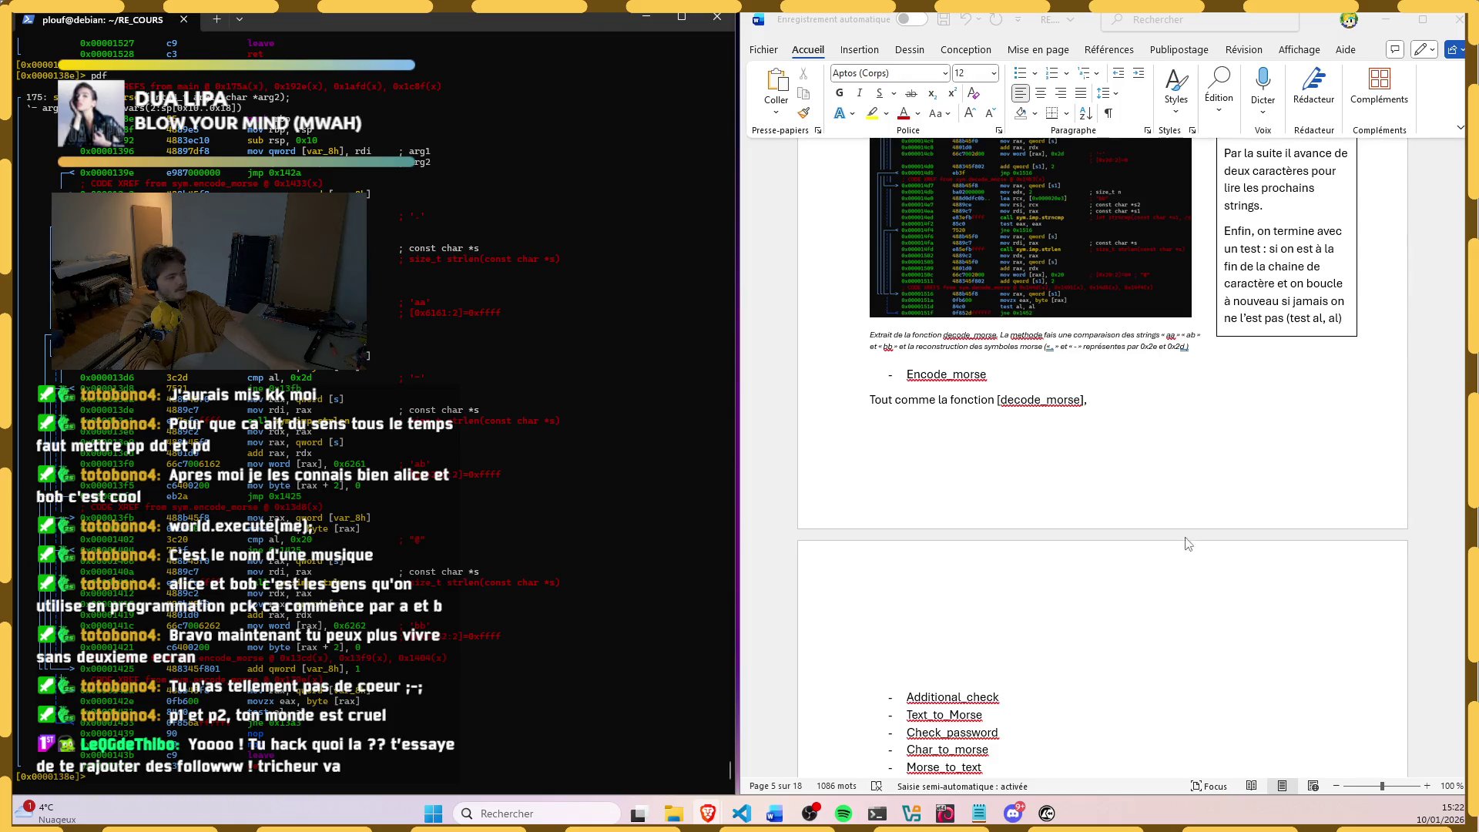
pyautogui.click(1169, 432)
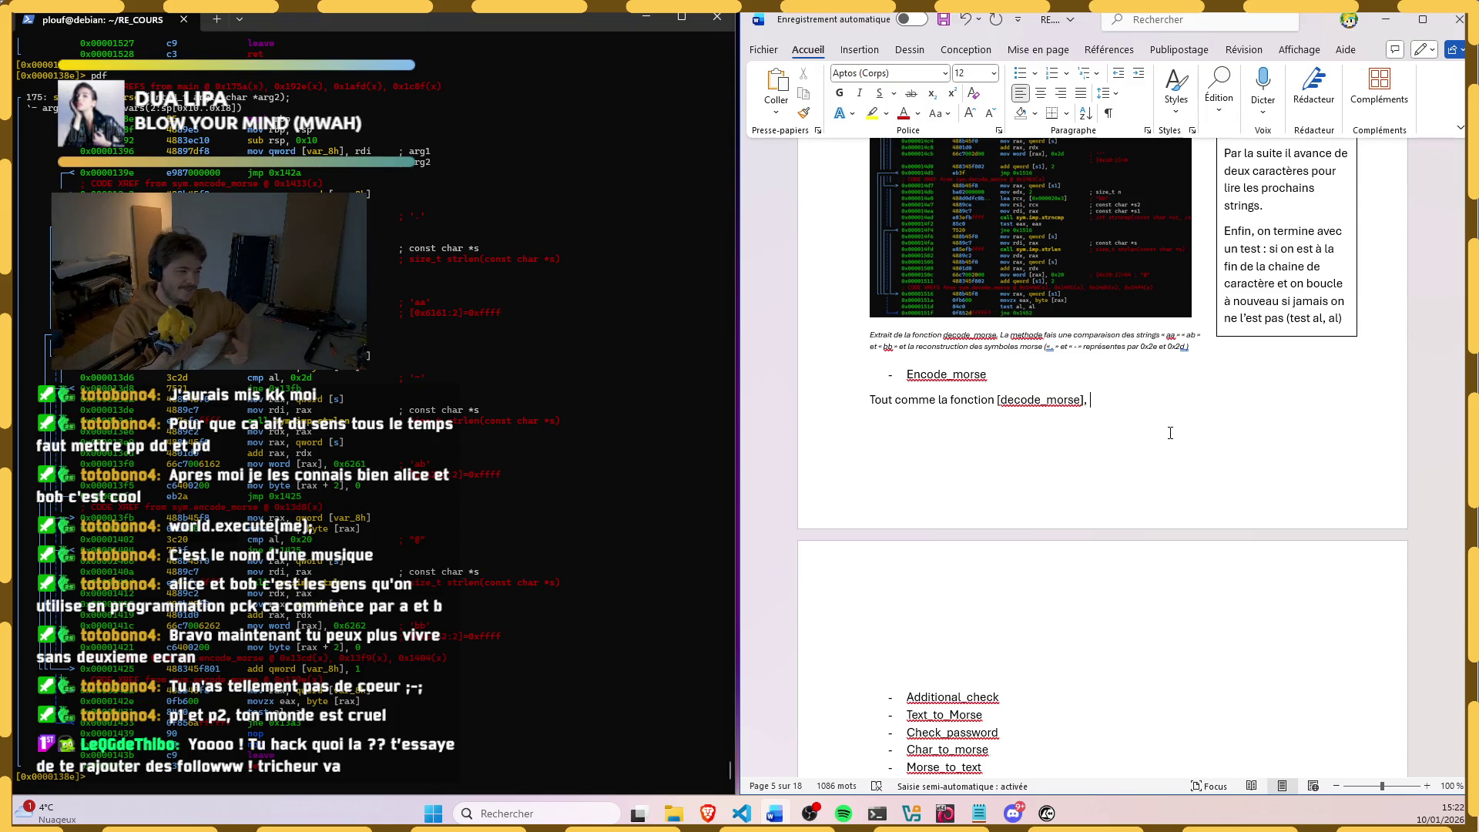
pyautogui.scroll(3, 1338, 390)
pyautogui.moveTo(1454, 347)
pyautogui.mouseDown()
pyautogui.moveTo(1453, 289)
pyautogui.moveTo(1454, 340)
pyautogui.mouseUp()
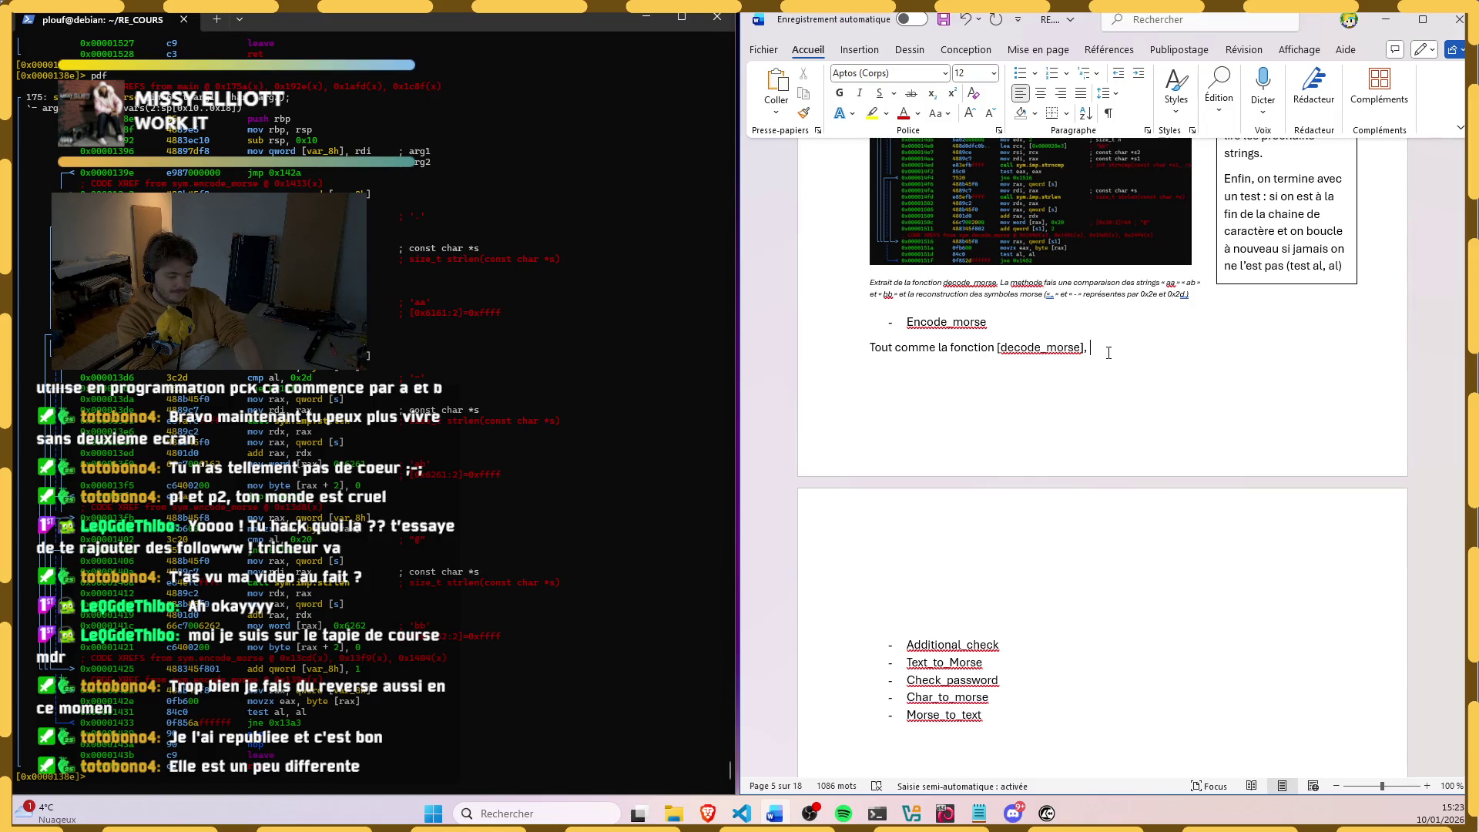
pyautogui.write('cette ')
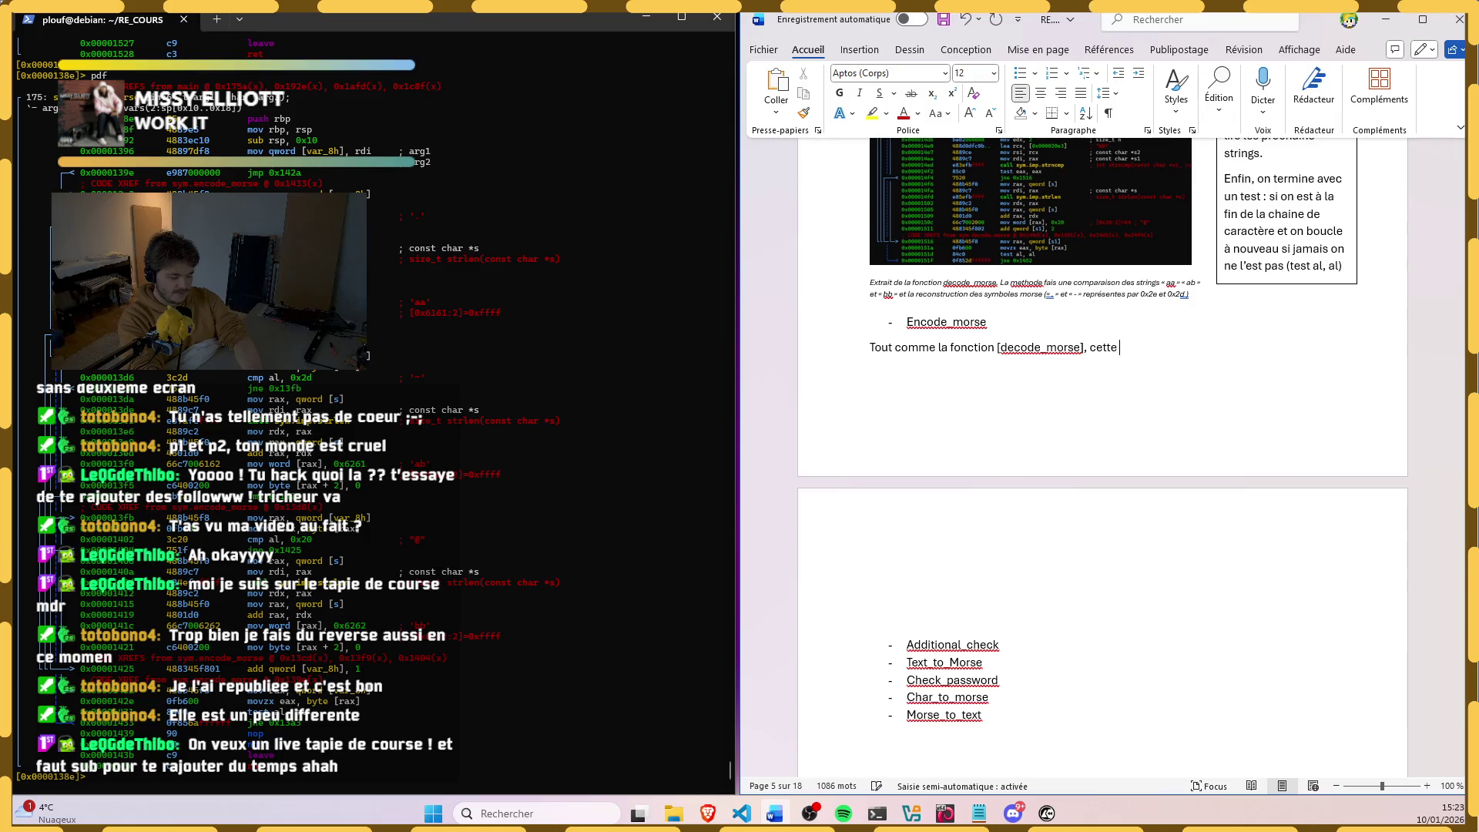
pyautogui.write('fonction t')
pyautogui.write('ran')
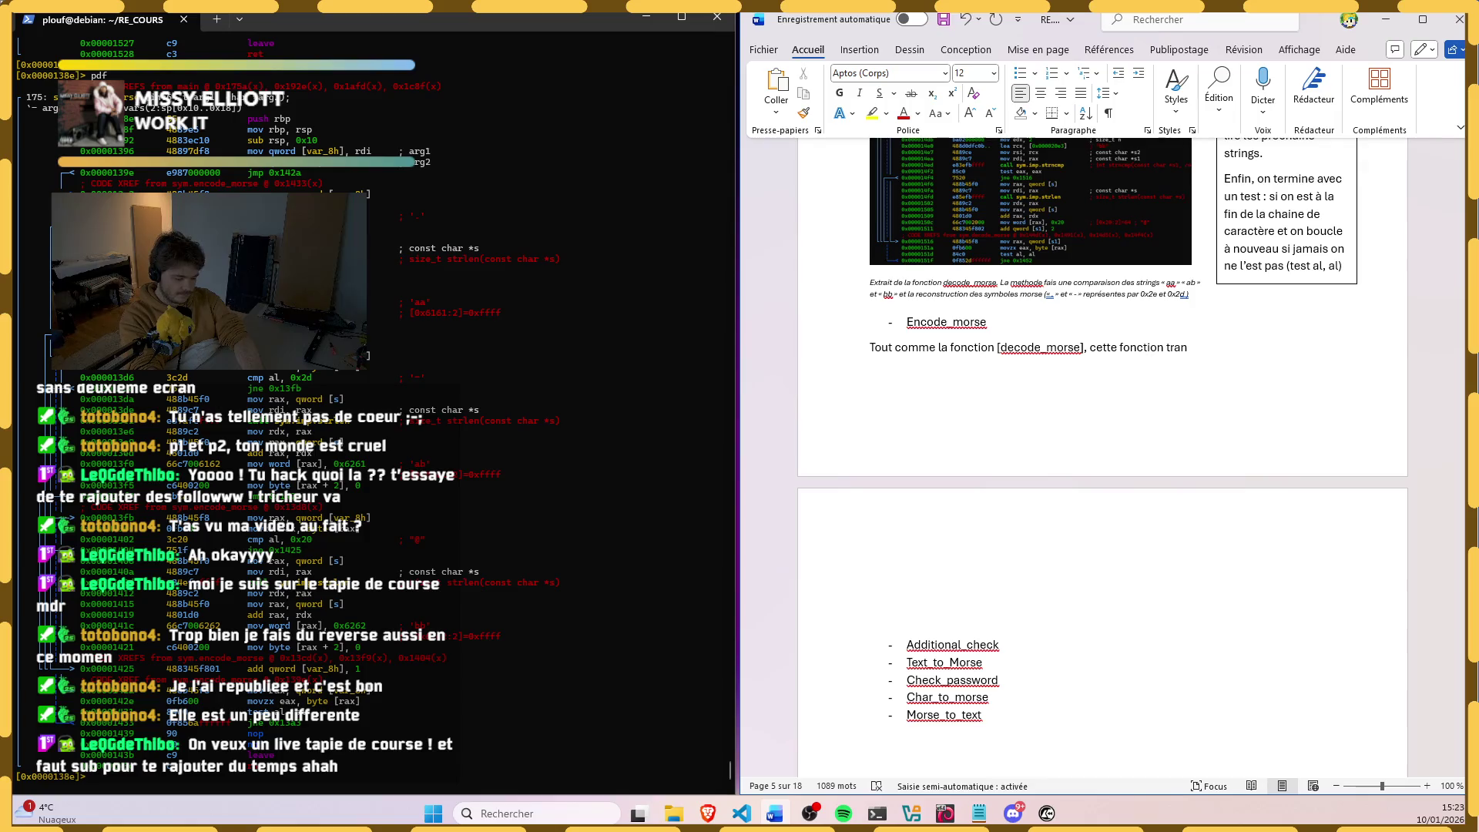
pyautogui.write('sfor')
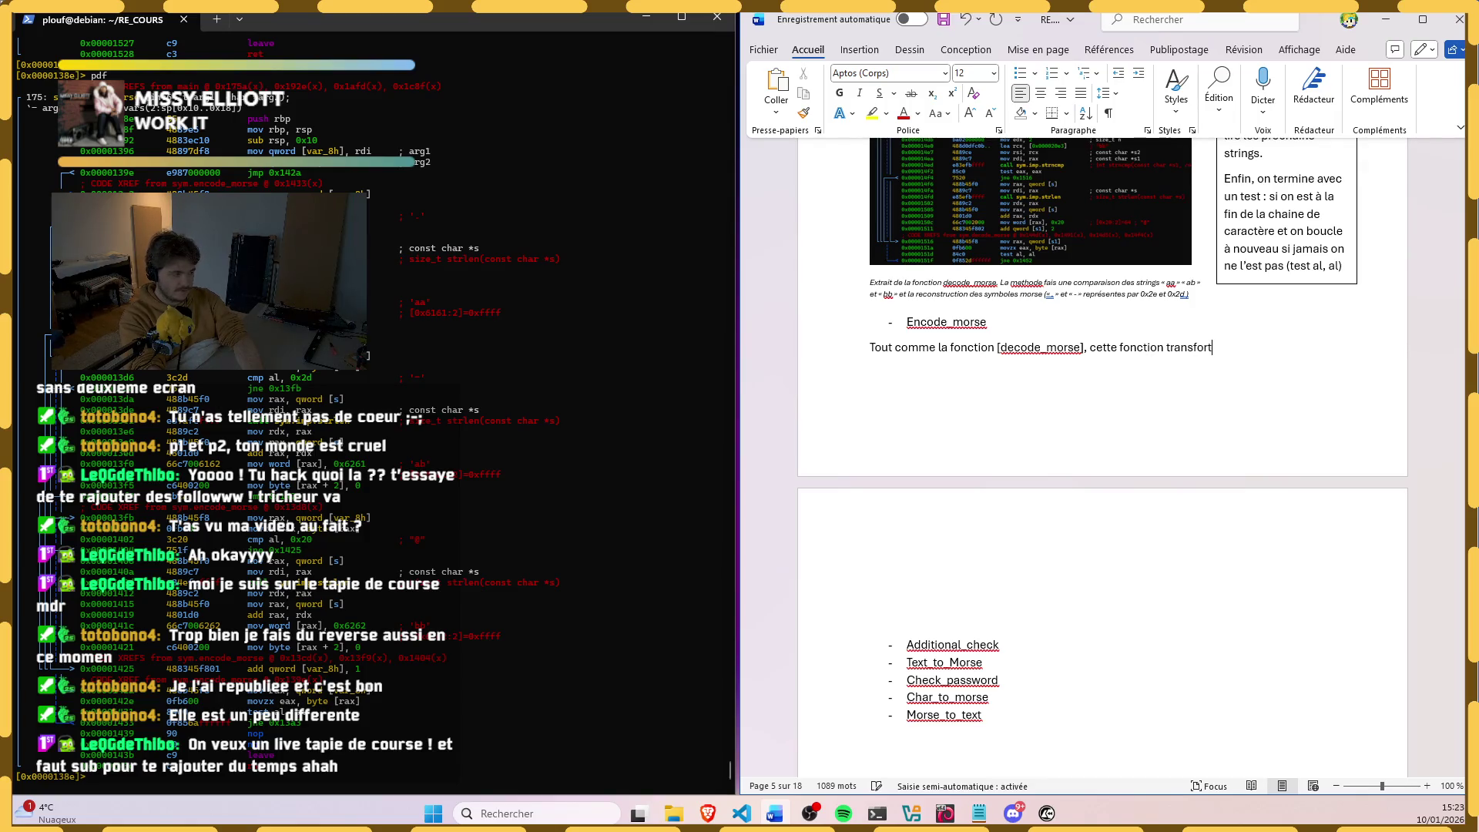
pyautogui.write('me')
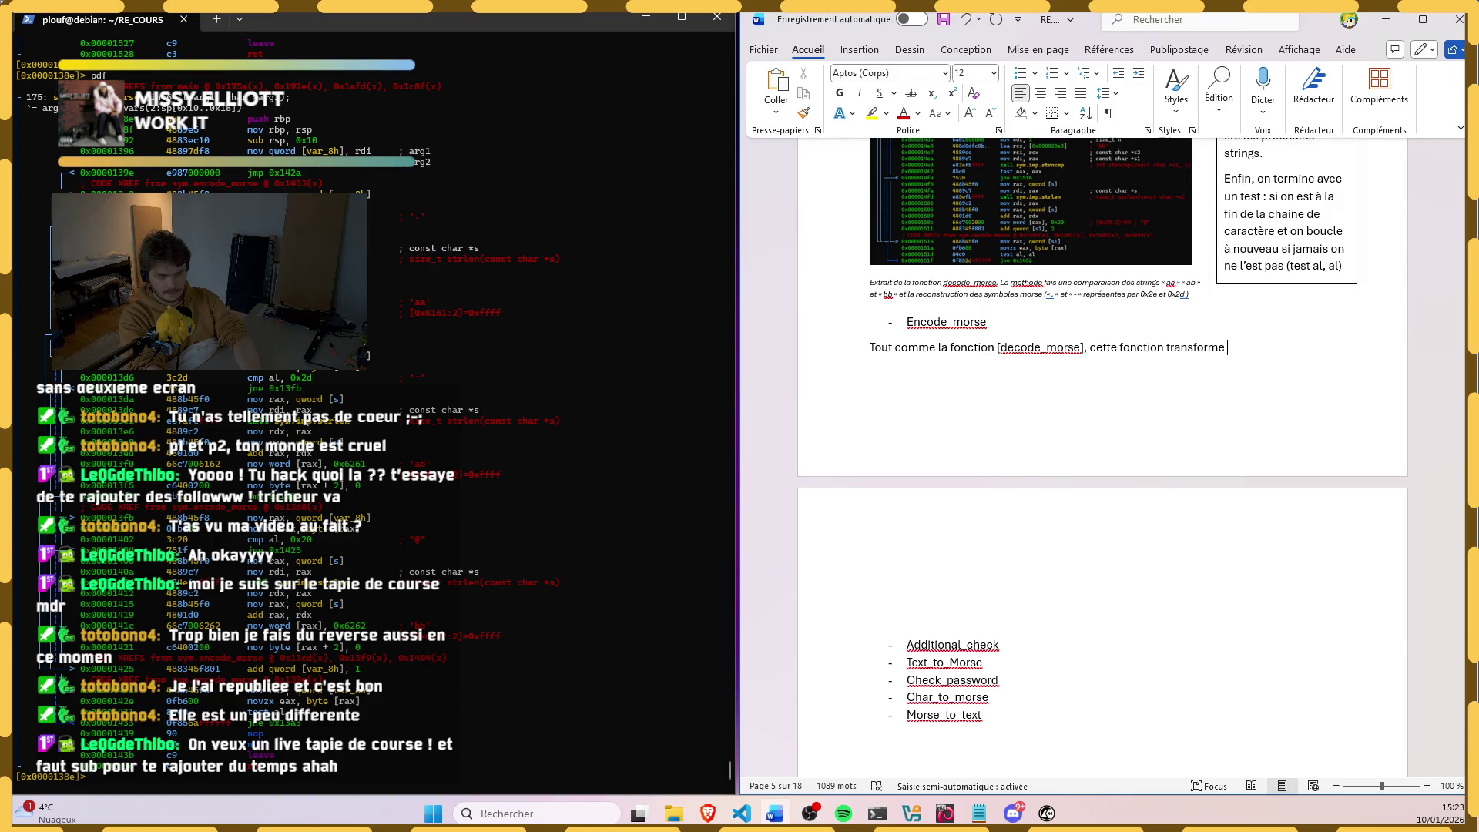
# Step: Correct misspellings such as caractères and reposition the insertion point after Encode_morse
pyautogui.hotkey('ctrl', 'BackSpace')
pyautogui.hotkey('ctrl', 'BackSpace')
pyautogui.hotkey('ctrl', 'BackSpace')
pyautogui.write('cette fonction trandforme les charactere')
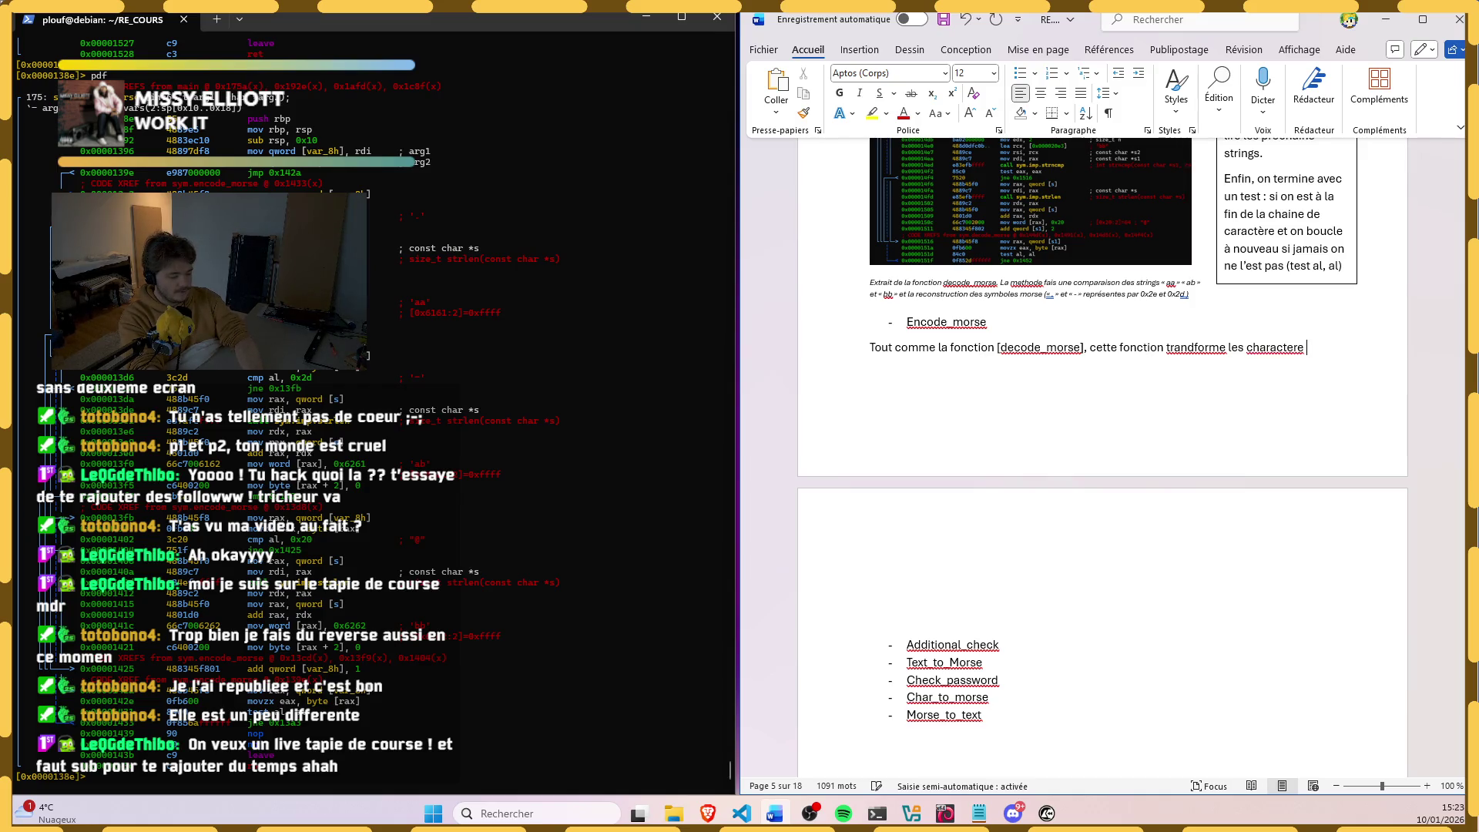
pyautogui.write(' mais ')
pyautogui.write("fait l'oppose de l")
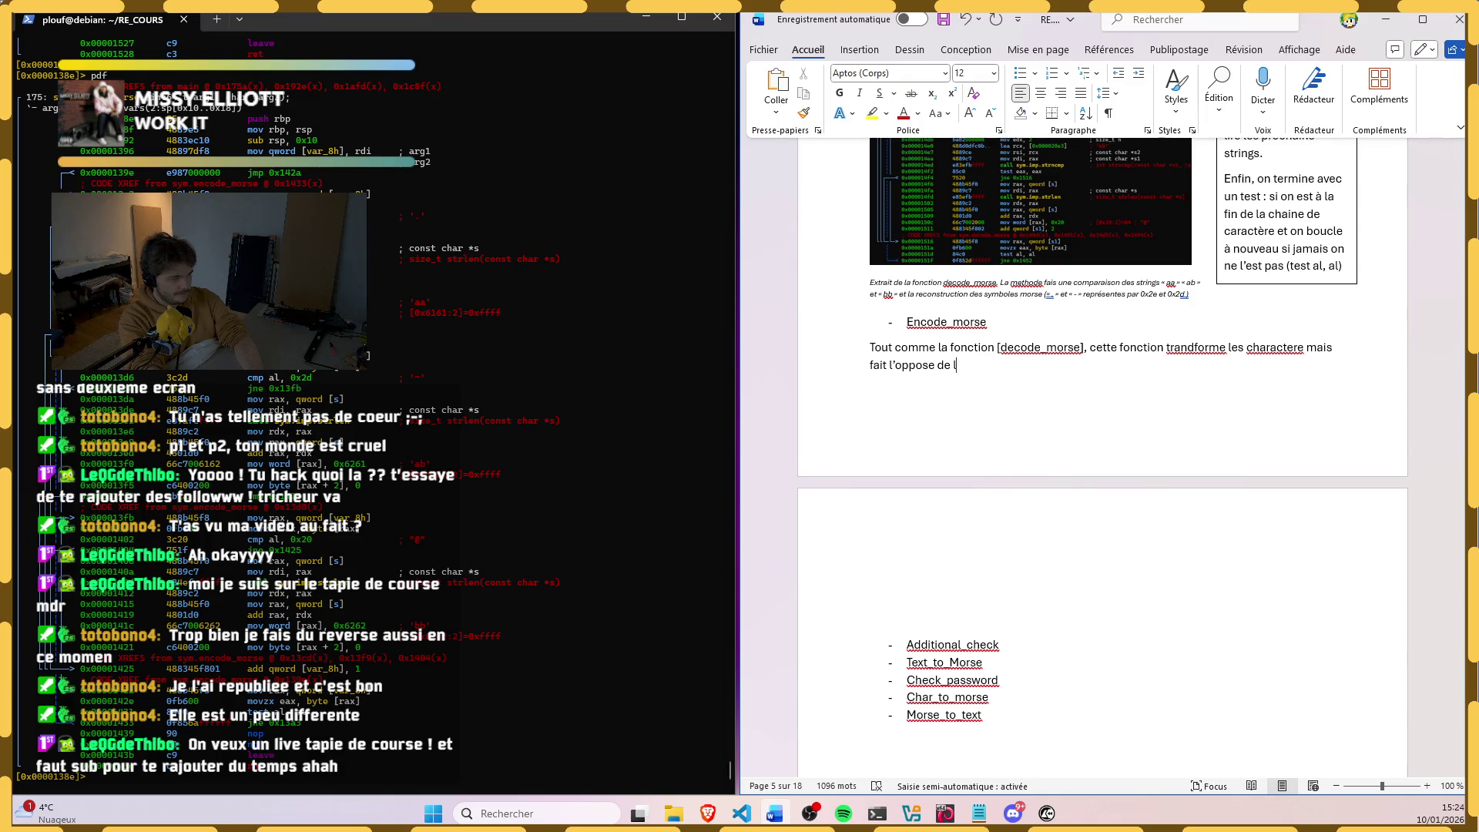
pyautogui.write("'autre fonction. ")
pyautogui.write('[Encode_morse permet de ')
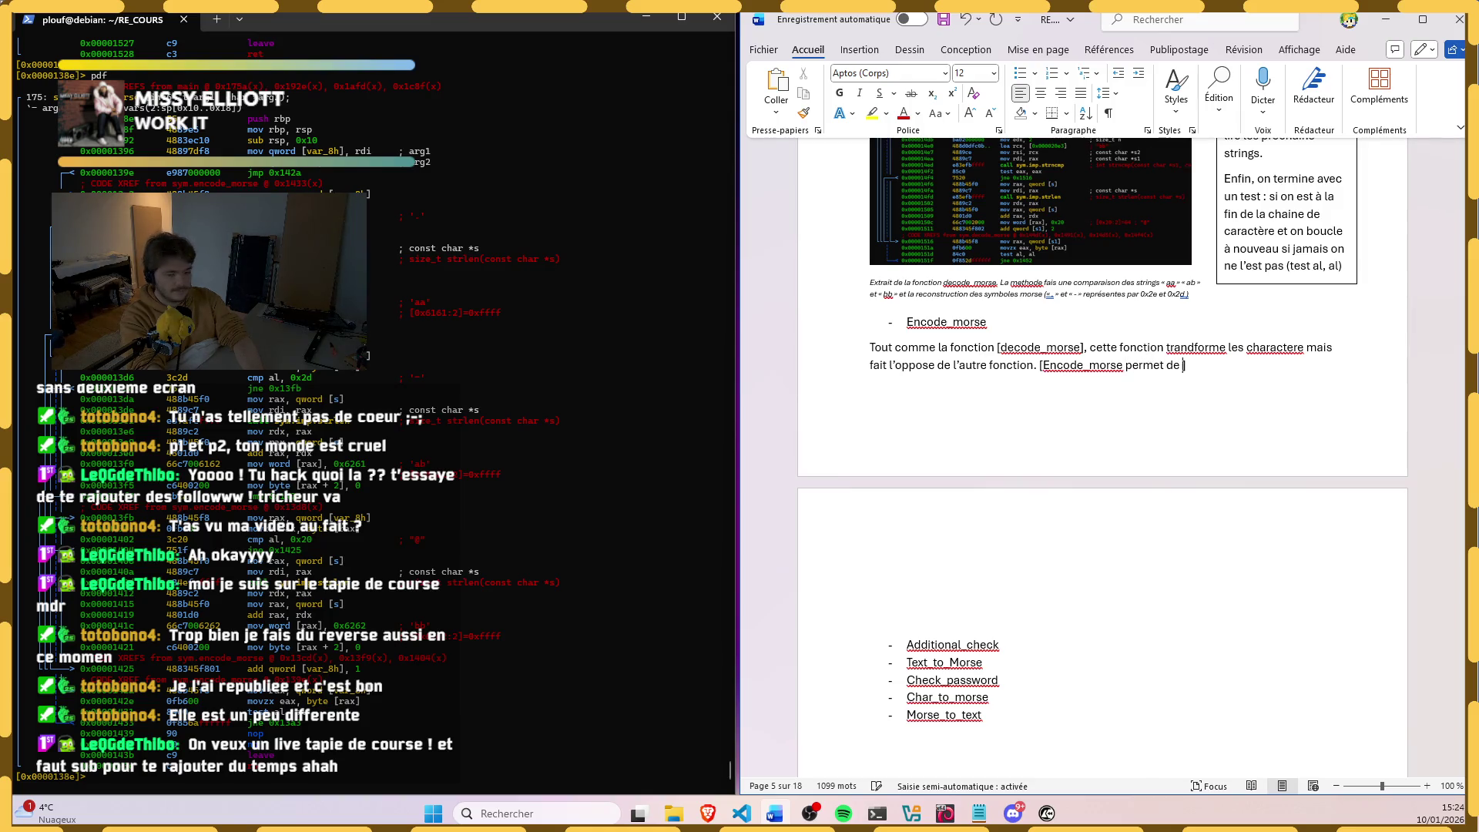
pyautogui.write(']')
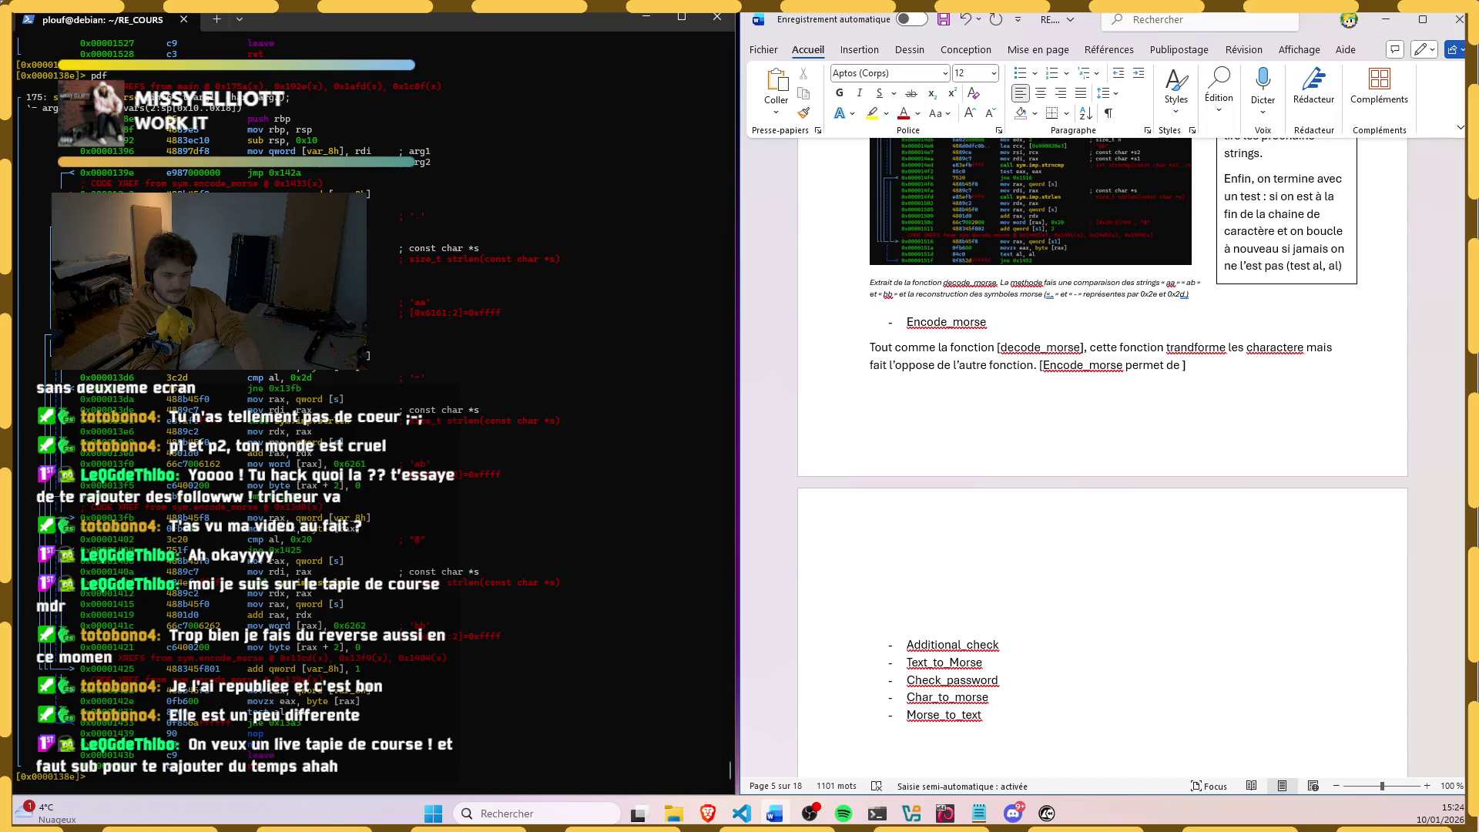
pyautogui.write('transformer les symboles M')
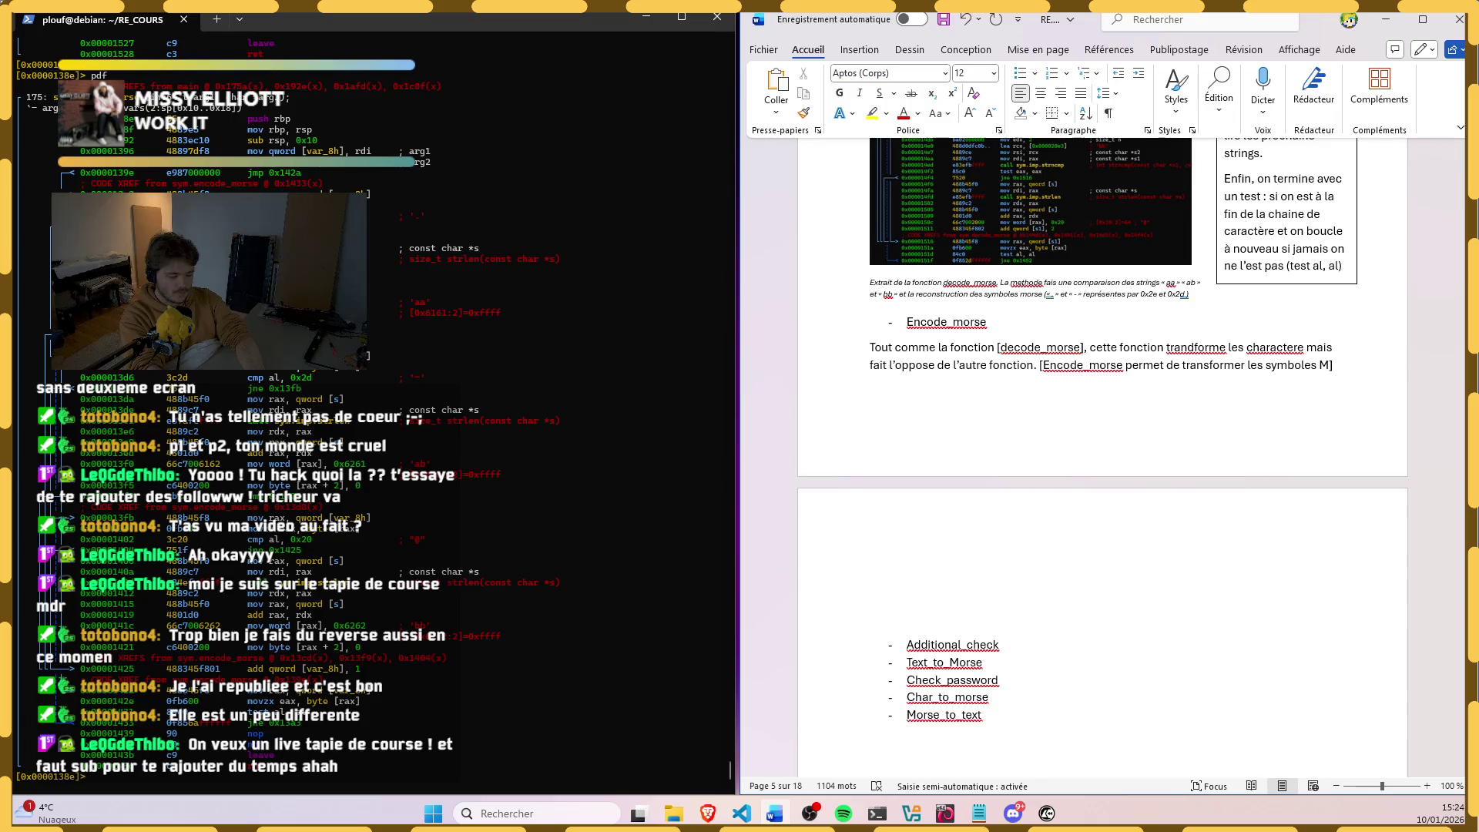
pyautogui.write('orses en paires de caa')
pyautogui.press('BackSpace')
pyautogui.write('ractères')
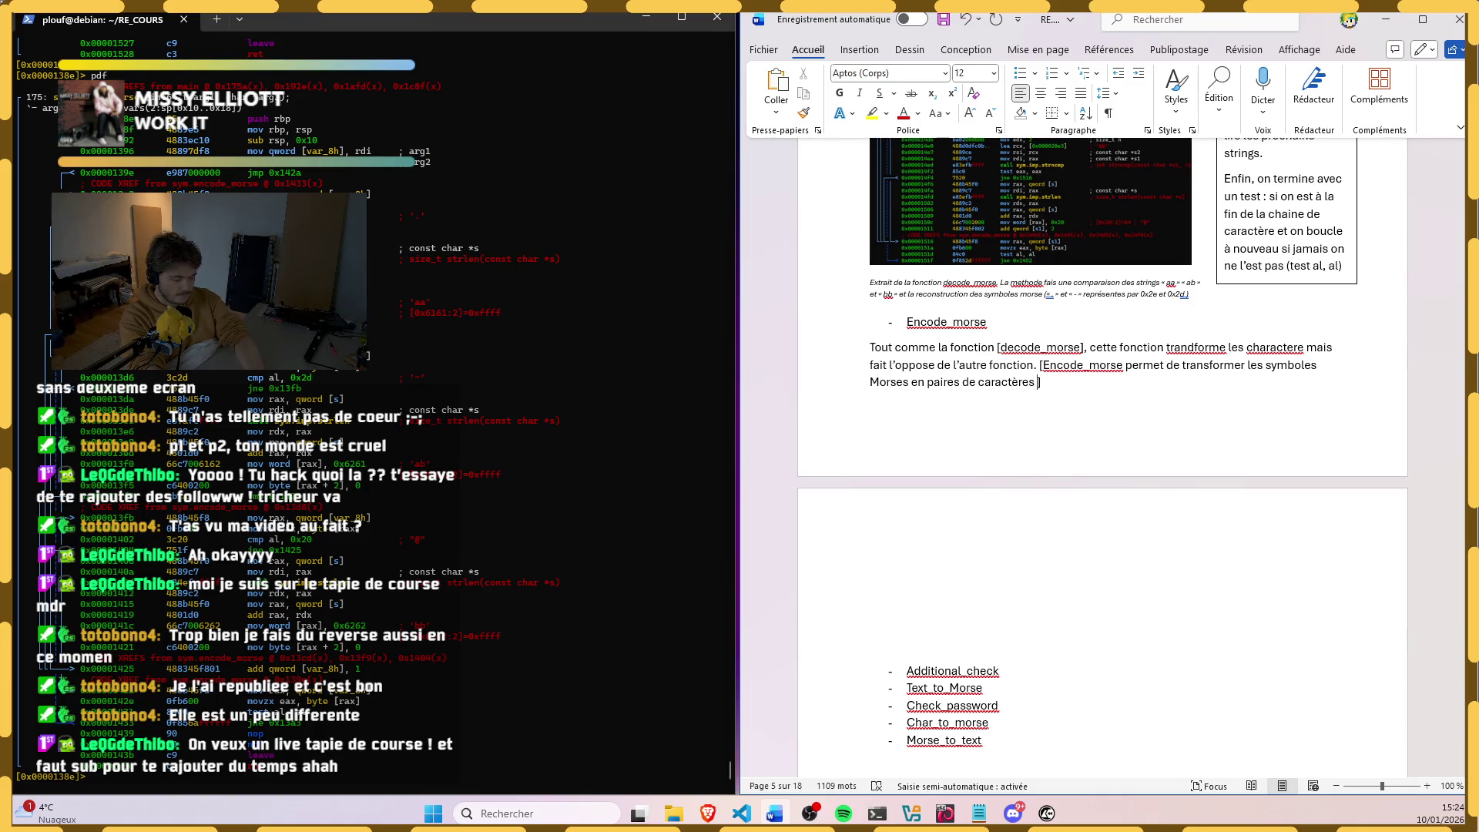
pyautogui.press('BackSpace')
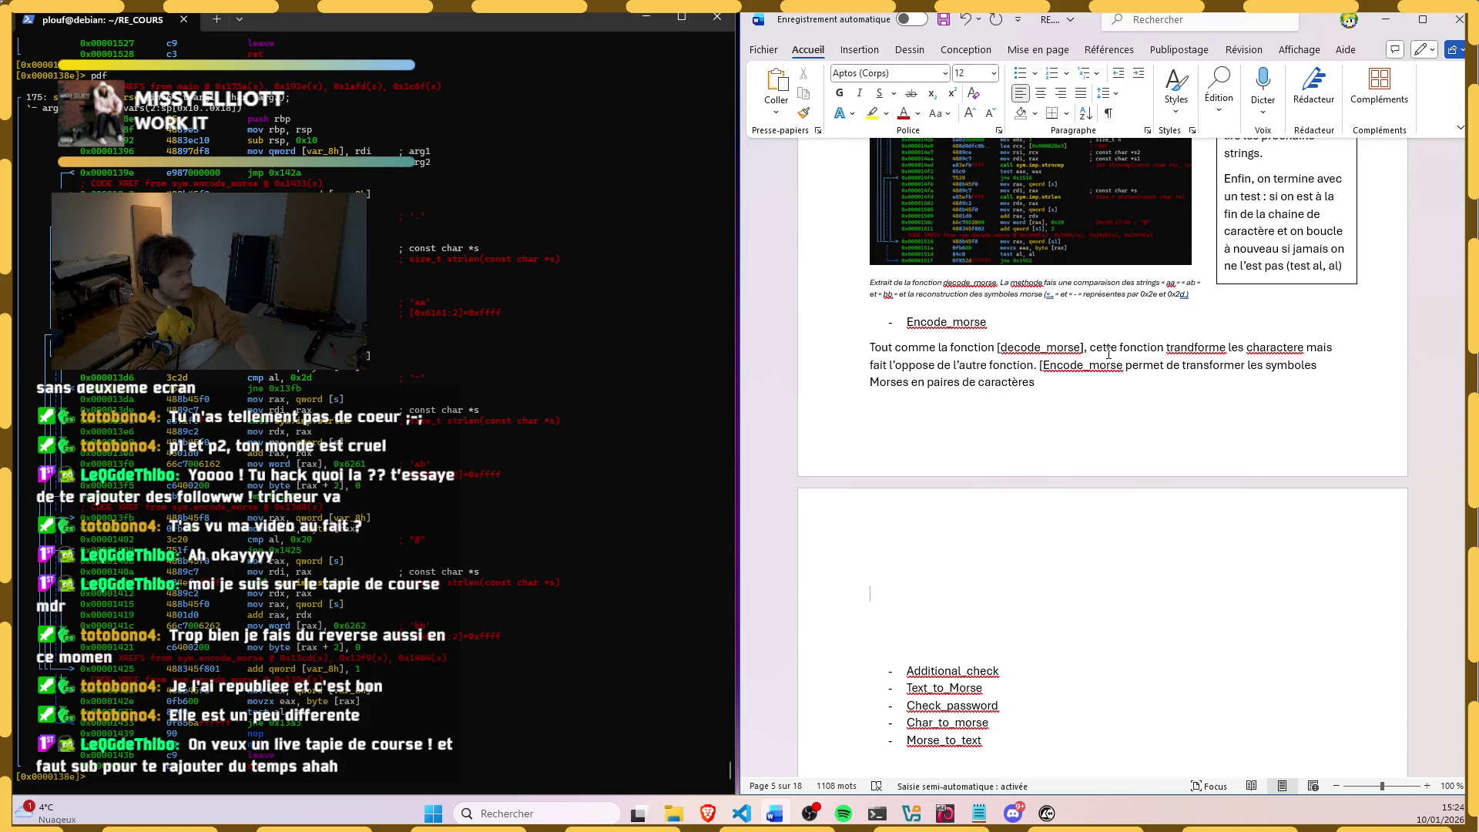
pyautogui.doubleClick(1110, 365)
pyautogui.click(1125, 366)
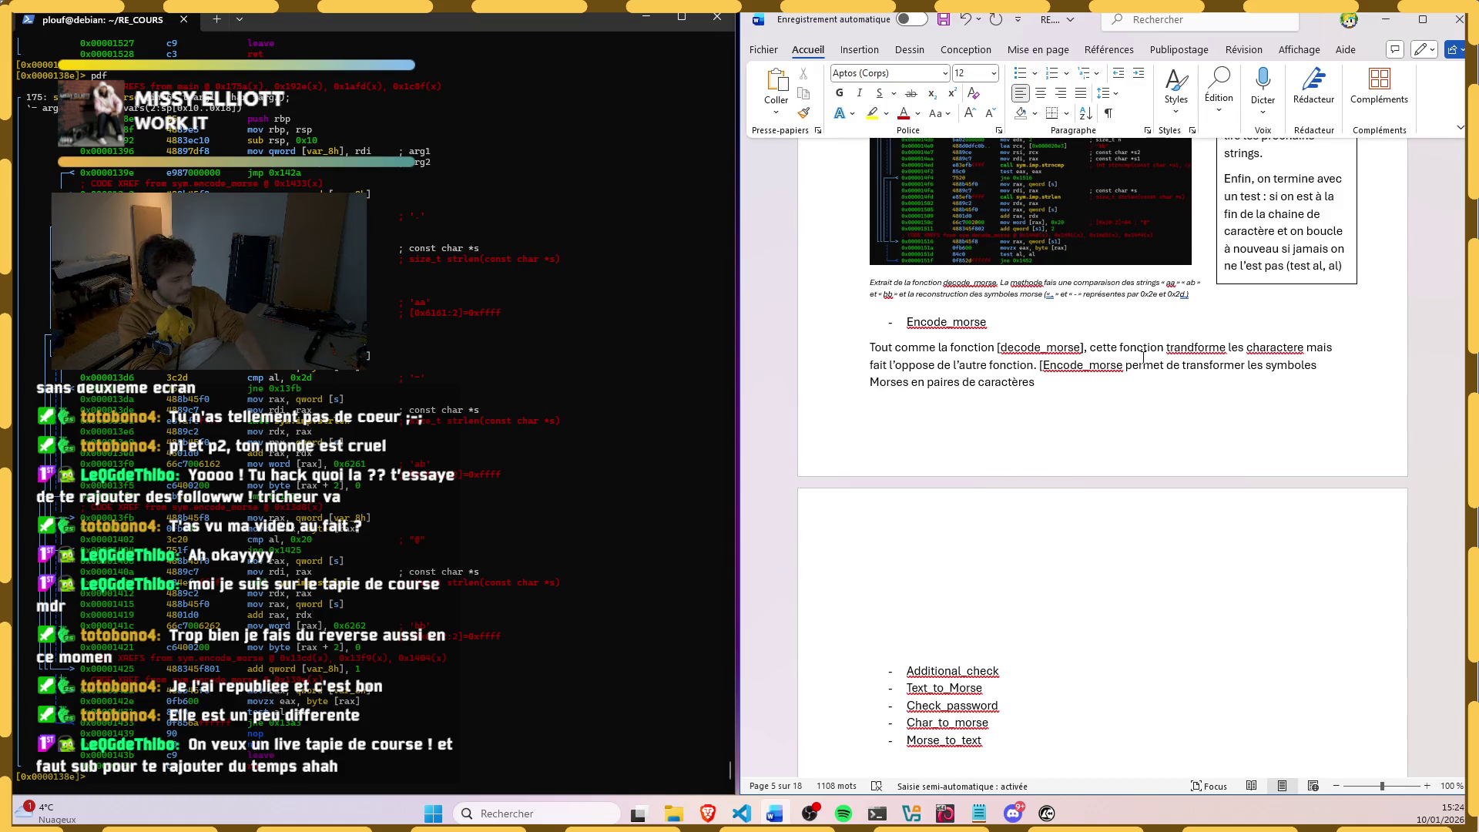
pyautogui.write(']')
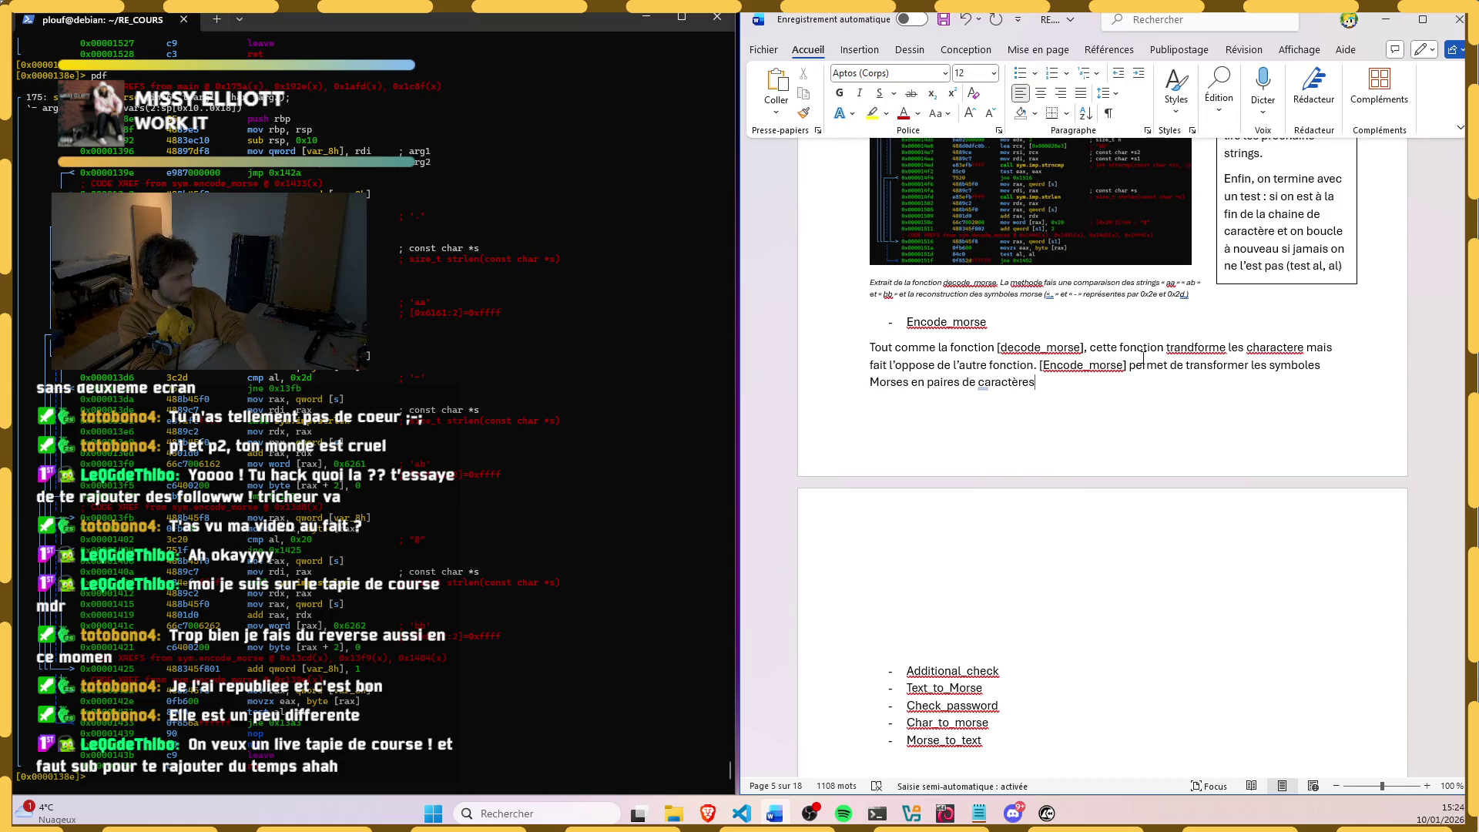
pyautogui.write(' et fonctionnem')
# Step: Finish the Encode_morse paragraph, retyping même and ending it with "(test avec \0)."
pyautogui.press('BackSpace')
pyautogui.write('de')
pyautogui.press('BackSpace')
pyautogui.press('BackSpace')
pyautogui.press('BackSpace')
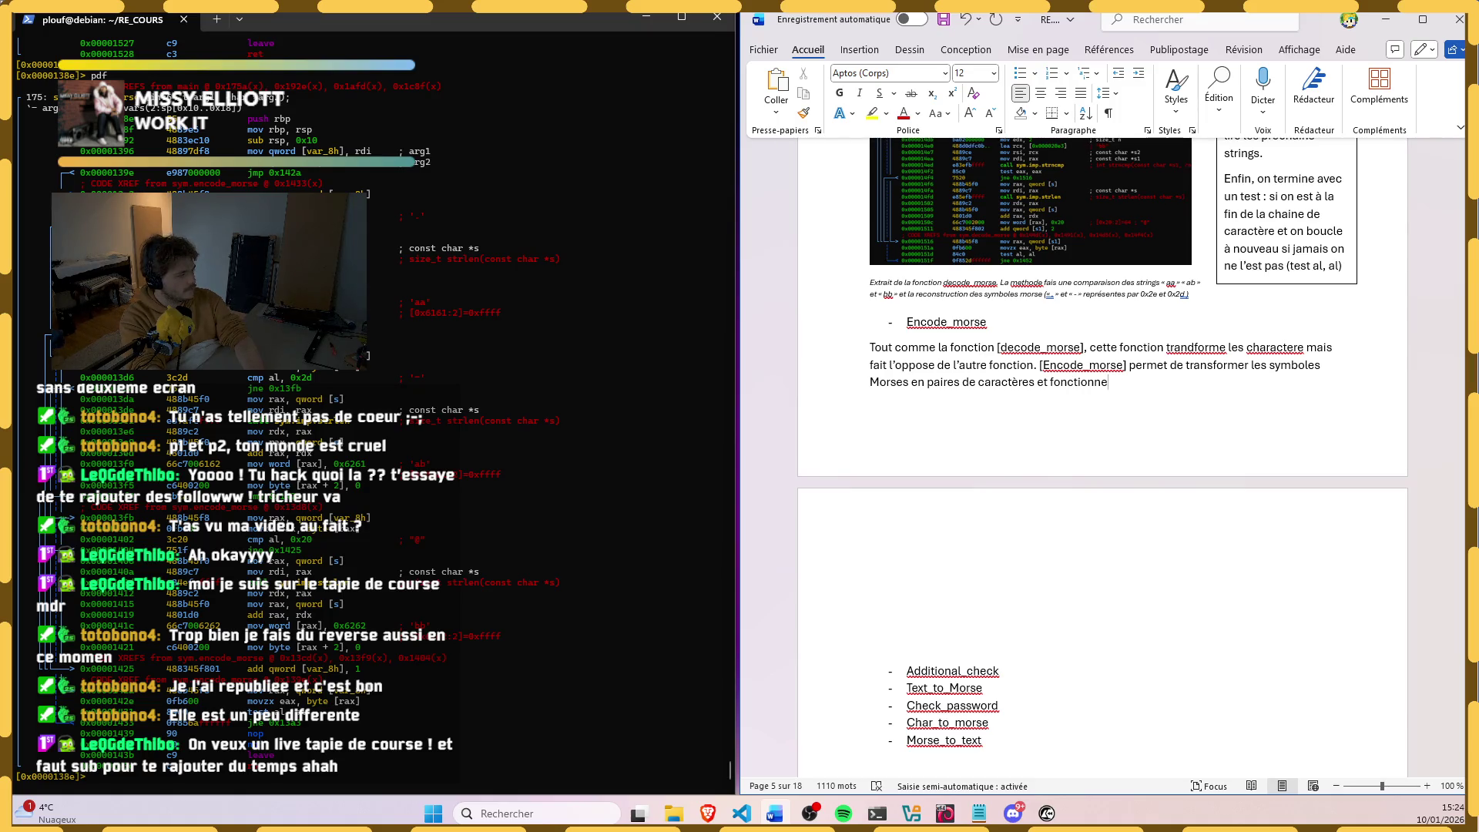
pyautogui.write('de la emem')
pyautogui.press('BackSpace')
pyautogui.press('BackSpace')
pyautogui.press('BackSpace')
pyautogui.write('même manière avec une boucle con')
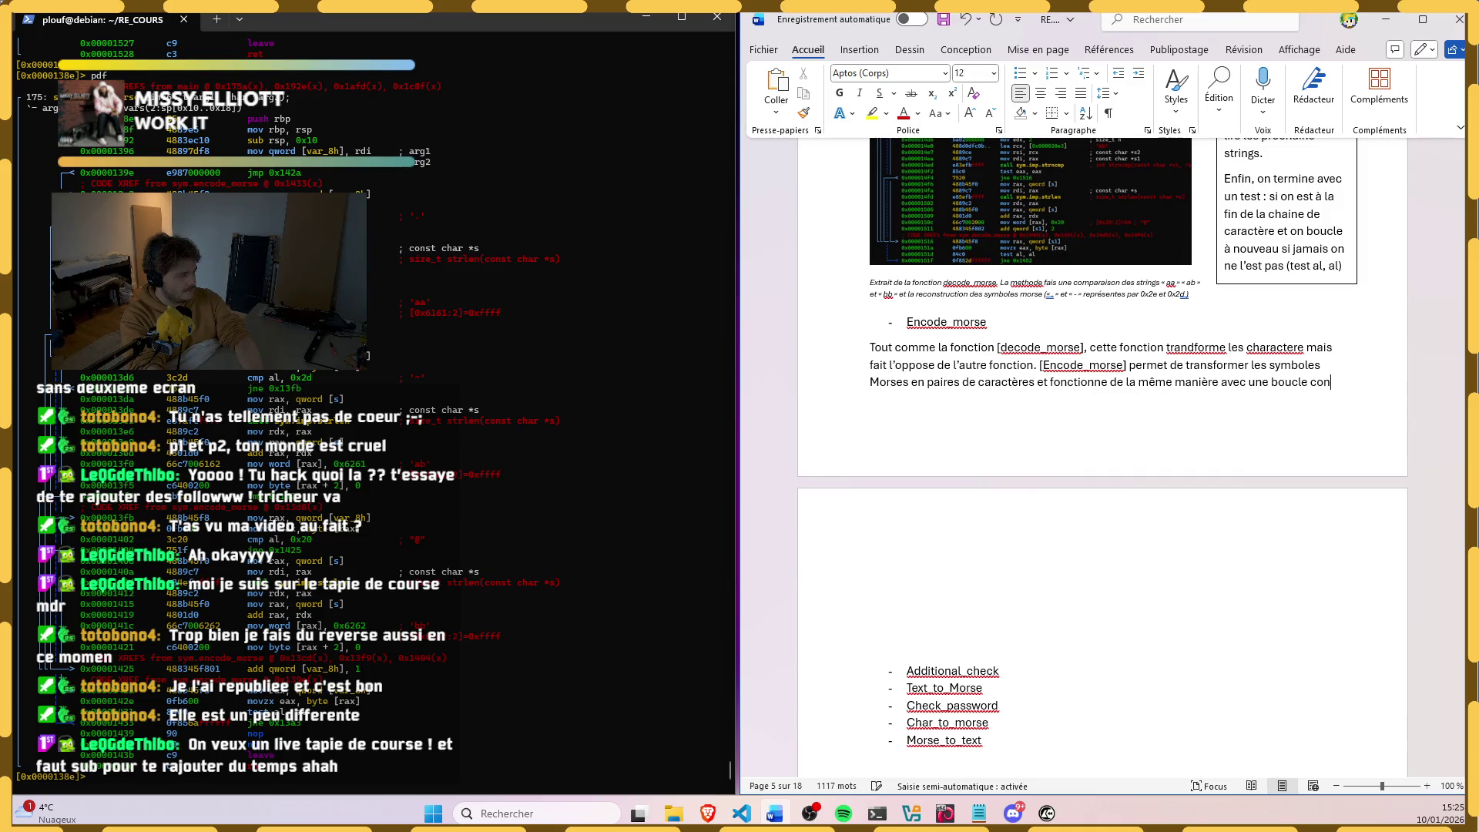
pyautogui.write('ditionnelle et un test pour savoir si on est a la fin de la chaine')
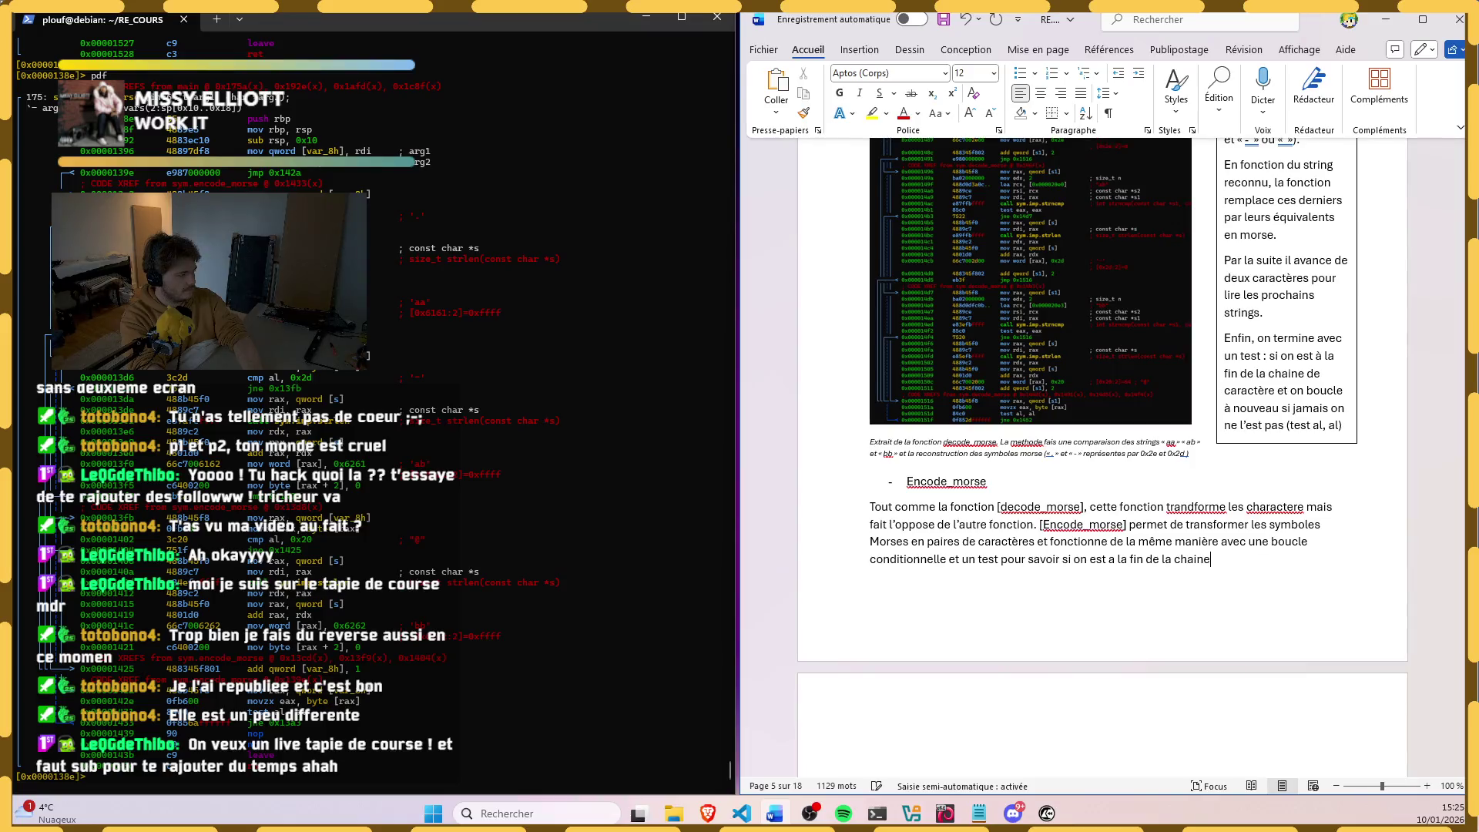
pyautogui.write('()')
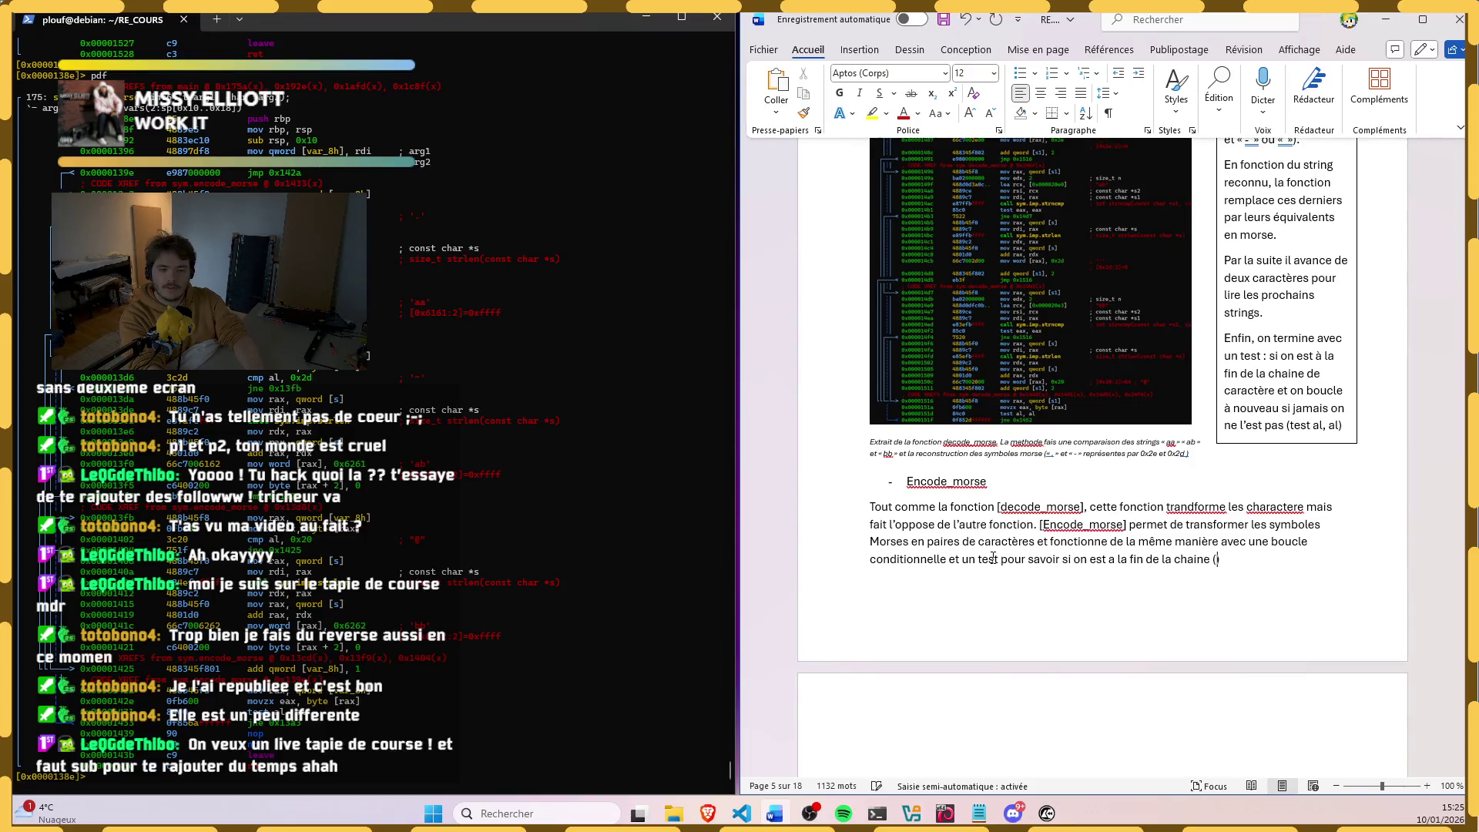
pyautogui.write('test avec ')
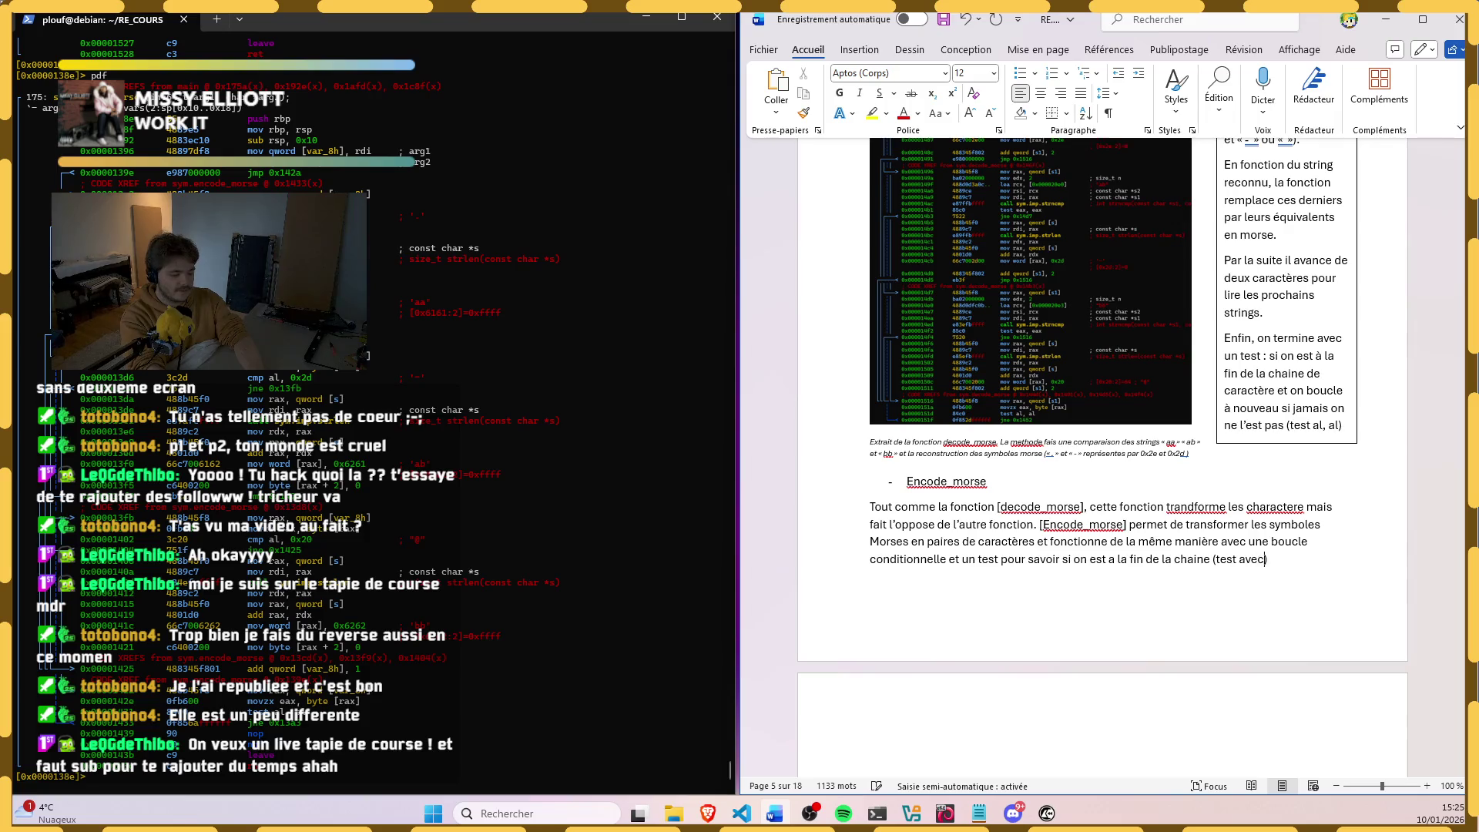
pyautogui.write('\\0')
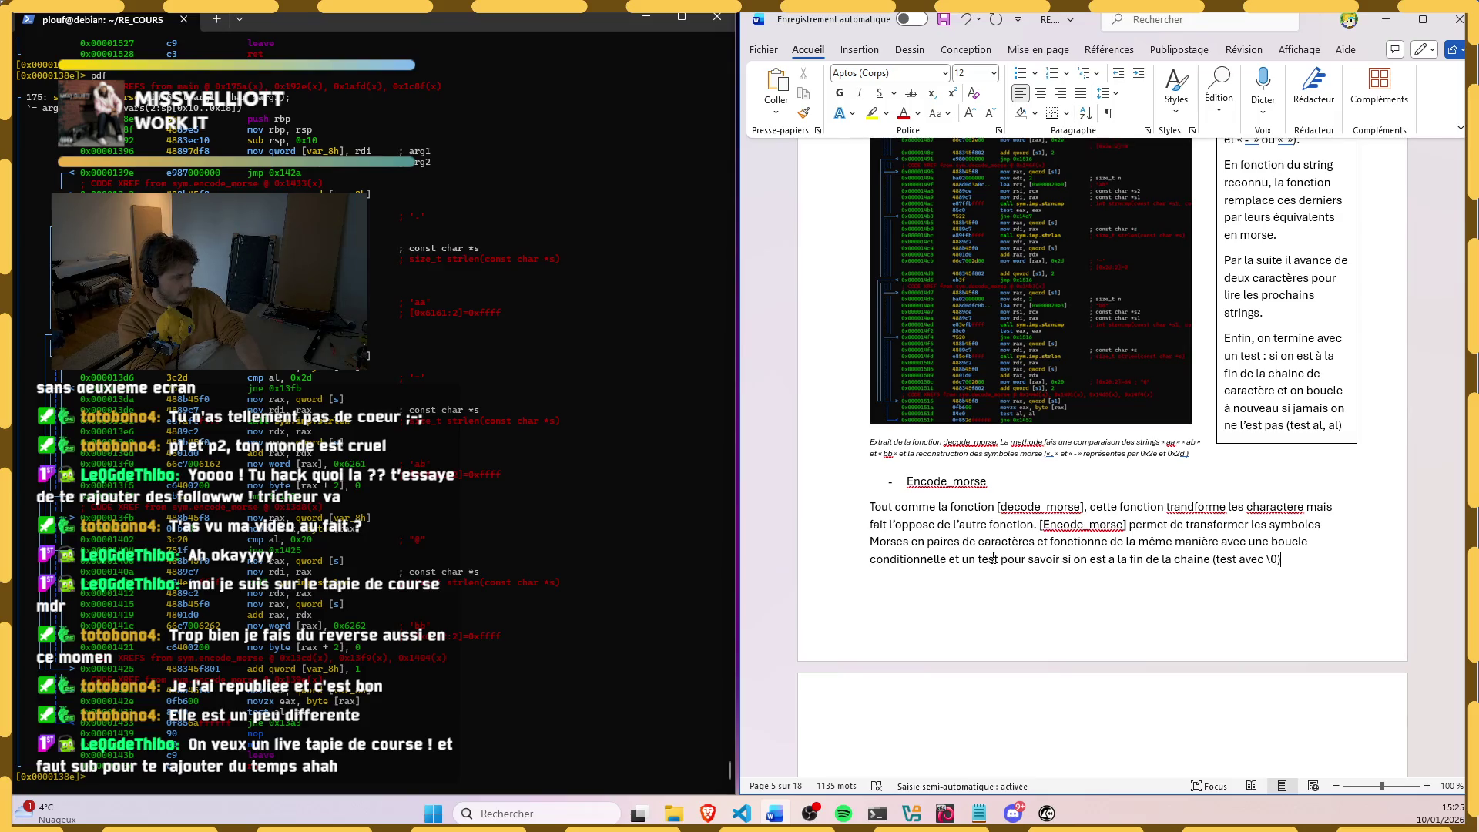
pyautogui.press('End')
pyautogui.write('.')
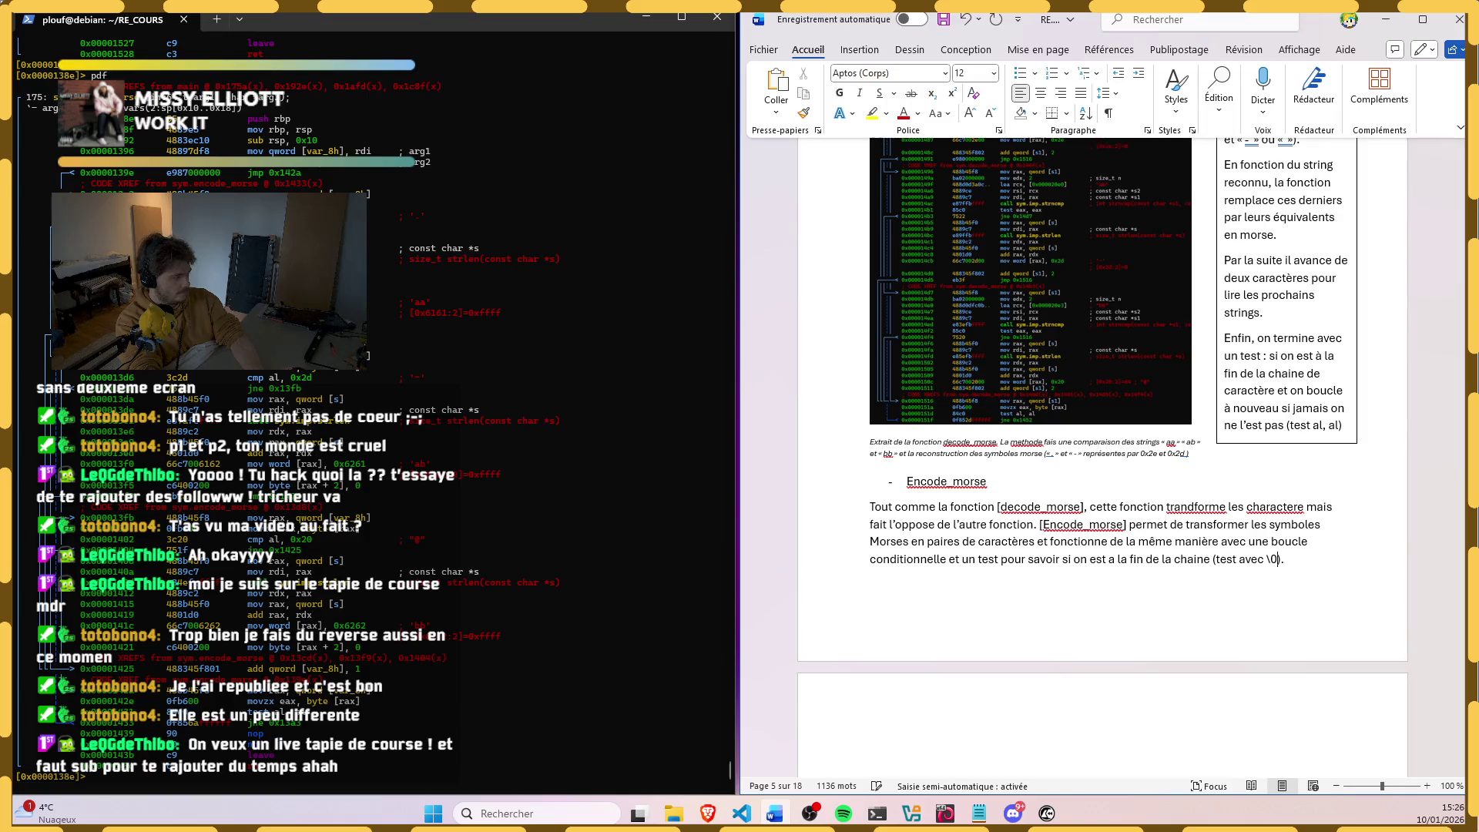
# Step: Accept the spelling suggestions transforme and caractère, then move to the Text_to_Morse list item
pyautogui.click(1190, 508)
pyautogui.click(1202, 553)
pyautogui.click(1272, 509)
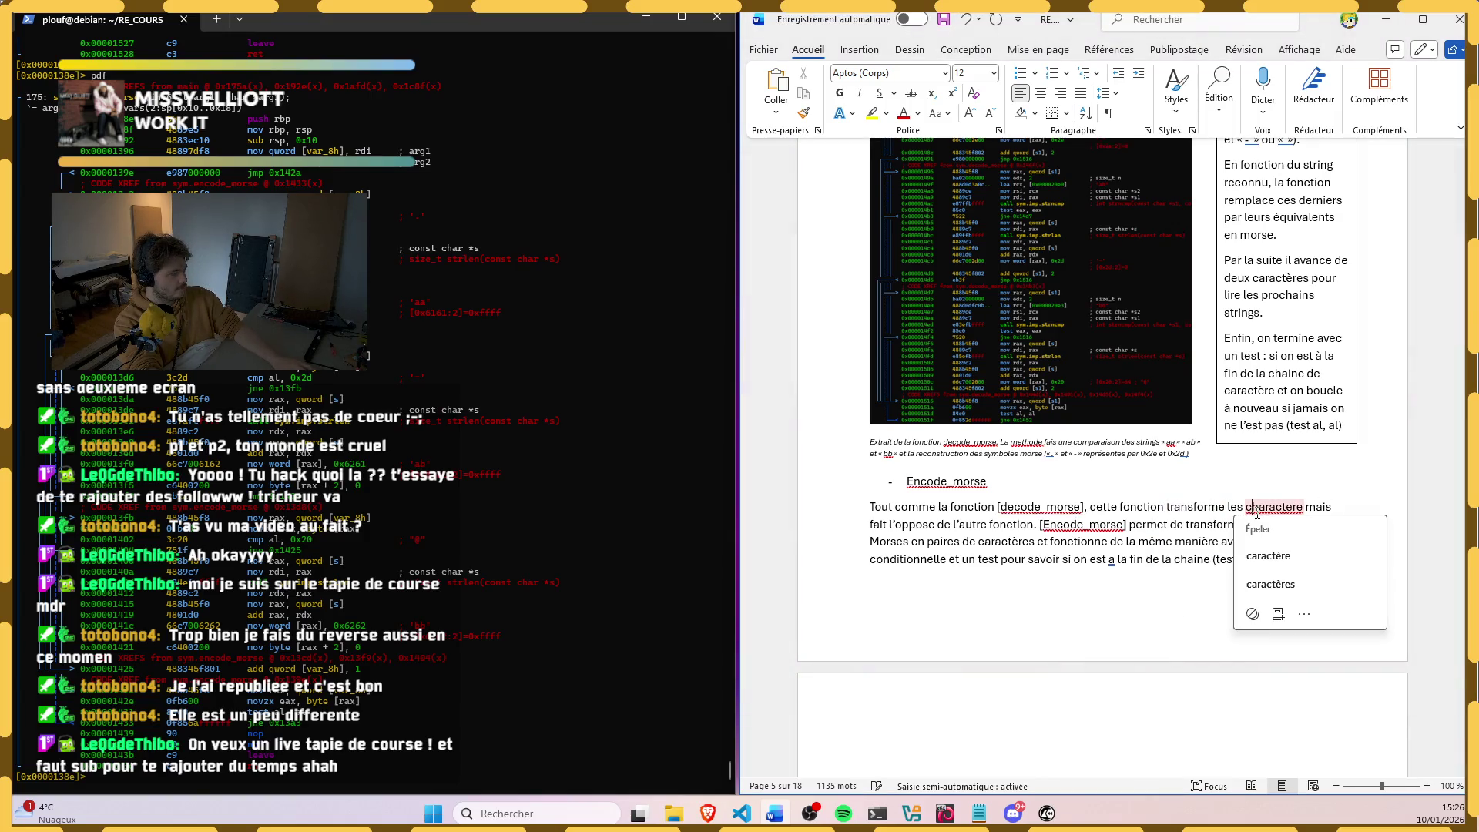
pyautogui.click(1269, 555)
pyautogui.scroll(3, 1193, 504)
pyautogui.scroll(2, 1192, 505)
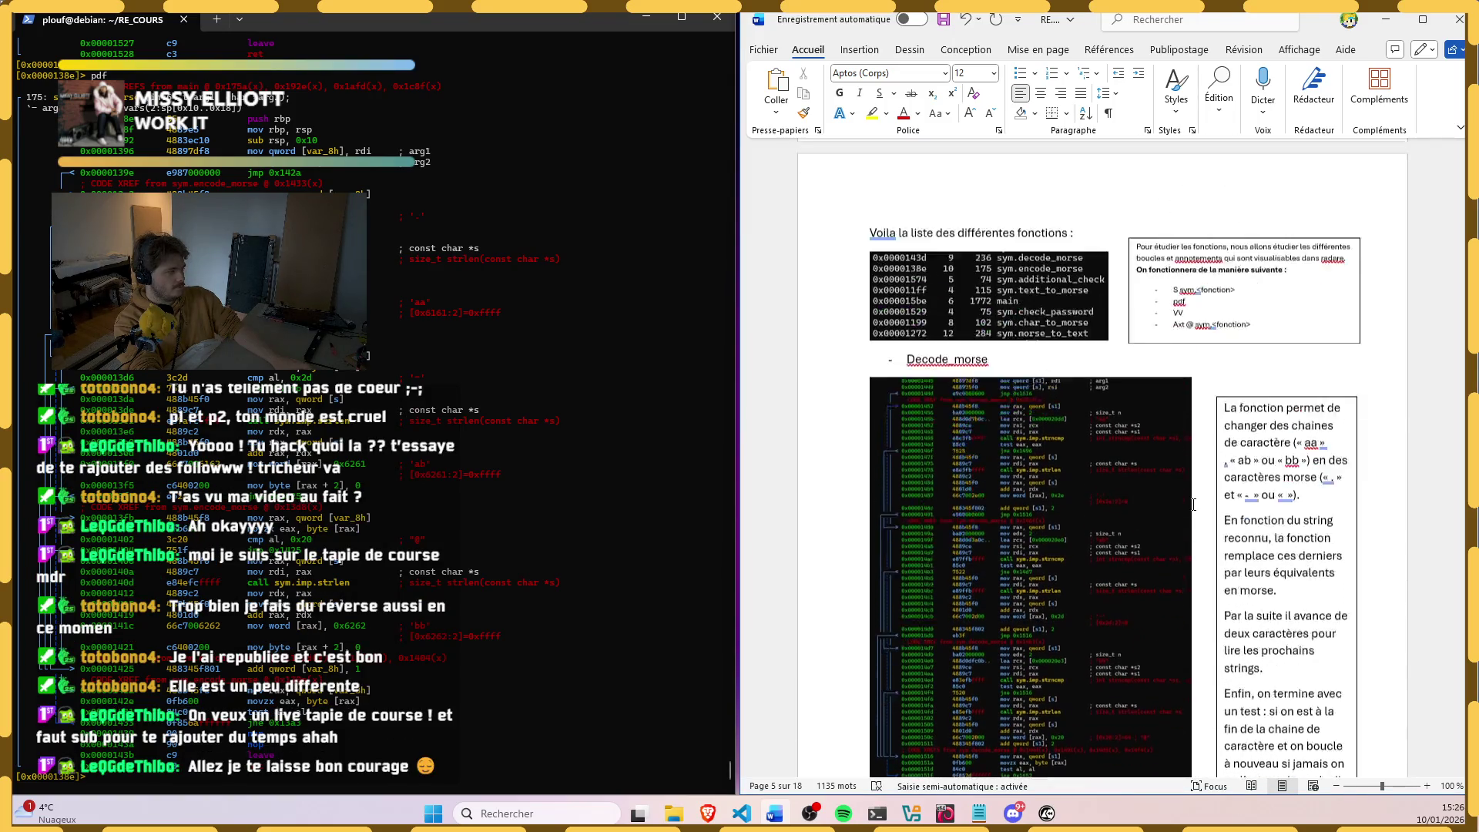
pyautogui.scroll(2, 1192, 504)
pyautogui.scroll(3, 1184, 500)
pyautogui.scroll(-4, 1177, 508)
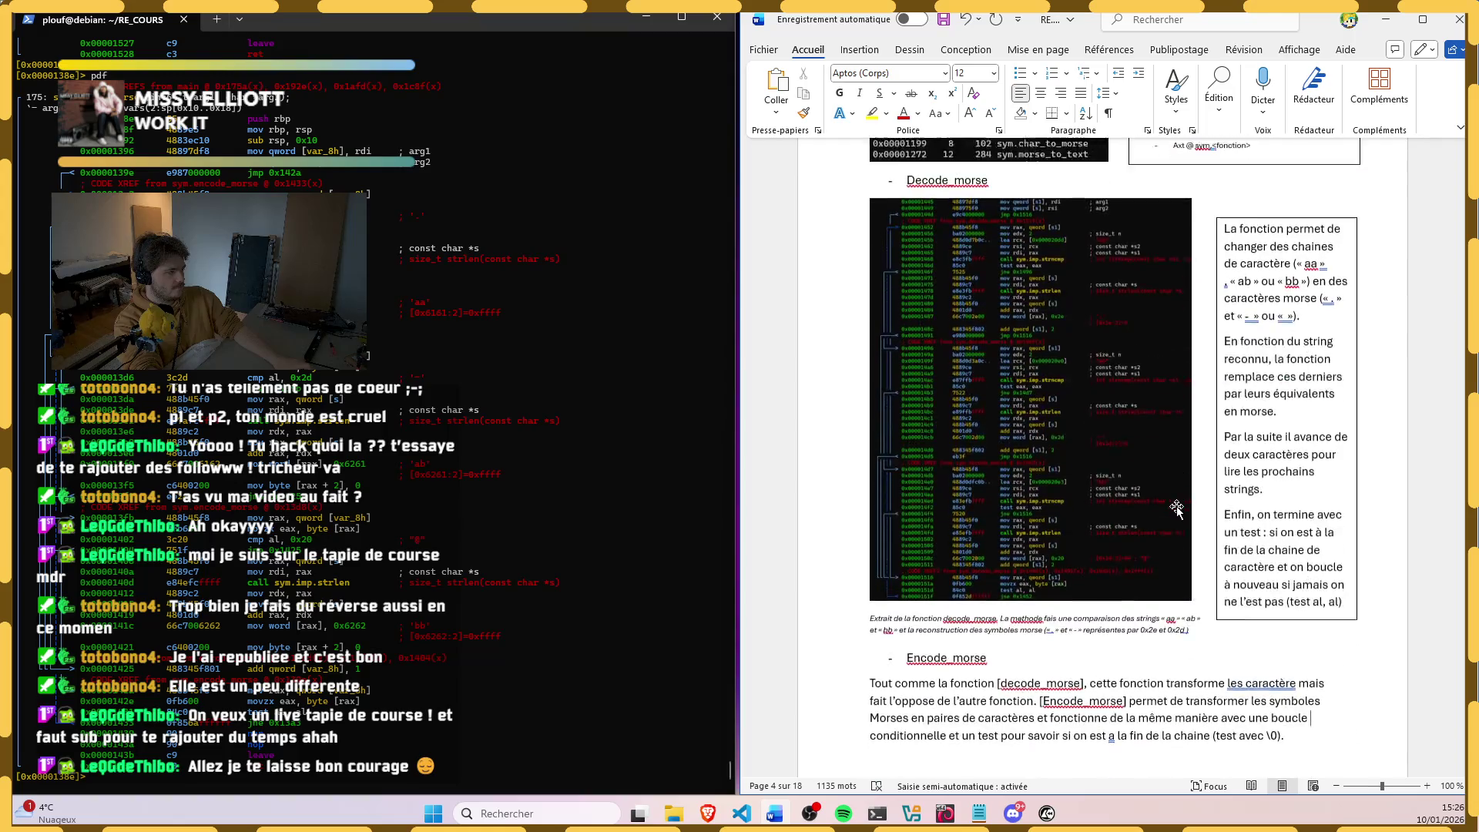
pyautogui.scroll(-5, 1162, 512)
pyautogui.scroll(-5, 1043, 357)
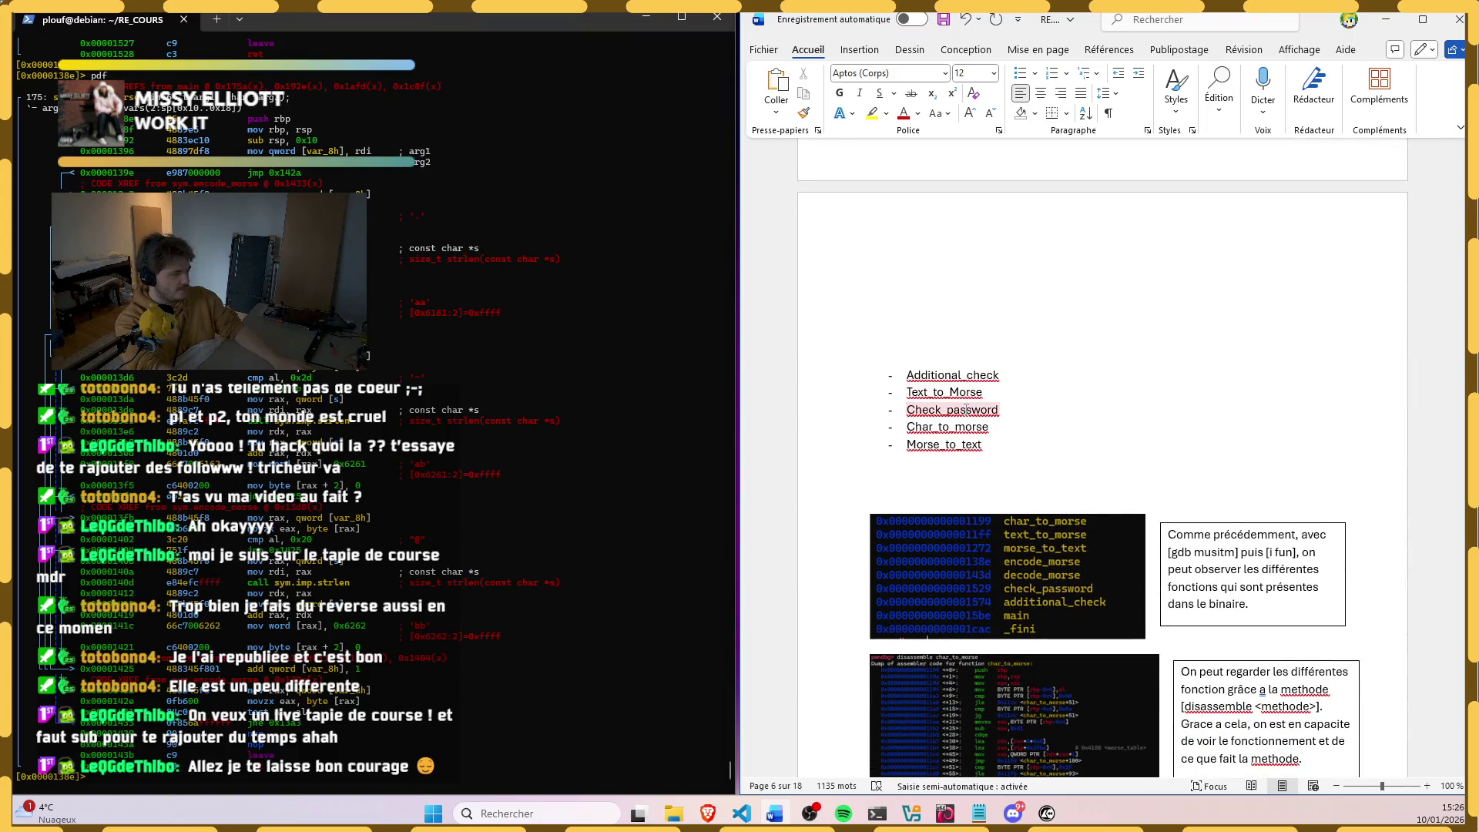
pyautogui.click(929, 393)
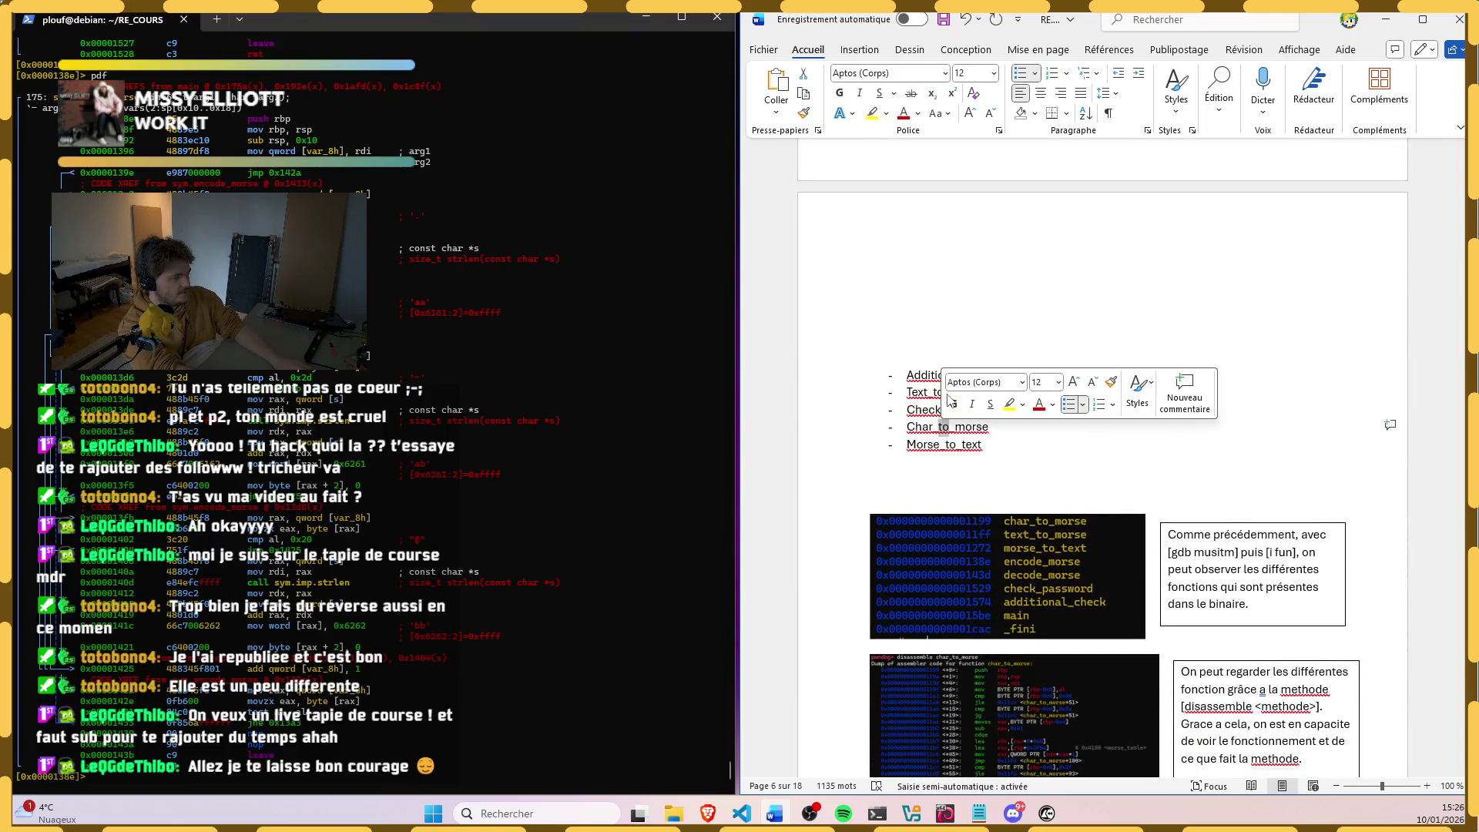
# Step: Paste Char_to_morse, Text_to_Morse and Morse_to_text as a new top list above the old items
pyautogui.click(940, 361)
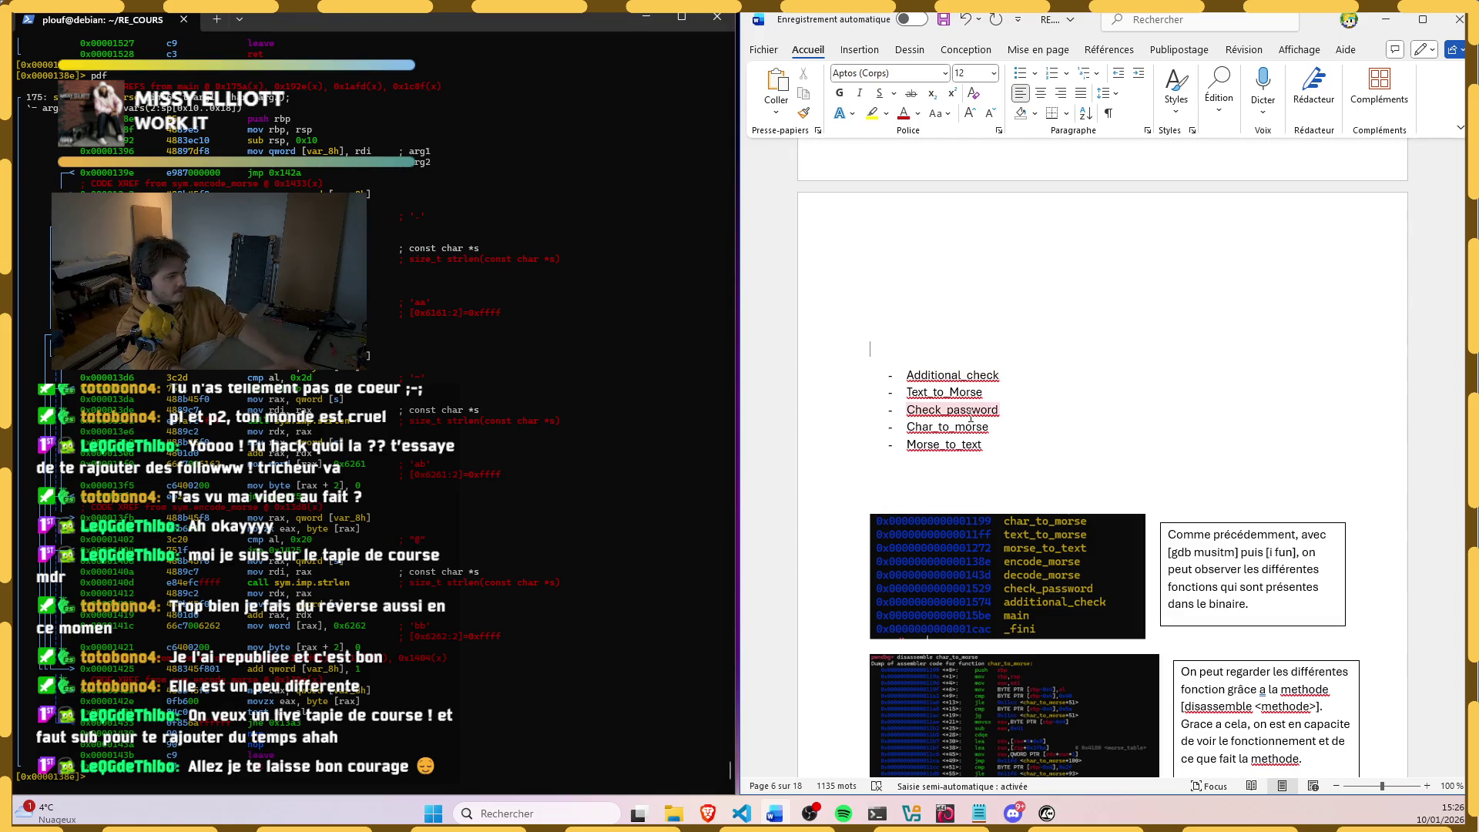
pyautogui.doubleClick(941, 390)
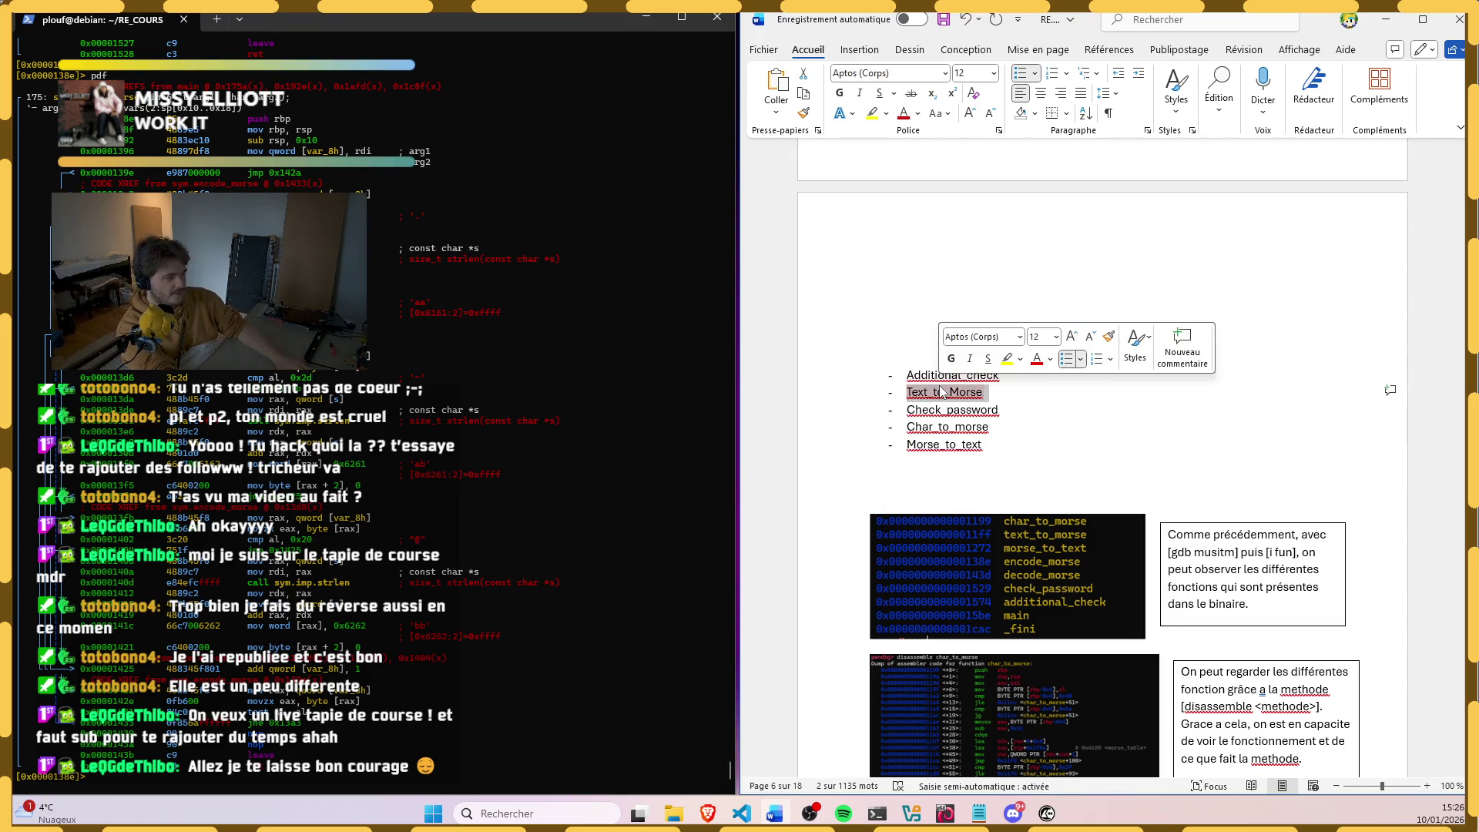
pyautogui.doubleClick(940, 411)
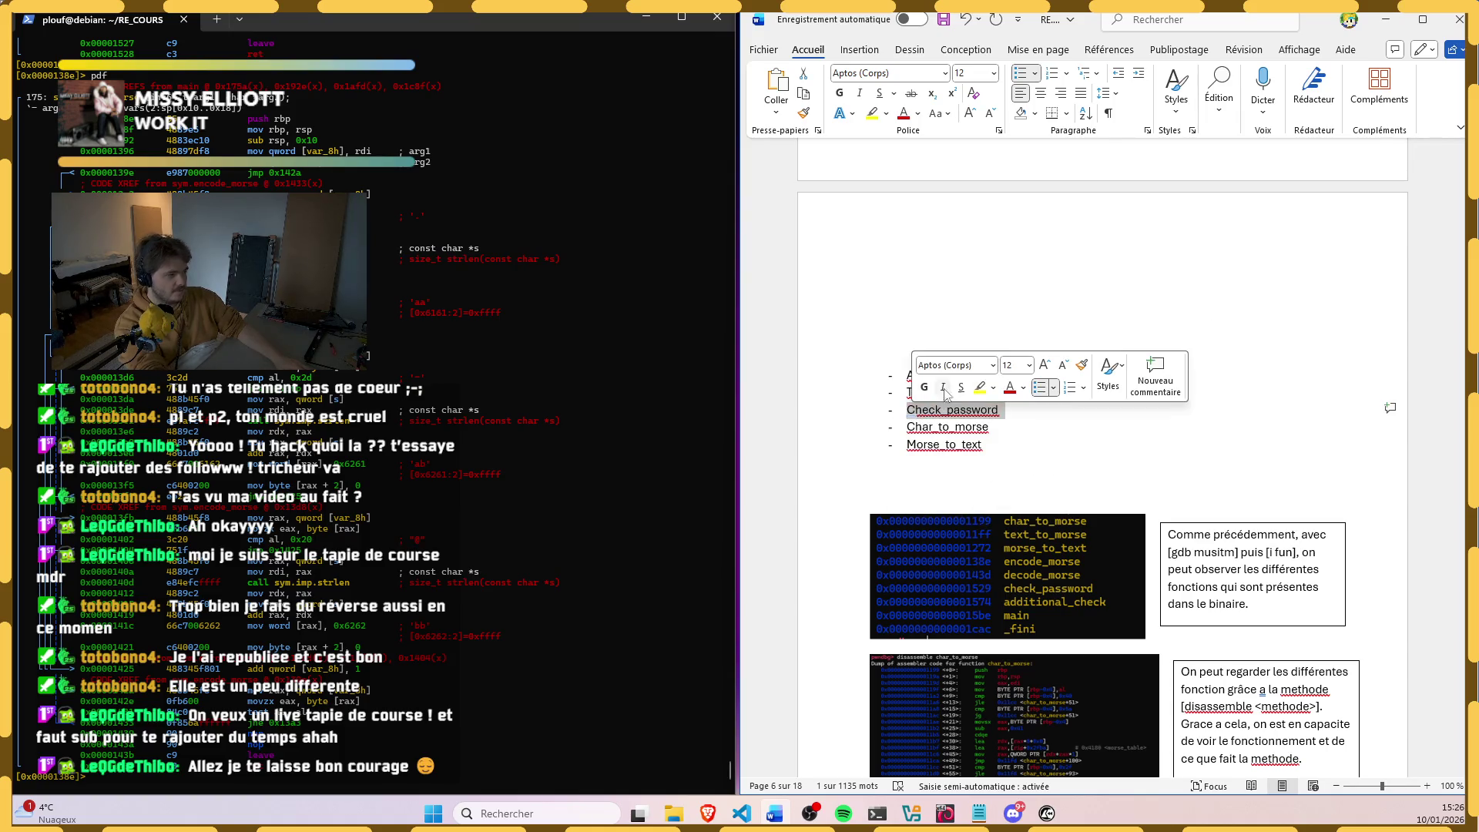
pyautogui.click(917, 423)
pyautogui.doubleClick(942, 427)
pyautogui.hotkey('ctrl', 'c')
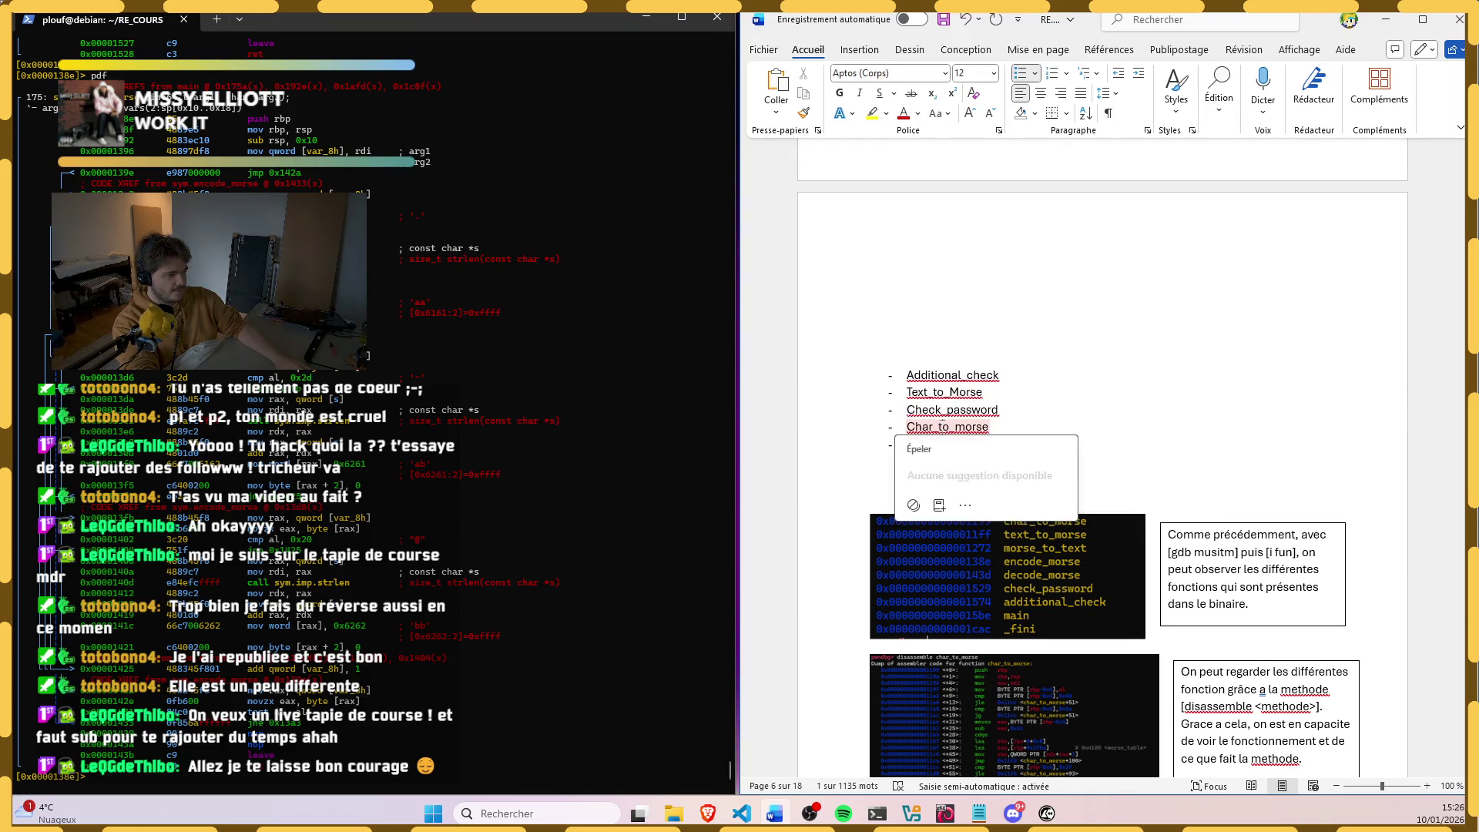
pyautogui.click(909, 274)
pyautogui.hotkey('ctrl', 'v')
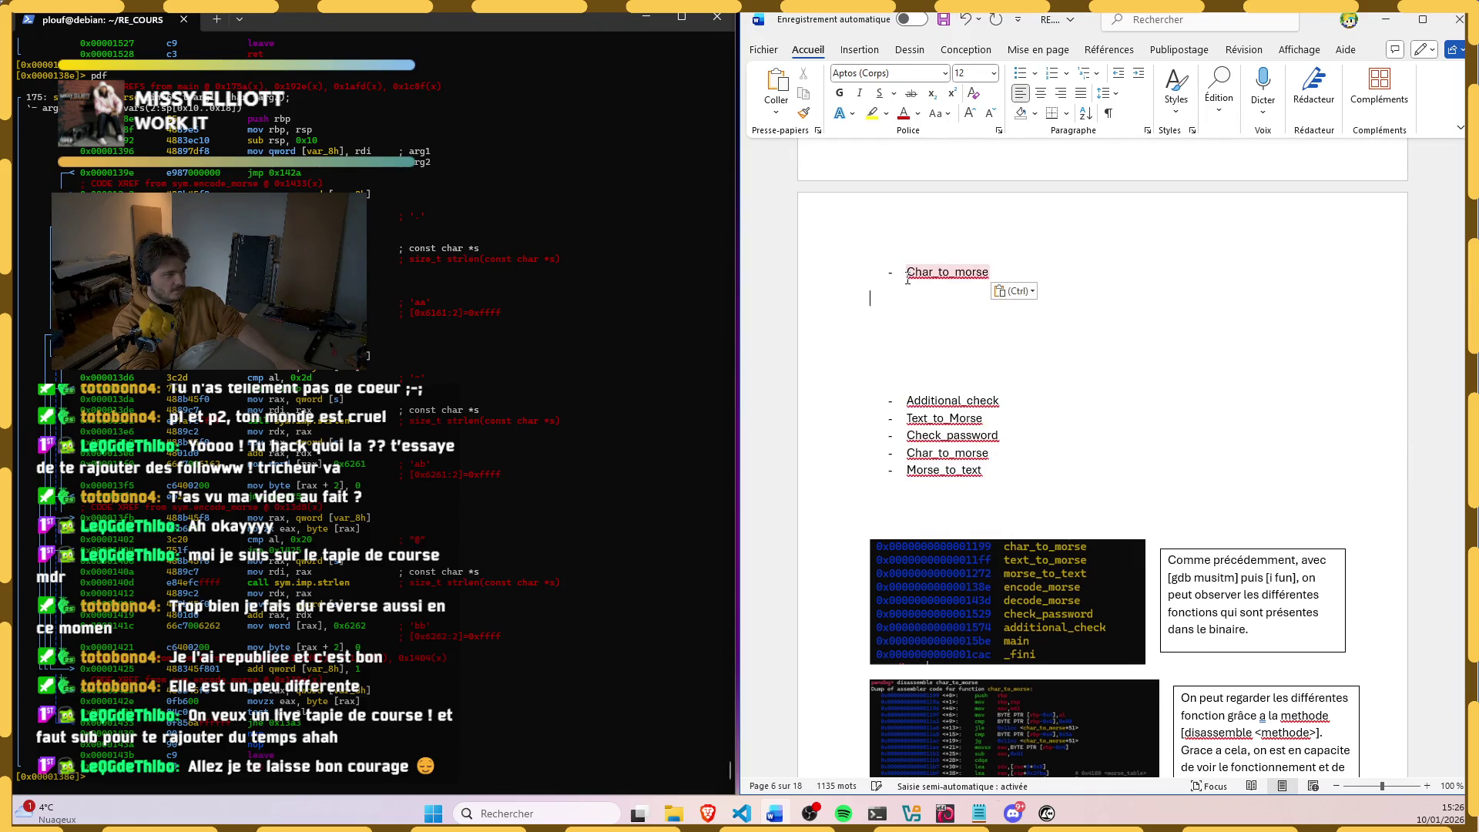
pyautogui.press('Escape')
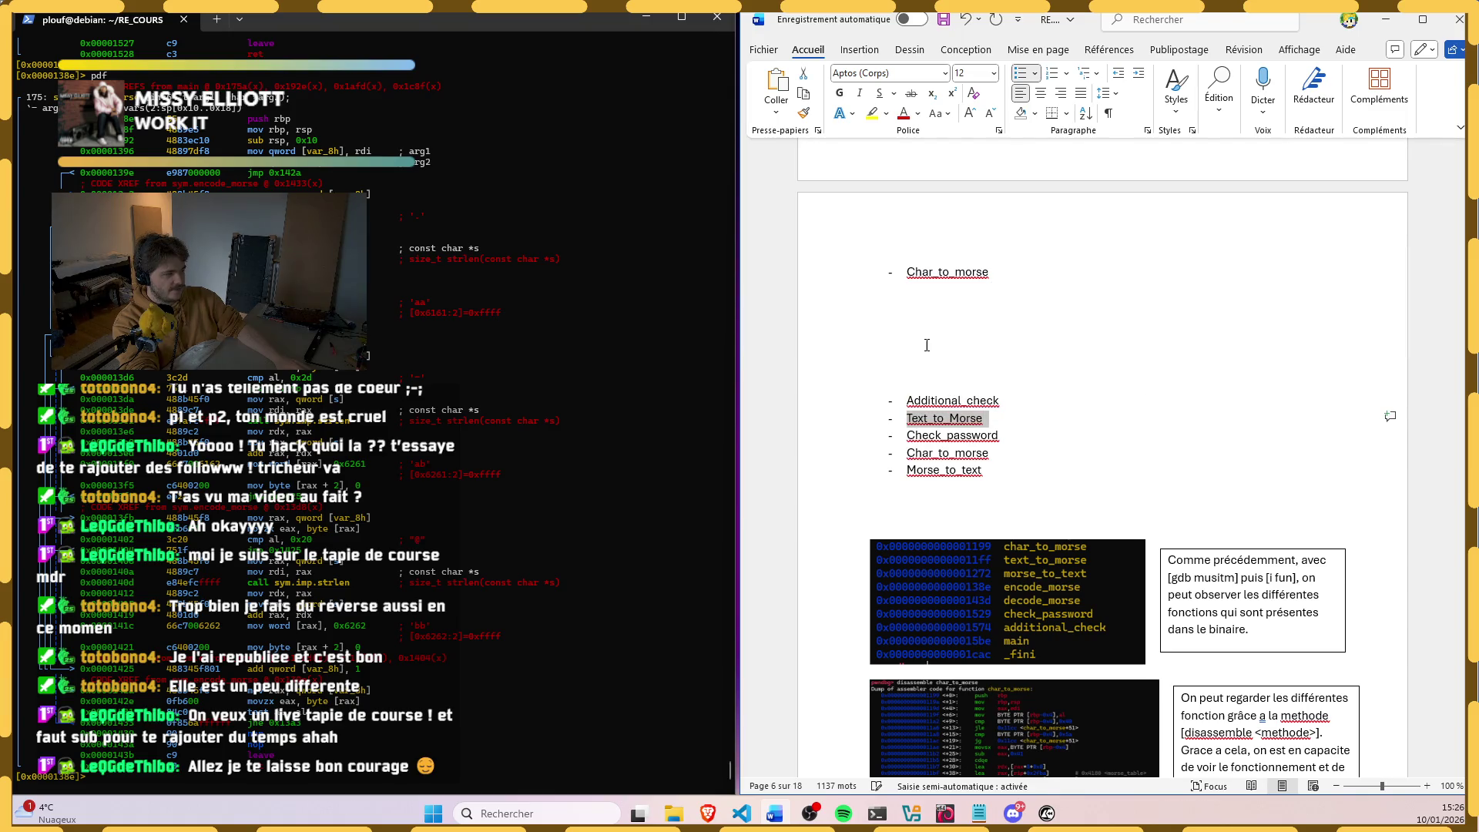
pyautogui.write('Text_to_Morse')
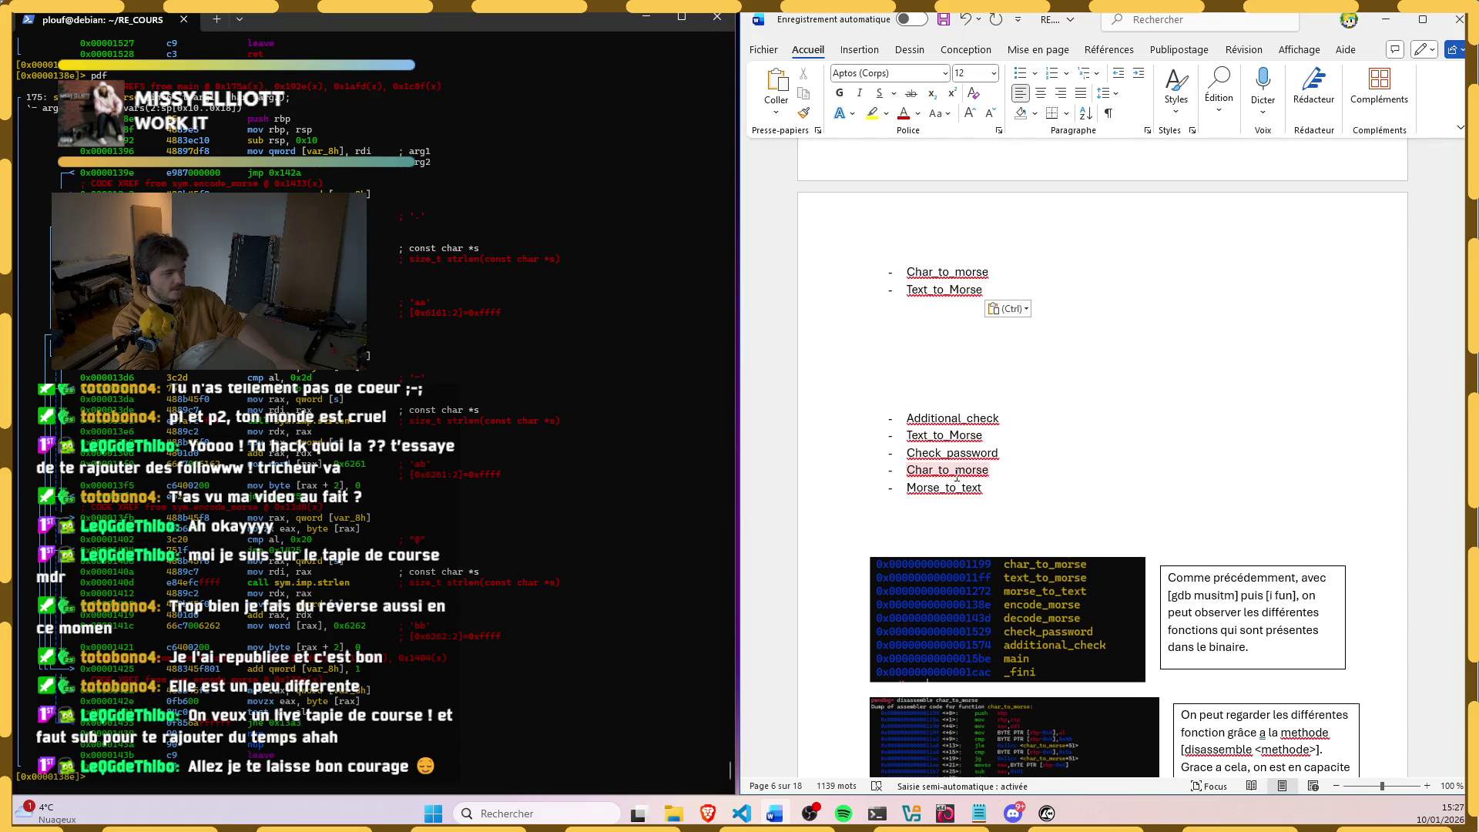
pyautogui.doubleClick(949, 490)
pyautogui.hotkey('ctrl', 'c')
pyautogui.click(928, 307)
pyautogui.hotkey('ctrl', 'v')
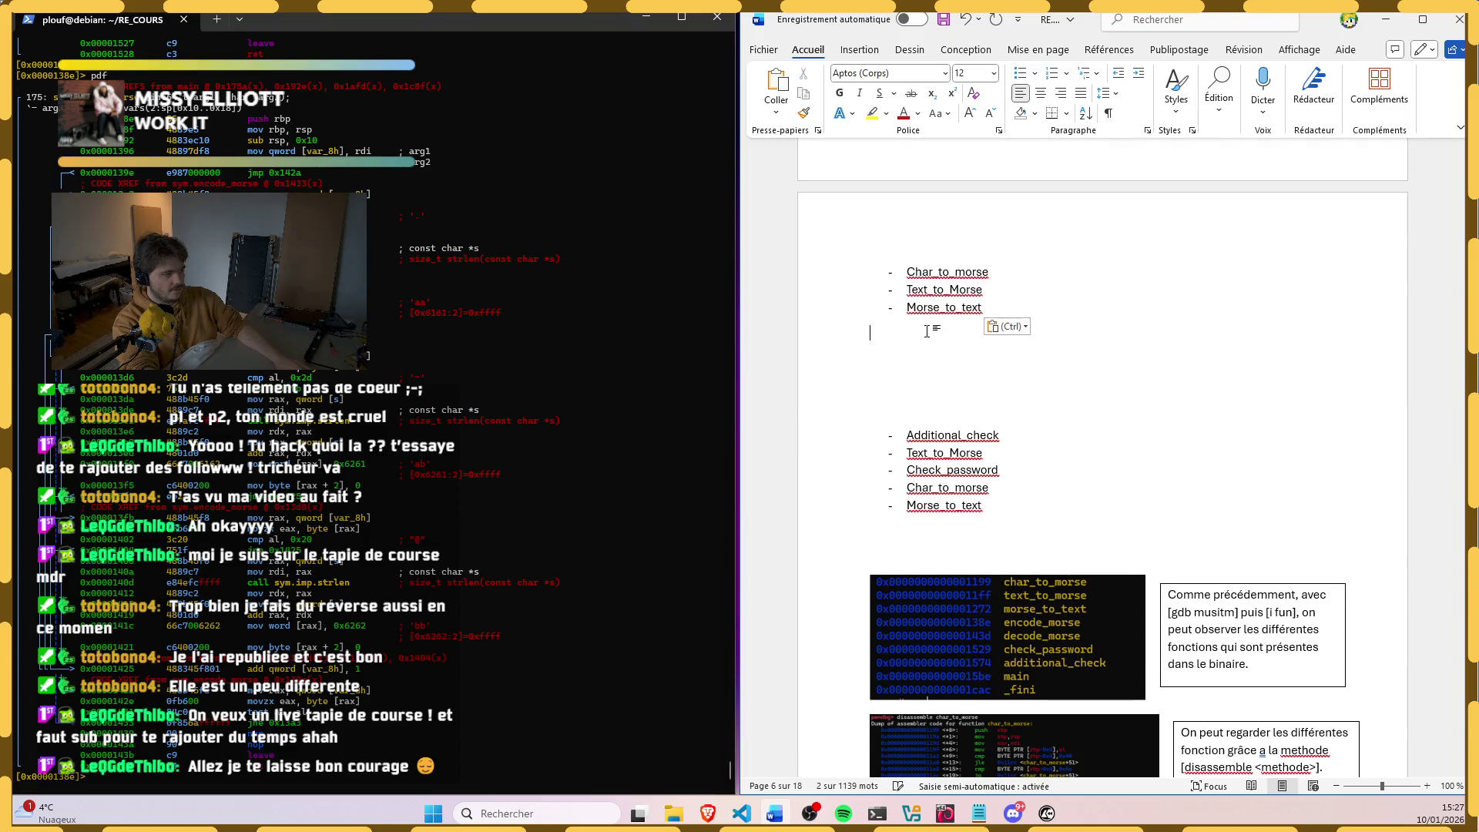
# Step: Delete the duplicate Text_to_Morse, Morse_to_text and Char_to_morse lines from the lower list
pyautogui.tripleClick(941, 453)
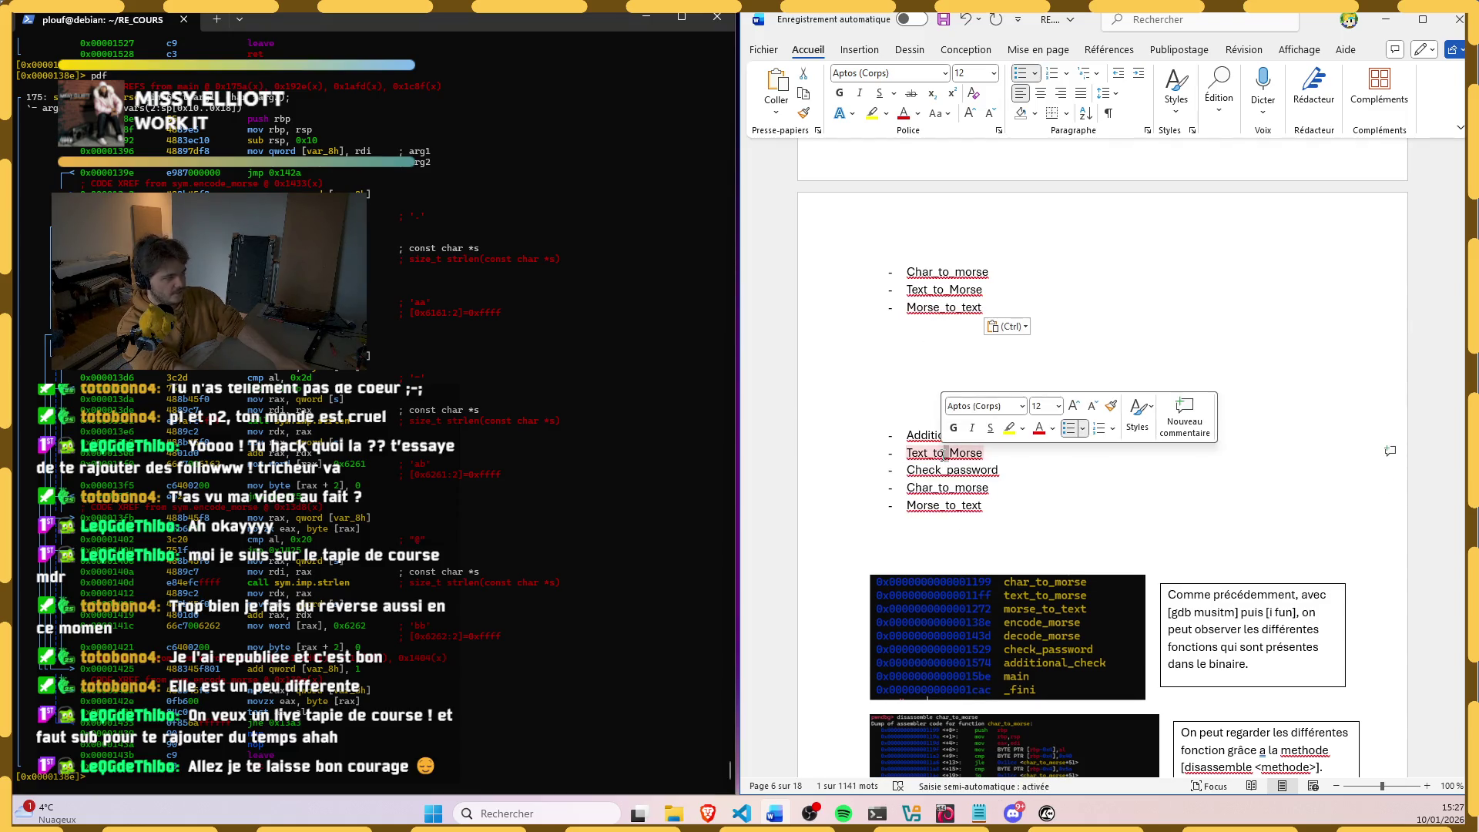
pyautogui.press('BackSpace')
pyautogui.tripleClick(942, 488)
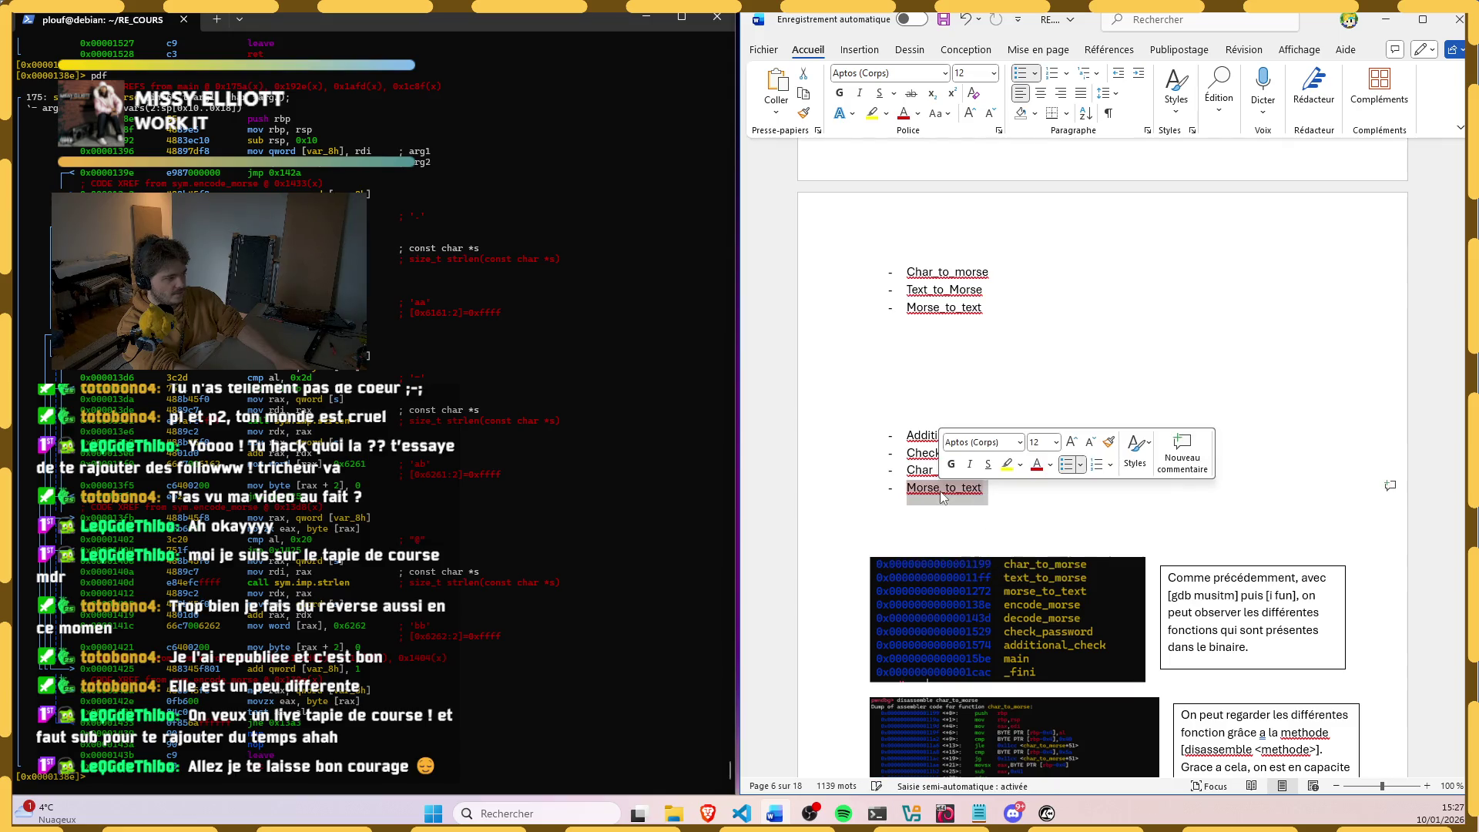
pyautogui.press('BackSpace')
pyautogui.tripleClick(939, 470)
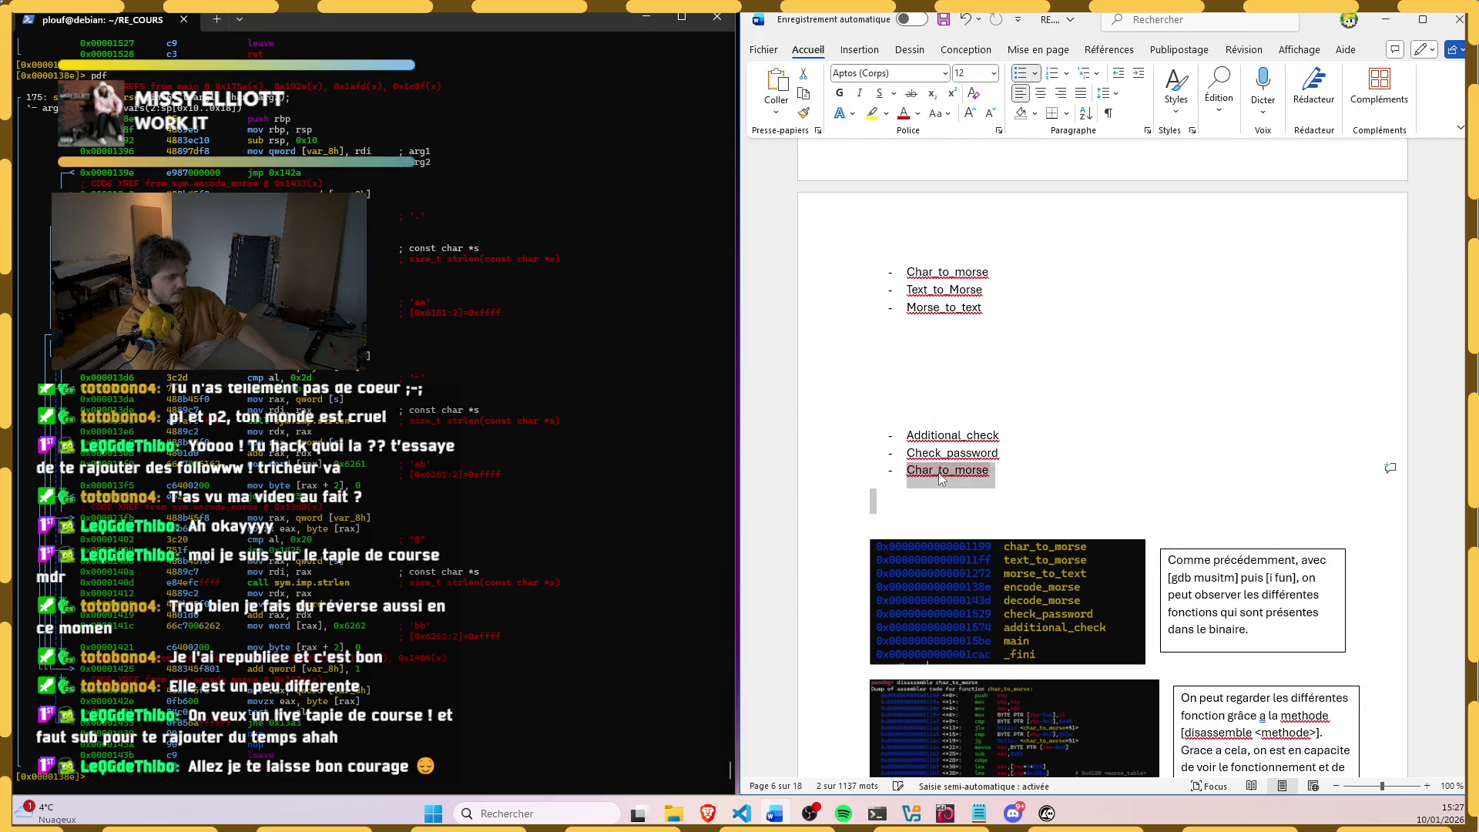
pyautogui.press('BackSpace')
pyautogui.press('BackSpace')
# Step: Move Additional_check below Check_password and remove the leftover first Additional_check line
pyautogui.tripleClick(941, 453)
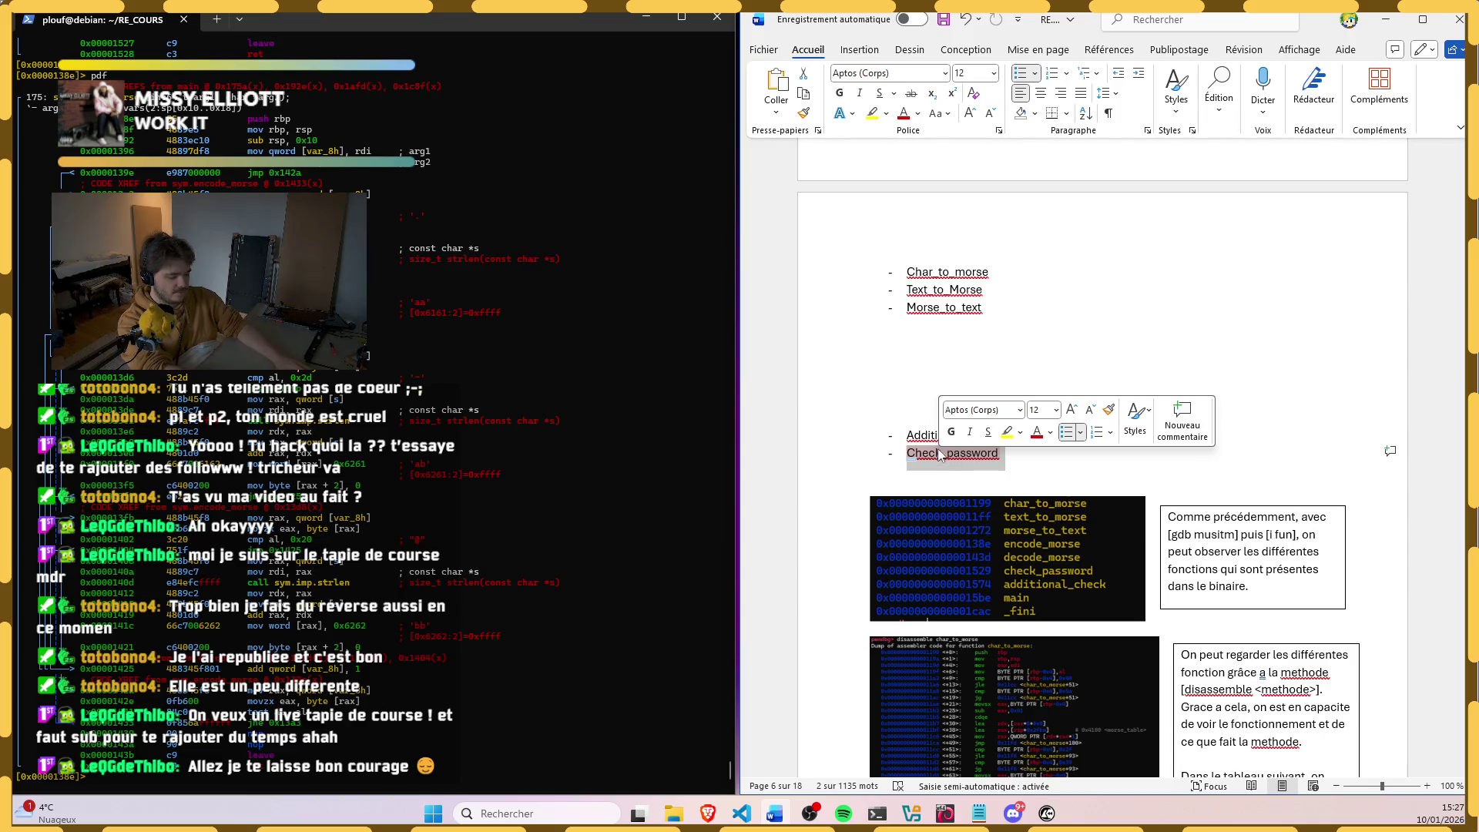
pyautogui.press('Up')
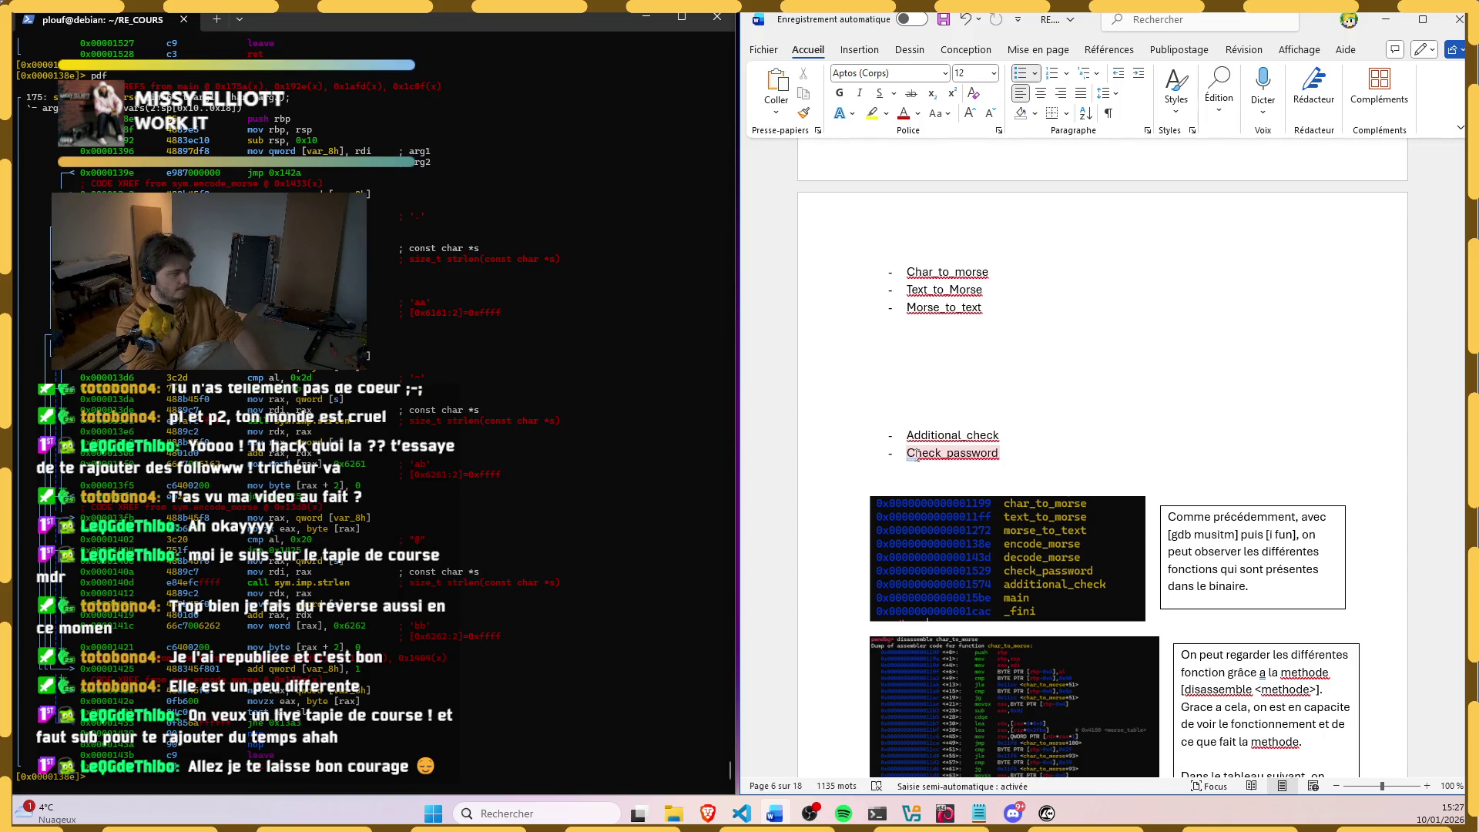
pyautogui.moveTo(907, 436); pyautogui.dragTo(1001, 436)
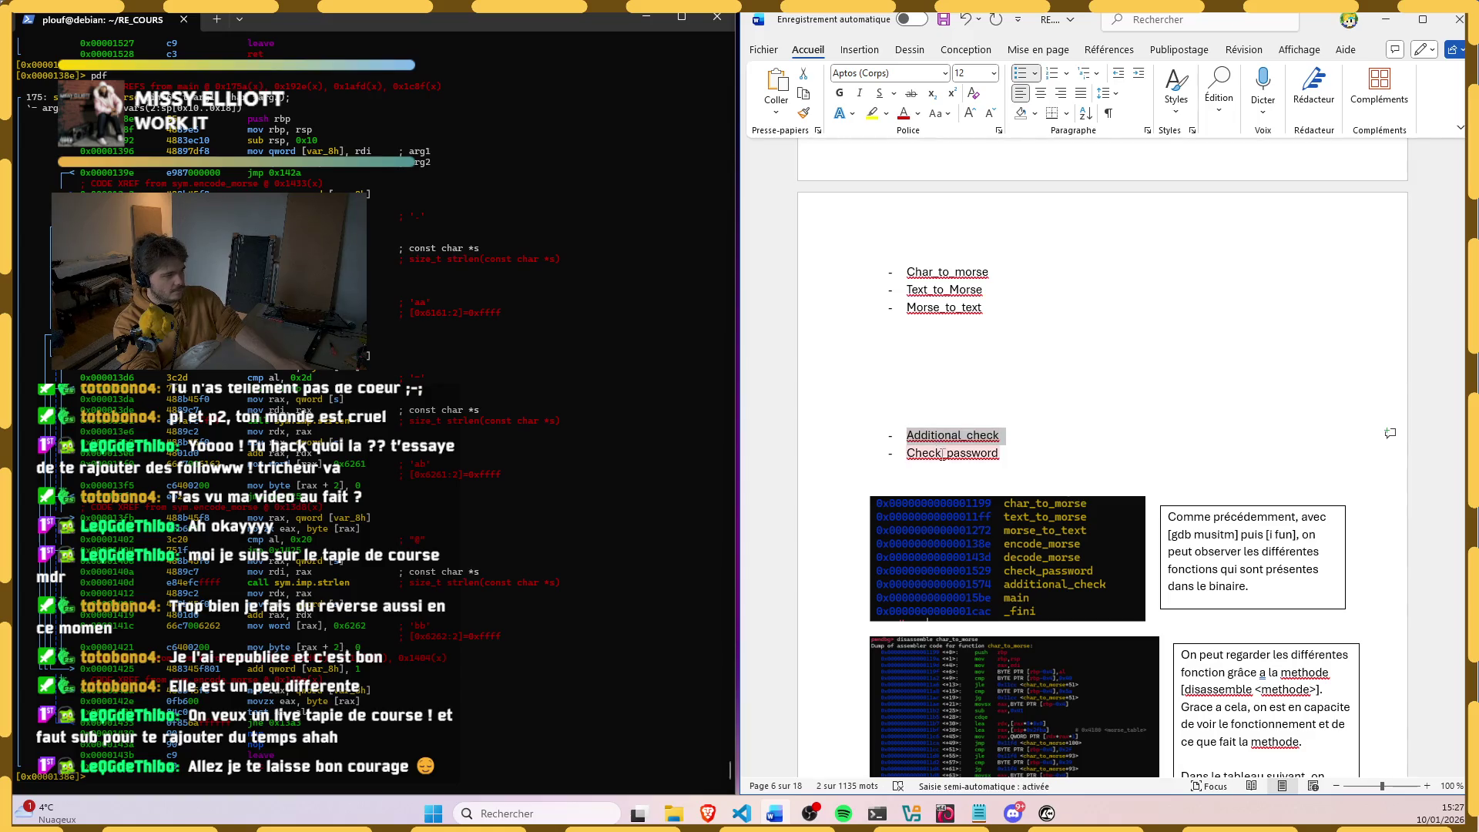
pyautogui.hotkey('ctrl', 'c')
pyautogui.click(1000, 453)
pyautogui.press('Return')
pyautogui.hotkey('ctrl', 'v')
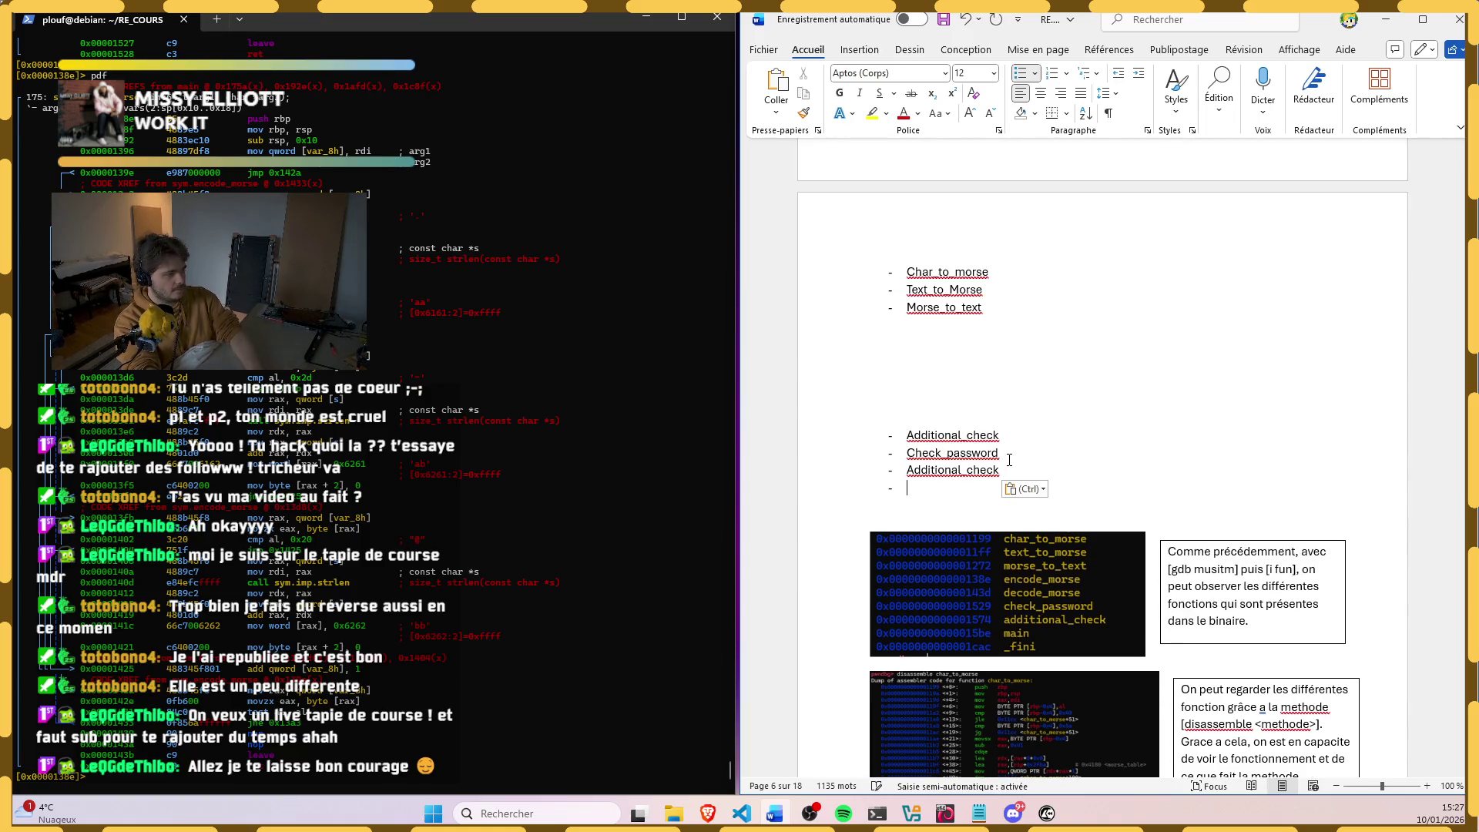
pyautogui.press('BackSpace')
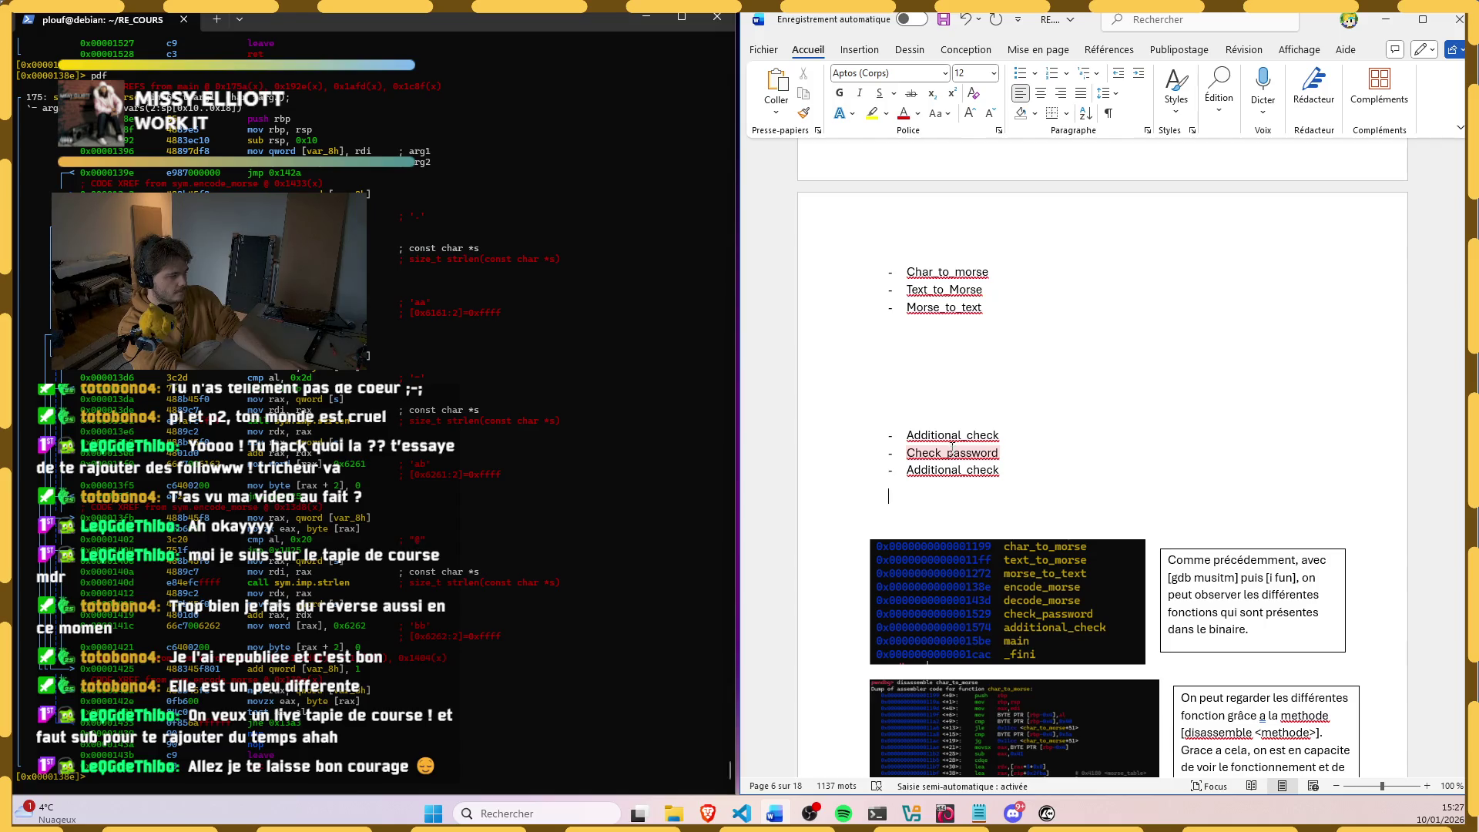
pyautogui.moveTo(906, 436); pyautogui.dragTo(949, 436)
pyautogui.press('BackSpace')
pyautogui.tripleClick(941, 435)
pyautogui.press('BackSpace')
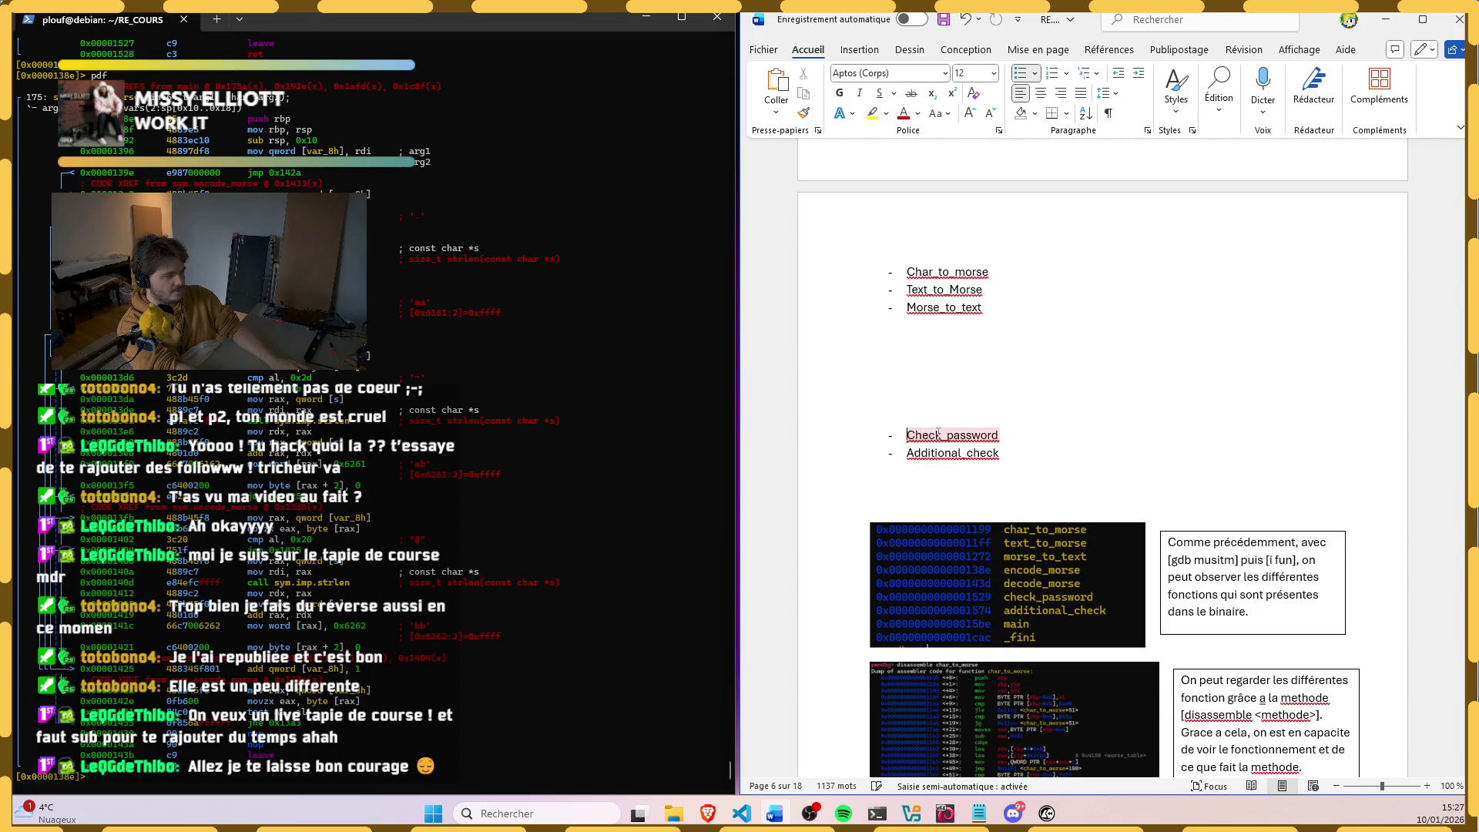
pyautogui.scroll(4, 942, 426)
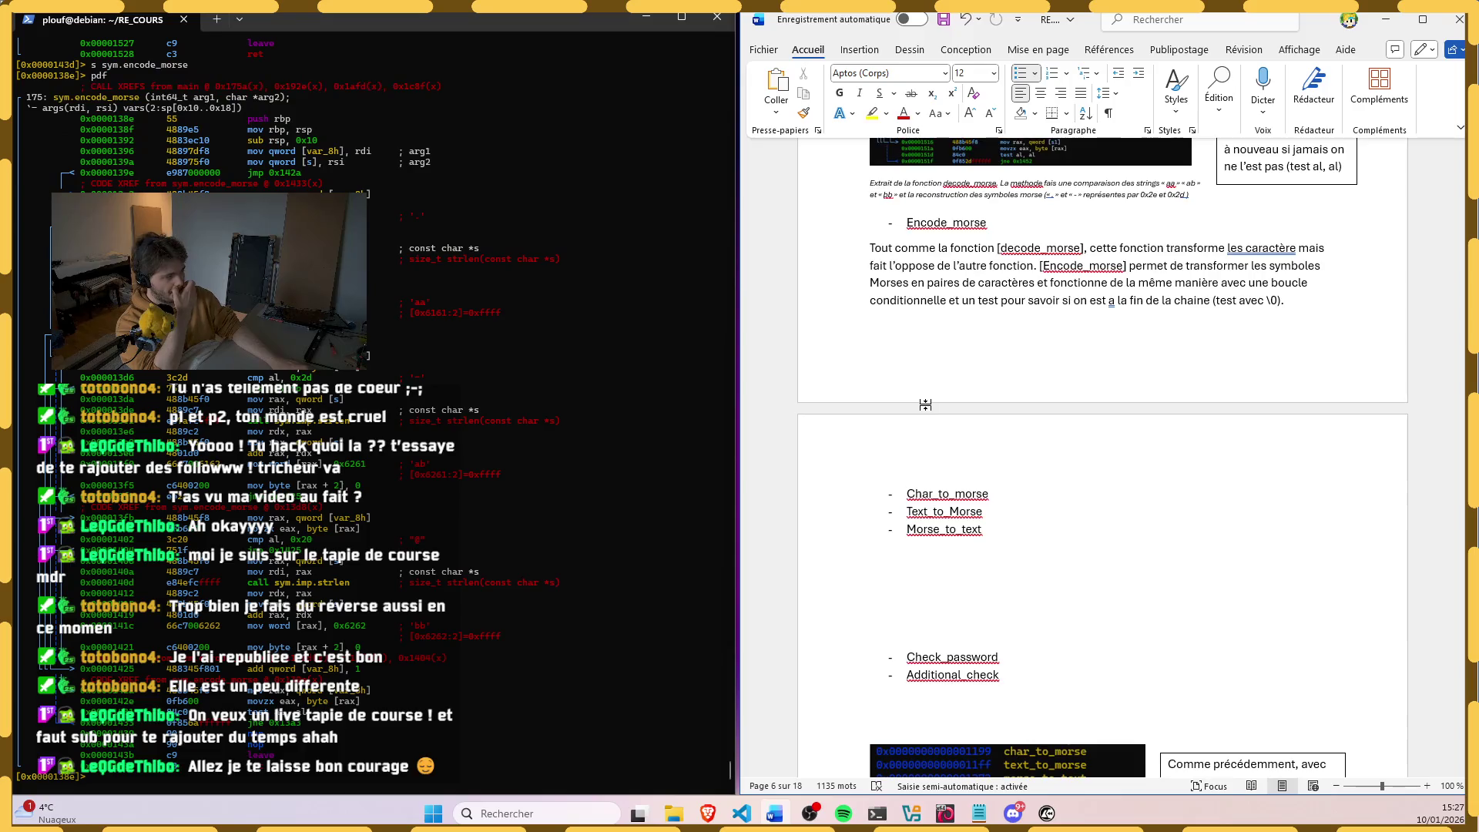
pyautogui.scroll(3, 908, 419)
pyautogui.scroll(2, 909, 416)
pyautogui.scroll(1, 908, 416)
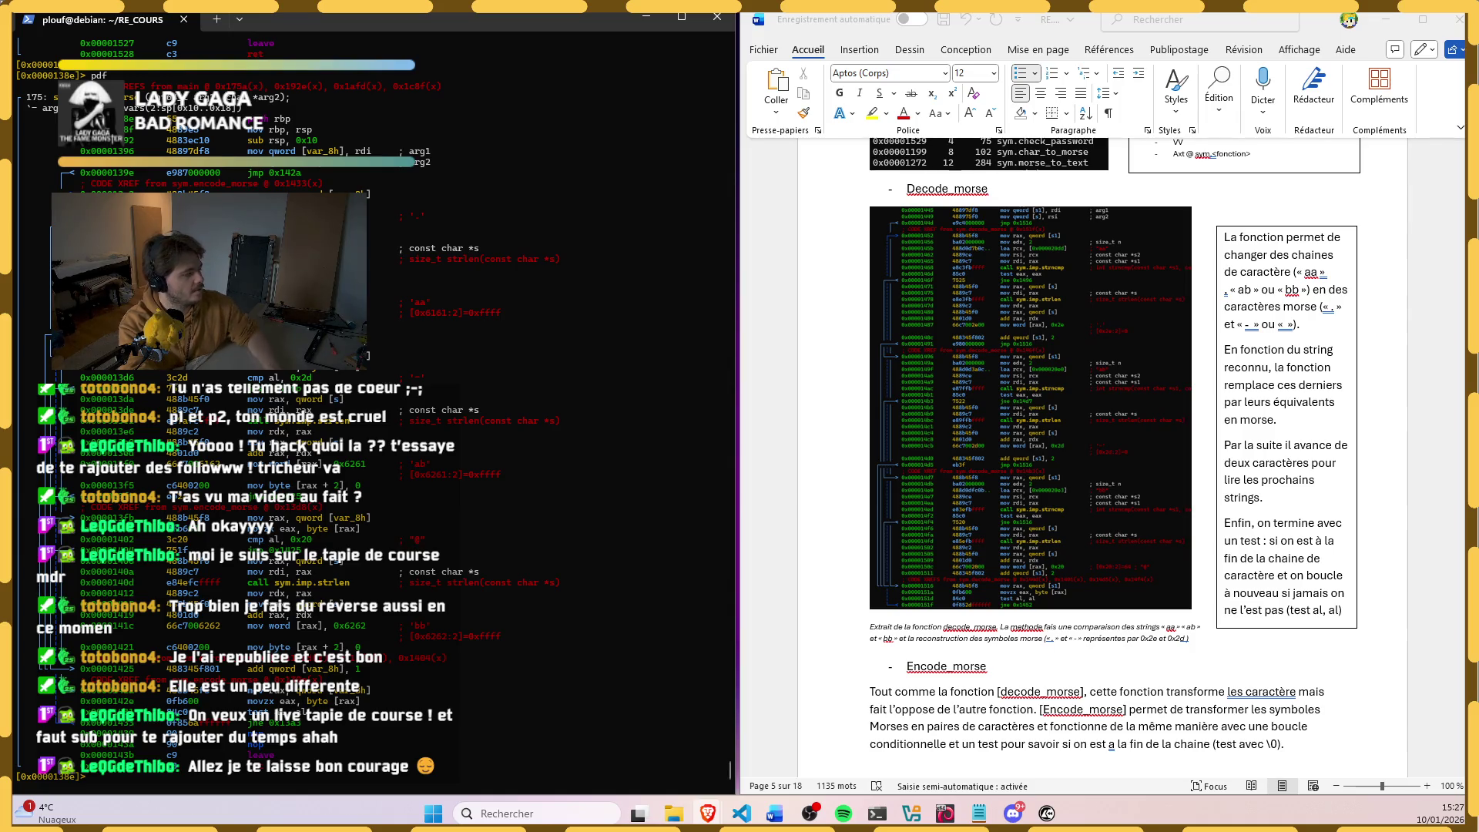
pyautogui.scroll(-5, 1287, 525)
pyautogui.scroll(-3, 1287, 524)
# Step: Add an empty line under the Char_to_morse bullet, then switch to the radare2 terminal
pyautogui.click(1063, 495)
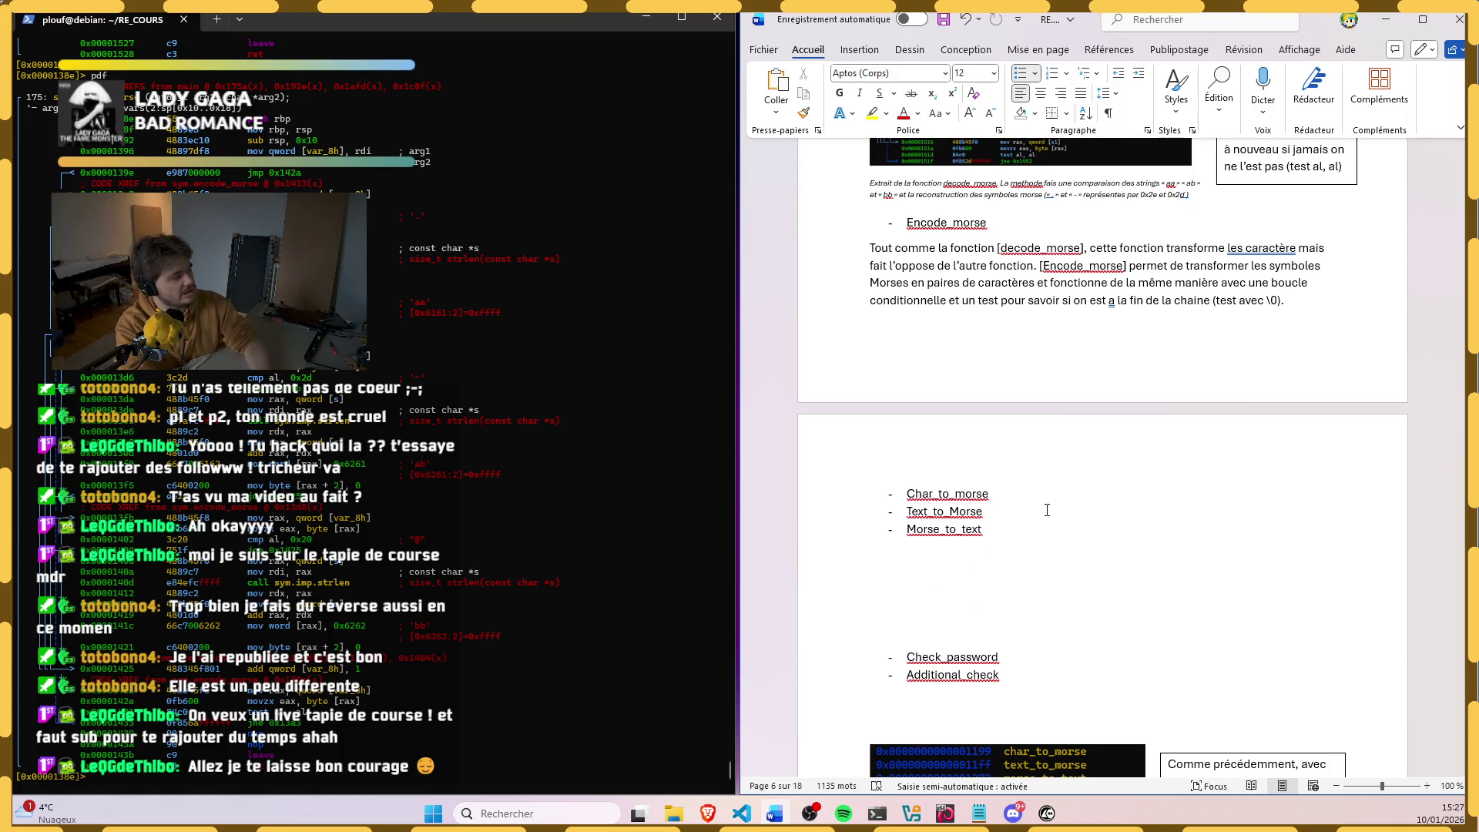
pyautogui.press('Return')
pyautogui.press('Return')
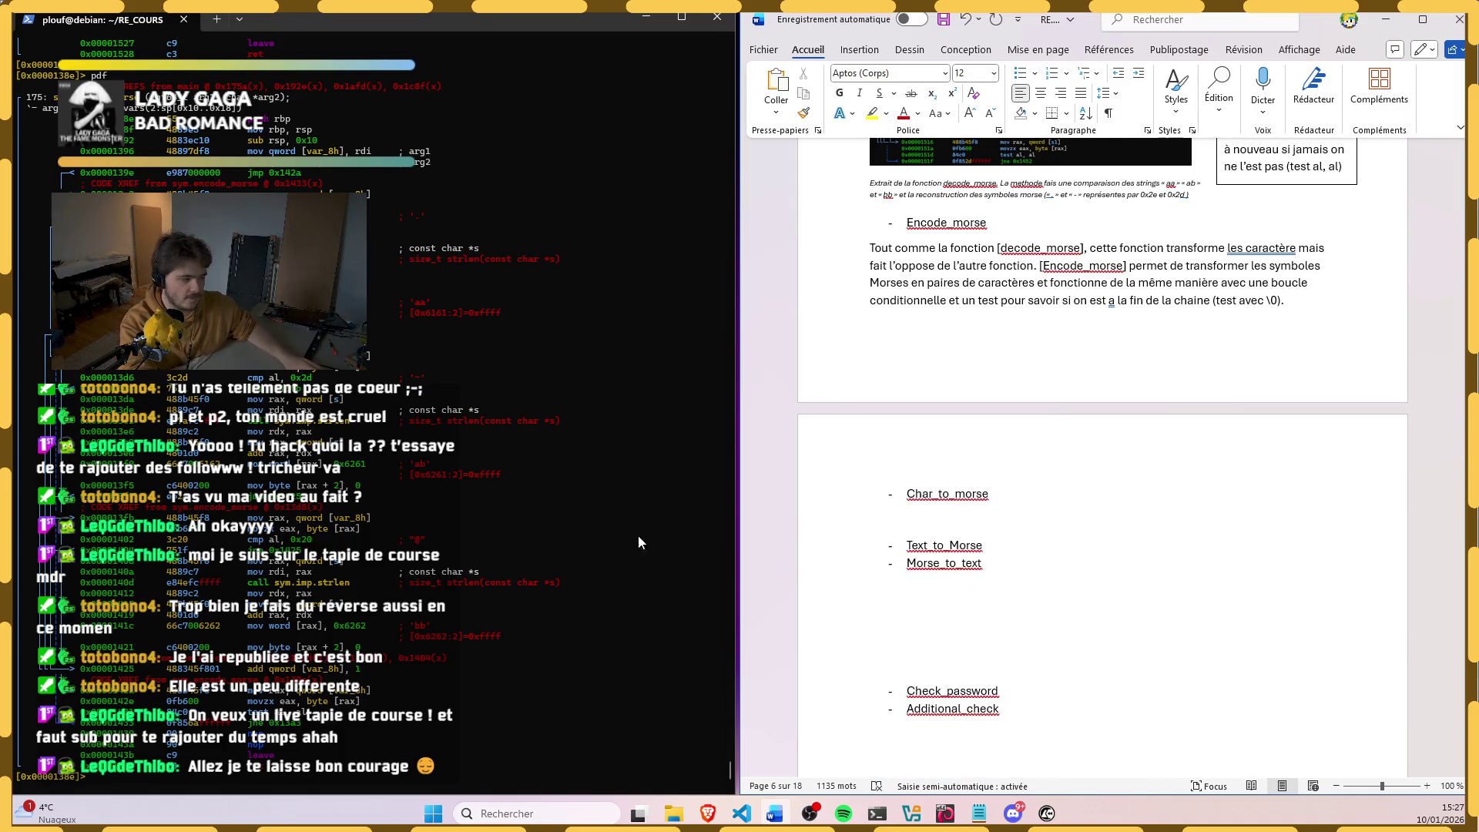
pyautogui.click(206, 611)
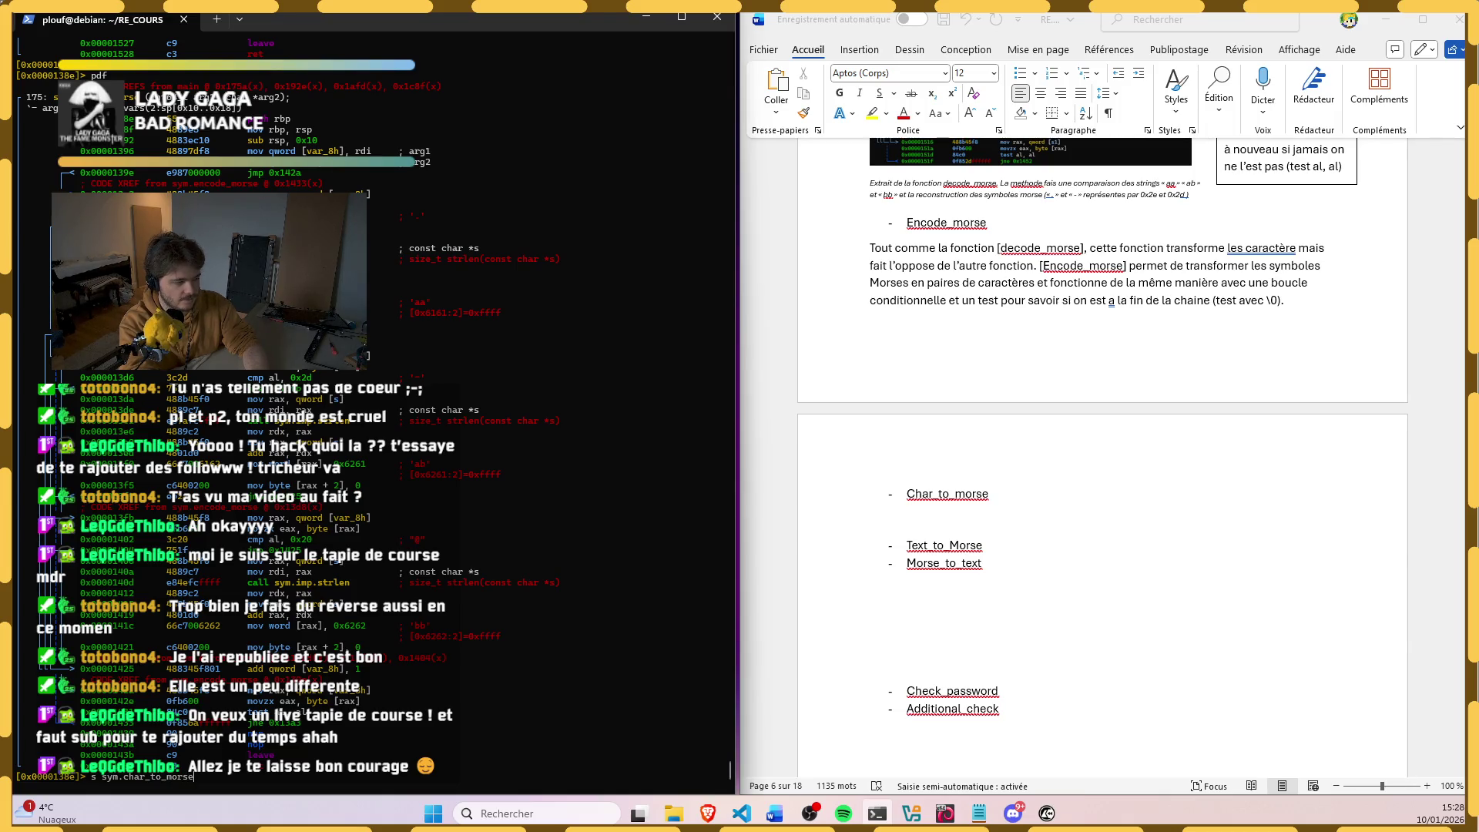
# Step: Seek to sym.char_to_morse, print its disassembly with pdf and snip it as a screenshot
pyautogui.press('Return')
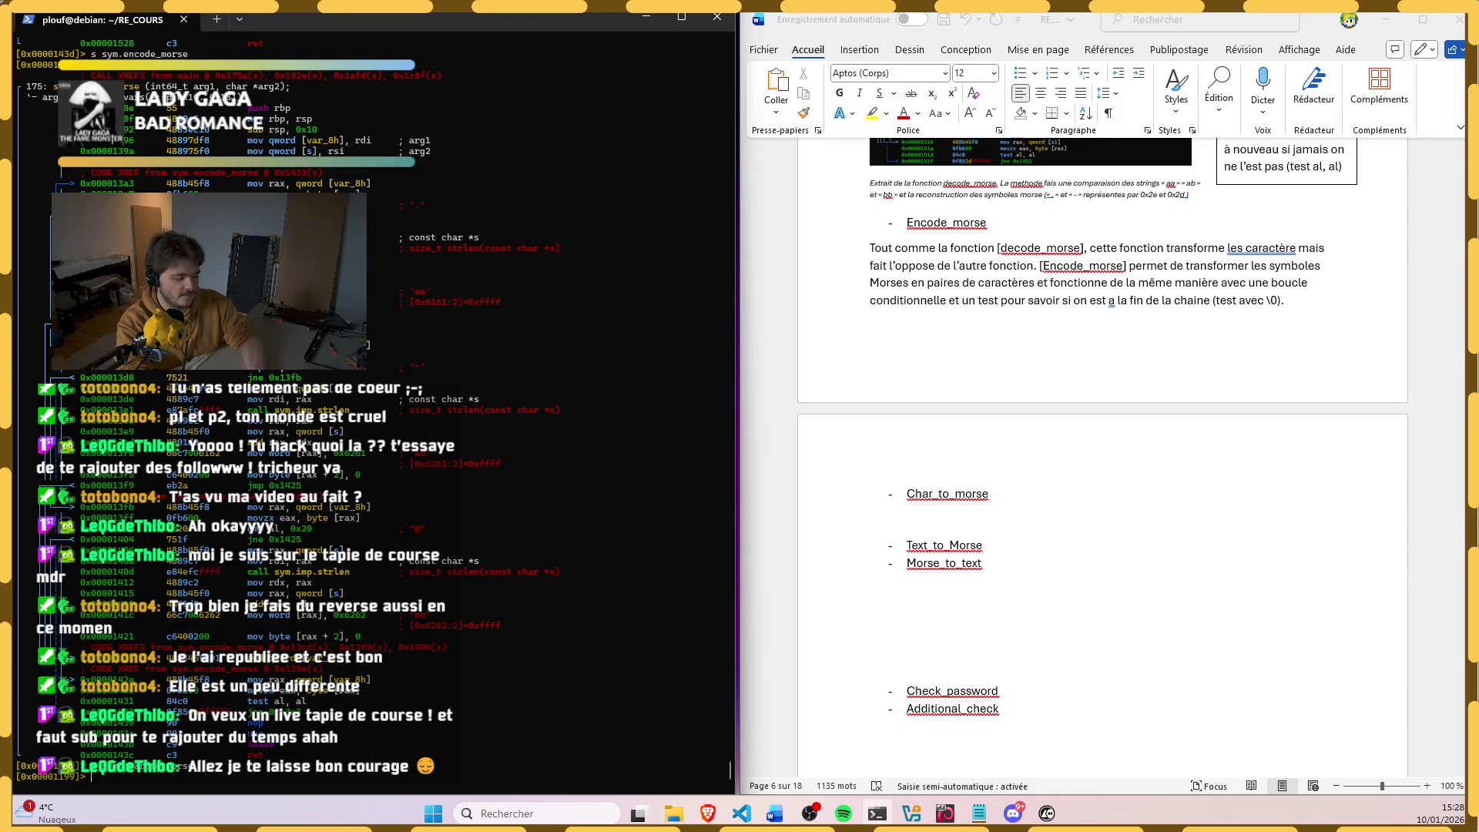
pyautogui.write('pdf')
pyautogui.press('Return')
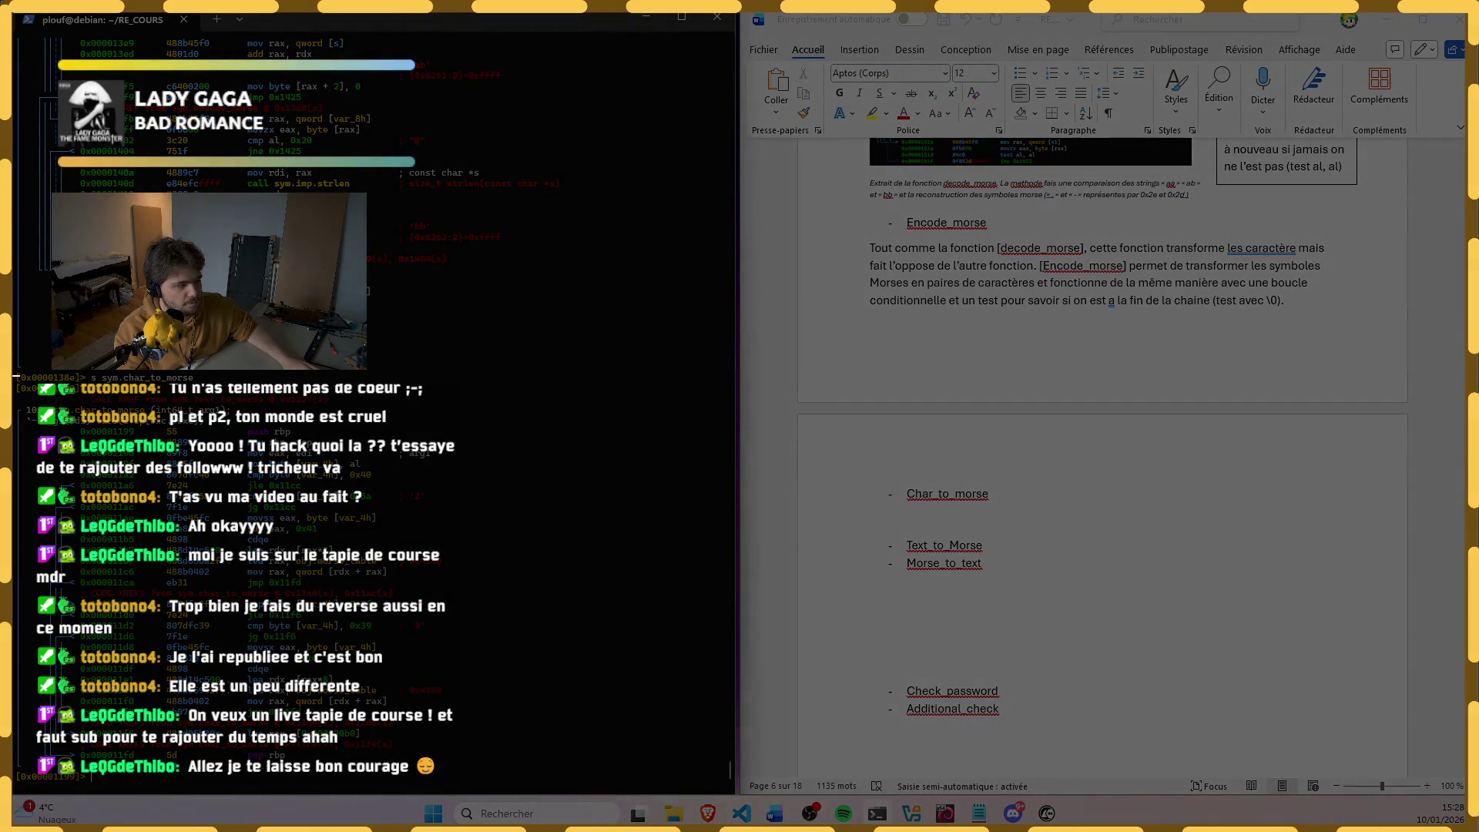
pyautogui.moveTo(14, 370); pyautogui.dragTo(465, 775)
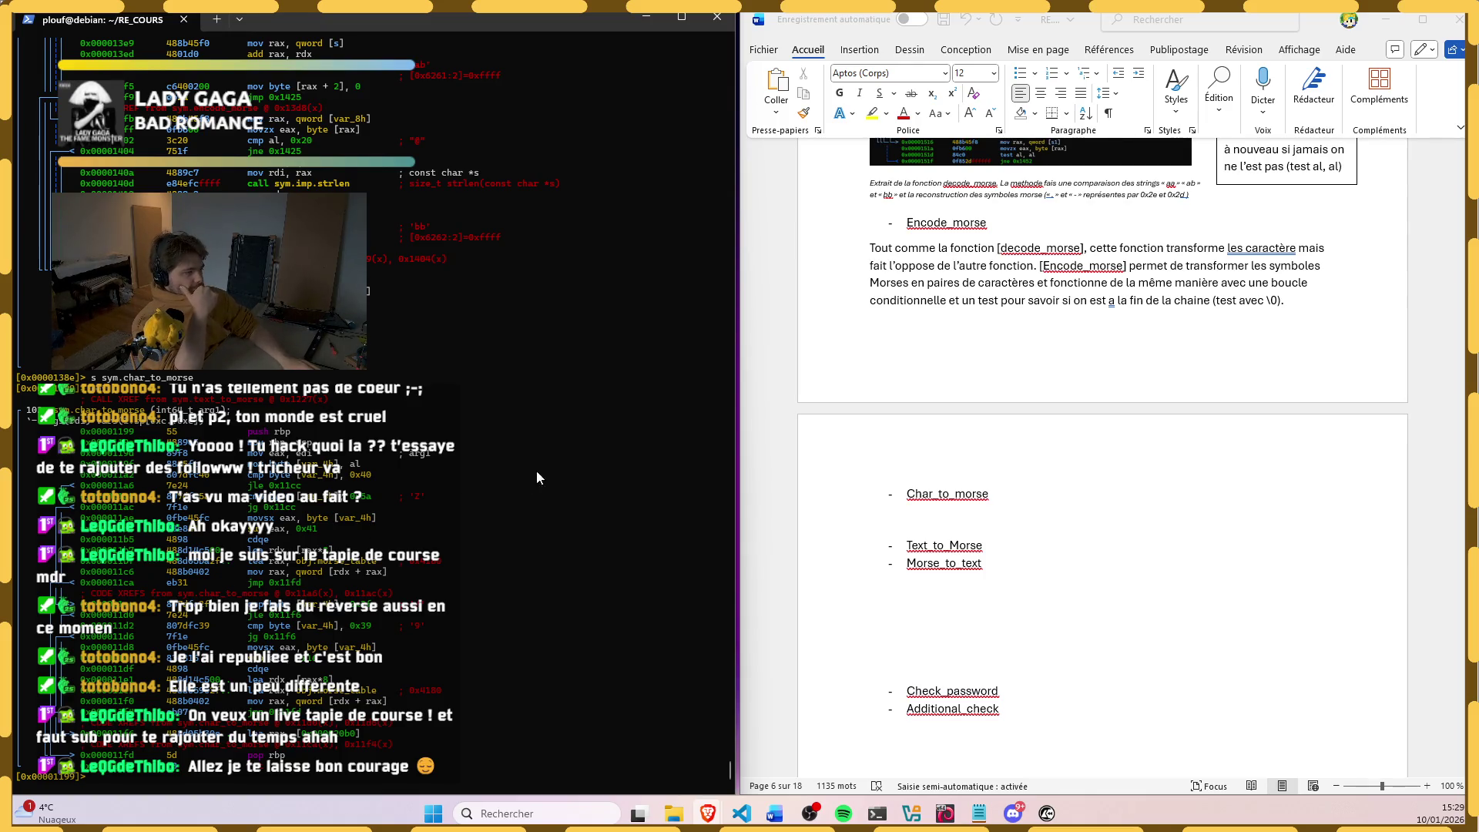
pyautogui.click(879, 373)
pyautogui.scroll(3, 878, 374)
pyautogui.scroll(3, 913, 369)
pyautogui.scroll(3, 959, 366)
pyautogui.scroll(3, 1008, 362)
pyautogui.scroll(3, 1009, 362)
pyautogui.scroll(5, 1006, 363)
pyautogui.scroll(5, 1001, 364)
pyautogui.scroll(5, 993, 365)
pyautogui.scroll(5, 992, 365)
pyautogui.scroll(2, 993, 365)
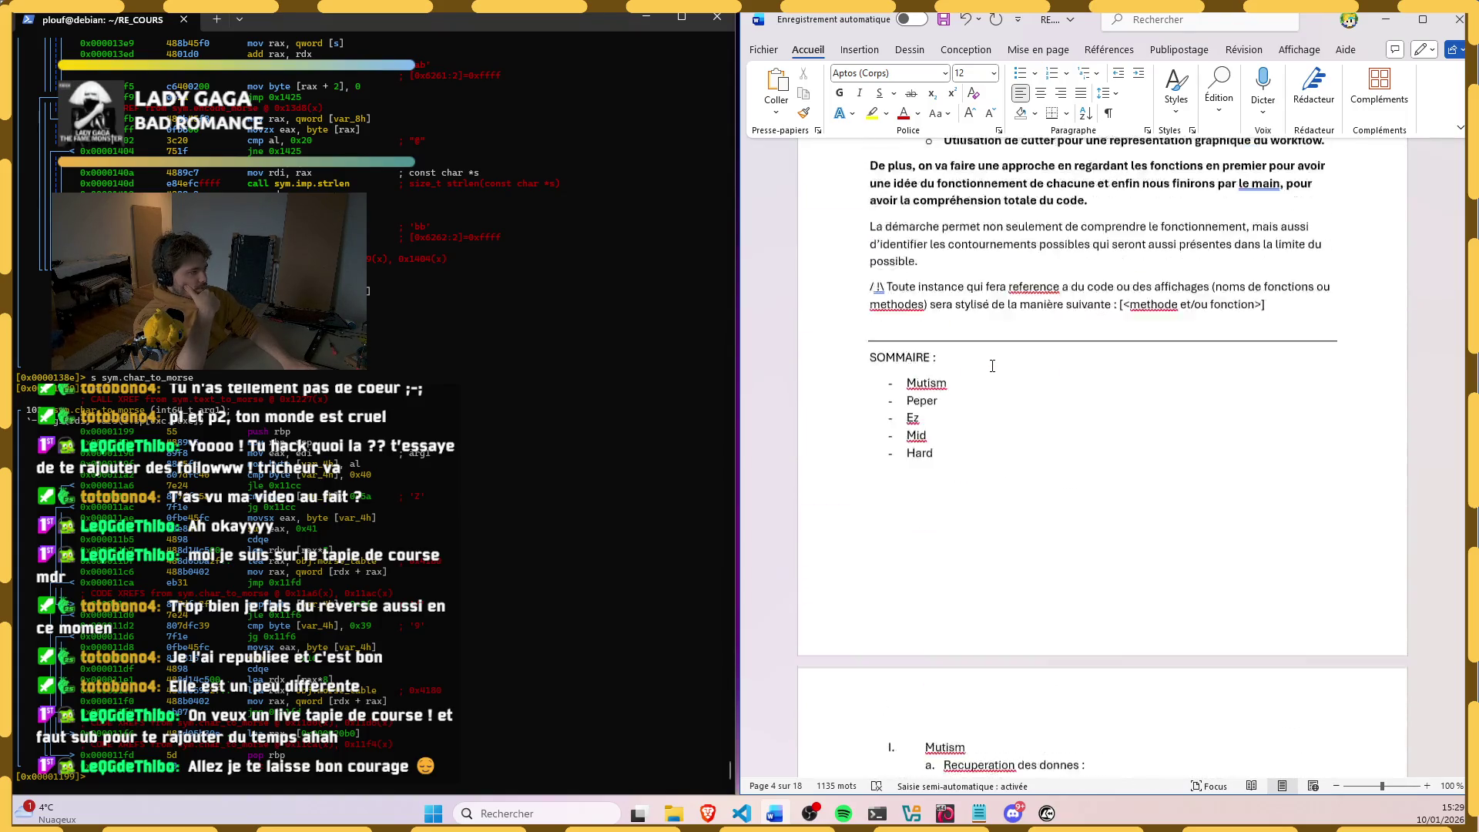
pyautogui.scroll(3, 991, 365)
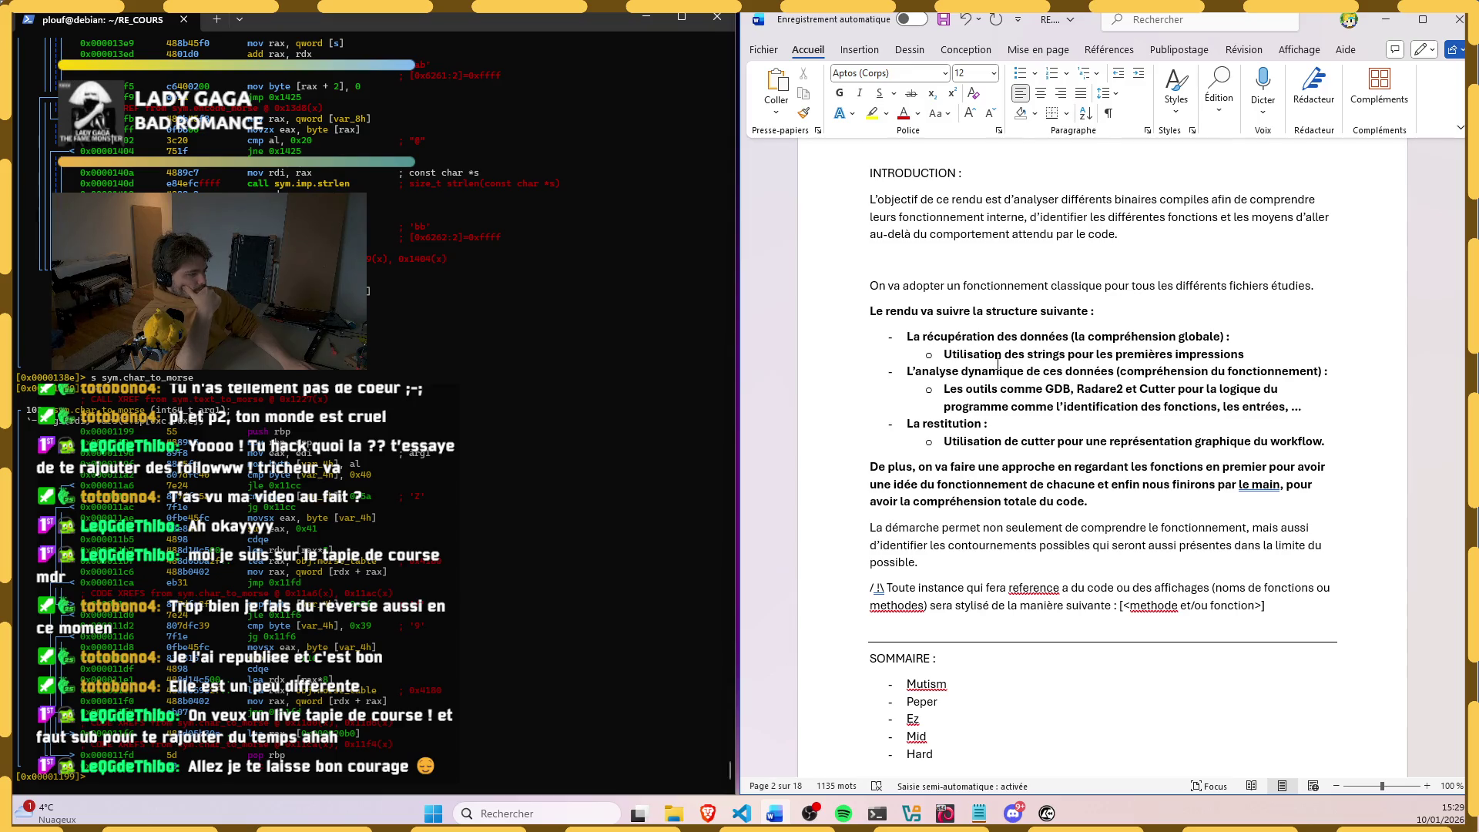
pyautogui.scroll(-3, 999, 369)
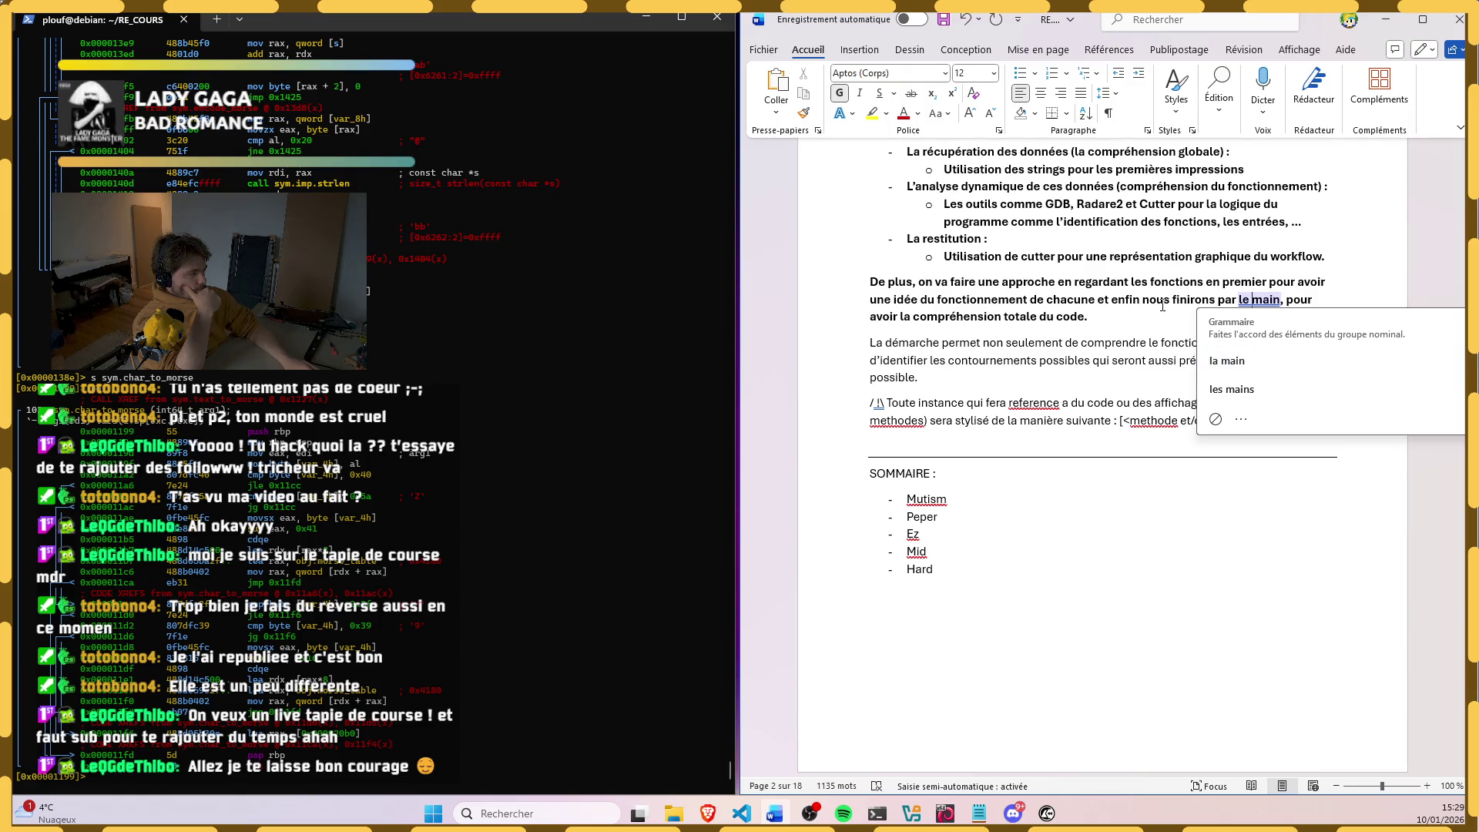
# Step: Correct reference to référence and colour the code-reference styling paragraph red
pyautogui.rightClick(1034, 404)
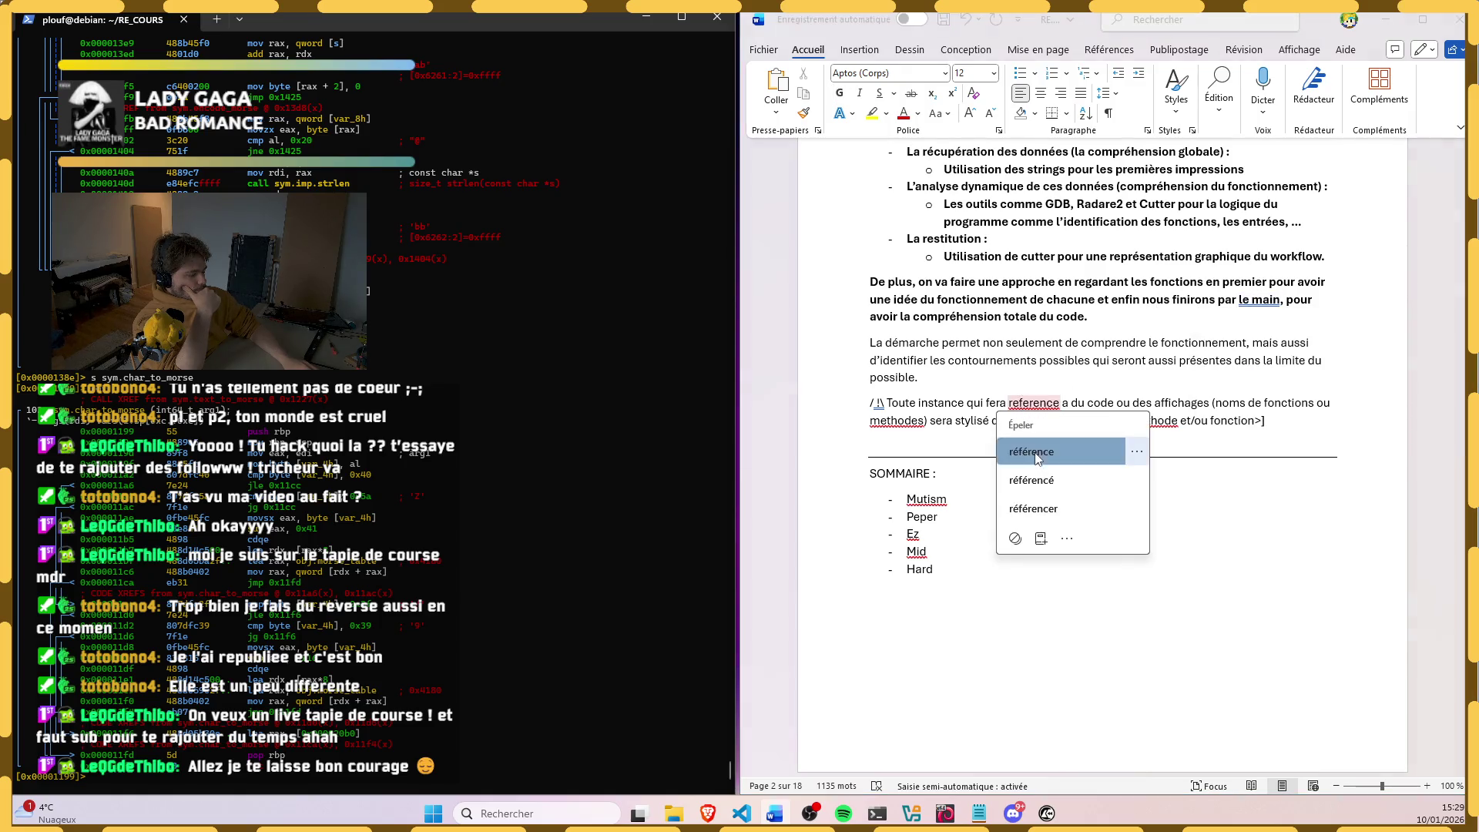
pyautogui.click(1028, 455)
pyautogui.moveTo(866, 402); pyautogui.dragTo(1269, 423)
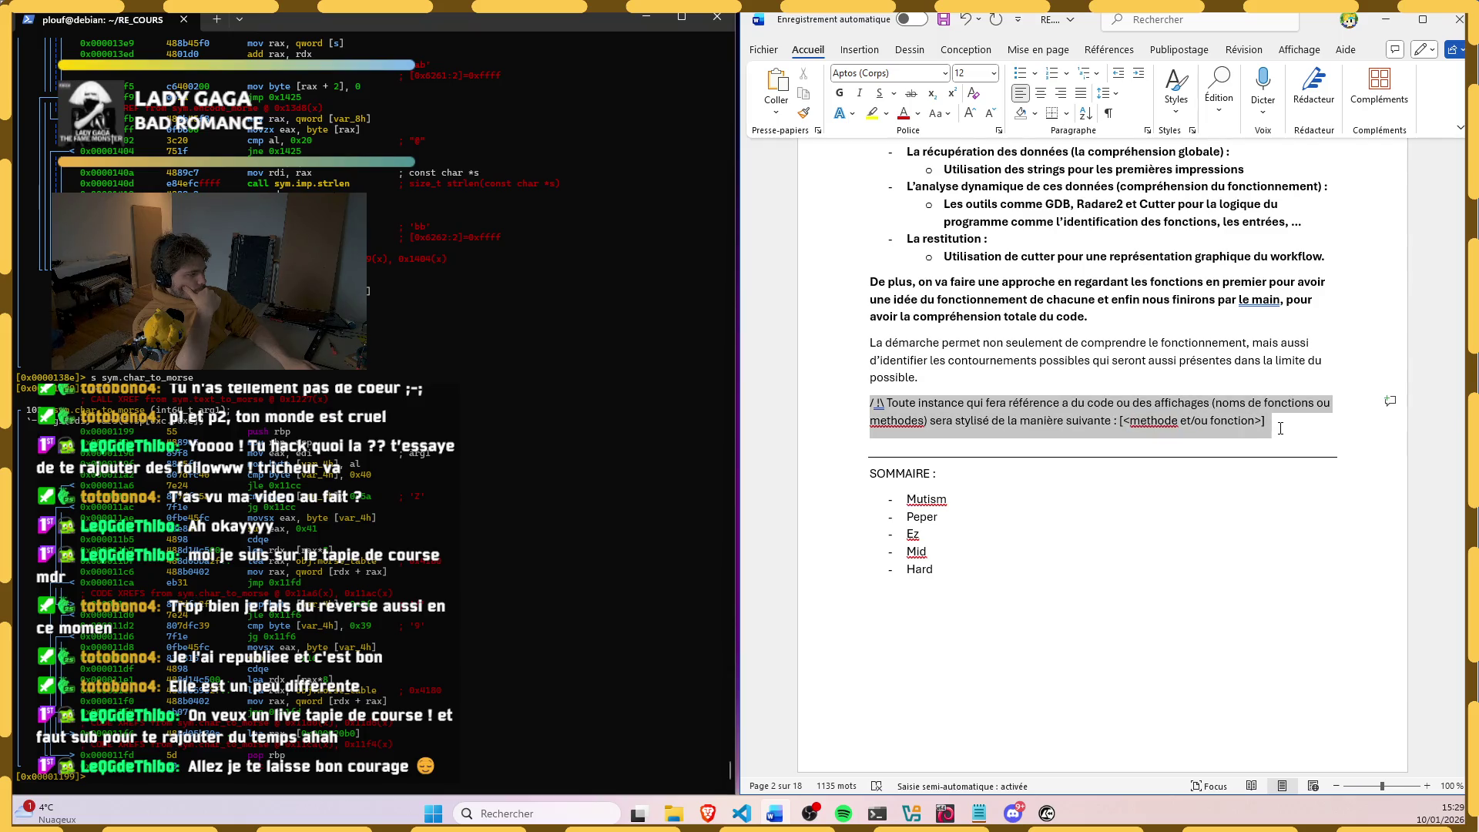
pyautogui.click(1295, 404)
pyautogui.click(897, 420)
# Step: Accept the accented spellings méthodes and méthode in the bracketed note
pyautogui.rightClick(898, 421)
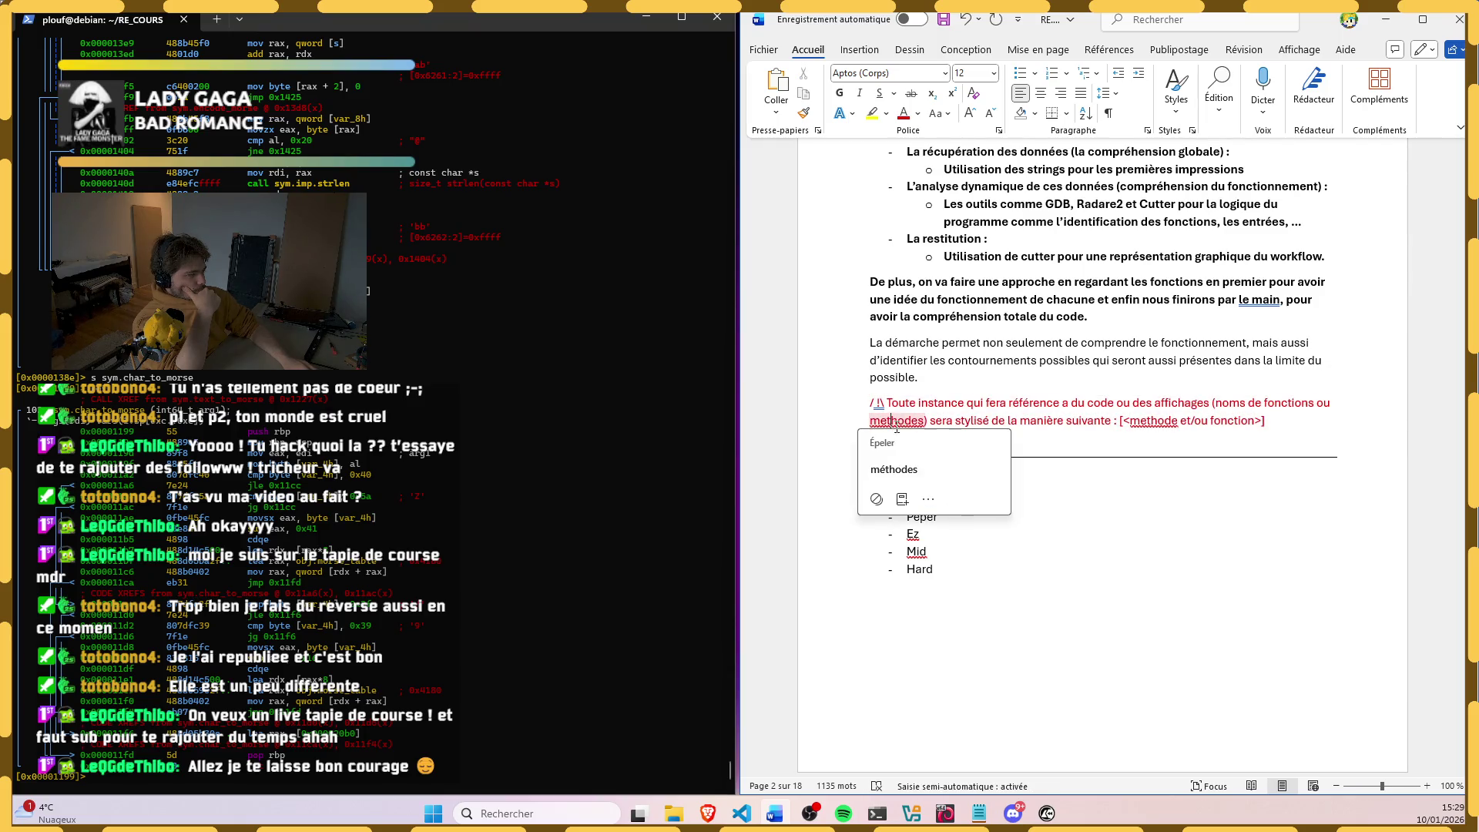
pyautogui.click(912, 468)
pyautogui.rightClick(1144, 431)
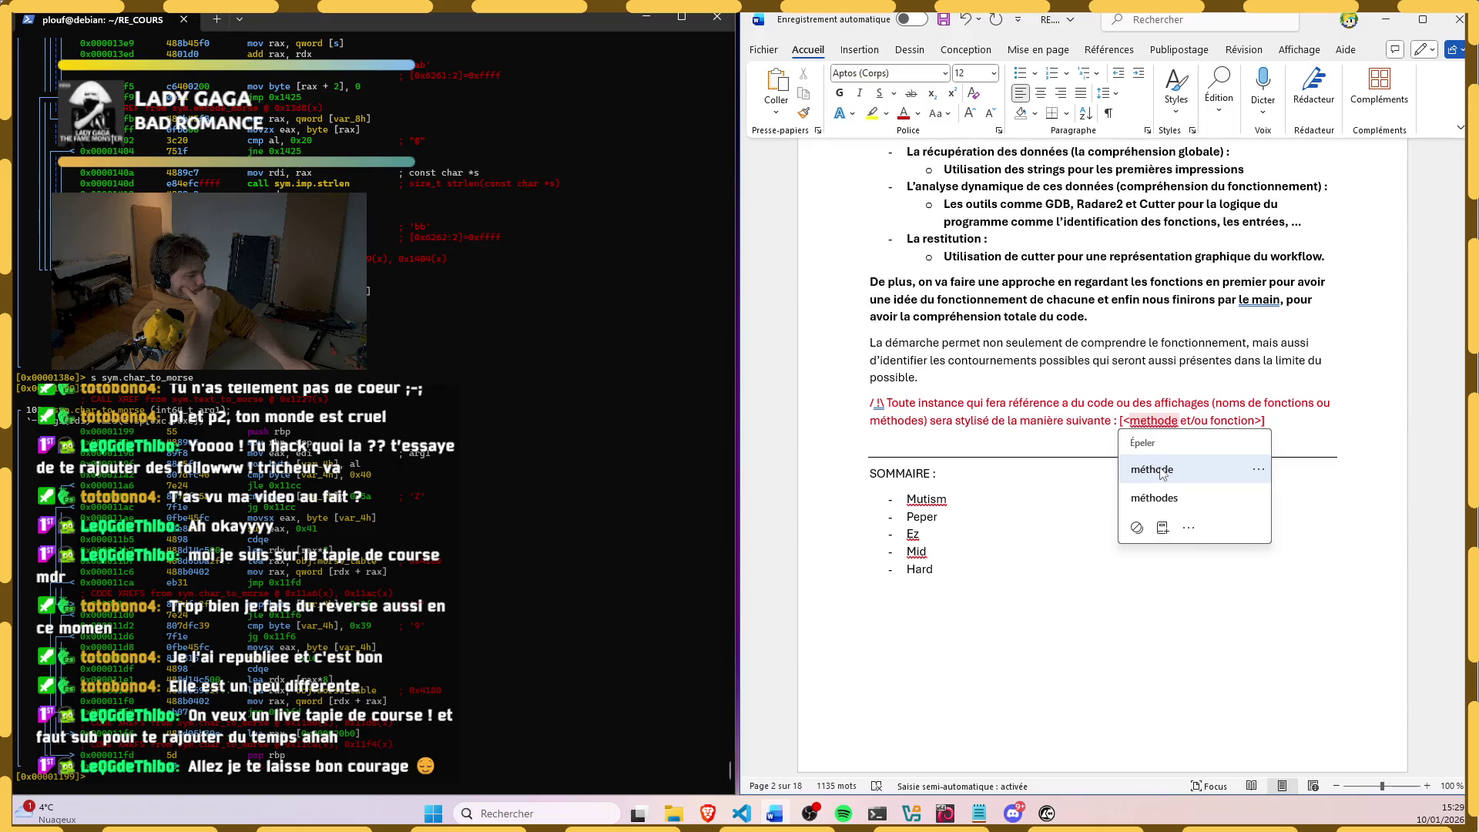
pyautogui.click(1156, 469)
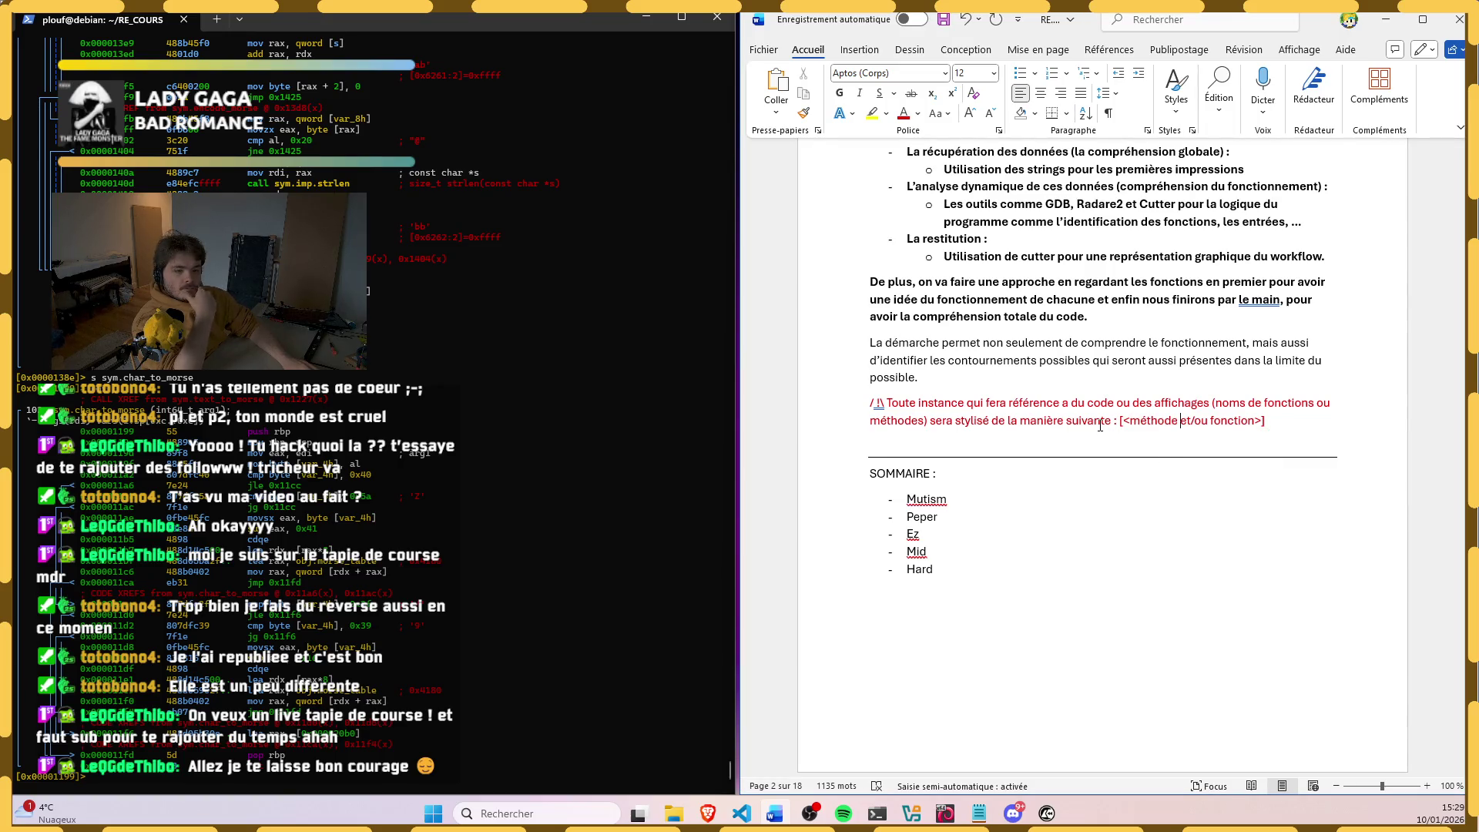
pyautogui.scroll(3, 1084, 410)
pyautogui.scroll(3, 1063, 399)
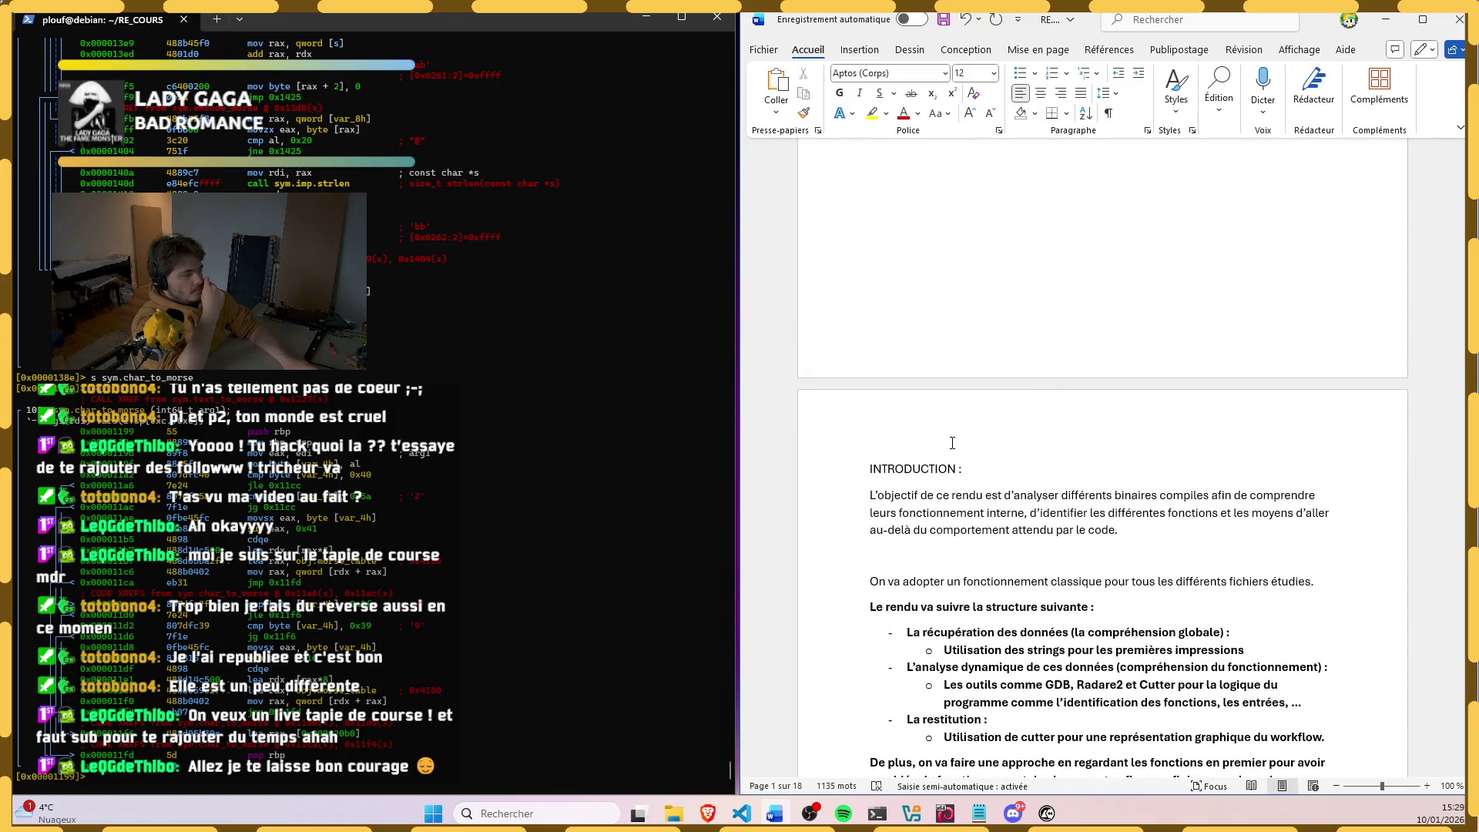
pyautogui.scroll(3, 948, 433)
pyautogui.scroll(2, 947, 434)
pyautogui.scroll(-5, 948, 433)
pyautogui.scroll(-5, 951, 428)
pyautogui.scroll(-5, 951, 429)
pyautogui.scroll(-5, 974, 420)
pyautogui.scroll(-3, 973, 419)
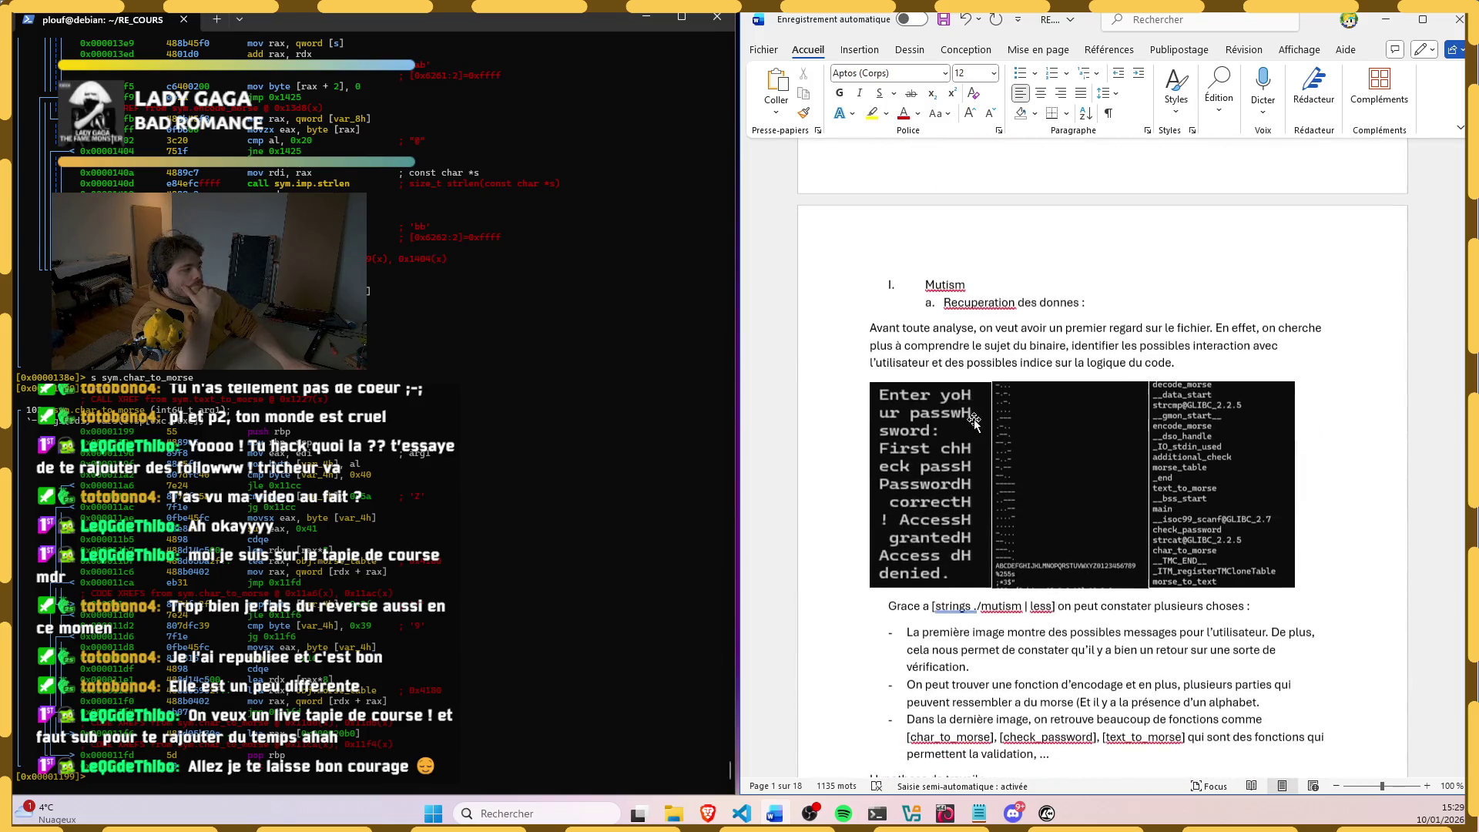
# Step: Correct Recuperation to Récupération and add space below the Mutism heading
pyautogui.rightClick(979, 298)
pyautogui.click(976, 348)
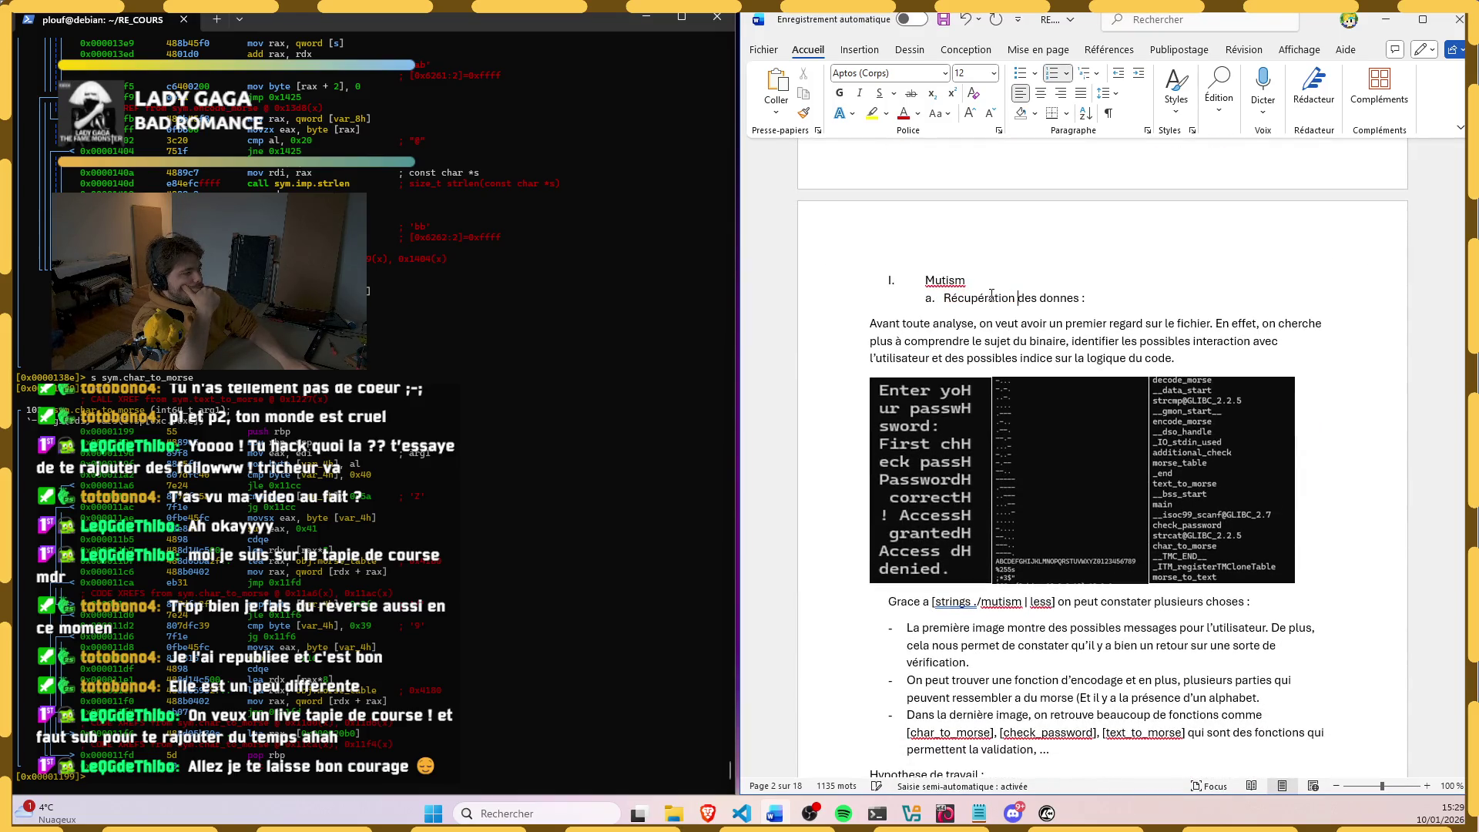
pyautogui.scroll(-3, 994, 349)
pyautogui.scroll(-3, 994, 348)
pyautogui.press('Up')
pyautogui.scroll(2, 995, 370)
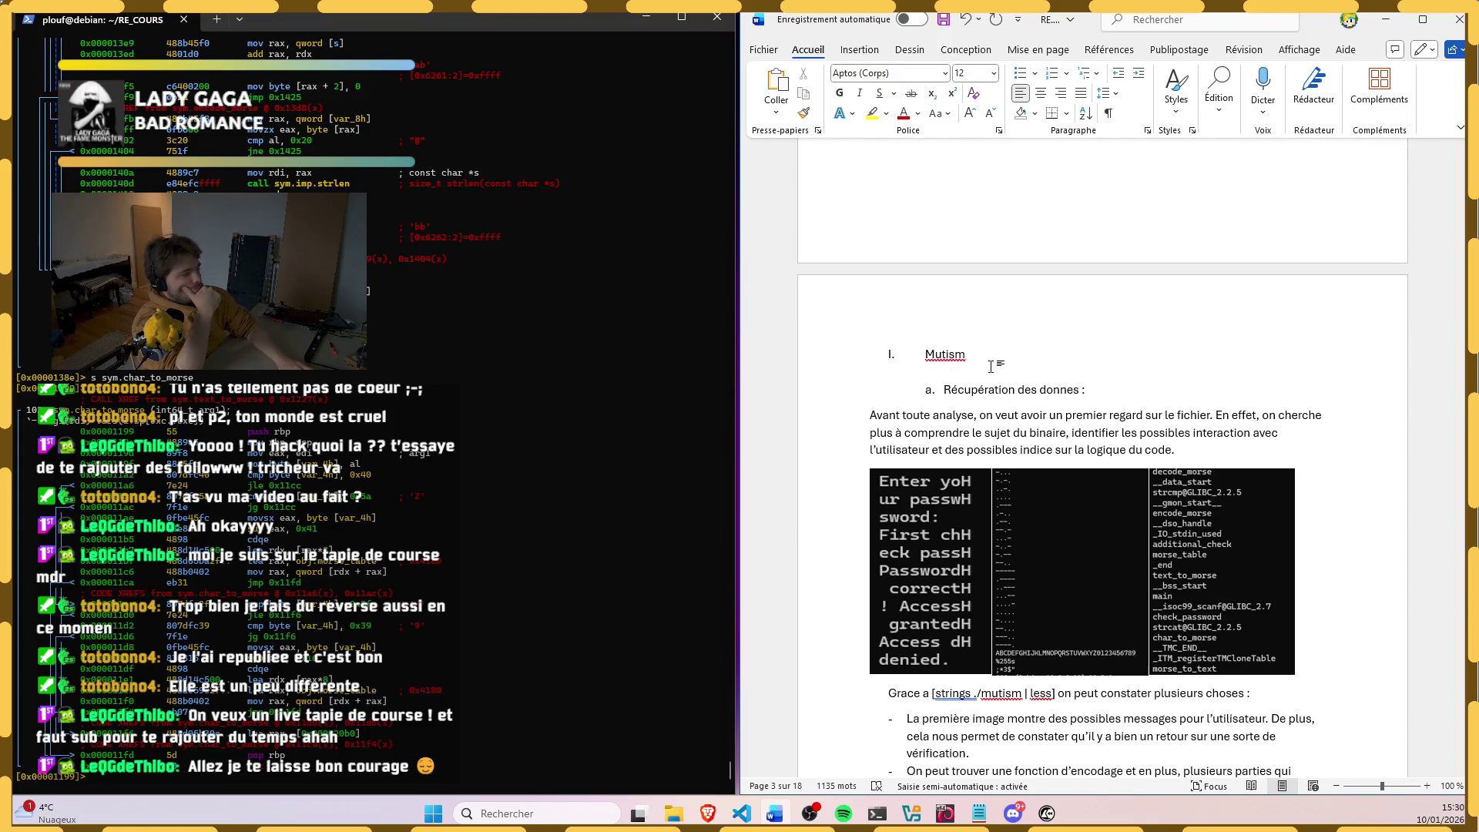
pyautogui.scroll(-3, 1042, 400)
pyautogui.scroll(-3, 1042, 400)
# Step: Undo a stray deletion on the empty line and select the working-hypothesis paragraph
pyautogui.click(1017, 509)
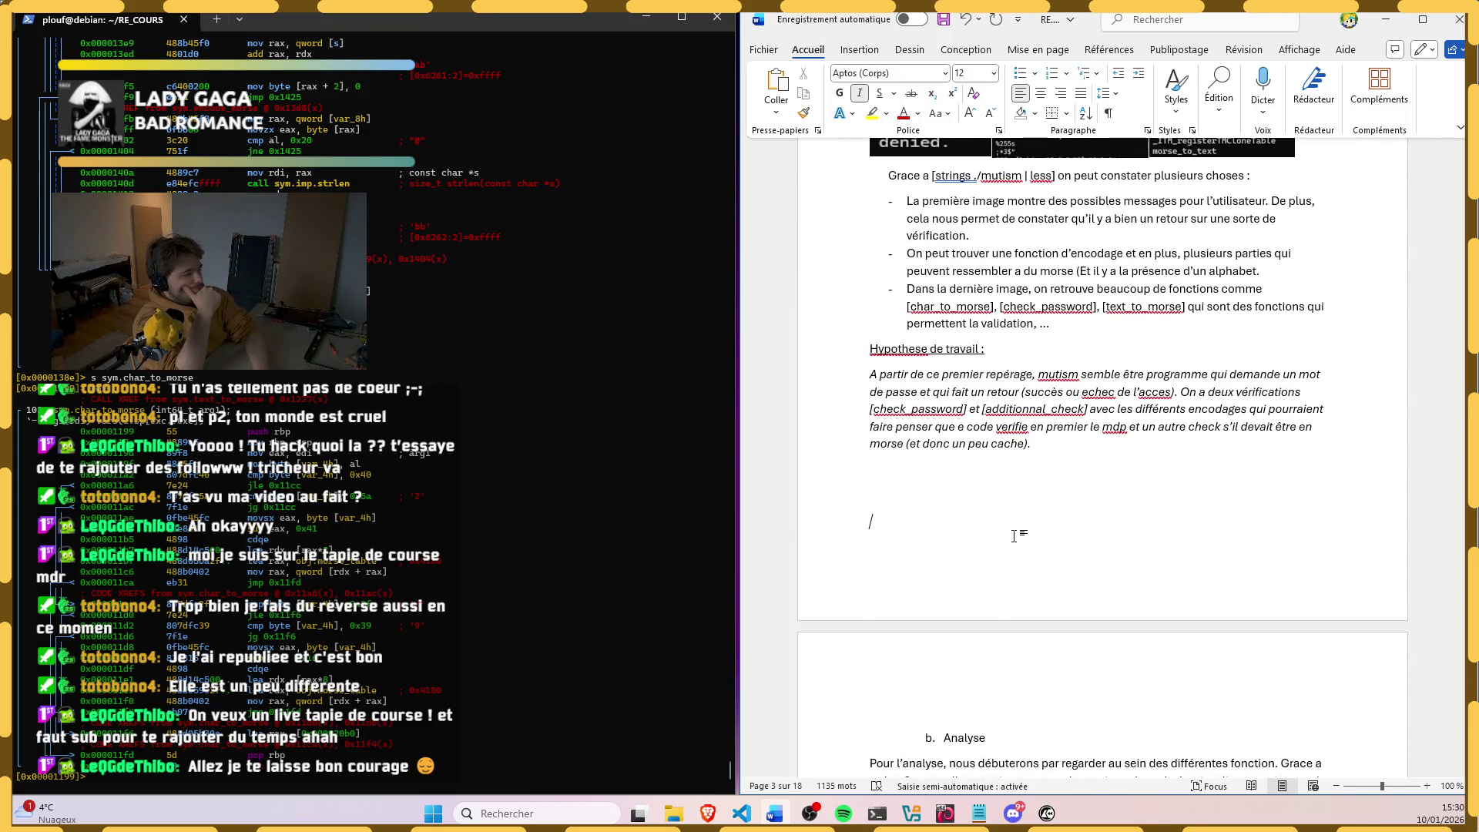
pyautogui.press('Delete')
pyautogui.hotkey('ctrl', 'z')
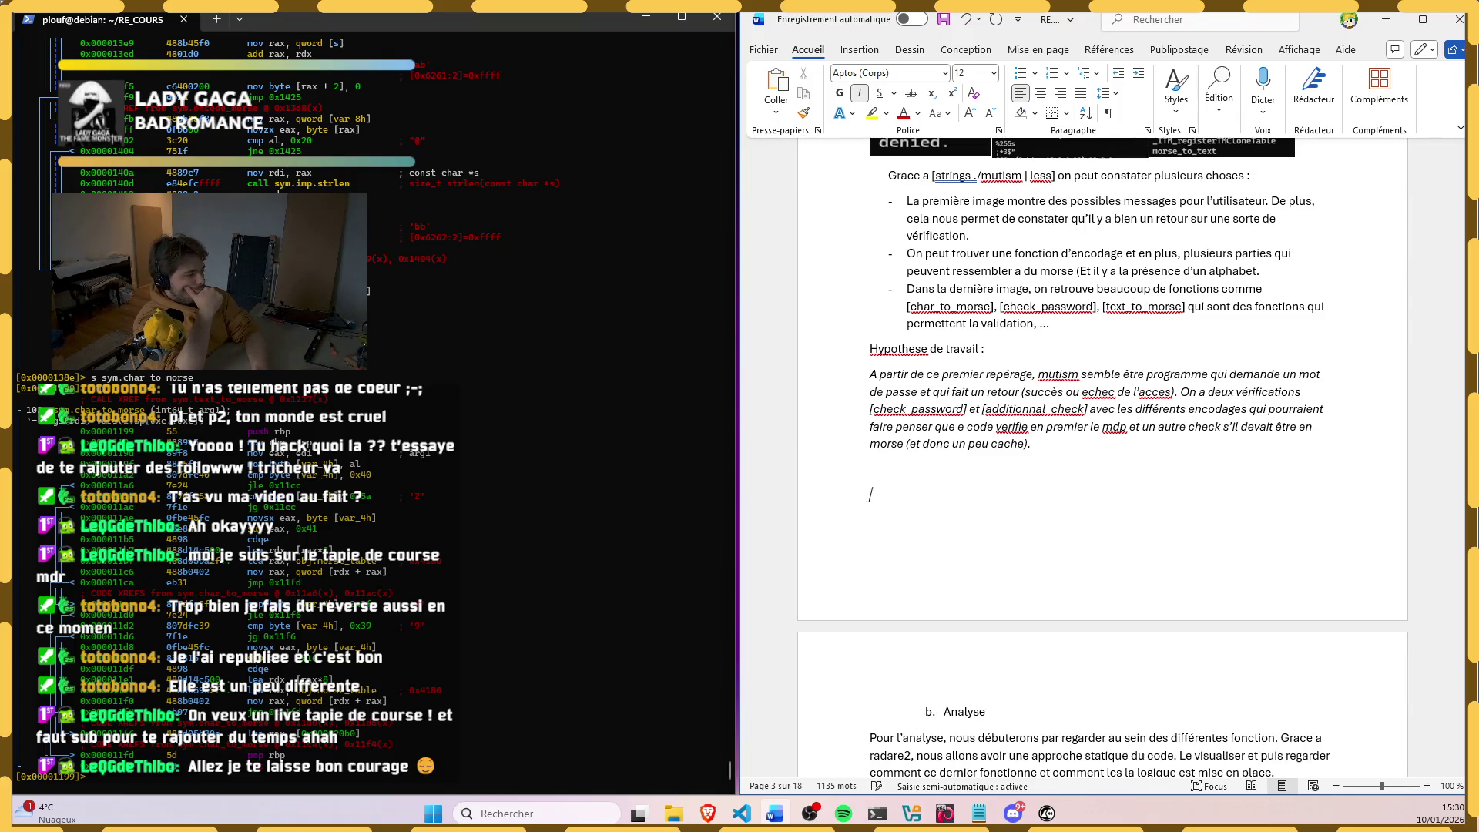
pyautogui.scroll(-4, 966, 452)
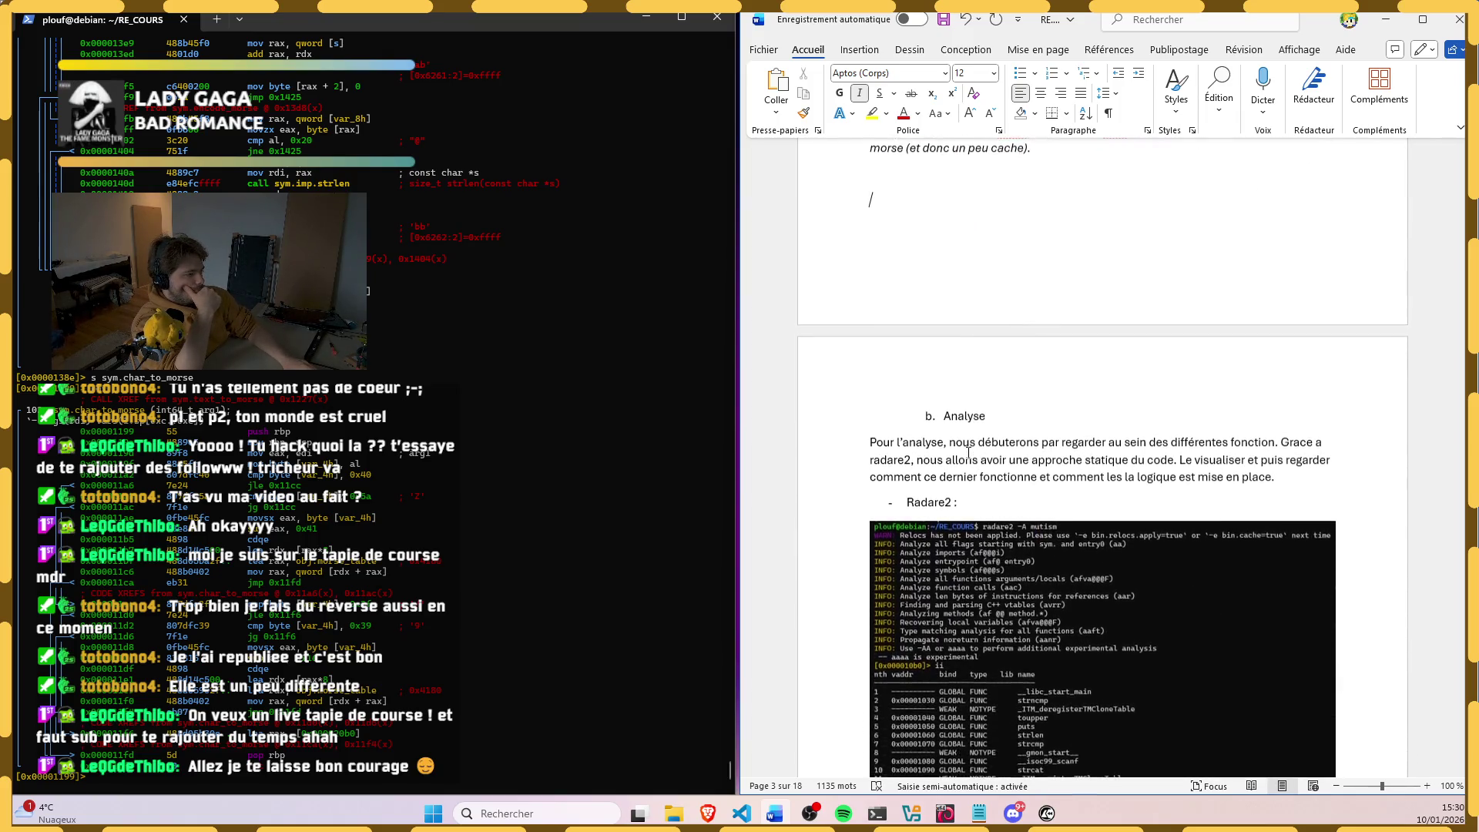
pyautogui.scroll(3, 966, 452)
pyautogui.moveTo(1042, 407); pyautogui.dragTo(828, 344)
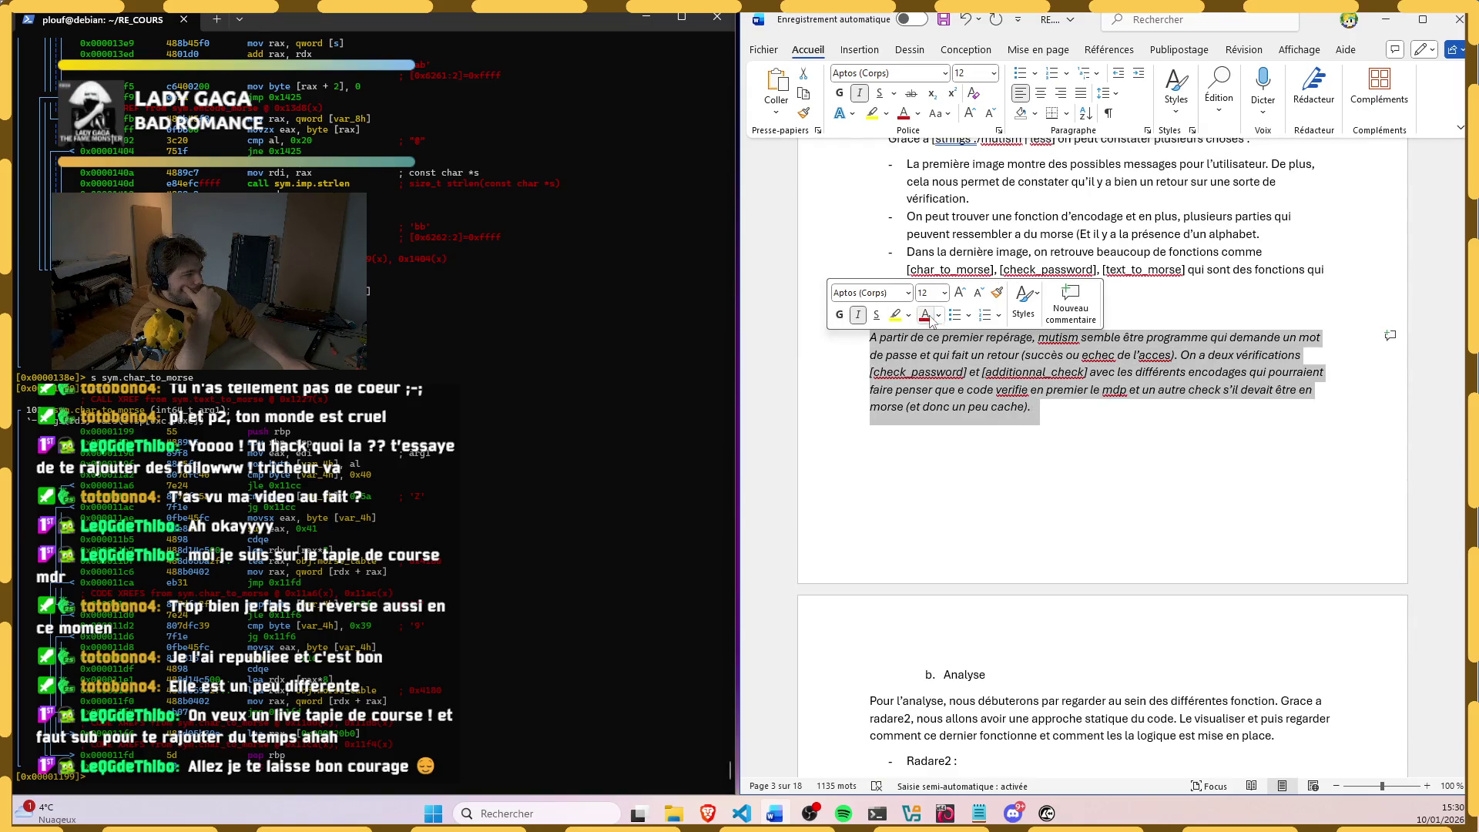
# Step: Colour the hypothesis paragraph beginning "A partir de ce premier repérage" teal
pyautogui.click(938, 315)
pyautogui.click(1017, 418)
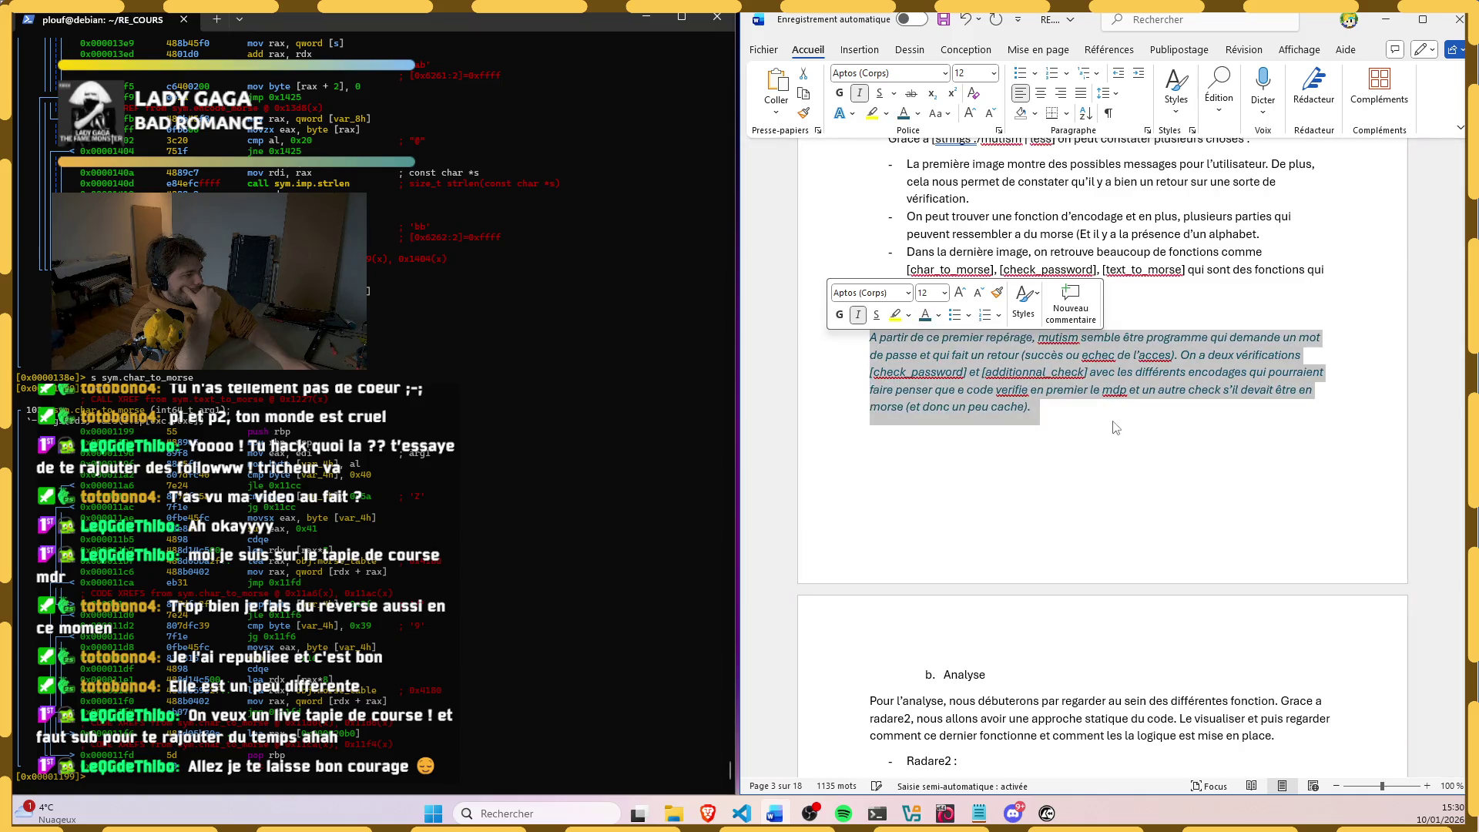
pyautogui.click(1121, 422)
pyautogui.scroll(2, 1074, 398)
pyautogui.scroll(4, 1051, 393)
pyautogui.scroll(4, 1027, 388)
pyautogui.scroll(5, 1026, 389)
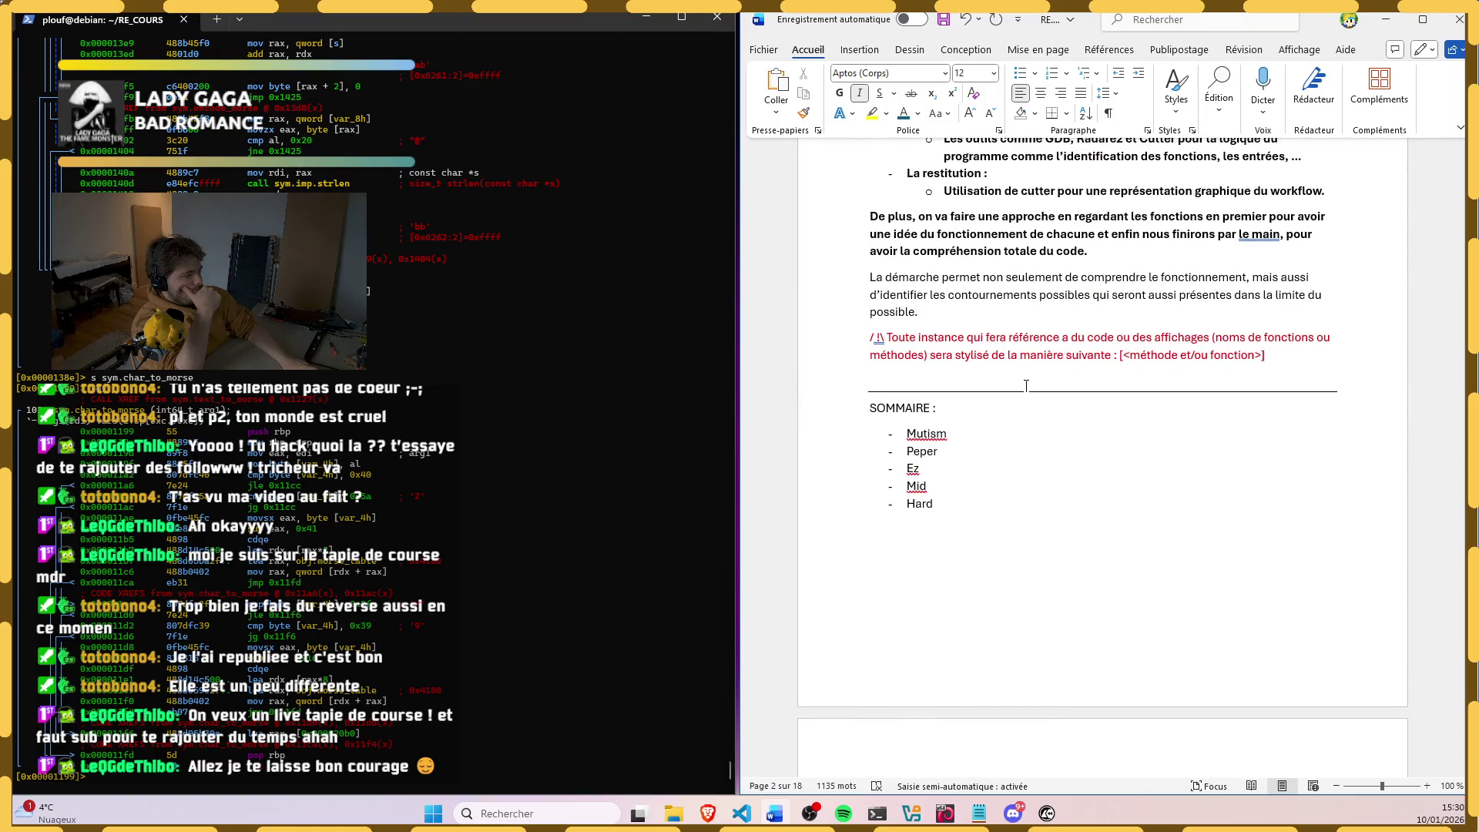
pyautogui.scroll(-2, 1025, 385)
pyautogui.scroll(-3, 1020, 427)
pyautogui.scroll(-2, 1017, 426)
pyautogui.scroll(-4, 1005, 422)
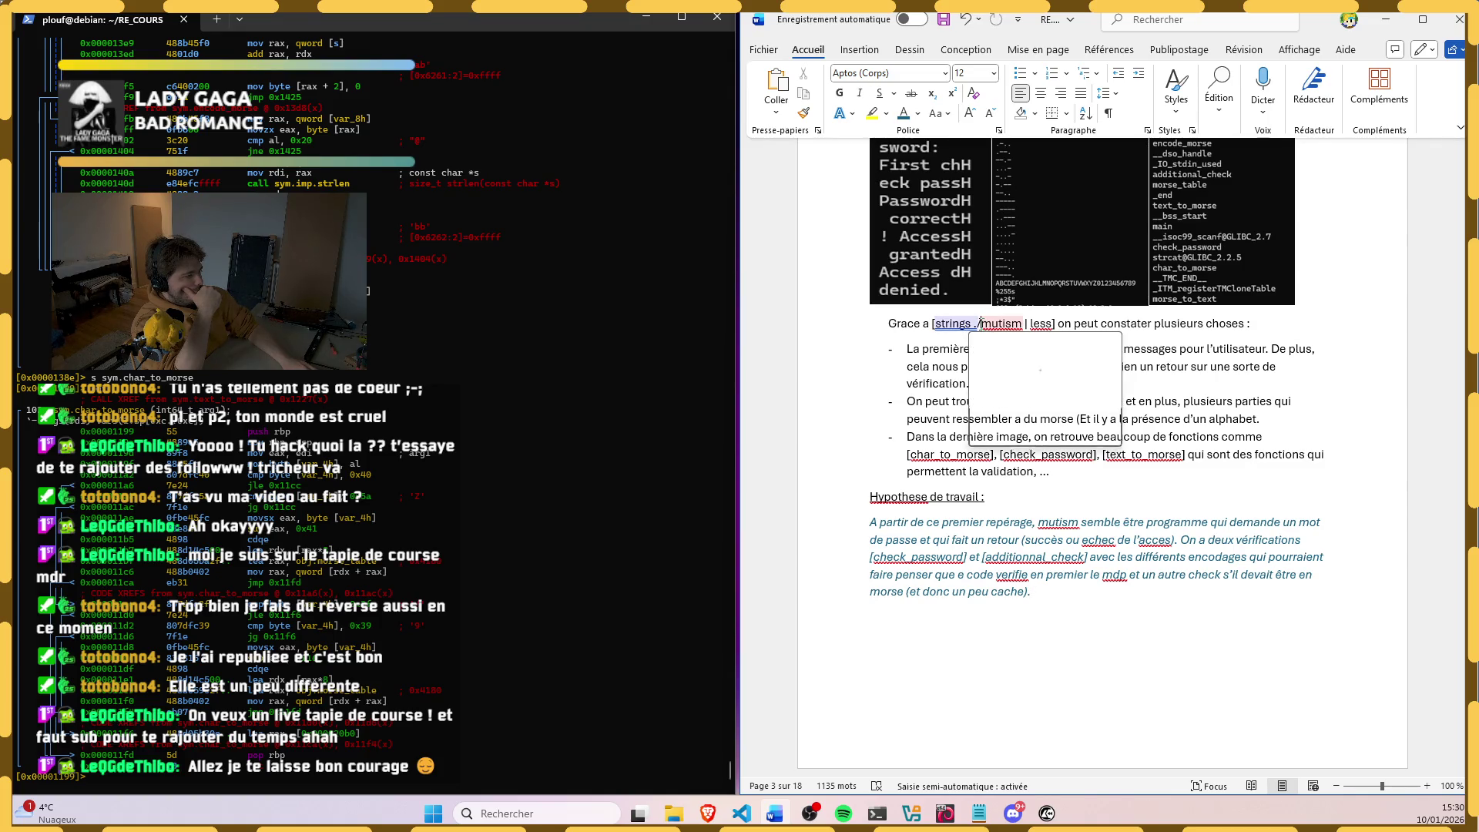
# Step: Remove the ./ before mutism and correct Hypothese to Hypothèse
pyautogui.click(951, 437)
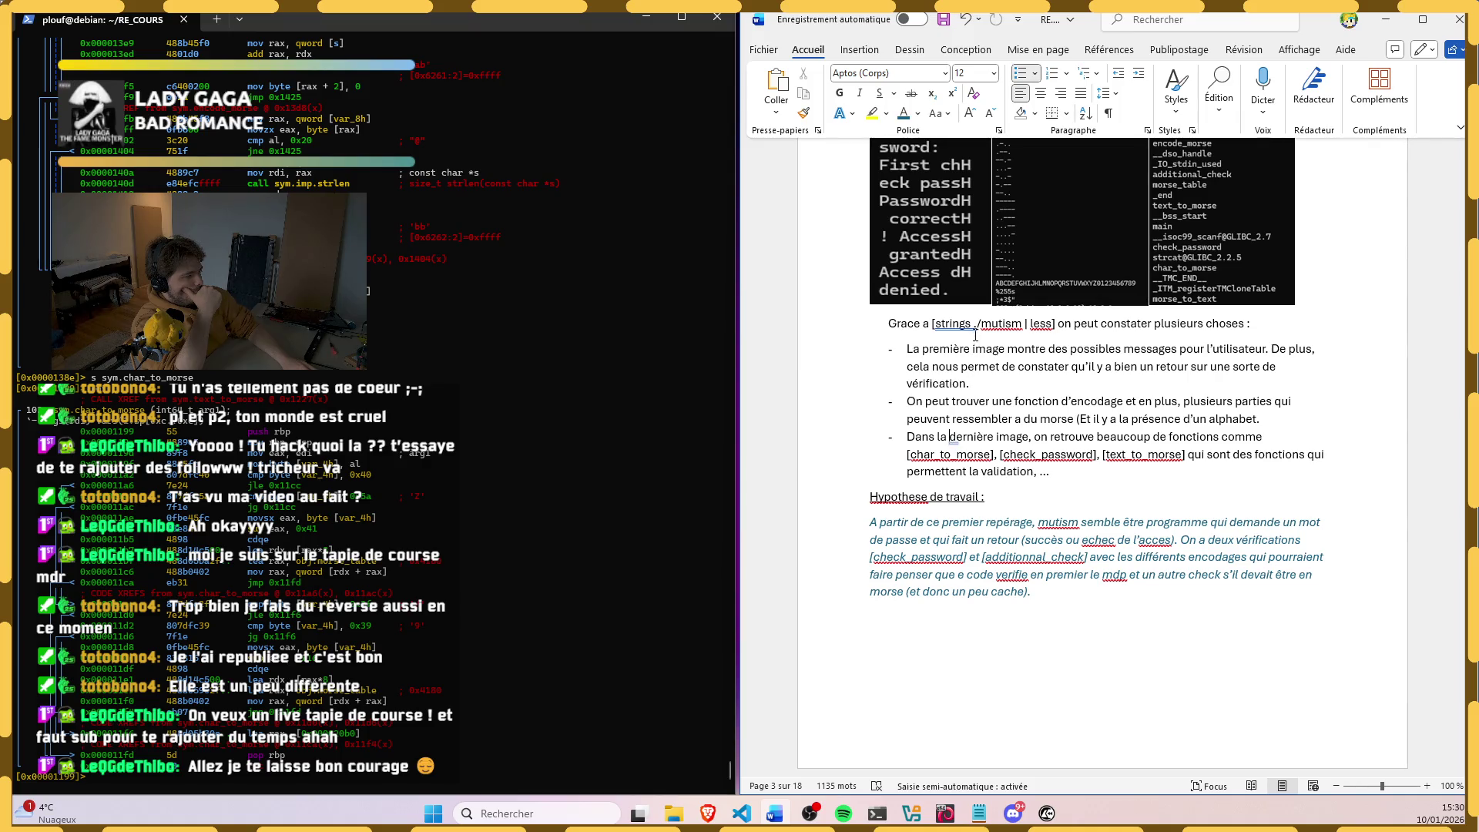
pyautogui.click(1000, 325)
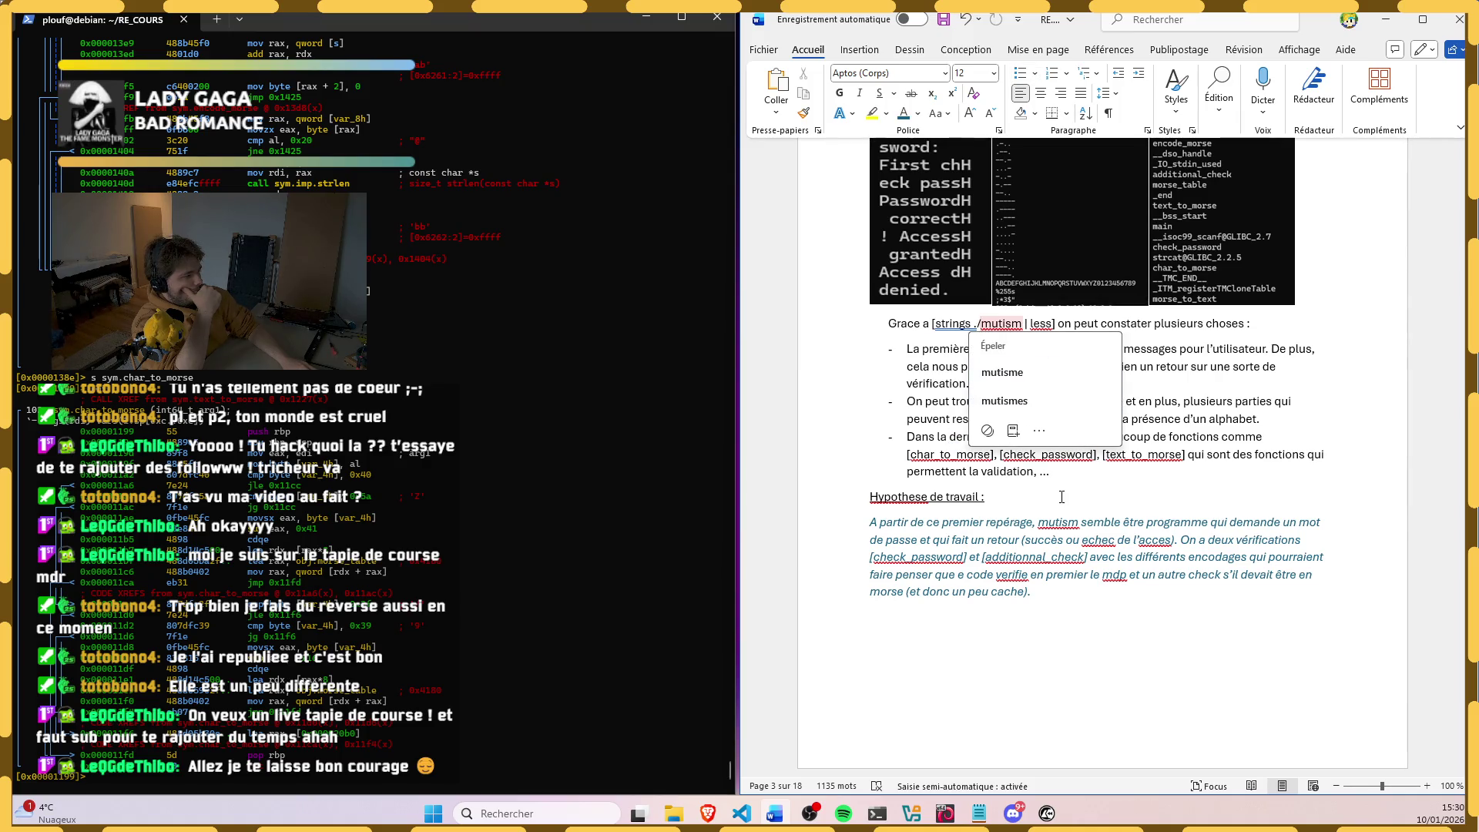
pyautogui.press('BackSpace')
pyautogui.press('BackSpace')
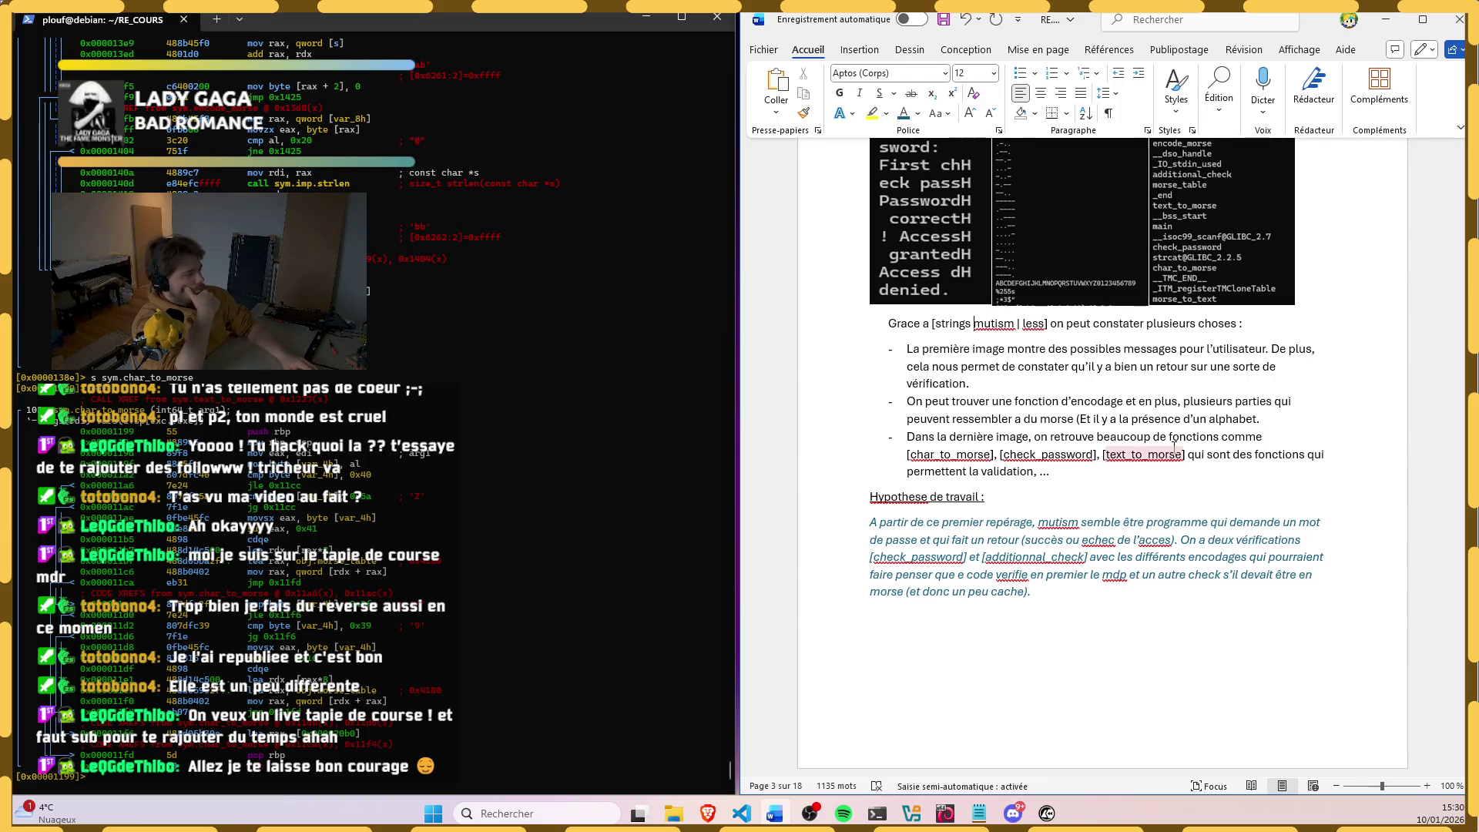
pyautogui.click(1144, 452)
pyautogui.scroll(-1, 995, 462)
pyautogui.click(901, 460)
pyautogui.click(896, 504)
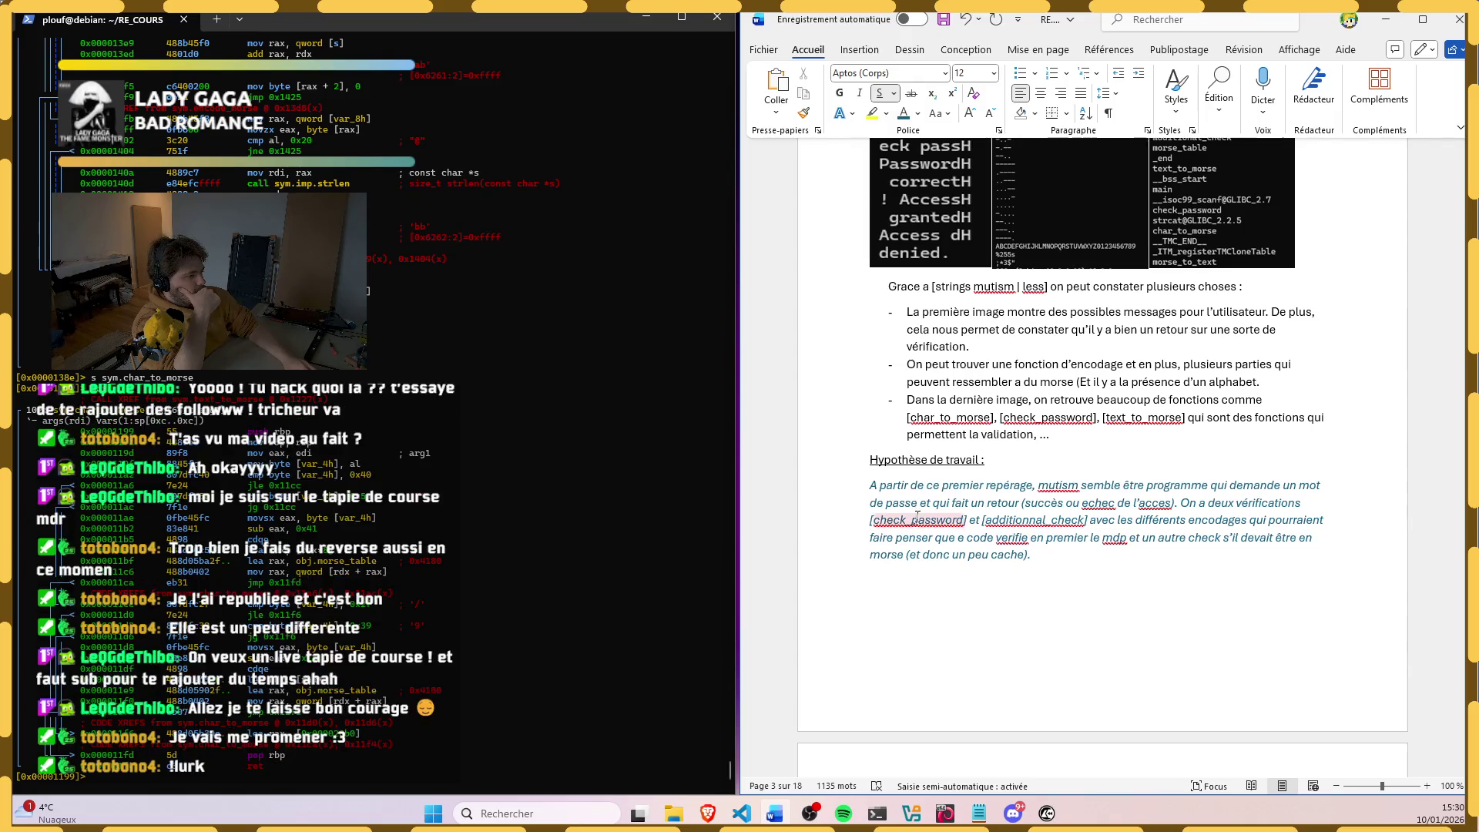
# Step: Accept échec, accès and vérifie, and check suggestions for mdp
pyautogui.click(1096, 505)
pyautogui.click(1096, 551)
pyautogui.click(1149, 503)
pyautogui.click(1146, 551)
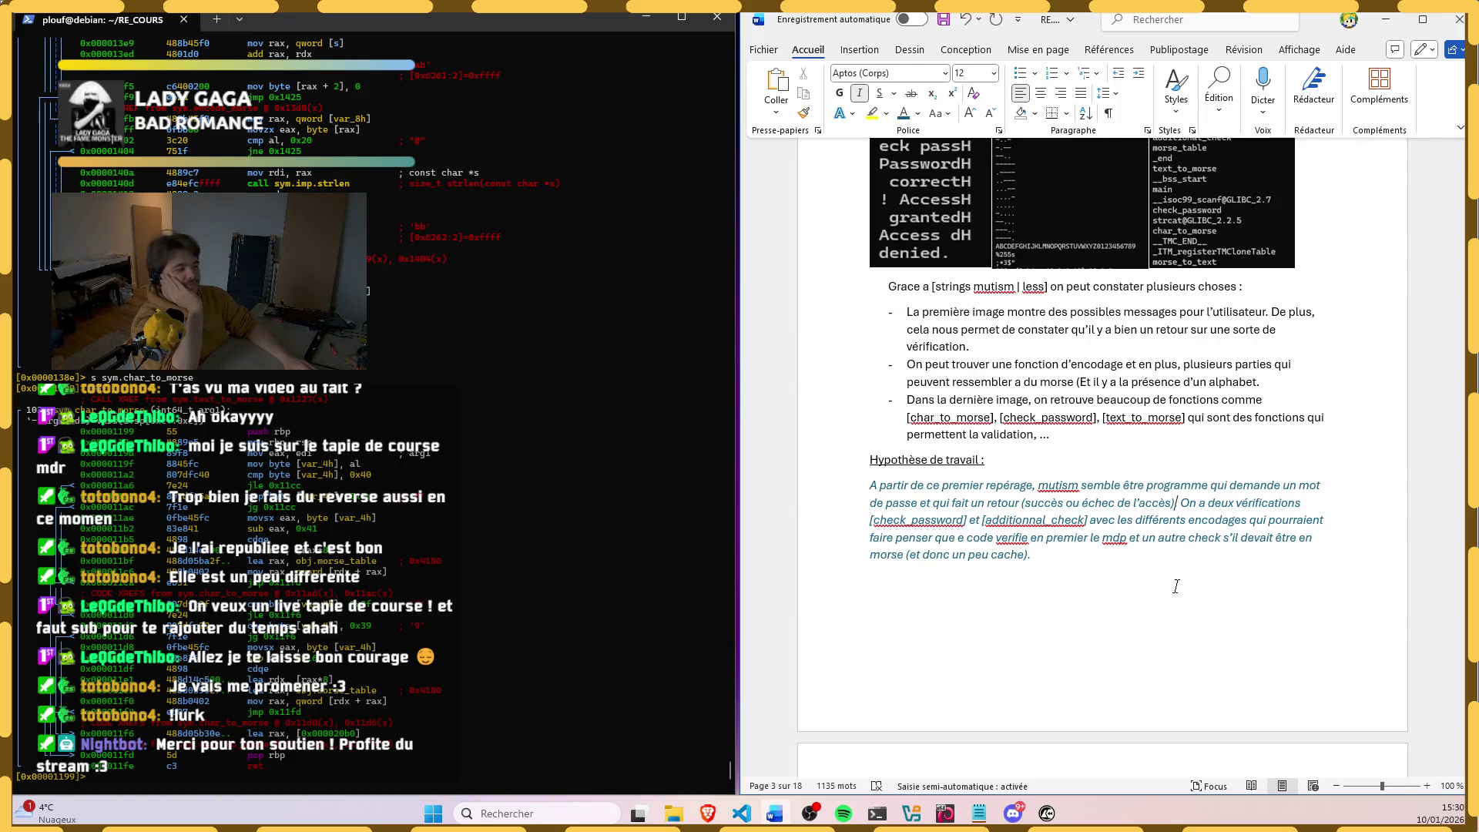
pyautogui.scroll(-1, 1130, 503)
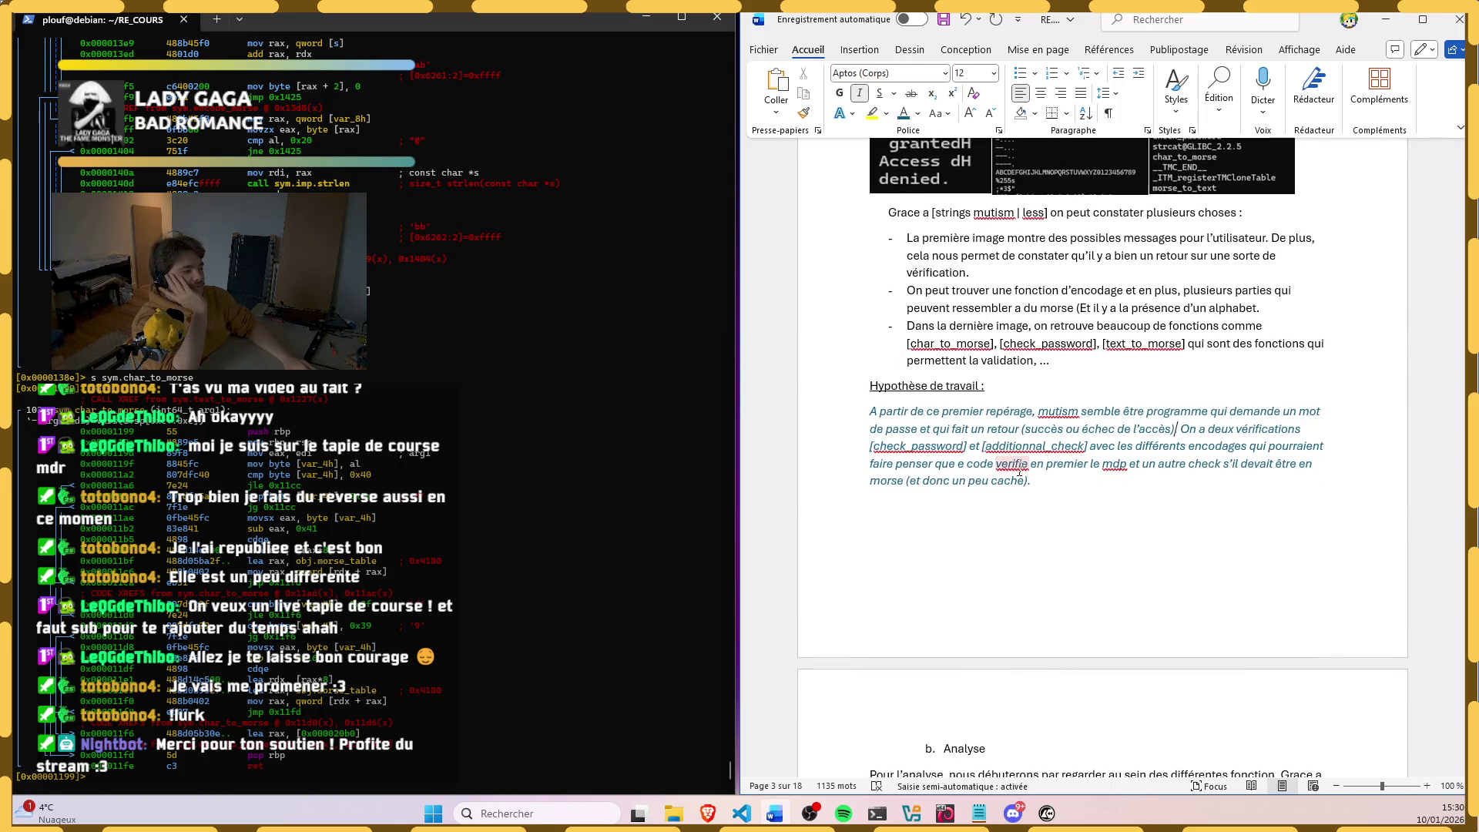
pyautogui.rightClick(1016, 466)
pyautogui.click(1011, 512)
pyautogui.rightClick(1113, 463)
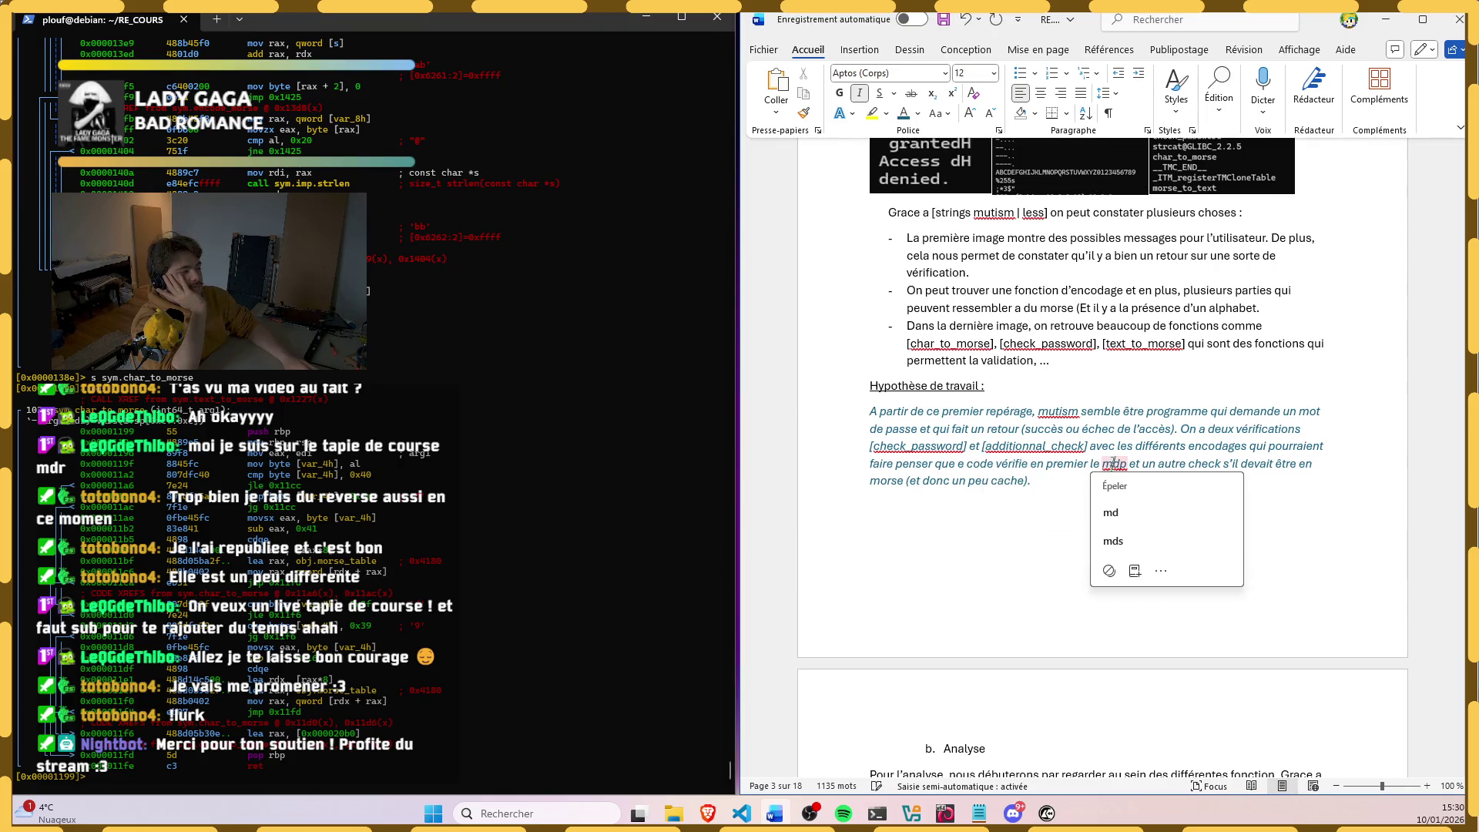
pyautogui.scroll(-3, 1117, 462)
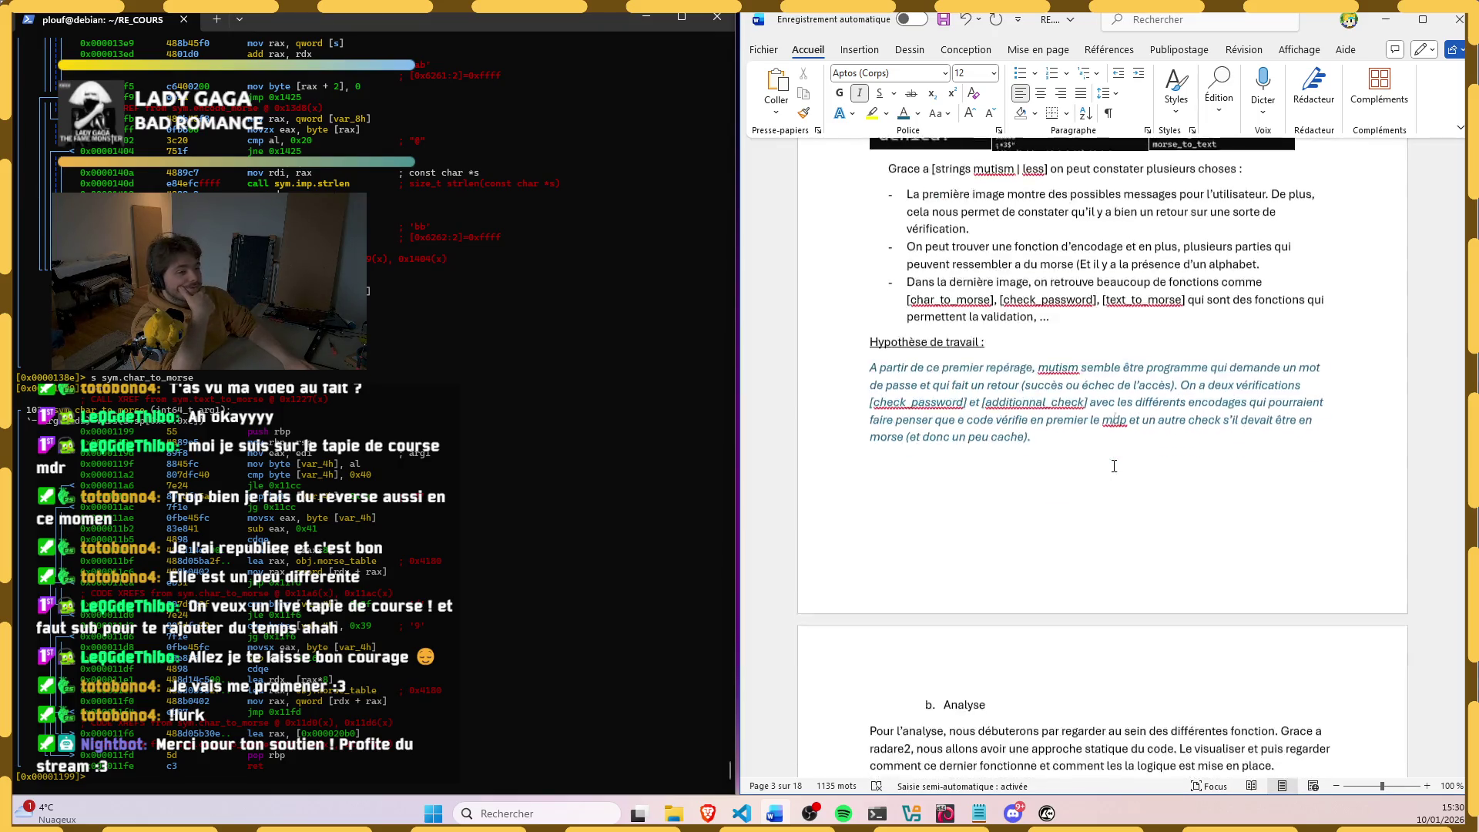
pyautogui.scroll(-3, 1041, 433)
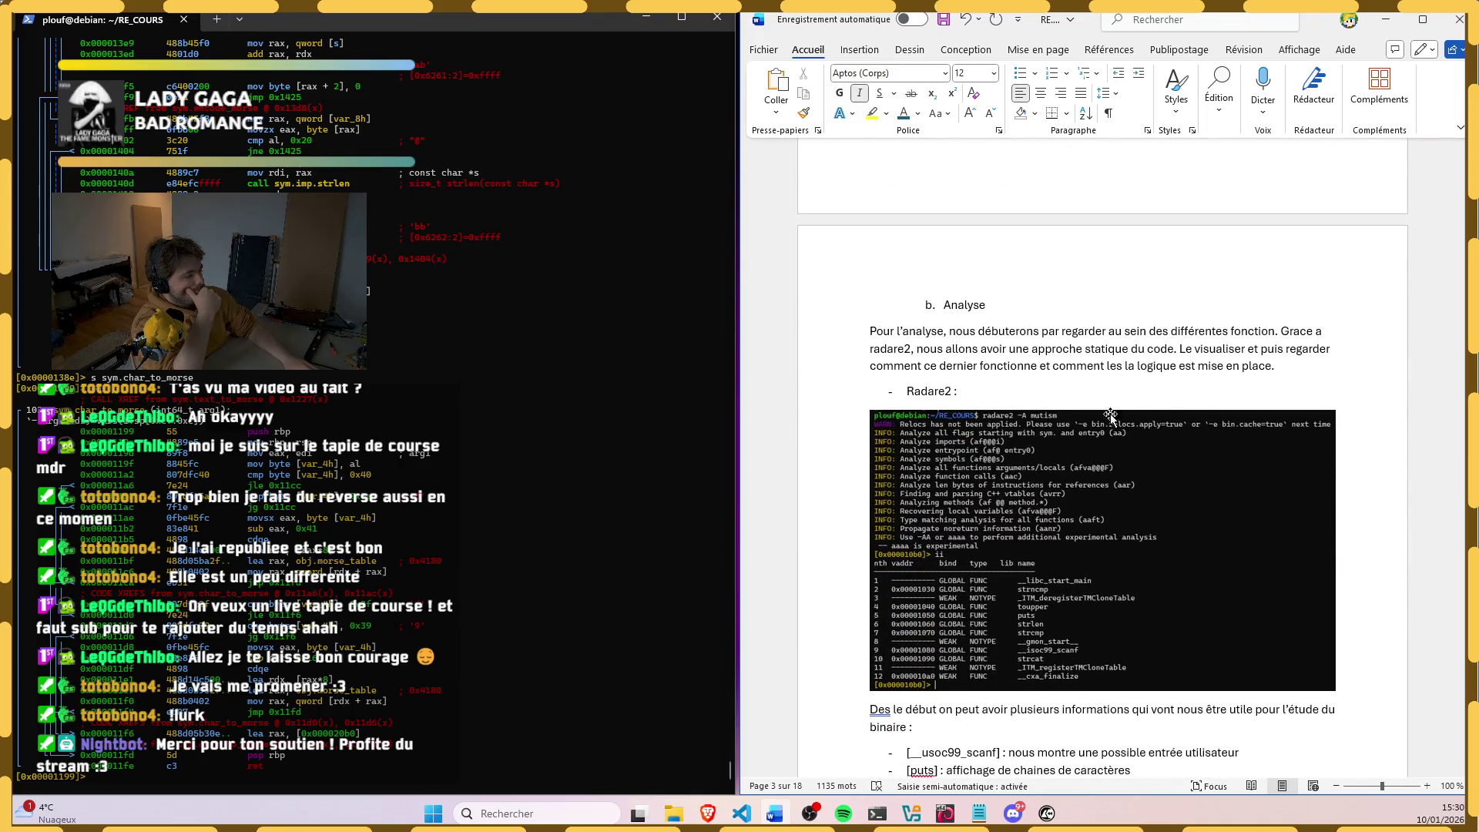
pyautogui.scroll(-2, 1119, 414)
# Step: Accept the corrections Dès and concaténation
pyautogui.click(879, 561)
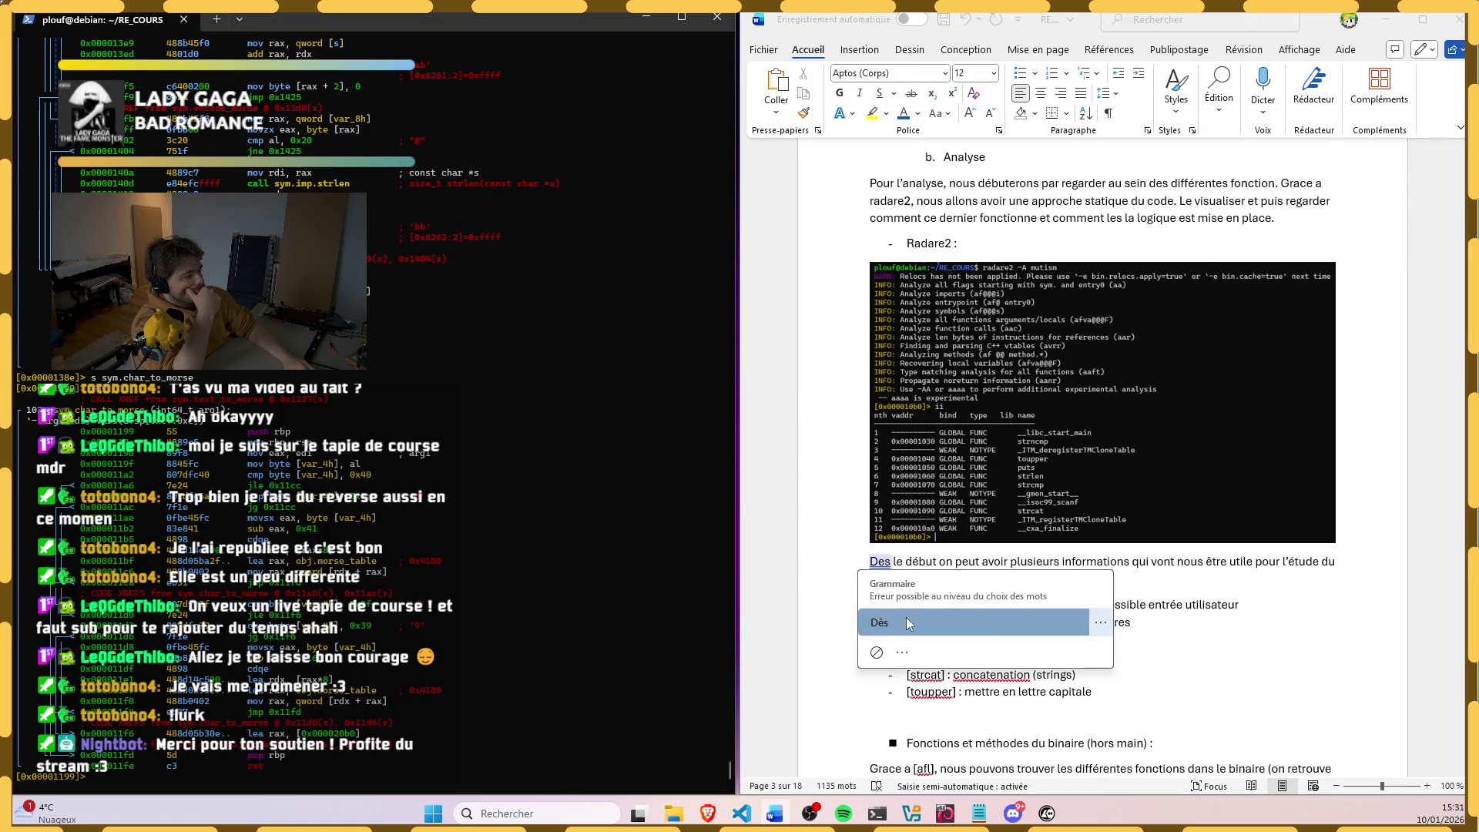
pyautogui.click(906, 624)
pyautogui.scroll(-2, 941, 630)
pyautogui.rightClick(990, 491)
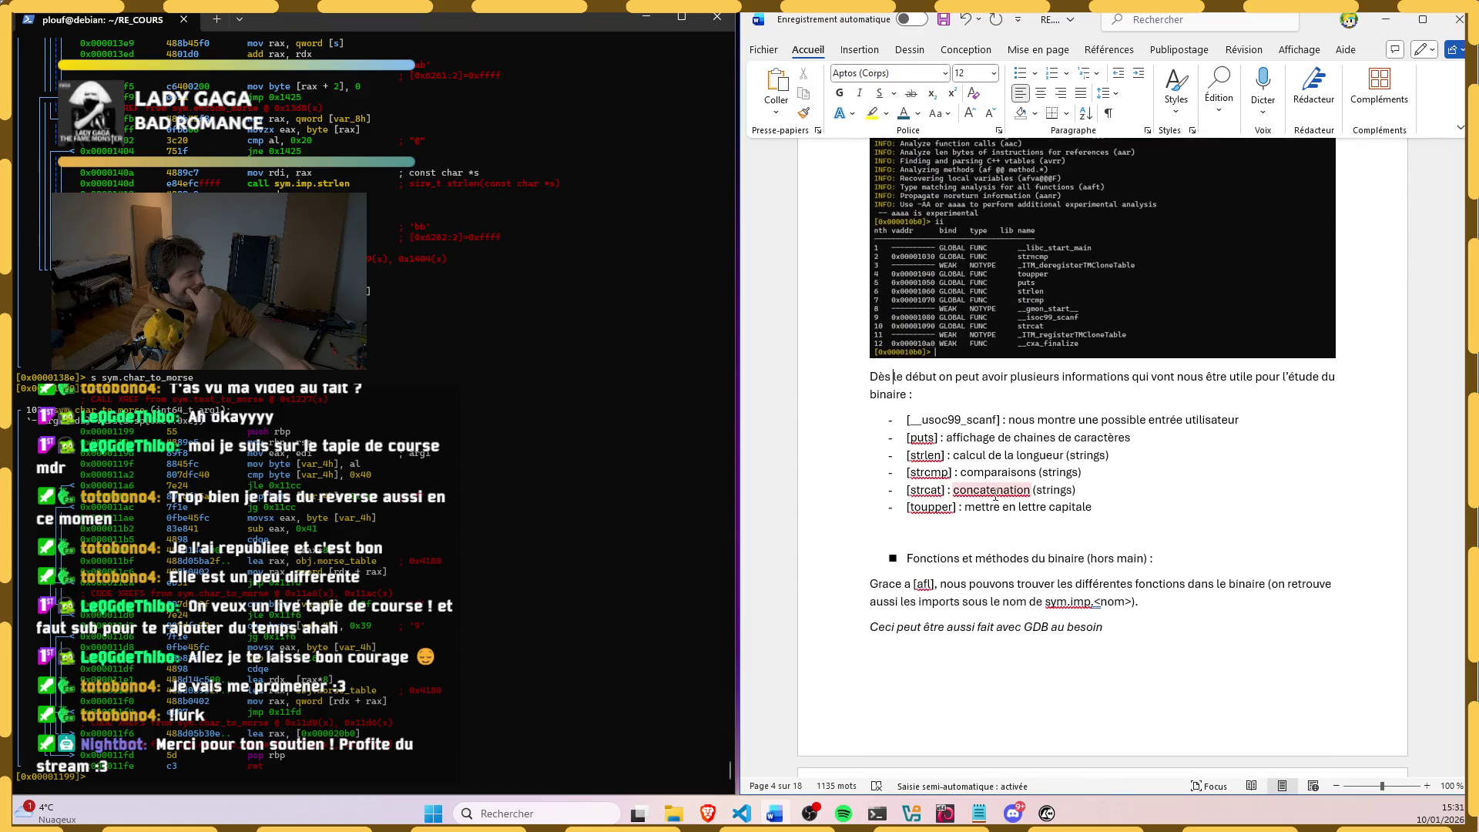
pyautogui.click(1004, 548)
pyautogui.scroll(-2, 1003, 548)
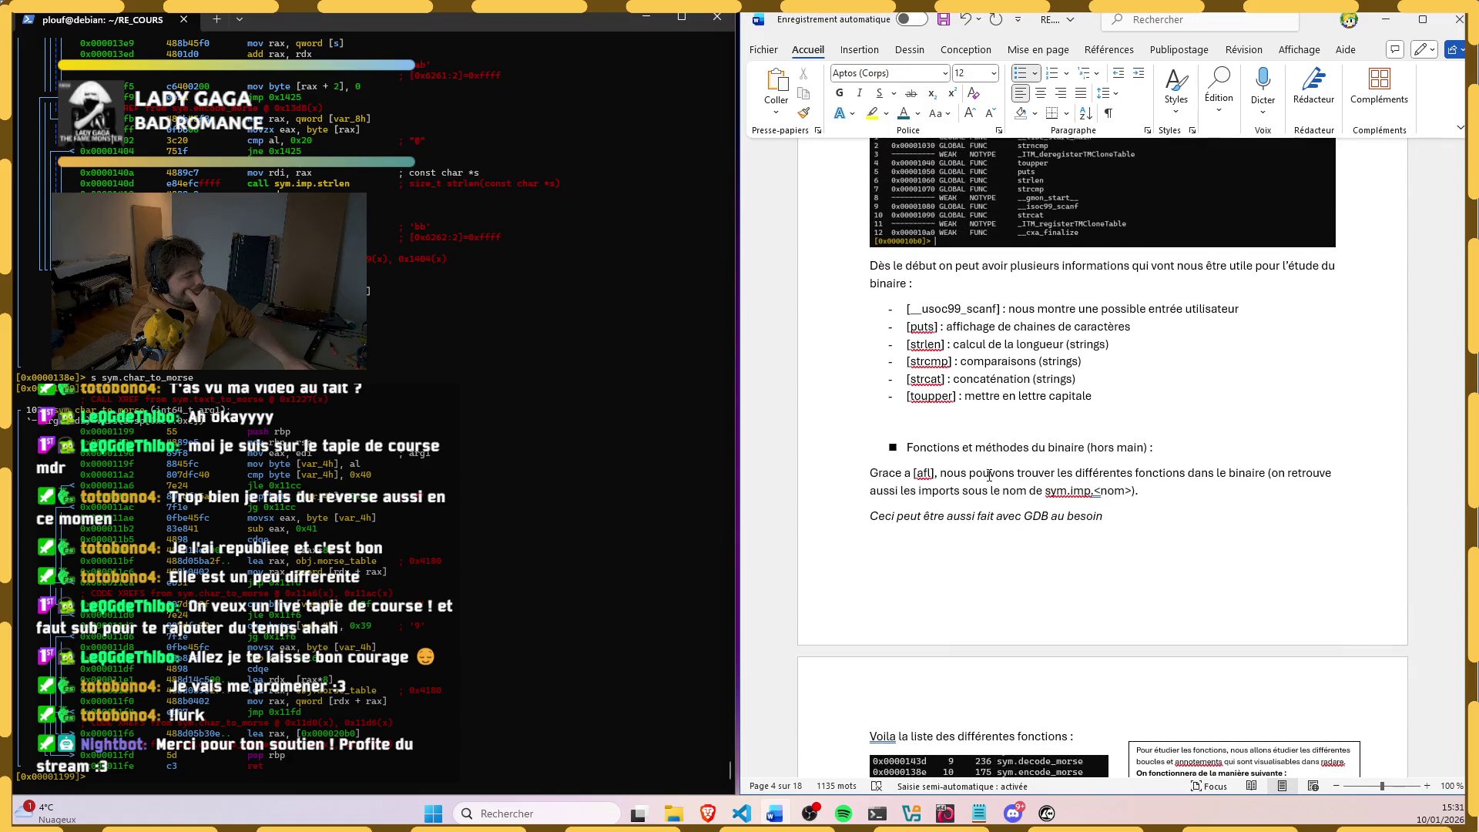
pyautogui.scroll(-1, 989, 472)
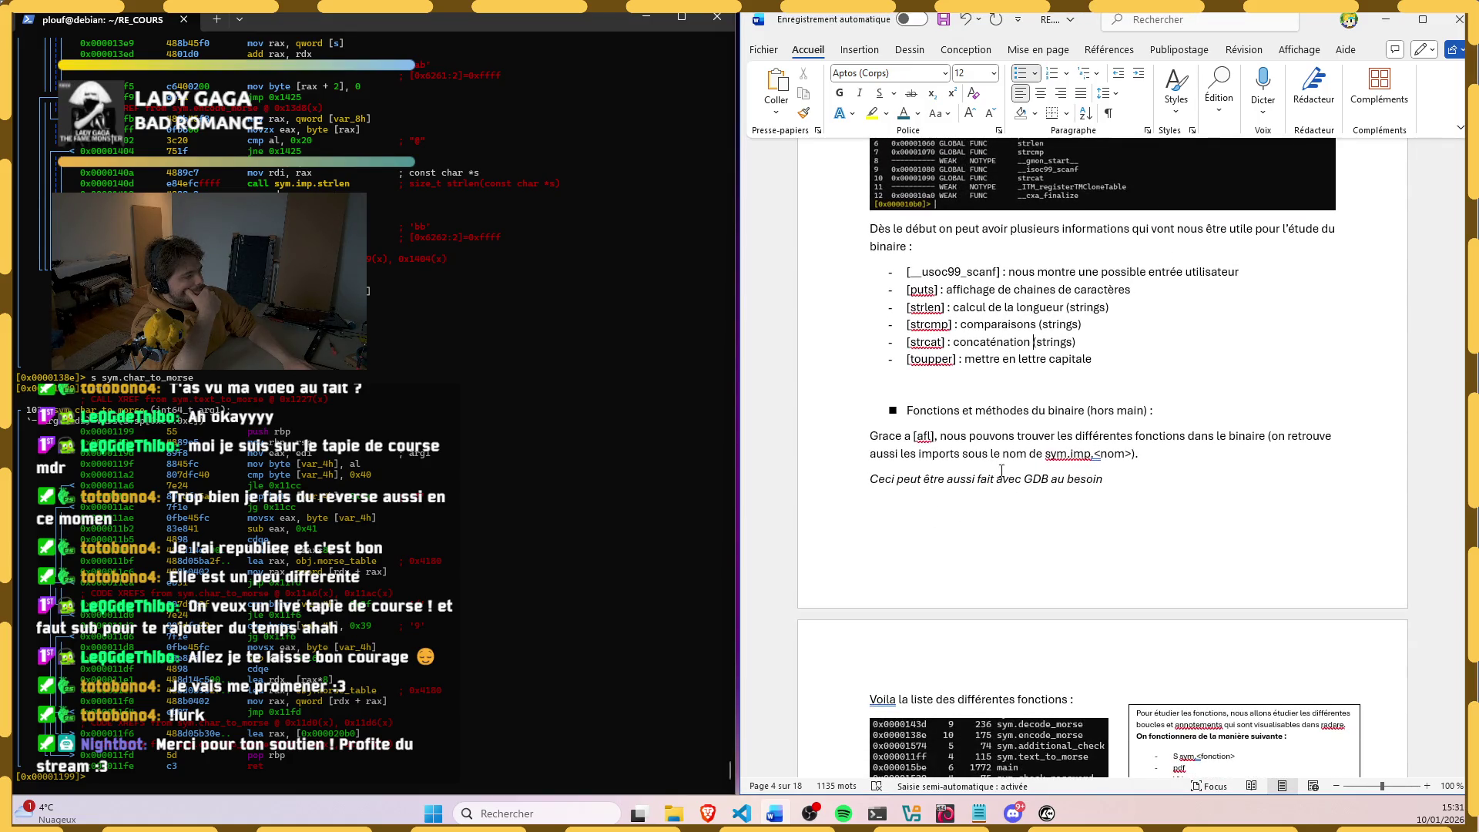
# Step: Colour the remark "Ceci peut être aussi fait avec GDB au besoin" dark red
pyautogui.doubleClick(1072, 478)
pyautogui.tripleClick(1072, 478)
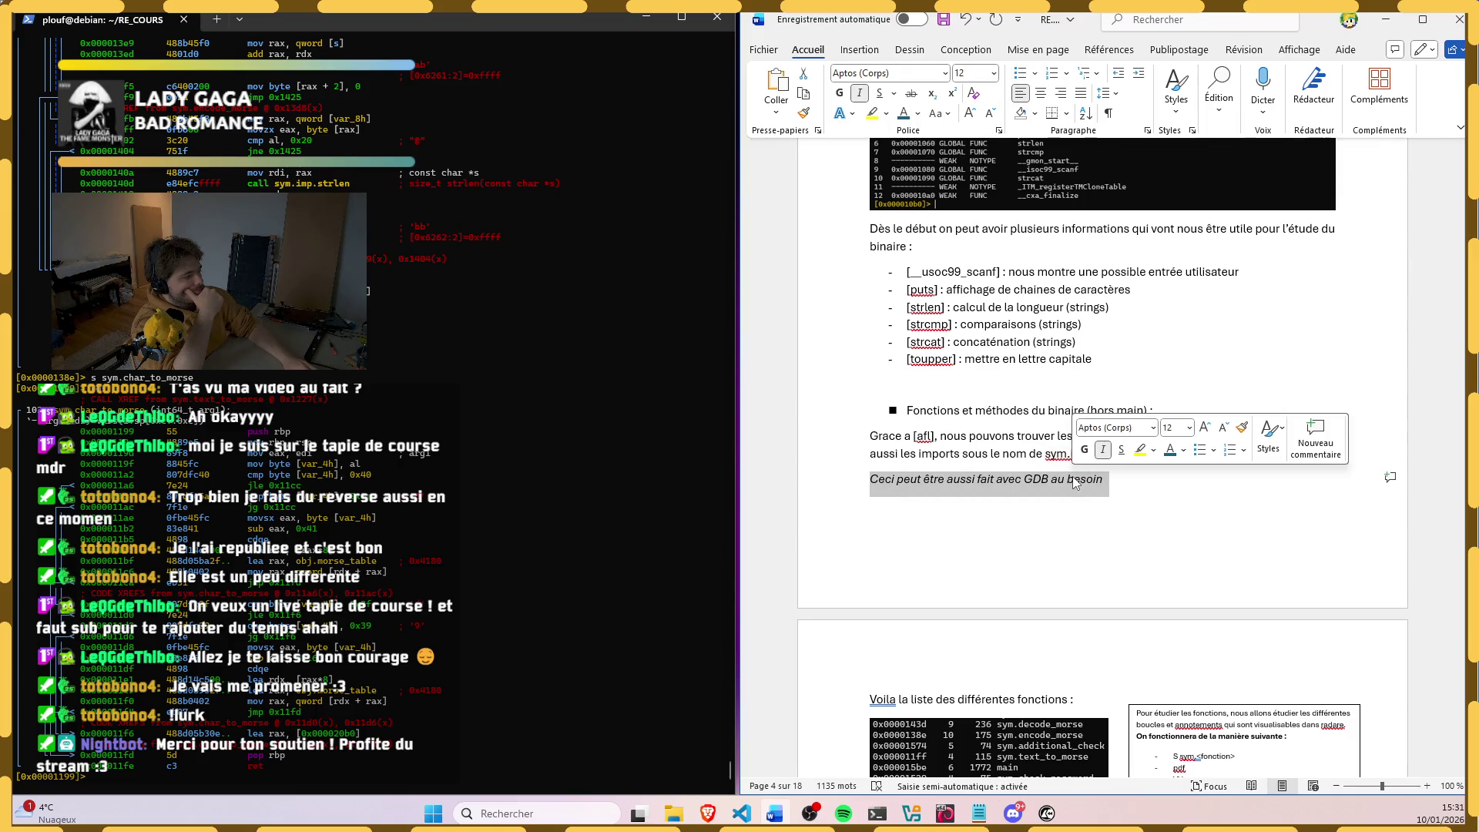
pyautogui.click(1183, 450)
pyautogui.click(1175, 717)
pyautogui.scroll(3, 1122, 555)
pyautogui.scroll(4, 1121, 543)
pyautogui.scroll(3, 1123, 526)
pyautogui.scroll(3, 1123, 526)
pyautogui.scroll(3, 1110, 567)
pyautogui.scroll(2, 1092, 613)
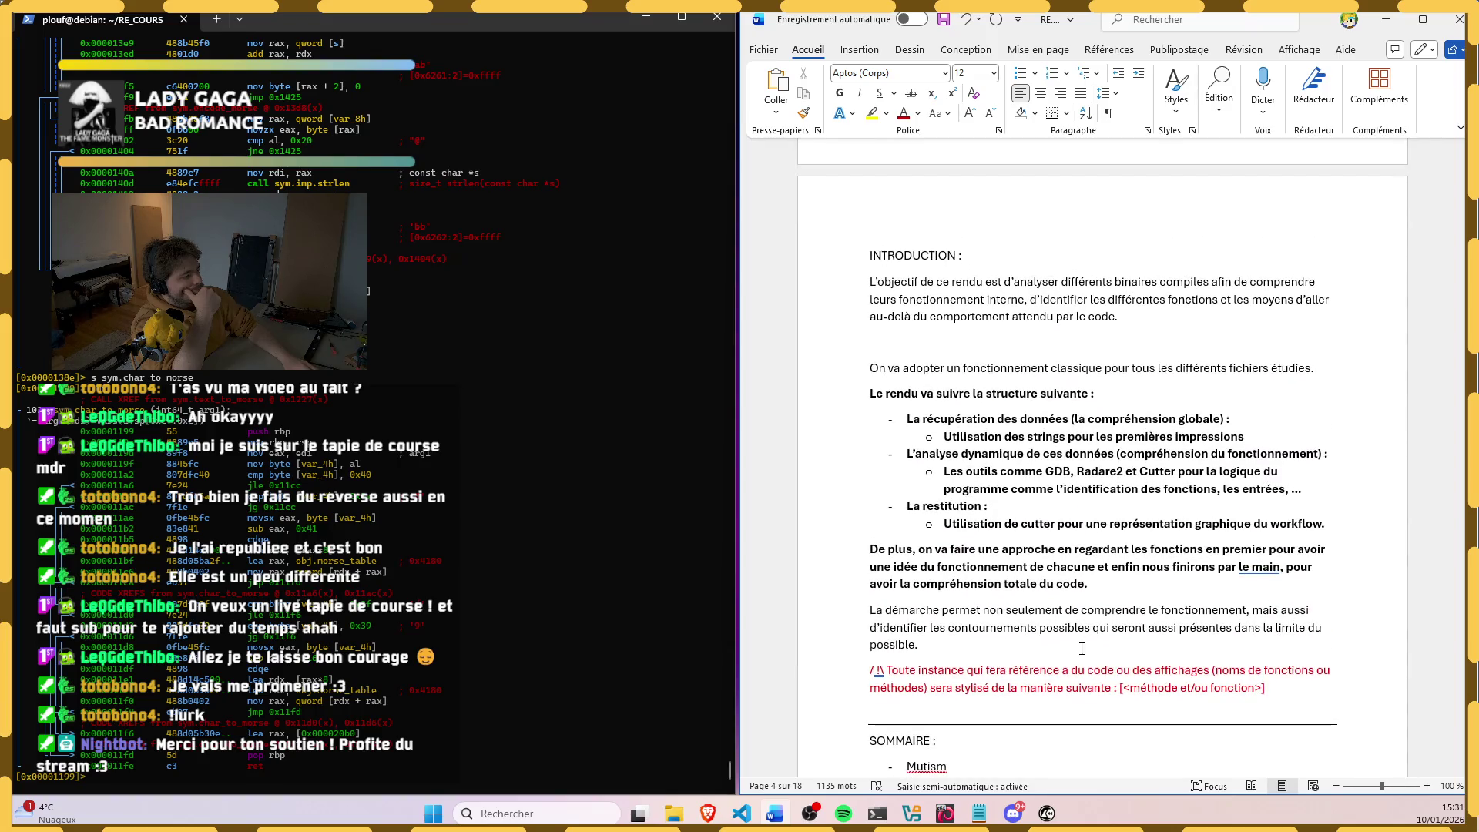
# Step: Select the red warning paragraph in the introduction to check it
pyautogui.tripleClick(1083, 677)
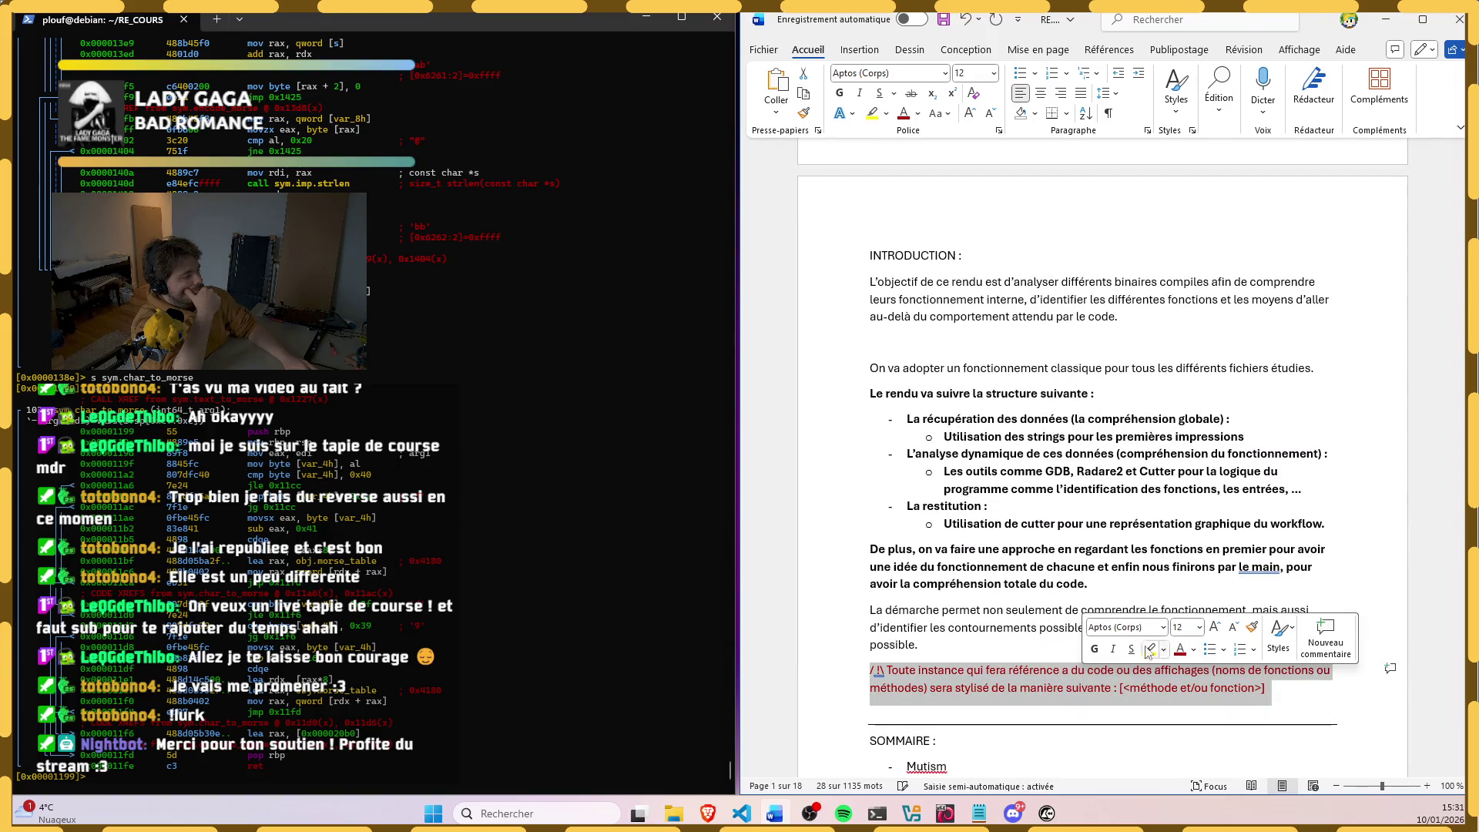
pyautogui.scroll(-1, 1000, 590)
pyautogui.scroll(-3, 1003, 590)
pyautogui.scroll(-3, 1006, 589)
pyautogui.scroll(-3, 1011, 590)
pyautogui.scroll(-3, 1012, 591)
pyautogui.scroll(-3, 1013, 589)
pyautogui.scroll(-3, 1013, 587)
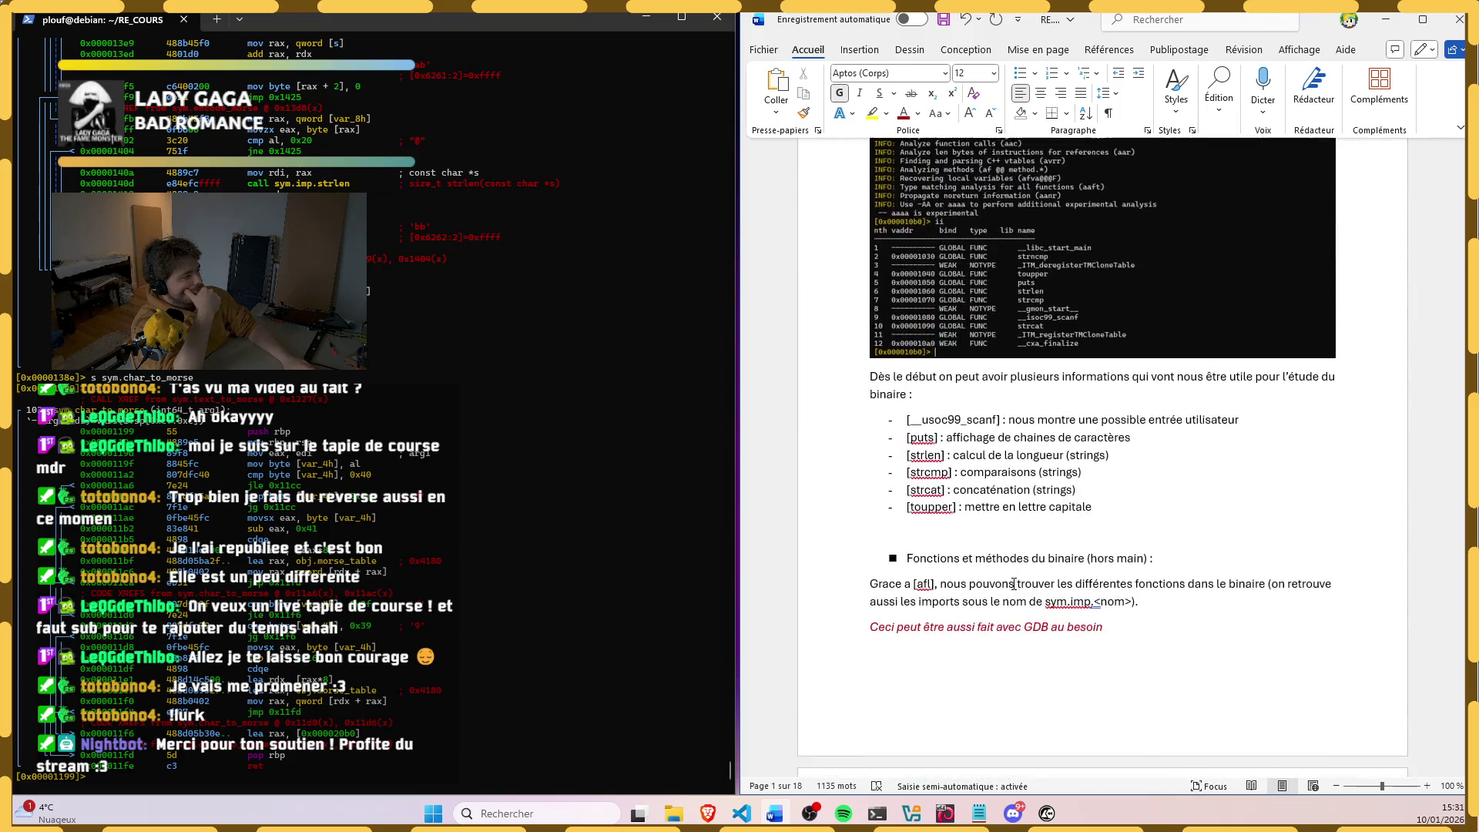
pyautogui.scroll(-2, 1013, 583)
pyautogui.scroll(-3, 1014, 582)
pyautogui.scroll(-2, 1014, 582)
pyautogui.scroll(-2, 1014, 582)
pyautogui.scroll(-1, 1013, 582)
pyautogui.scroll(-1, 1013, 582)
pyautogui.scroll(-2, 1014, 582)
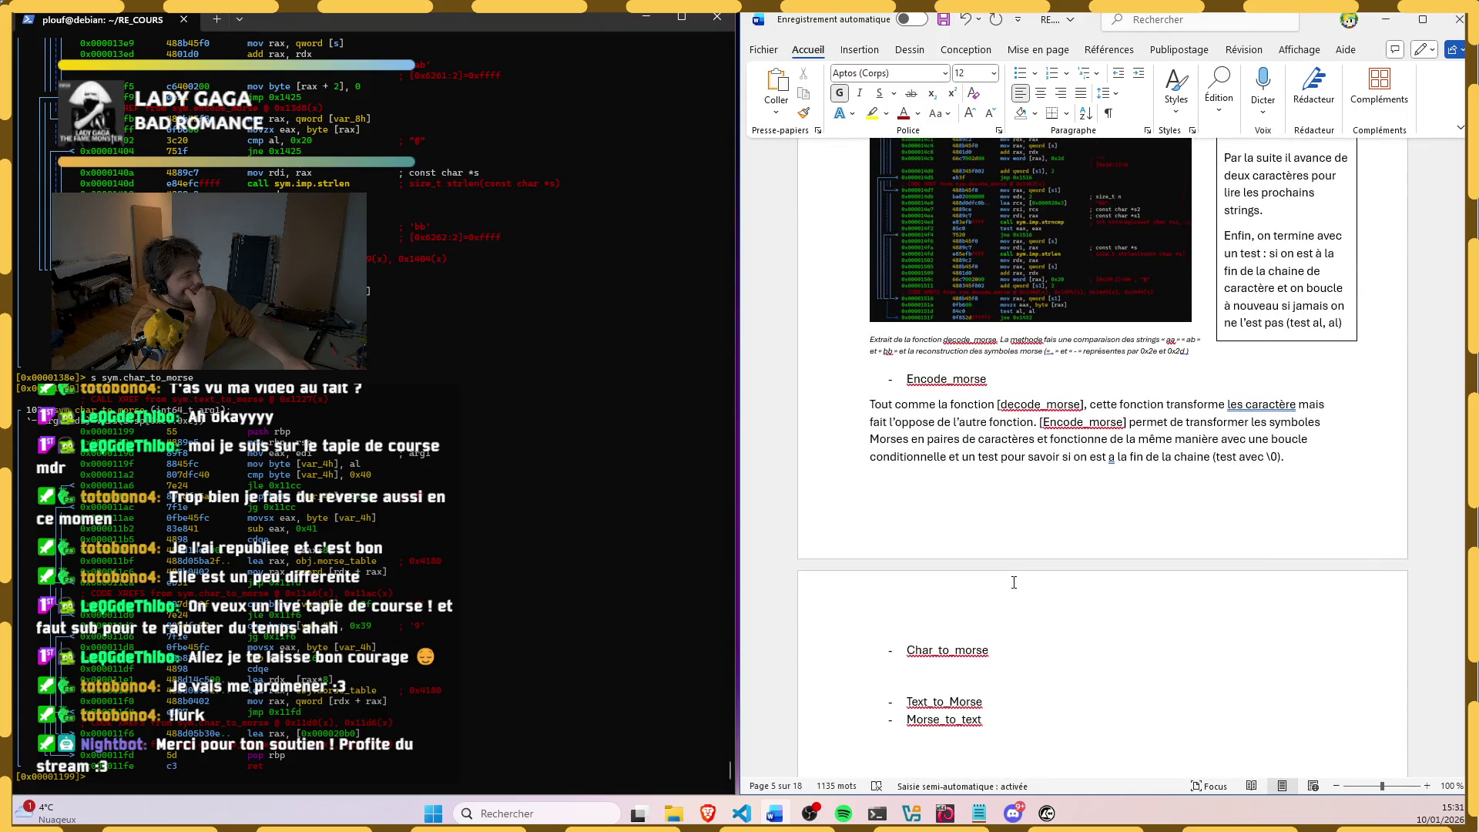
# Step: Correct the Encode_morse paragraph to "les caractères" and "à"
pyautogui.click(1245, 400)
pyautogui.click(1243, 464)
pyautogui.click(1111, 457)
pyautogui.click(1138, 495)
pyautogui.scroll(-4, 1098, 515)
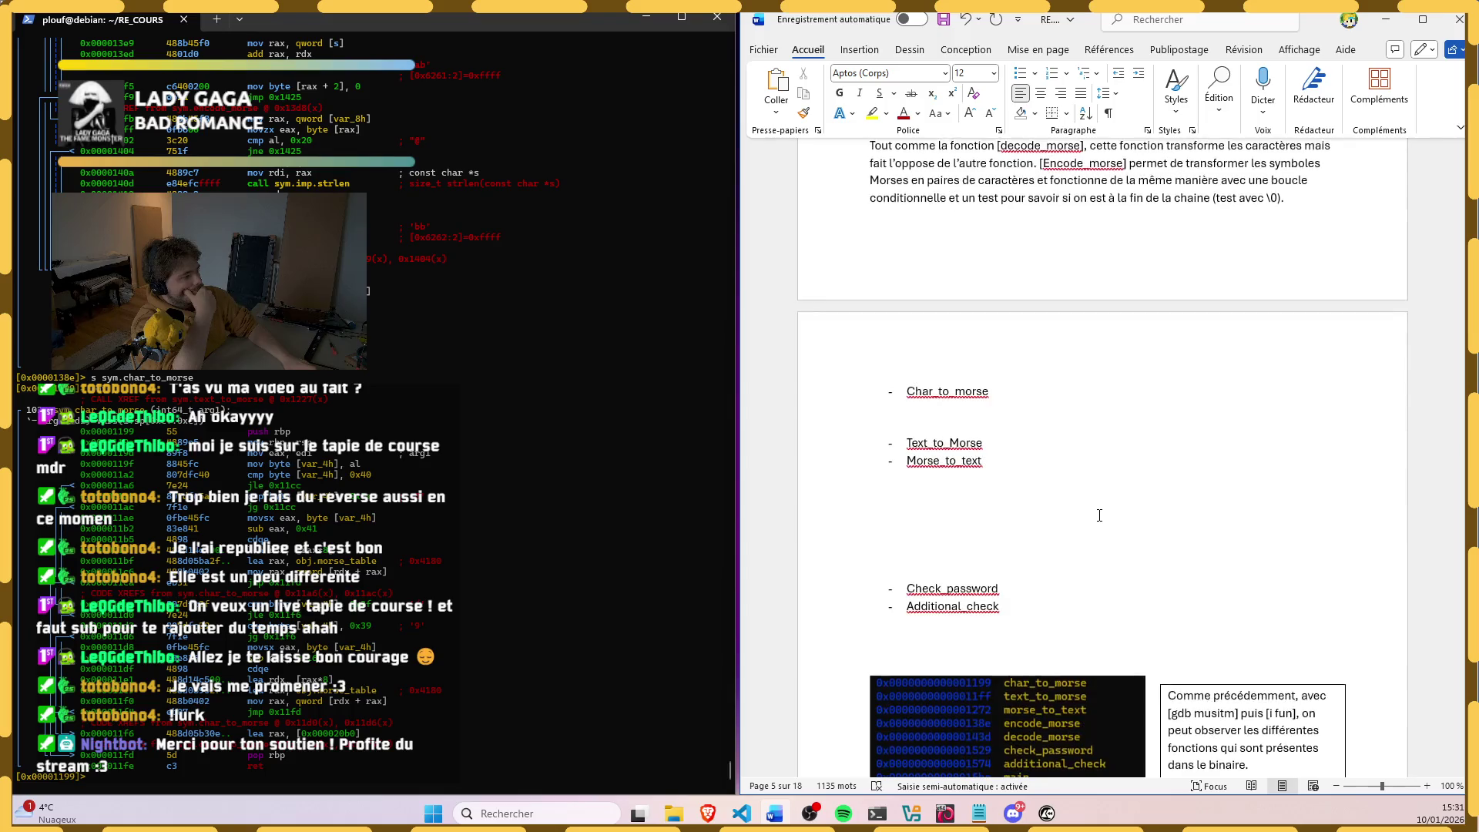
pyautogui.scroll(4, 1099, 515)
pyautogui.moveTo(1464, 313); pyautogui.dragTo(1461, 171)
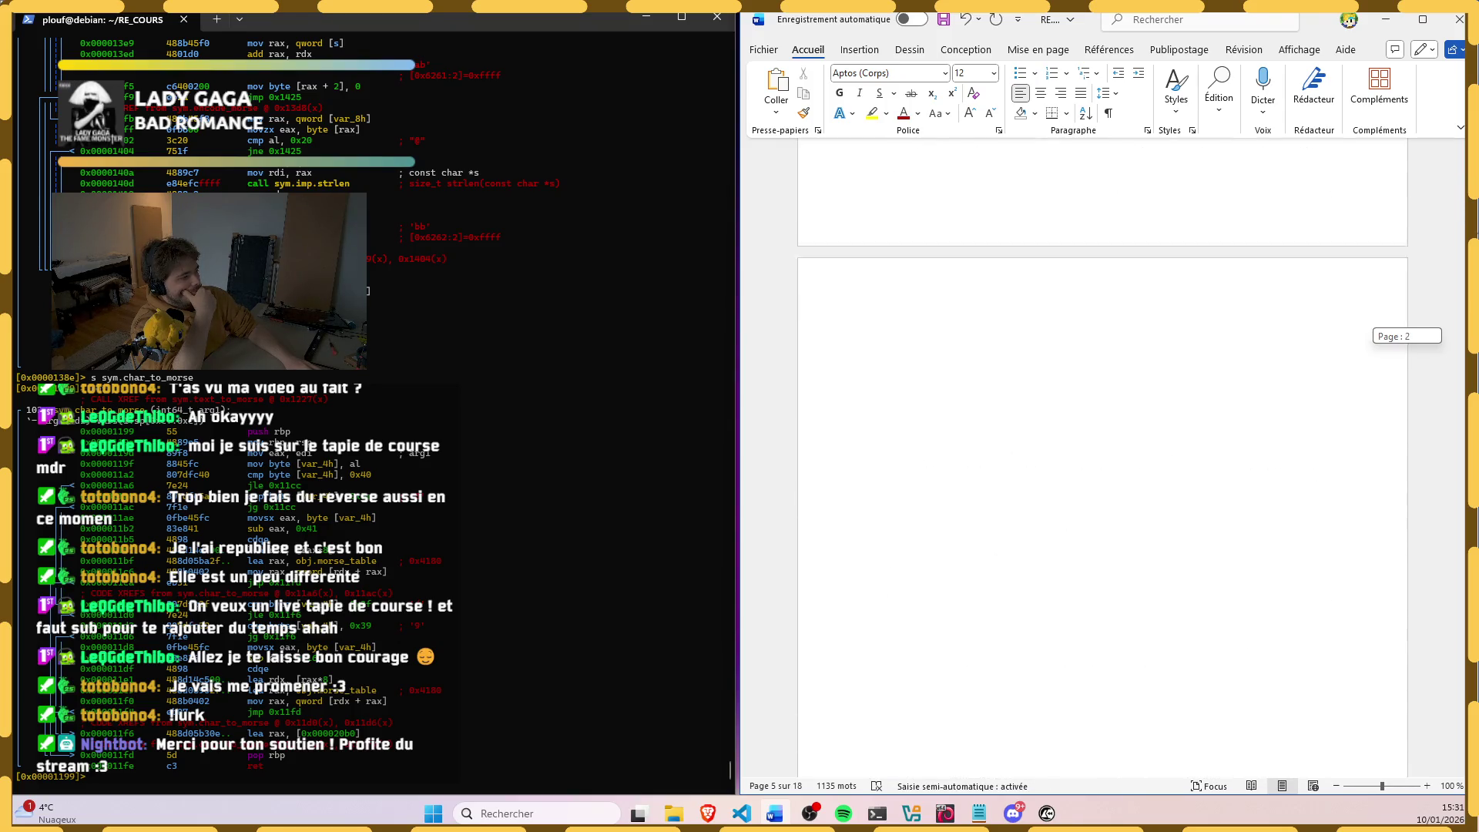
pyautogui.moveTo(1461, 171); pyautogui.dragTo(1461, 317)
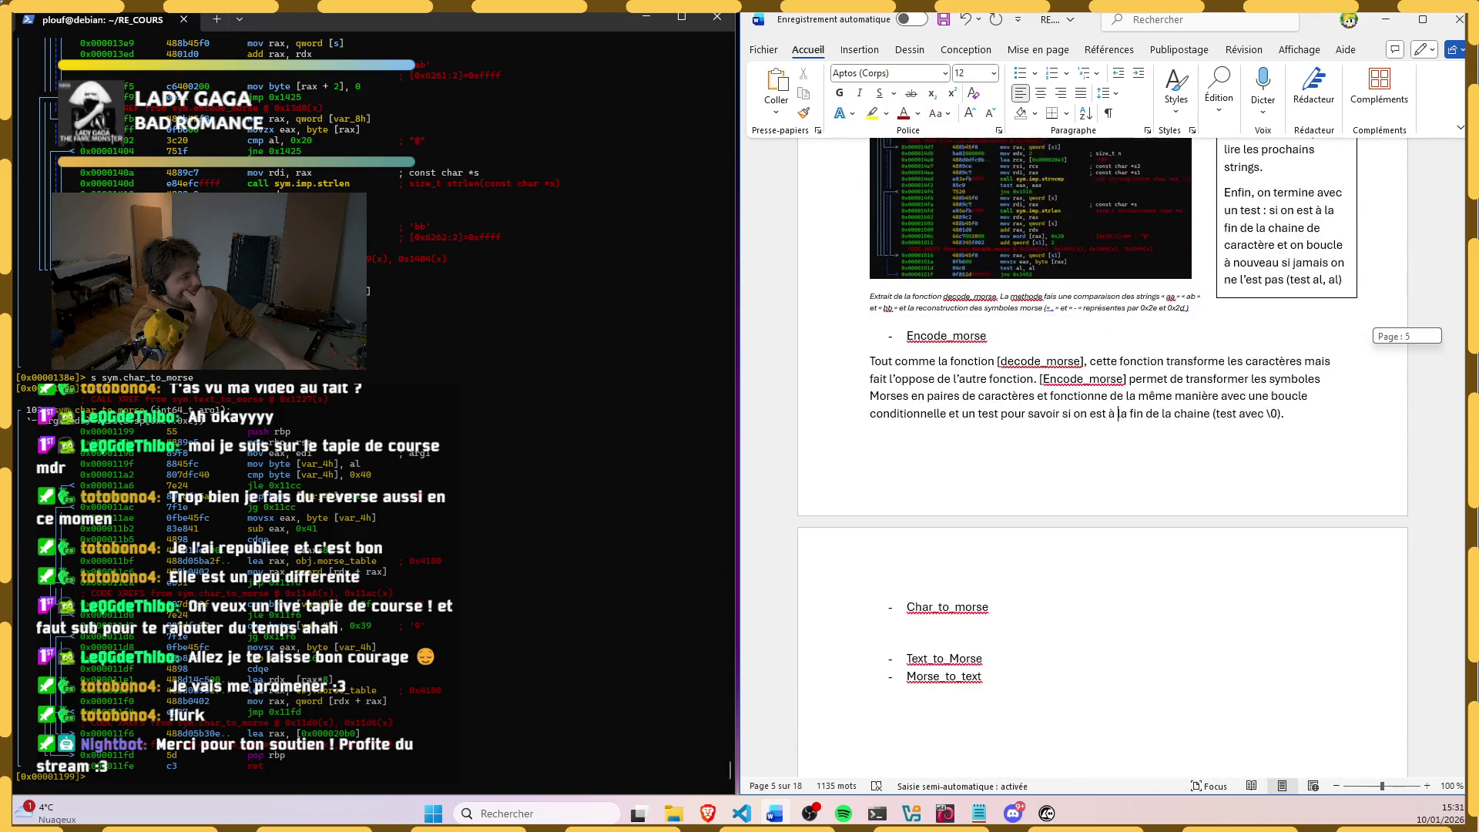
# Step: Place the cursor on the empty line under Char_to_morse and select that heading word
pyautogui.click(997, 472)
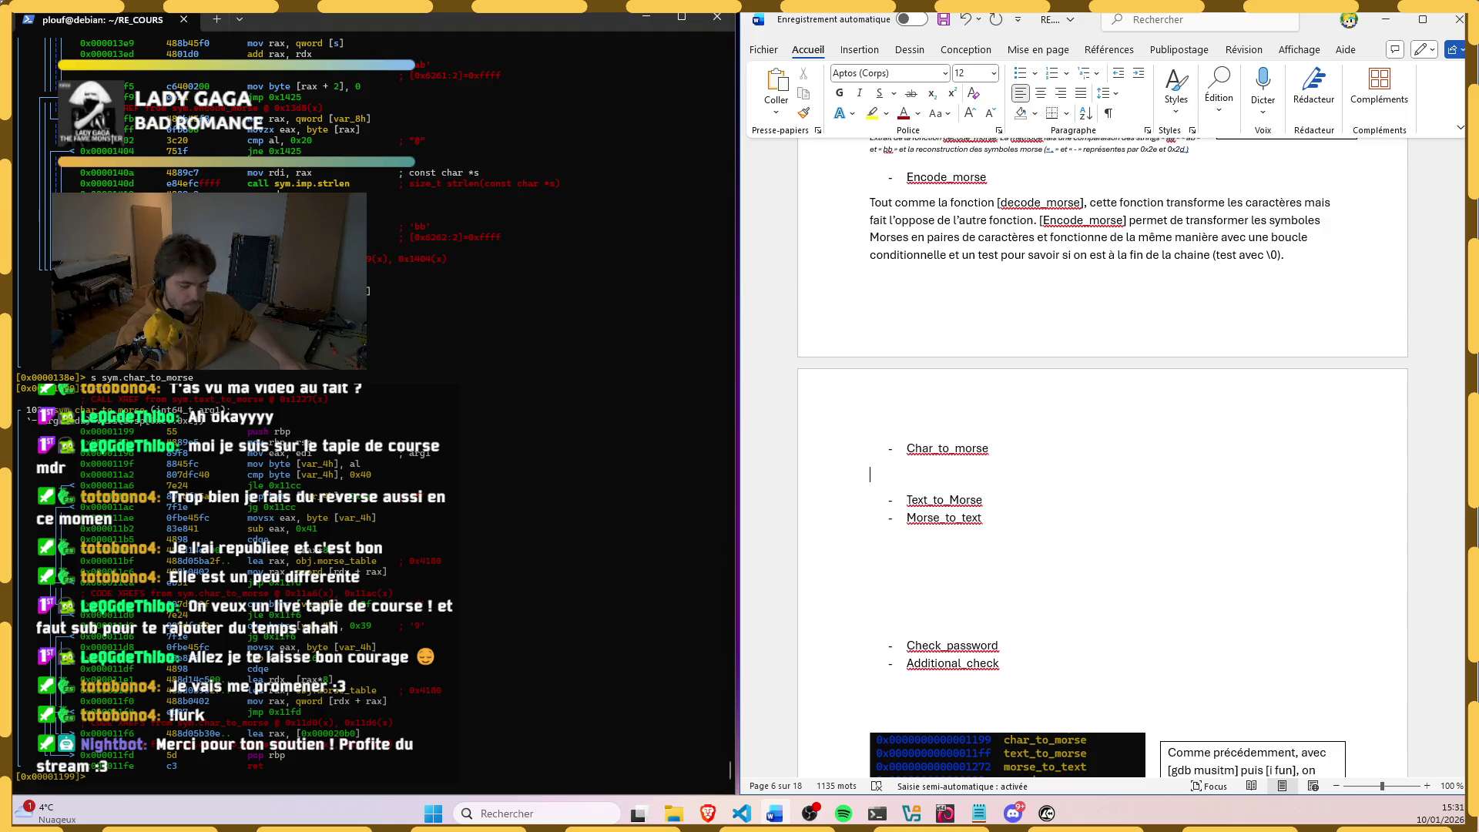
pyautogui.doubleClick(958, 456)
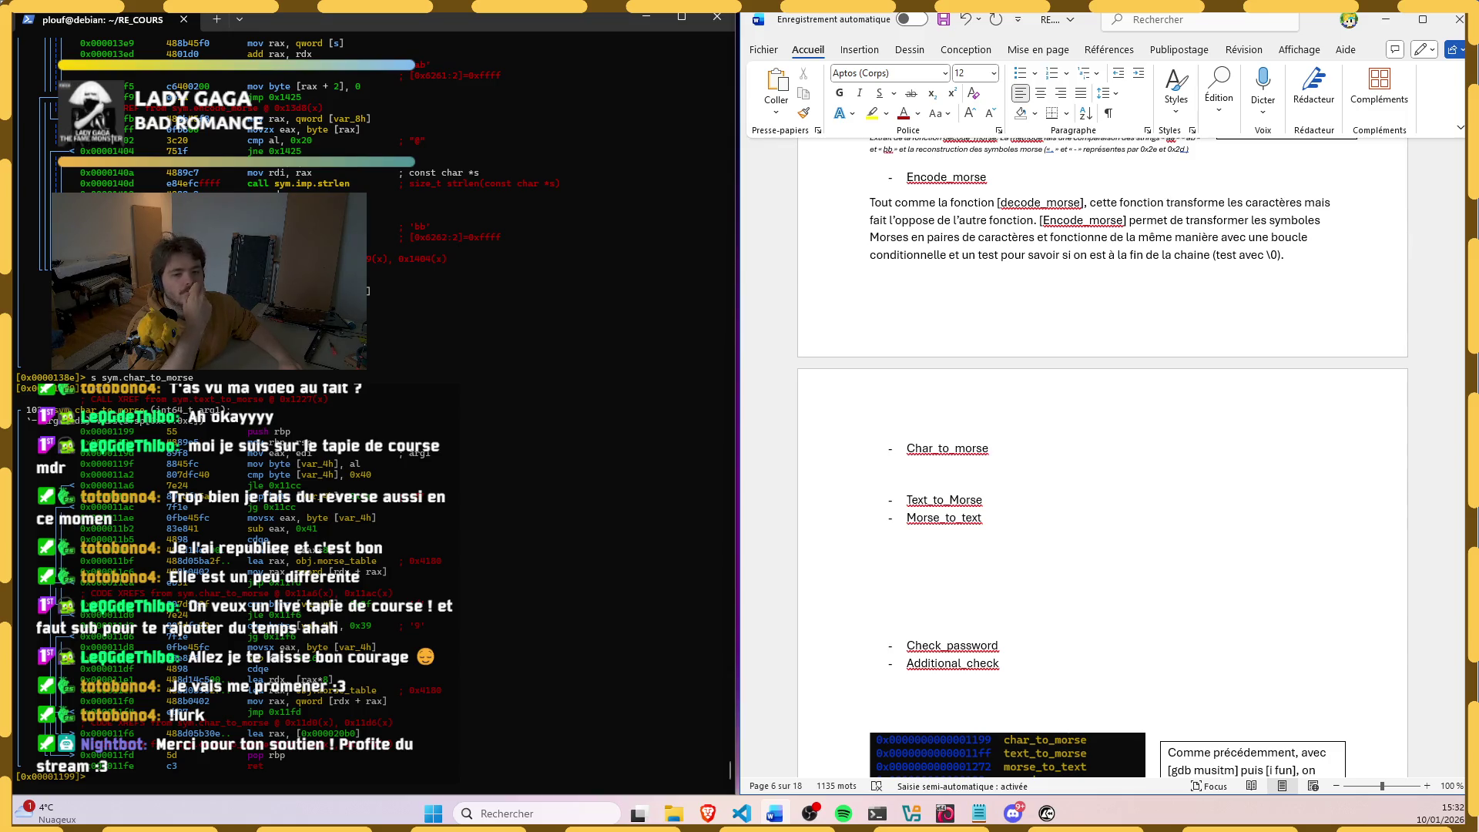
pyautogui.scroll(3, 269, 609)
pyautogui.scroll(3, 255, 575)
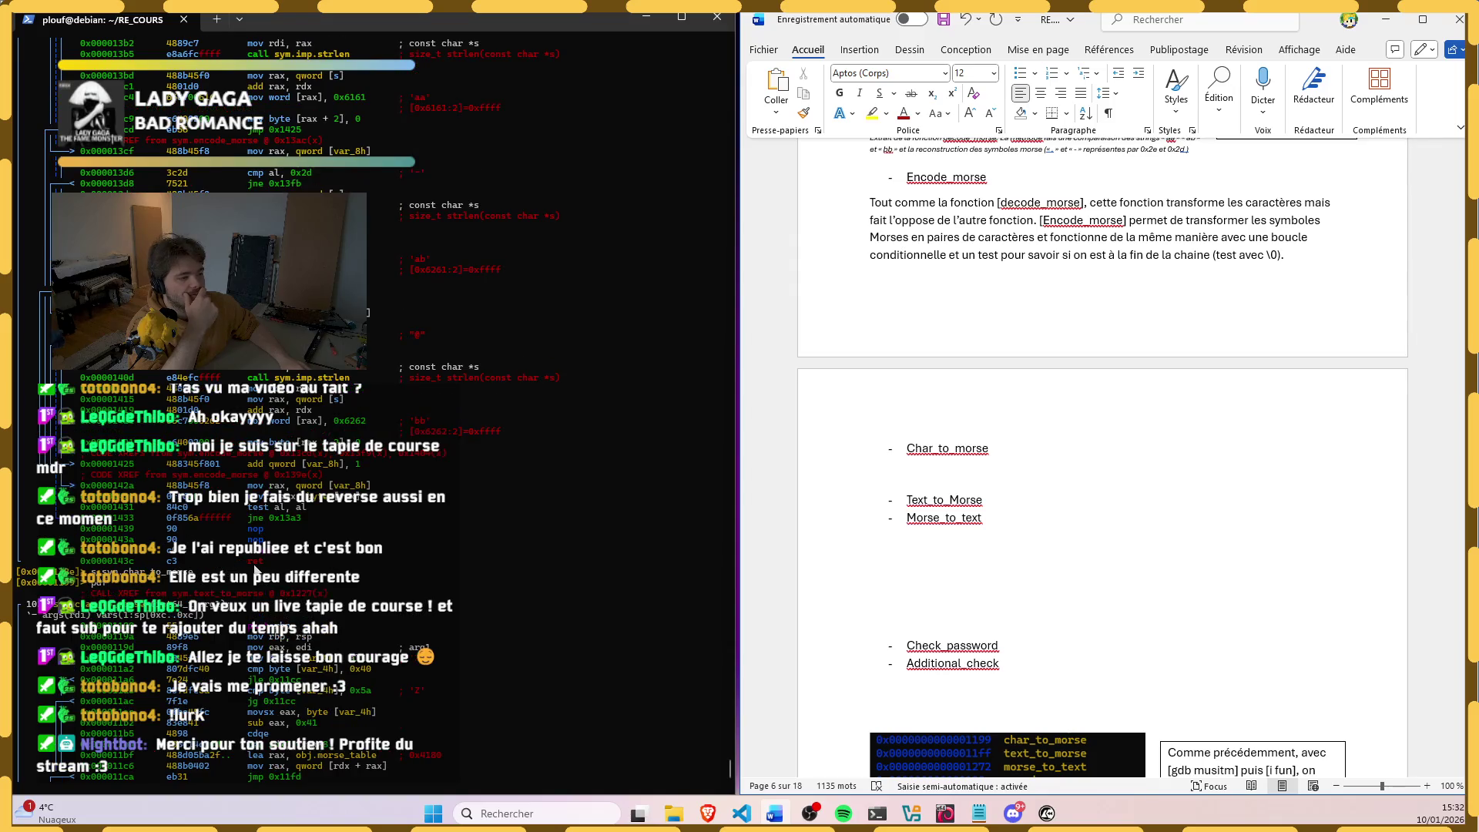
pyautogui.scroll(5, 243, 556)
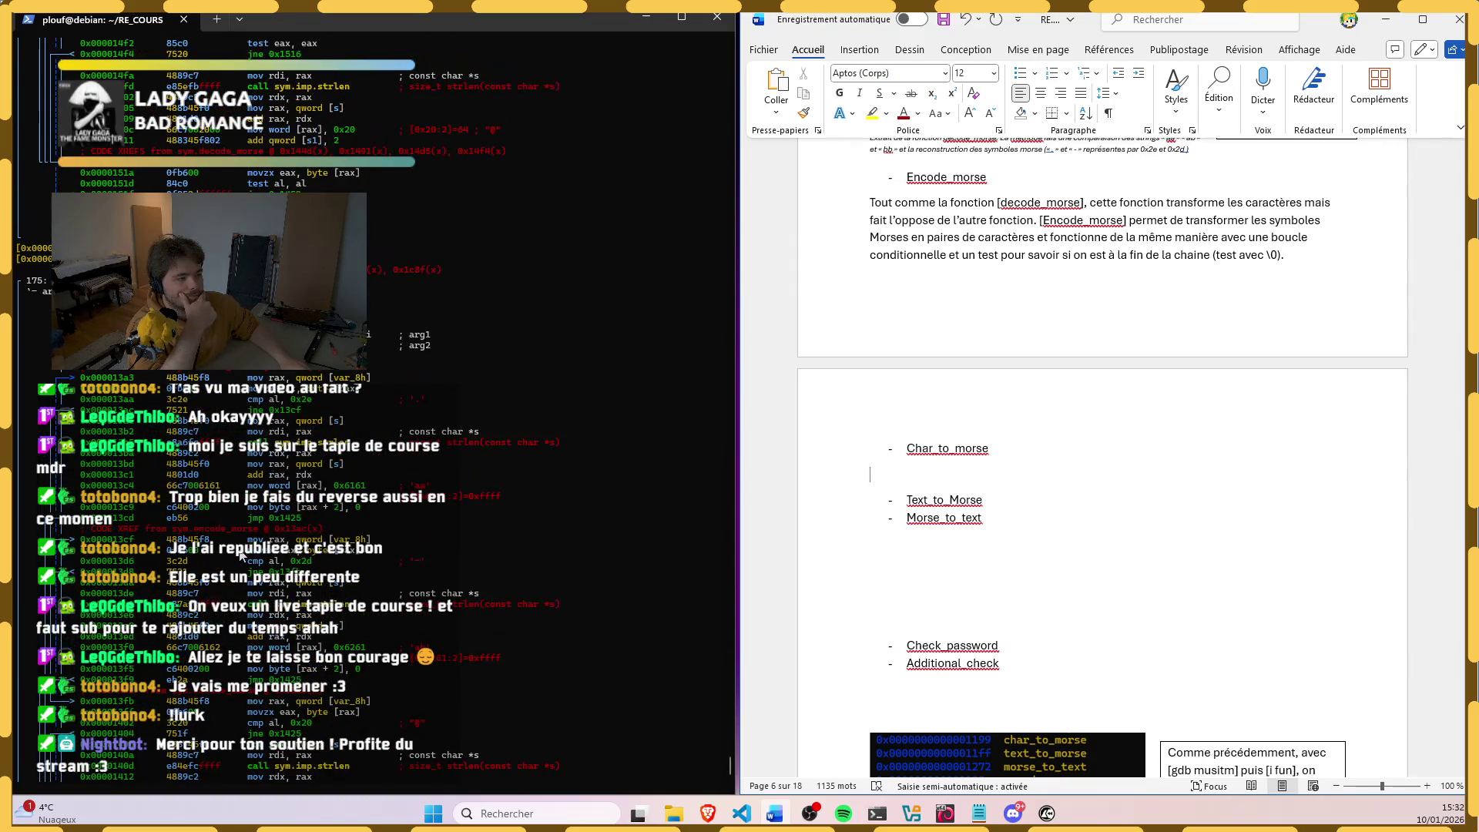
pyautogui.scroll(5, 242, 556)
pyautogui.scroll(5, 239, 554)
pyautogui.scroll(5, 238, 553)
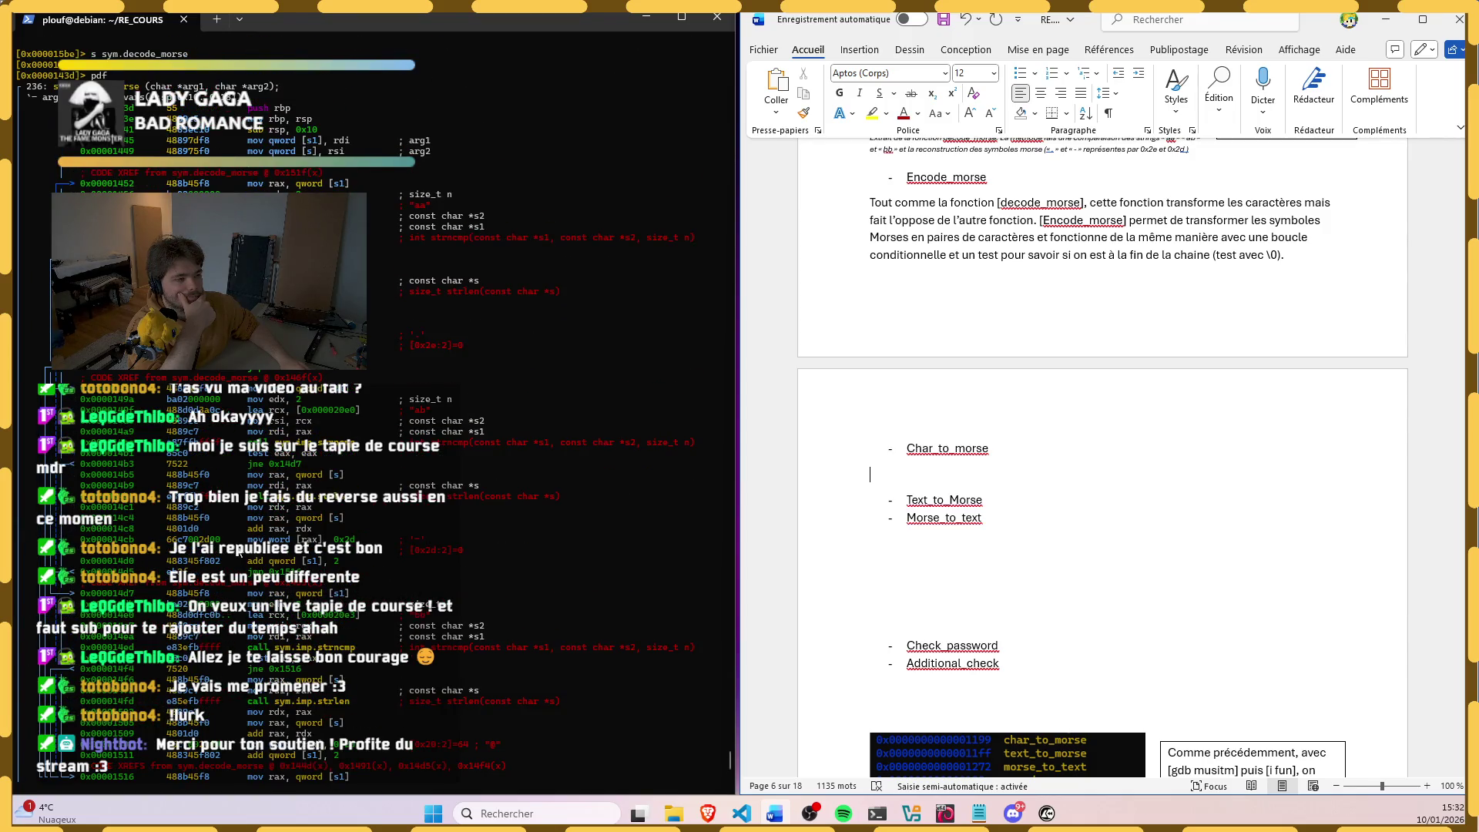
pyautogui.scroll(-5, 238, 553)
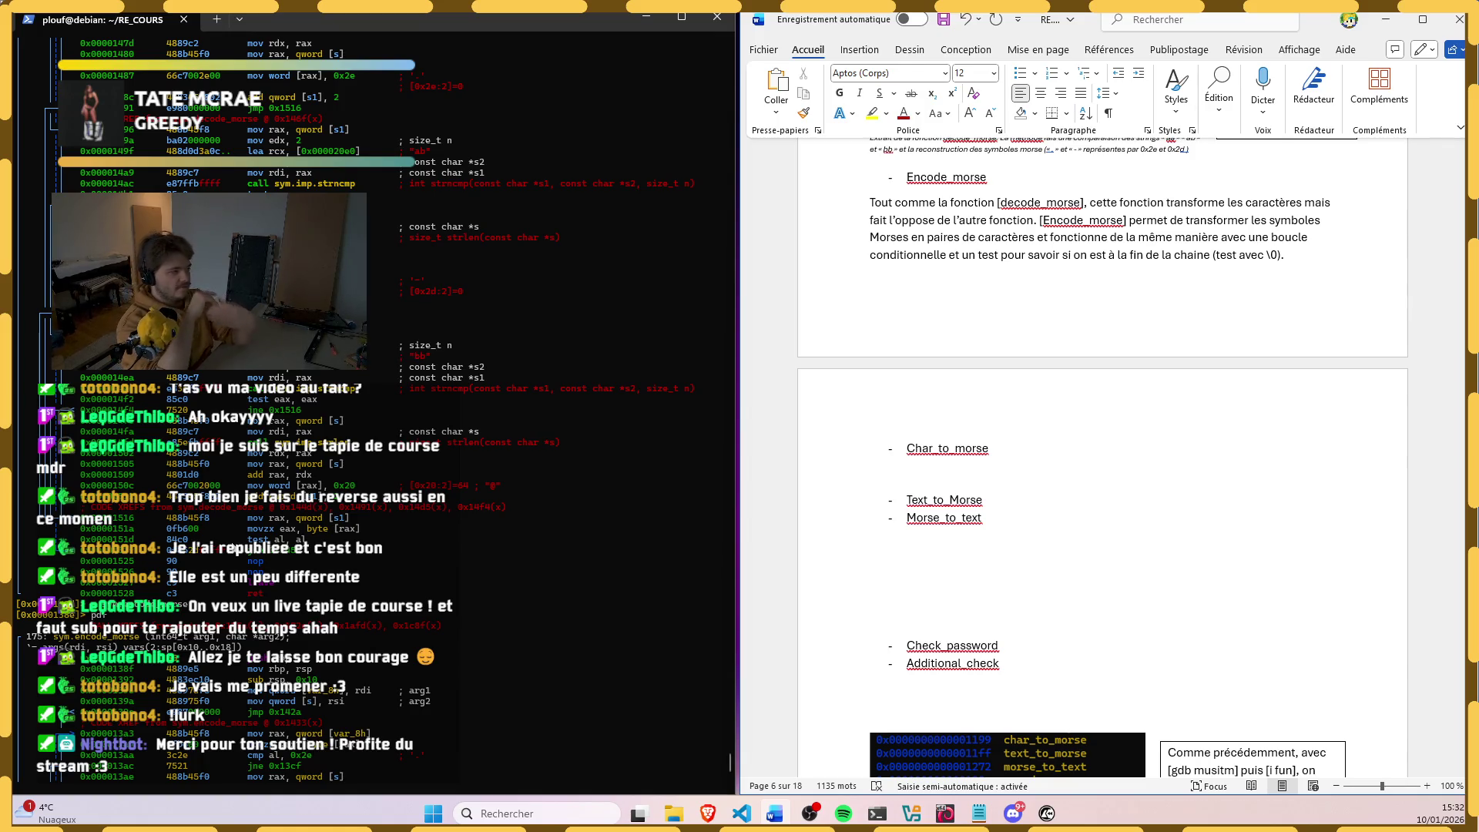
pyautogui.scroll(3, 1122, 358)
pyautogui.scroll(4, 1120, 359)
pyautogui.scroll(2, 1121, 359)
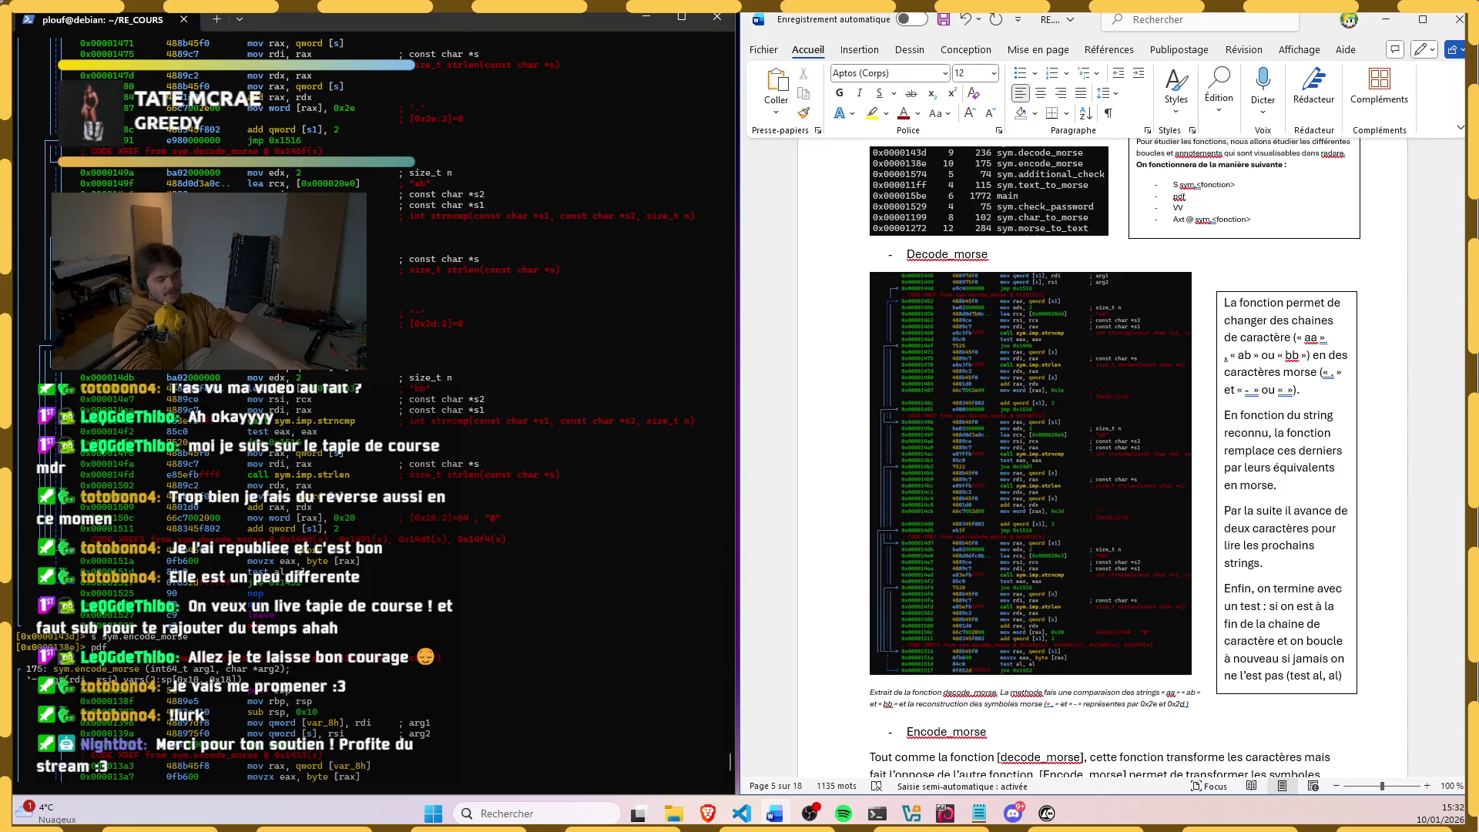
# Step: Seek to sym.char_to_morse in radare2 and print its disassembly with pdf
pyautogui.click(366, 328)
pyautogui.scroll(-10, 366, 328)
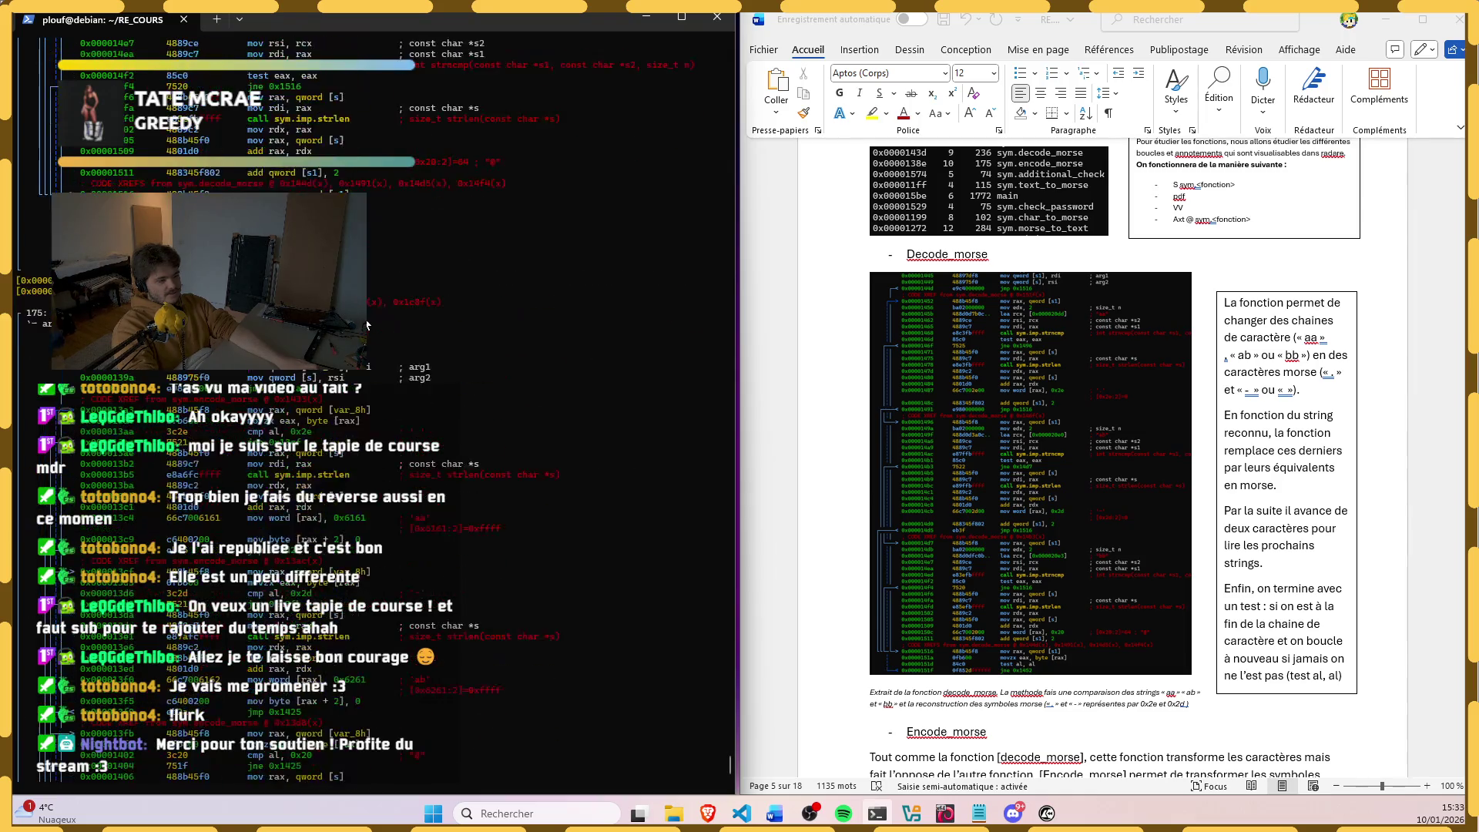
pyautogui.write('s sym.char_to_morse')
pyautogui.press('Return')
pyautogui.write('pdf')
pyautogui.press('Return')
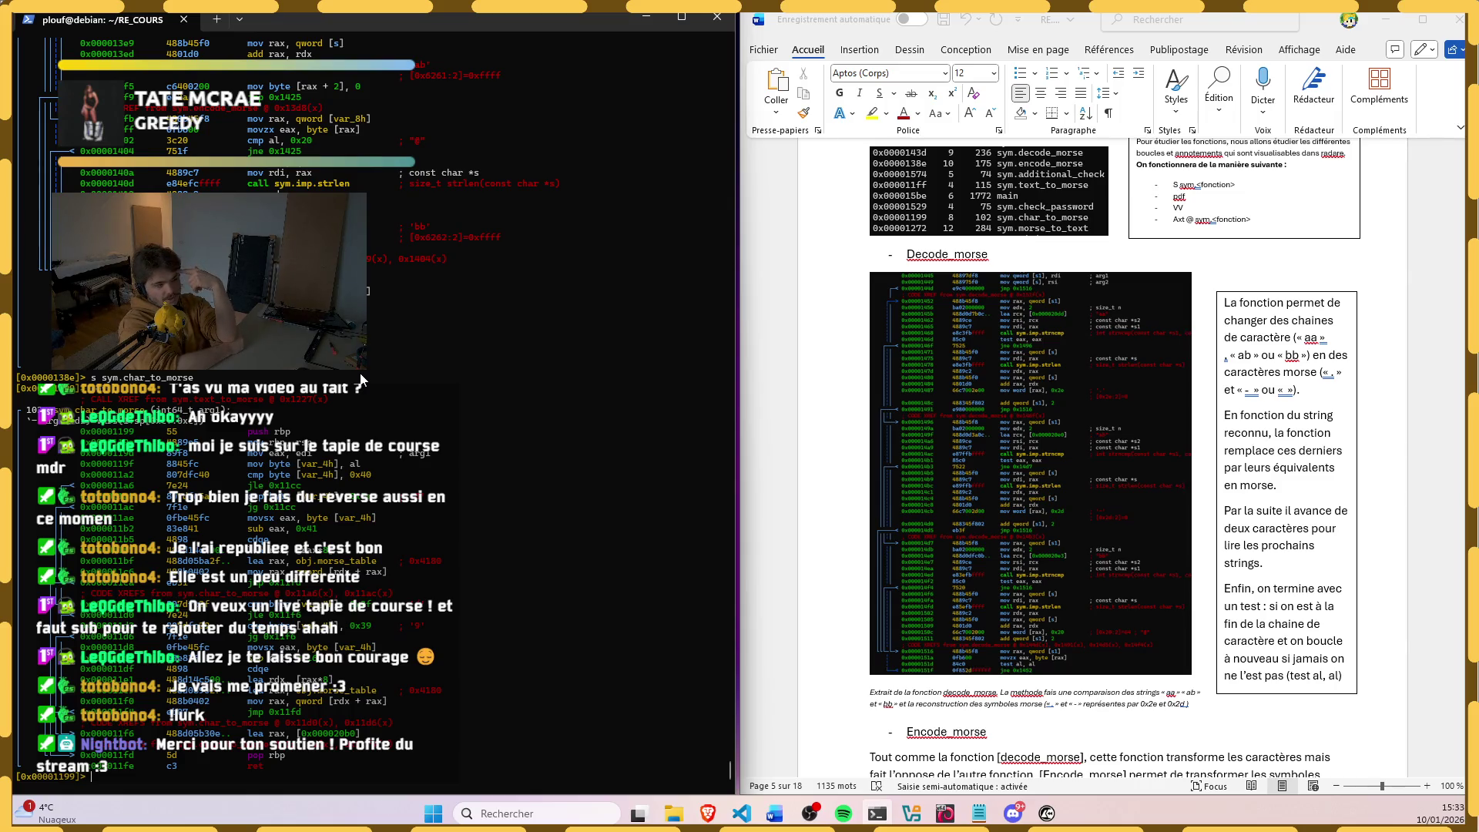
# Step: Highlight the cmp instruction and the morse_table reference in the listing
pyautogui.click(255, 475)
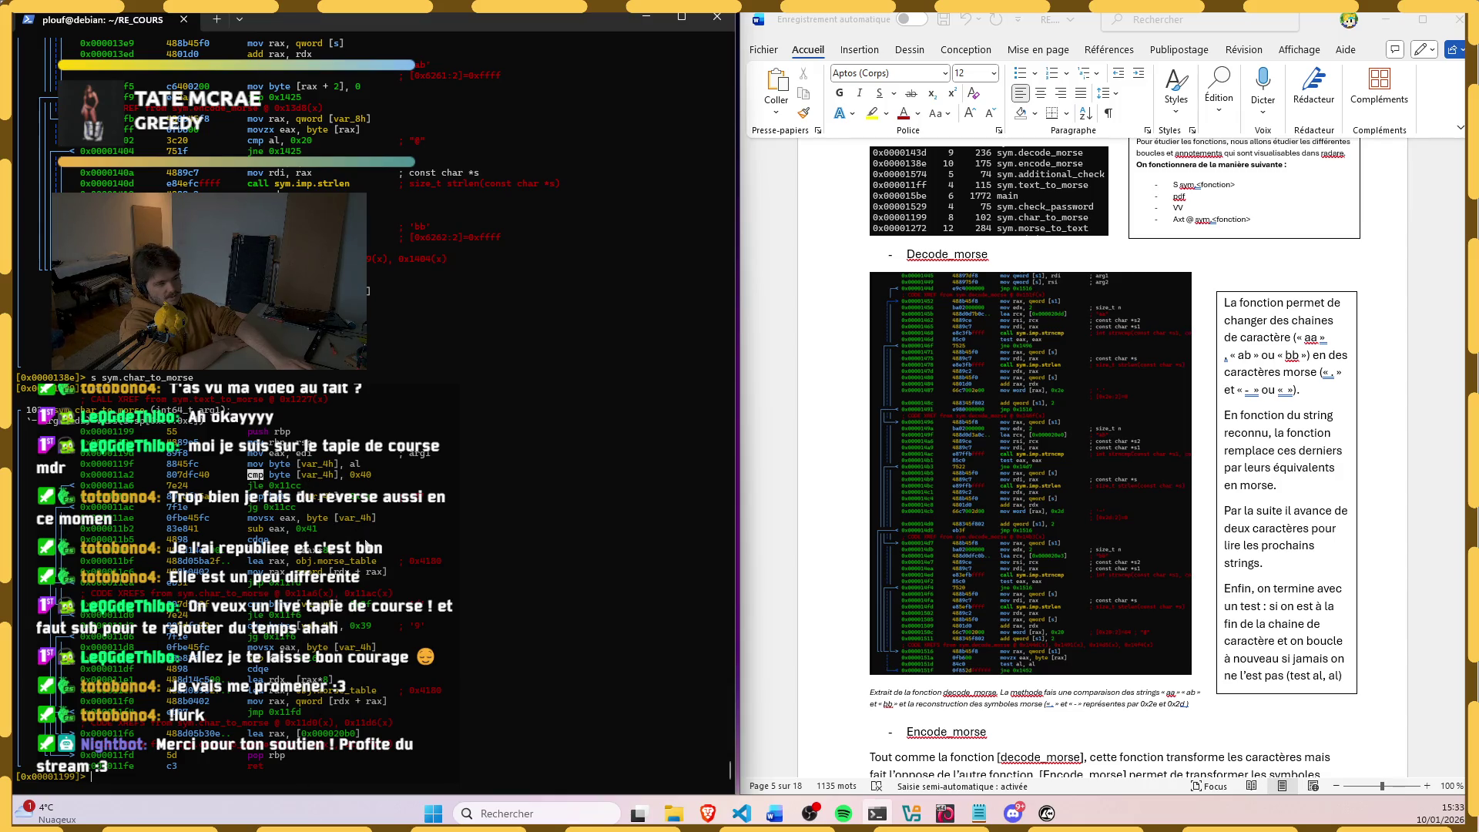
pyautogui.click(345, 565)
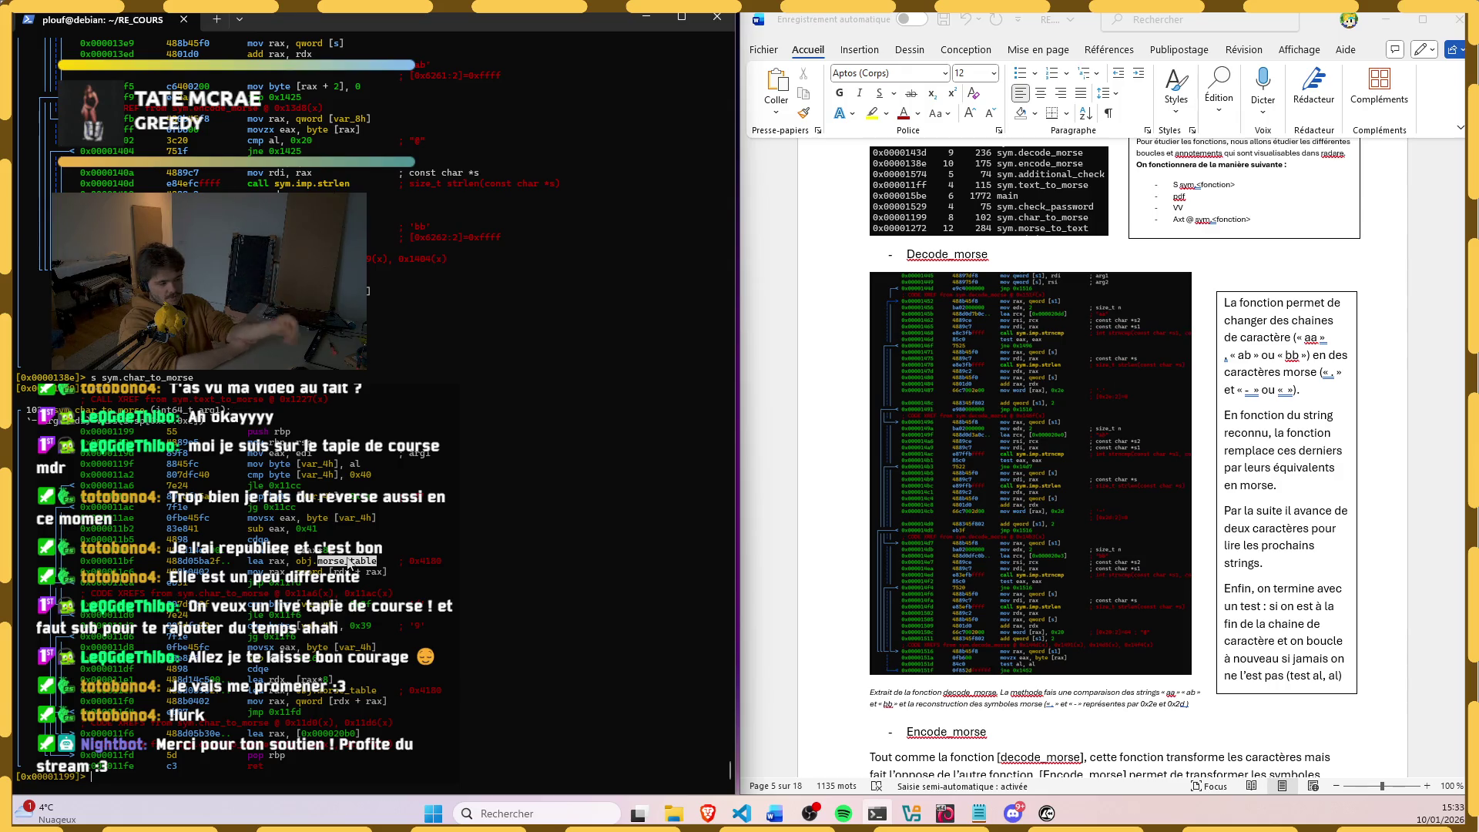
pyautogui.click(290, 585)
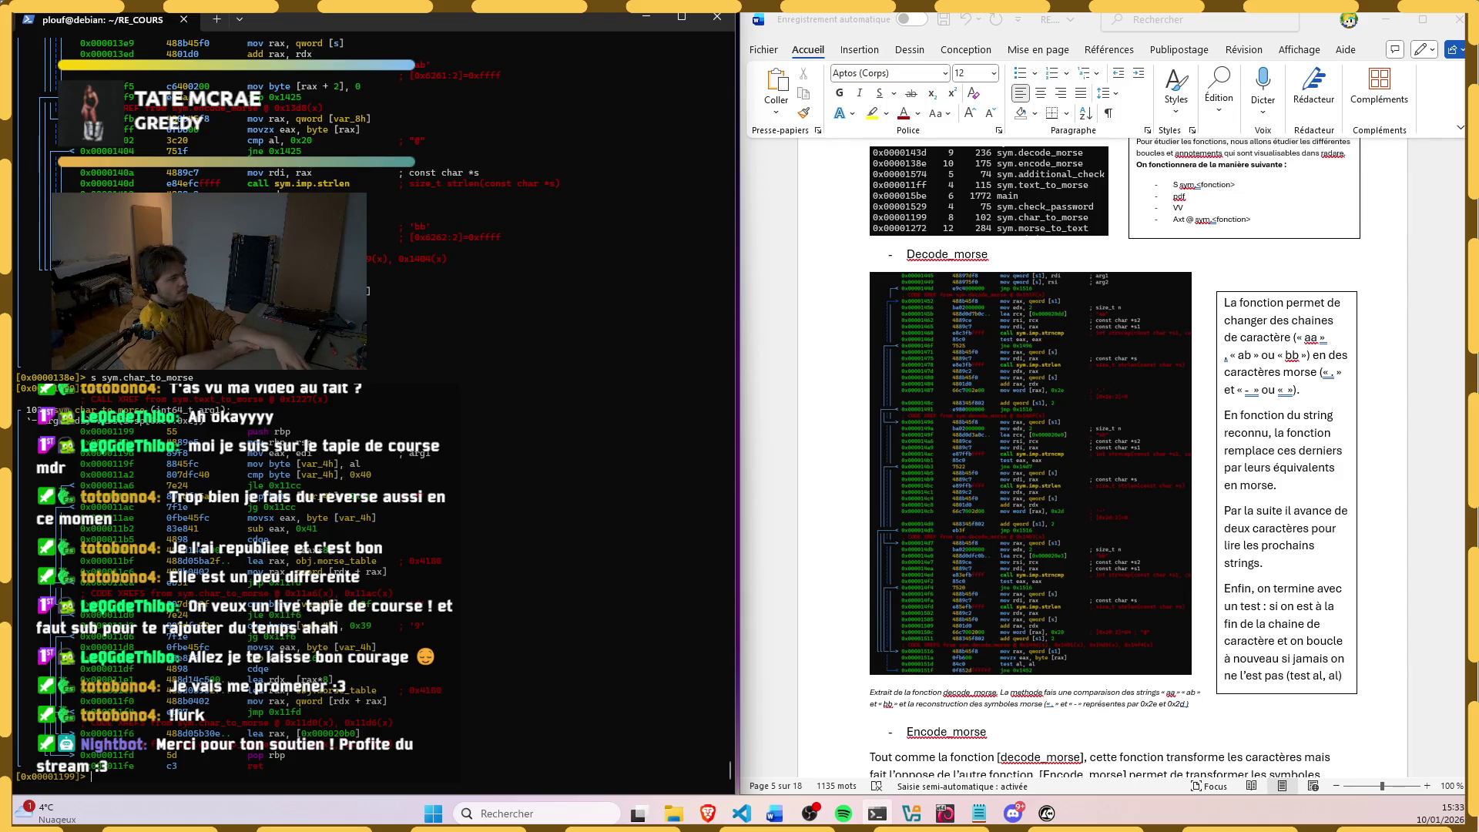
pyautogui.scroll(-1, 1107, 648)
pyautogui.scroll(-1, 1109, 648)
pyautogui.scroll(-3, 1079, 645)
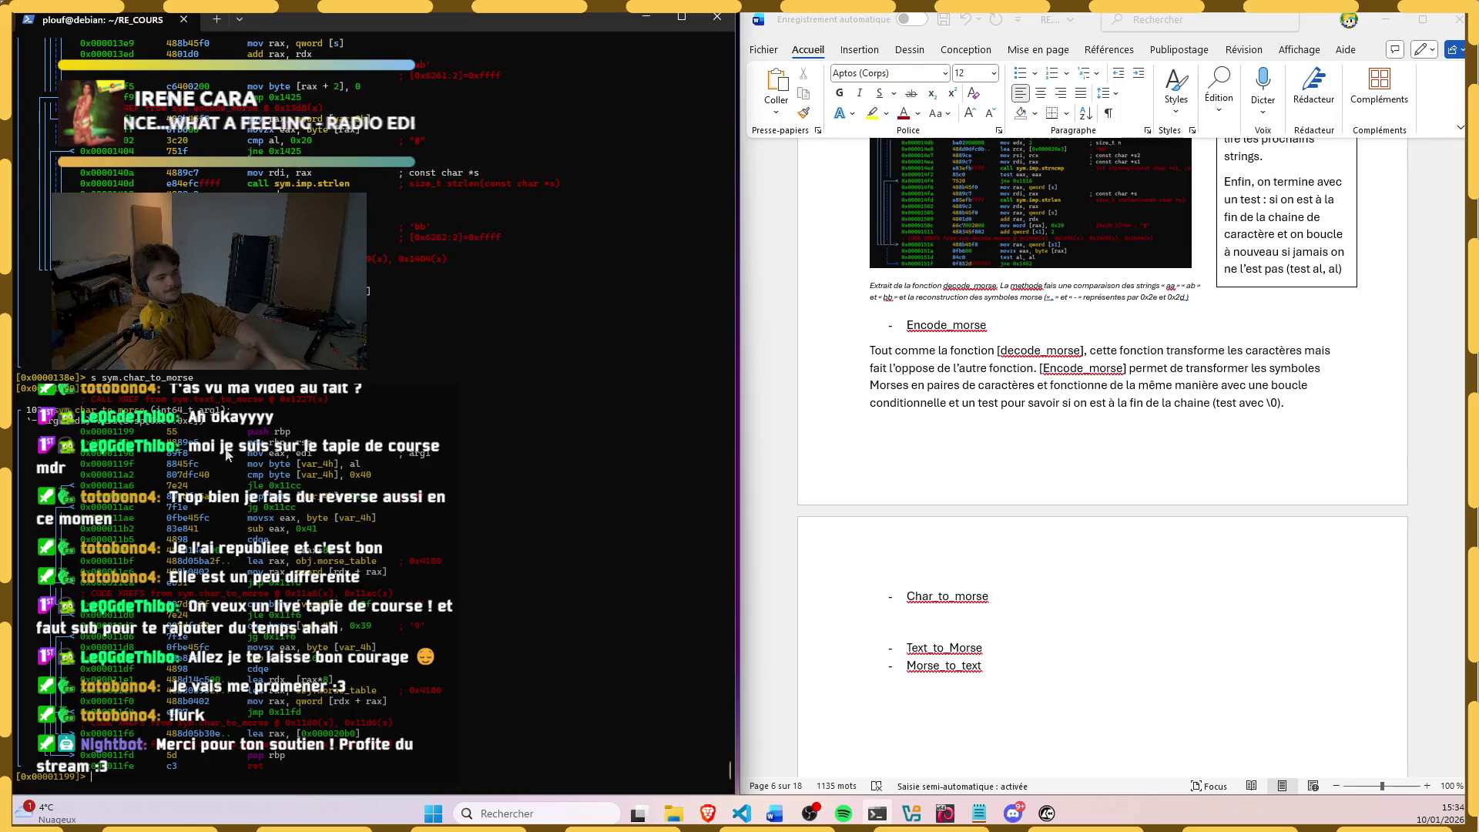
pyautogui.doubleClick(320, 475)
pyautogui.hotkey('ctrl', 'c')
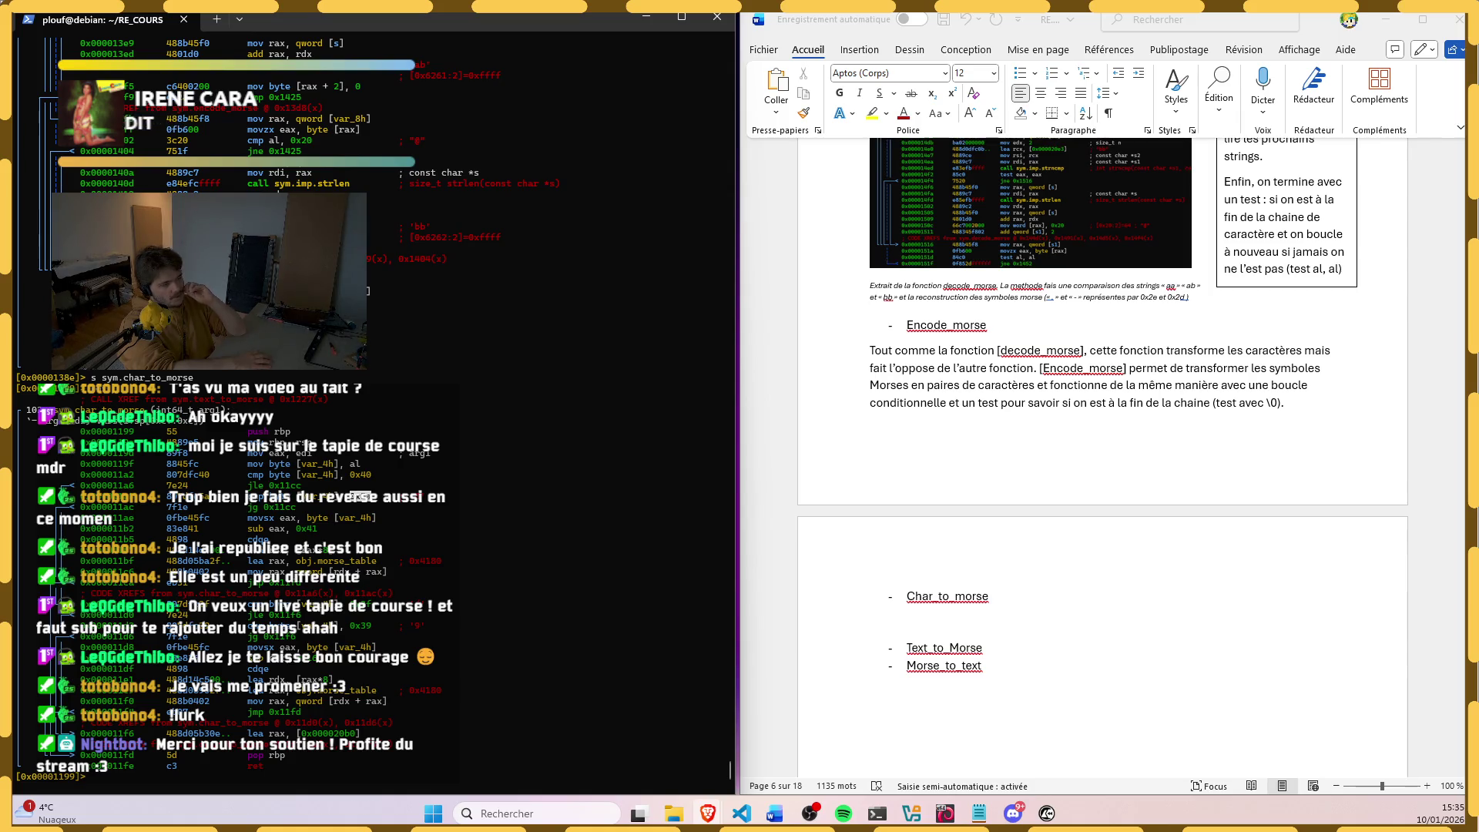
pyautogui.scroll(1, 370, 404)
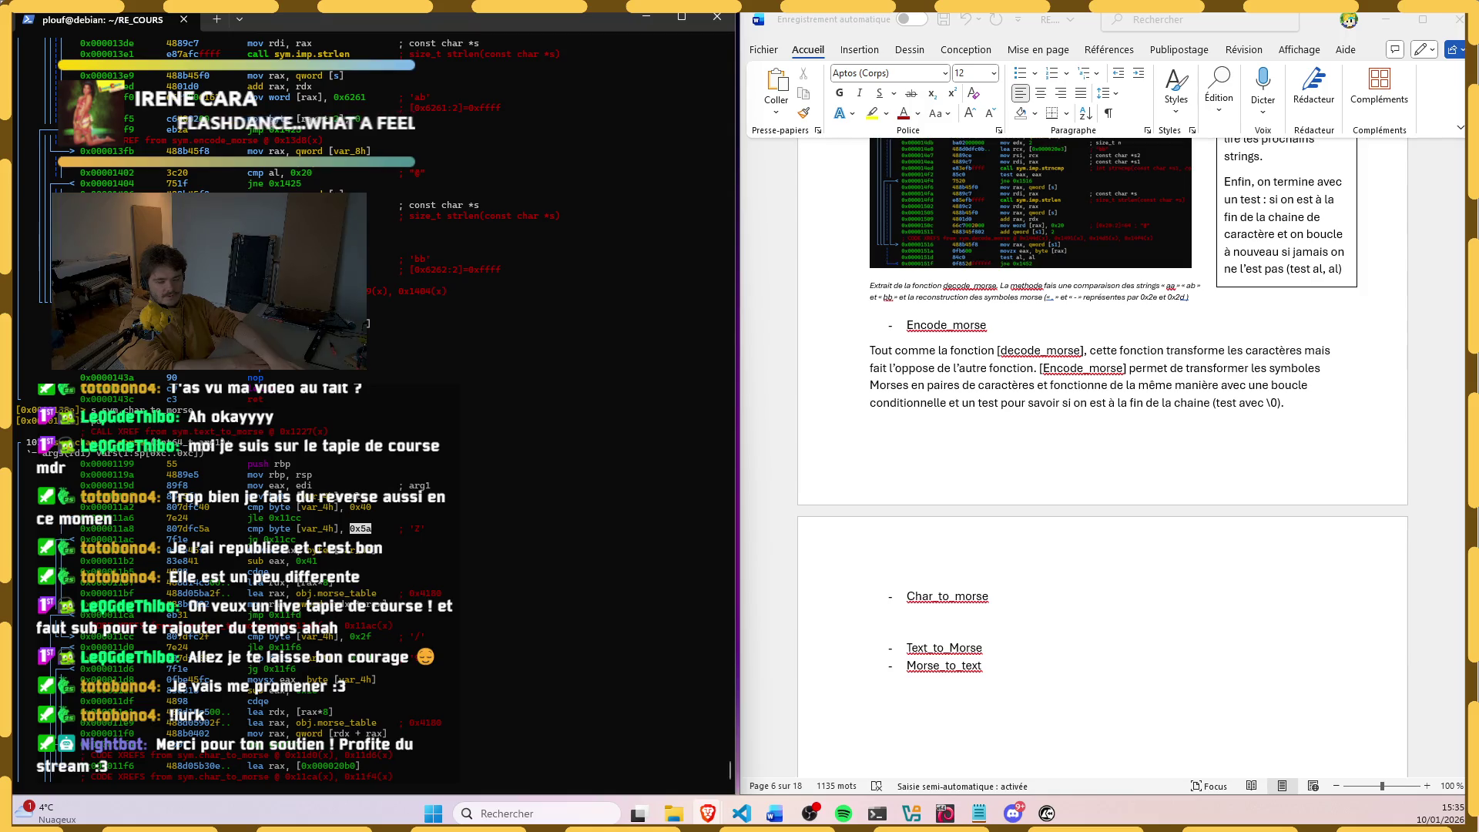
# Step: Focus the radare2 terminal to review earlier lines of the char_to_morse listing
pyautogui.click(365, 665)
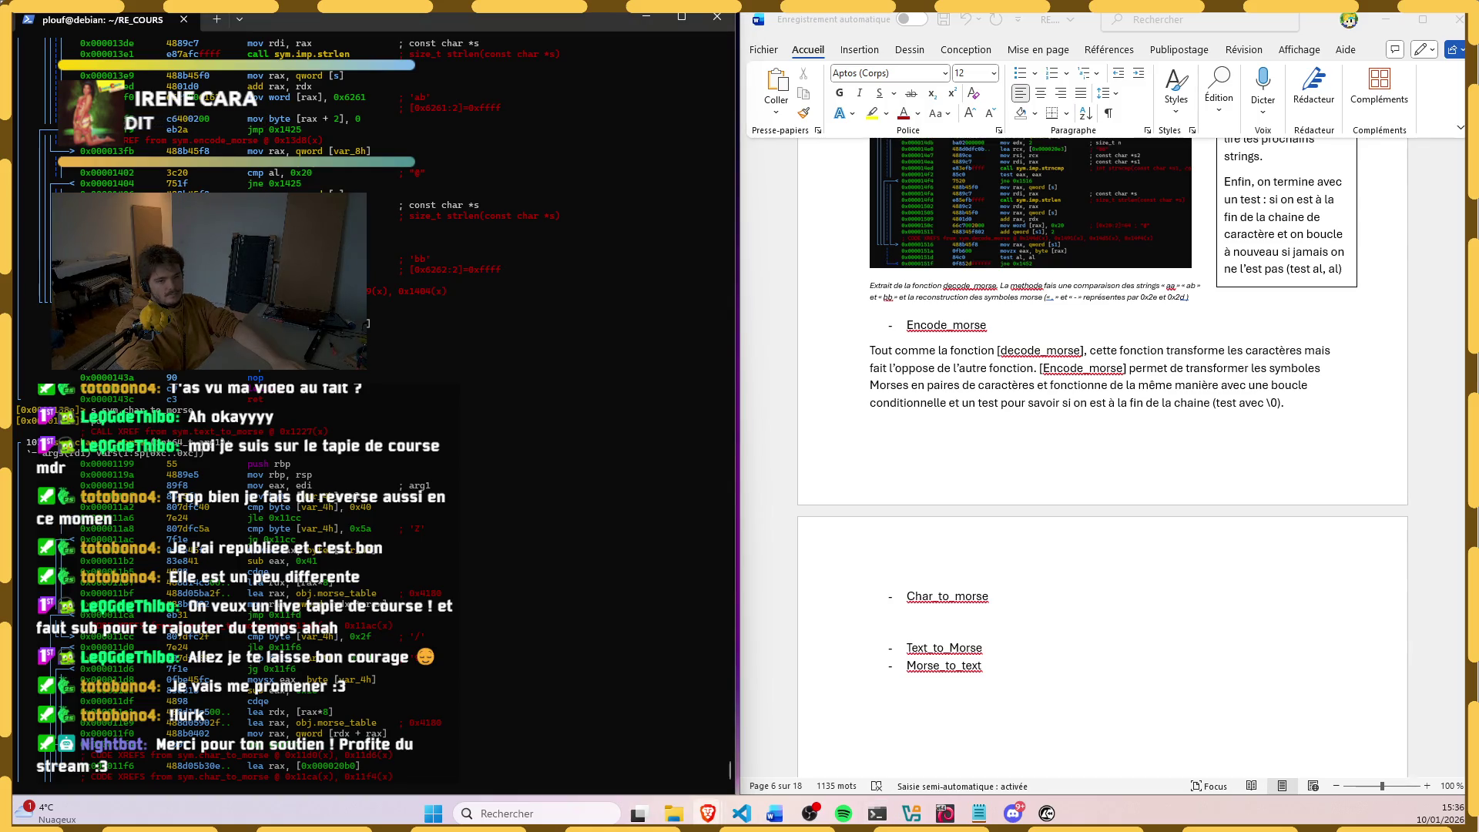
pyautogui.scroll(2, 1089, 379)
pyautogui.scroll(3, 1089, 379)
pyautogui.scroll(2, 1090, 379)
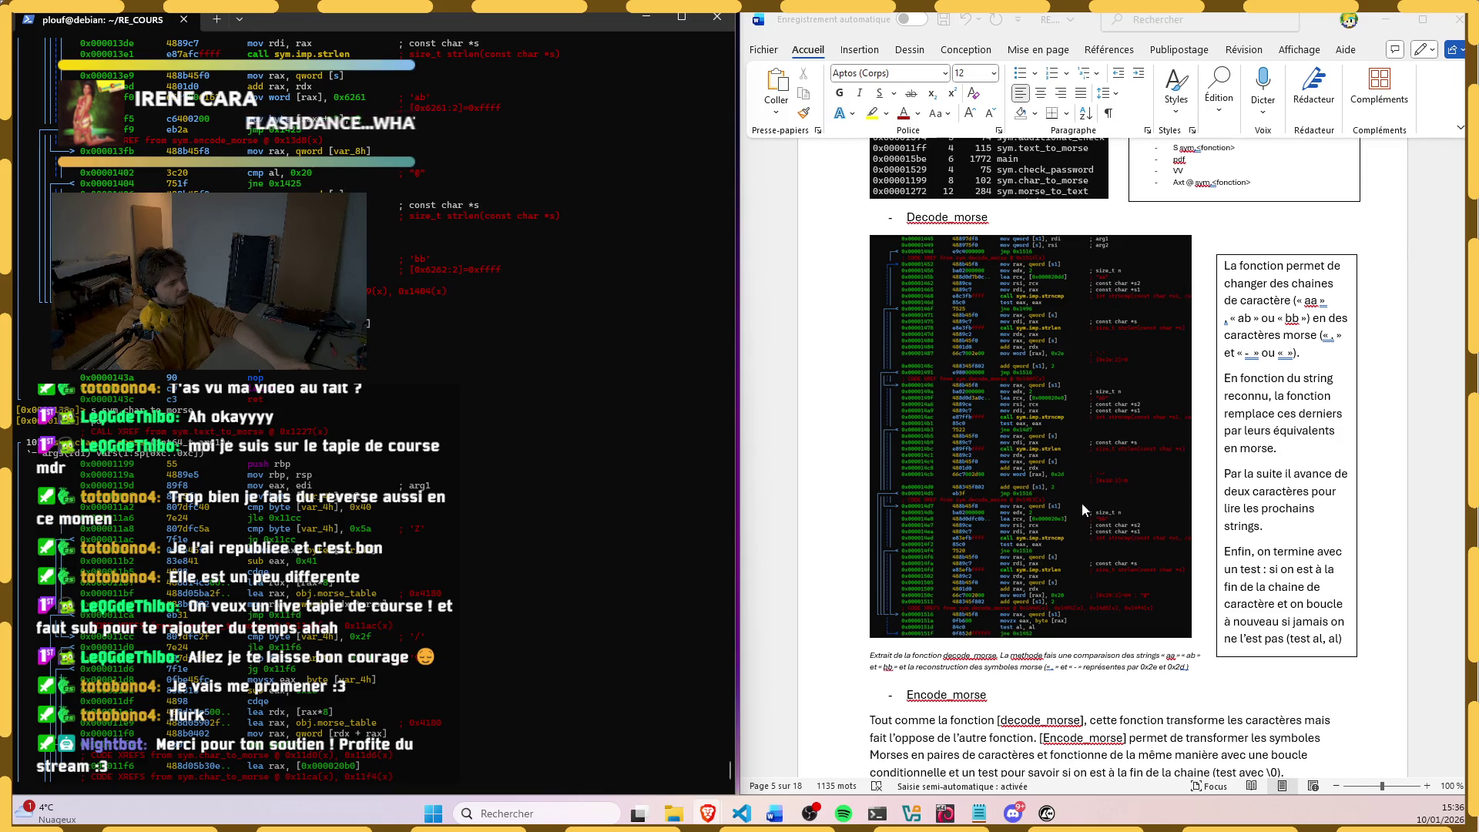
pyautogui.keyDown('ctrl'); pyautogui.scroll(1, 1082, 502); pyautogui.keyUp('ctrl')
pyautogui.keyDown('ctrl'); pyautogui.scroll(4, 1082, 503); pyautogui.keyUp('ctrl')
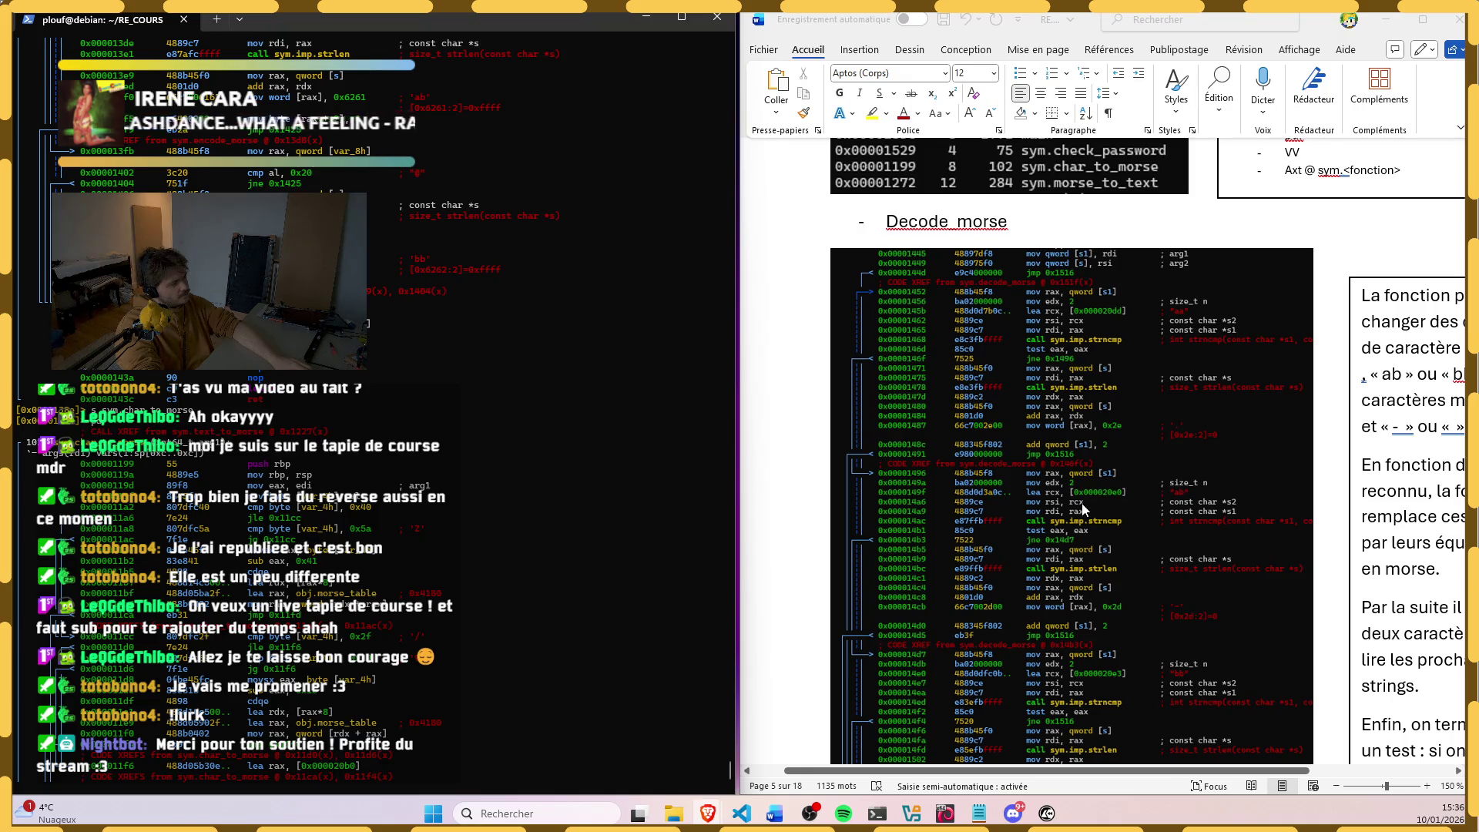
pyautogui.keyDown('ctrl'); pyautogui.scroll(-5, 1081, 508); pyautogui.keyUp('ctrl')
pyautogui.keyDown('ctrl'); pyautogui.scroll(3, 1082, 506); pyautogui.keyUp('ctrl')
pyautogui.keyDown('ctrl'); pyautogui.scroll(1, 1081, 503); pyautogui.keyUp('ctrl')
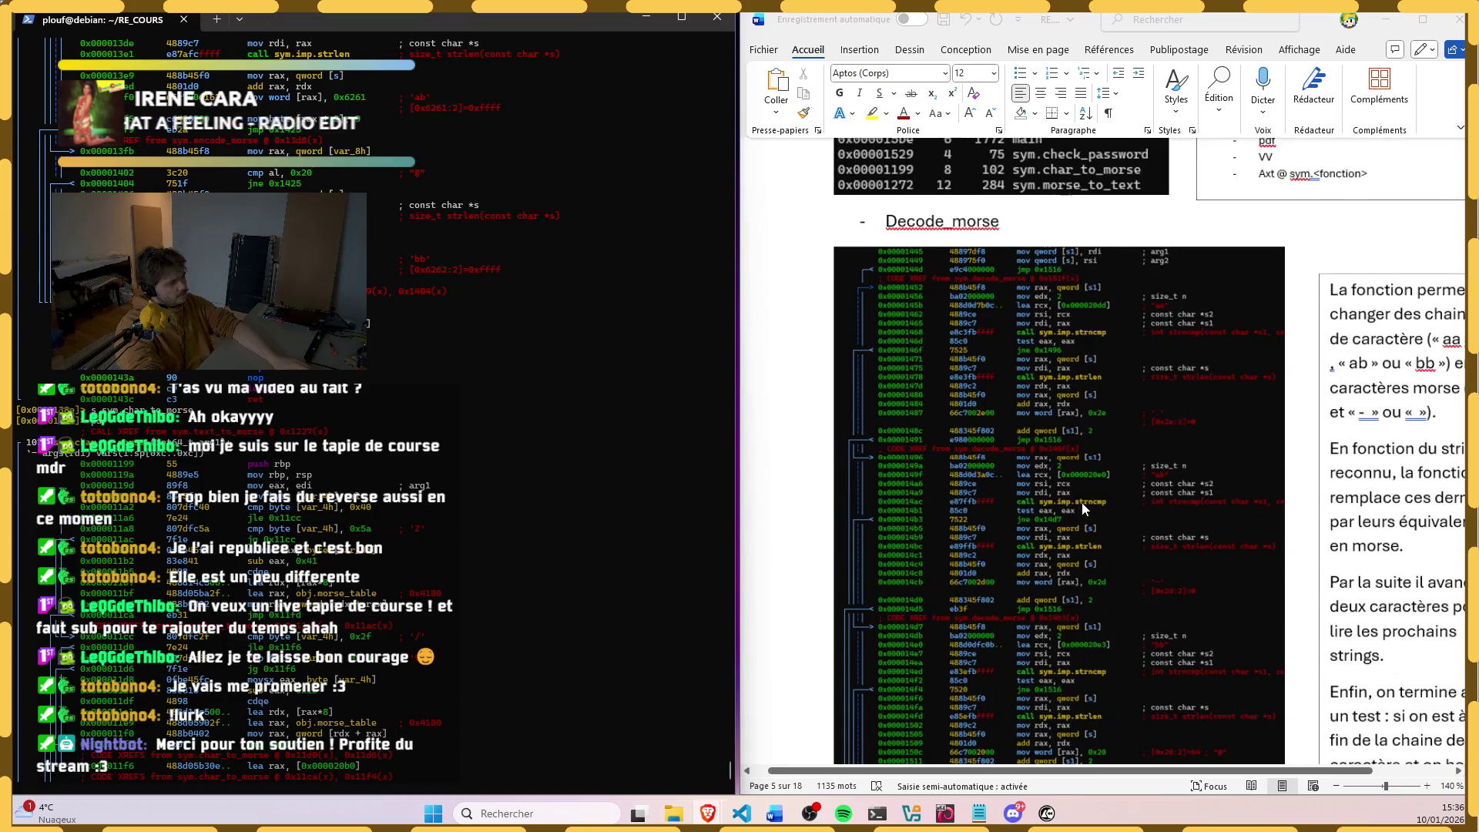
pyautogui.keyDown('ctrl'); pyautogui.scroll(-4, 1082, 503); pyautogui.keyUp('ctrl')
pyautogui.scroll(4, 376, 443)
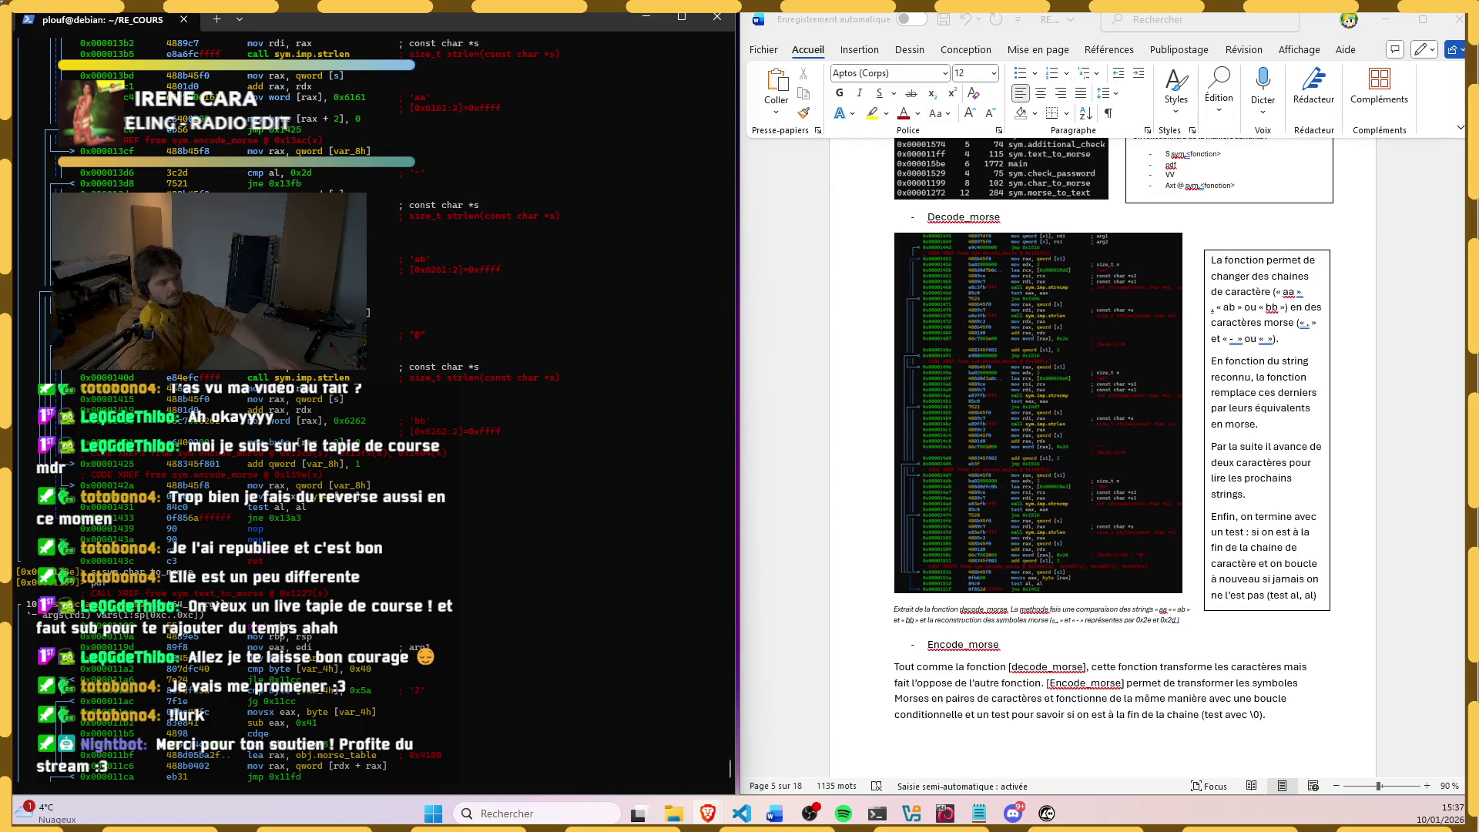
pyautogui.scroll(-5, 250, 557)
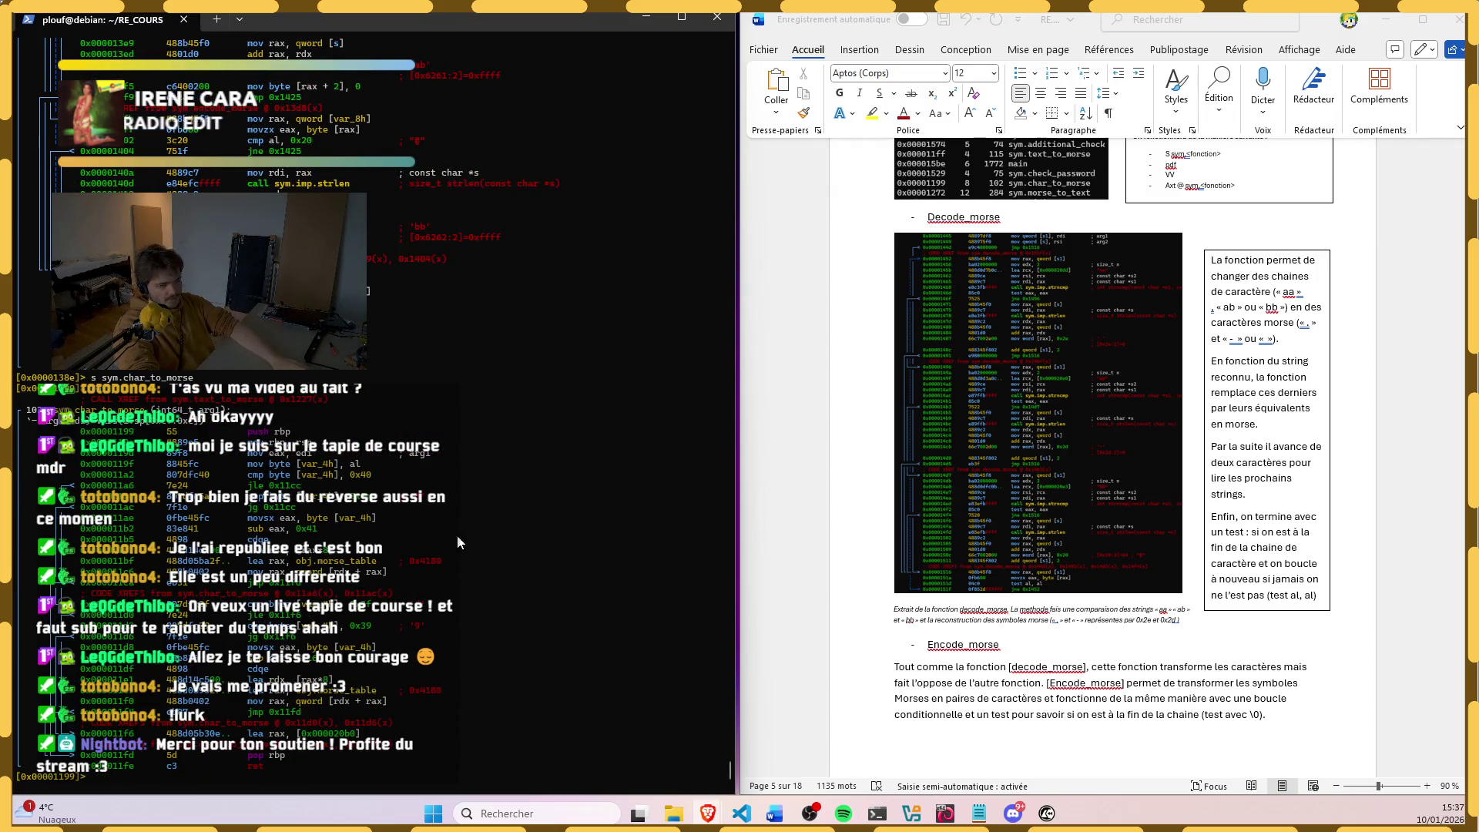
# Step: Capture a slice of the char_to_morse disassembly and paste it under Char_to_morse
pyautogui.press('super+shift+s')
pyautogui.moveTo(37, 469); pyautogui.dragTo(445, 535)
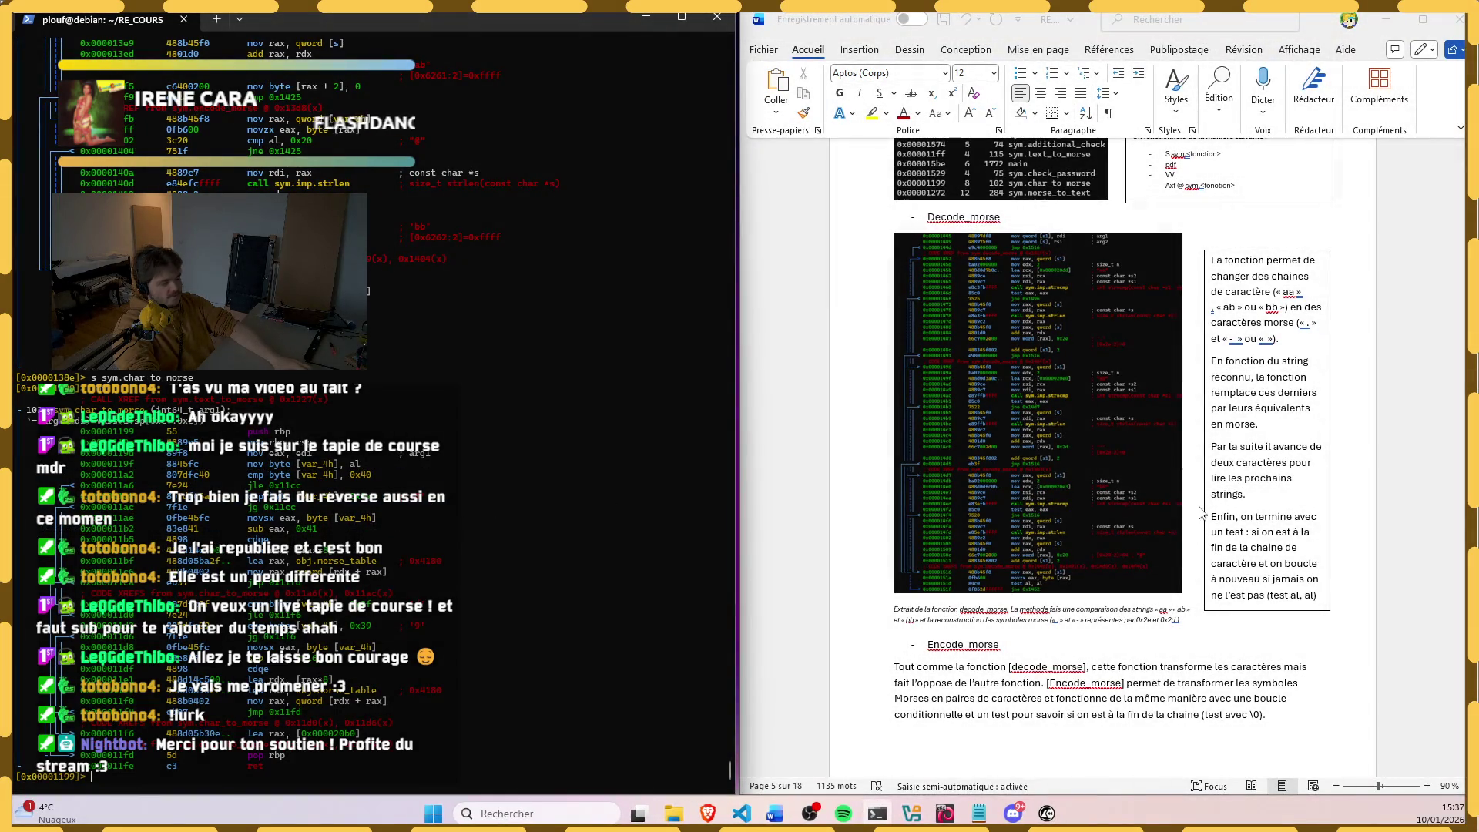
pyautogui.scroll(-1, 1011, 654)
pyautogui.scroll(-3, 1005, 555)
pyautogui.scroll(-4, 1000, 452)
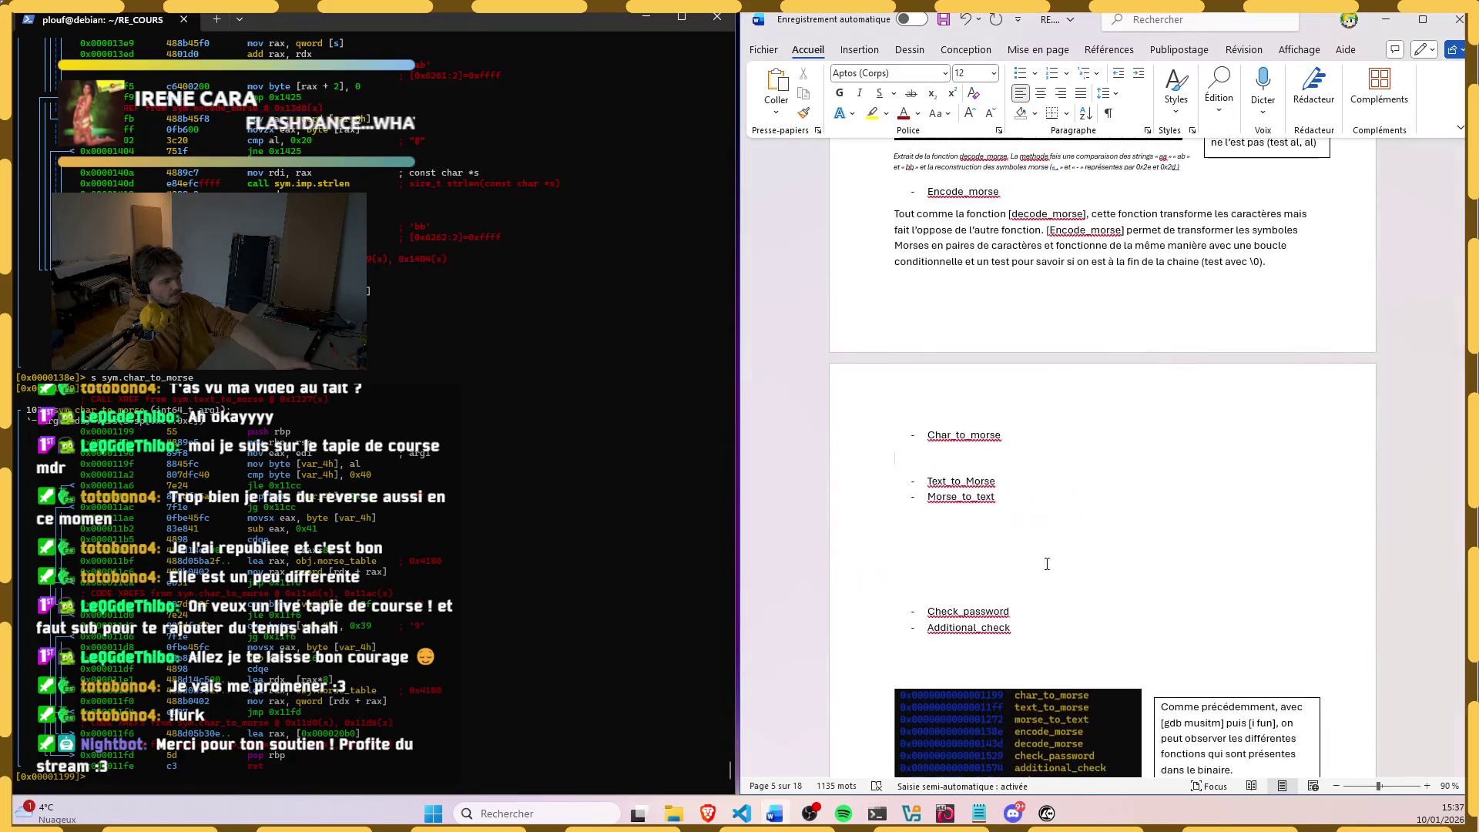
pyautogui.hotkey('ctrl', 'v')
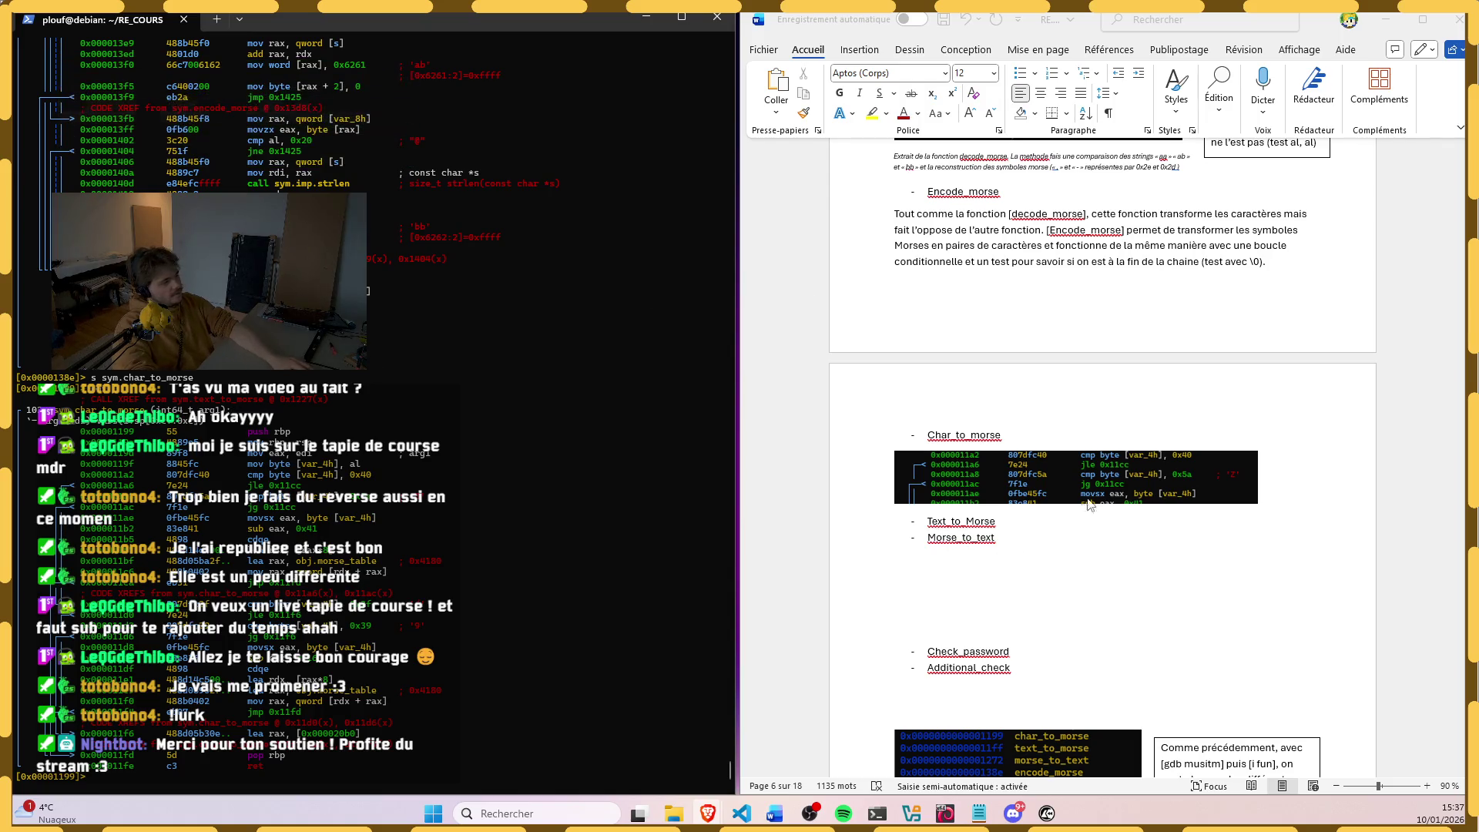
pyautogui.click(1094, 463)
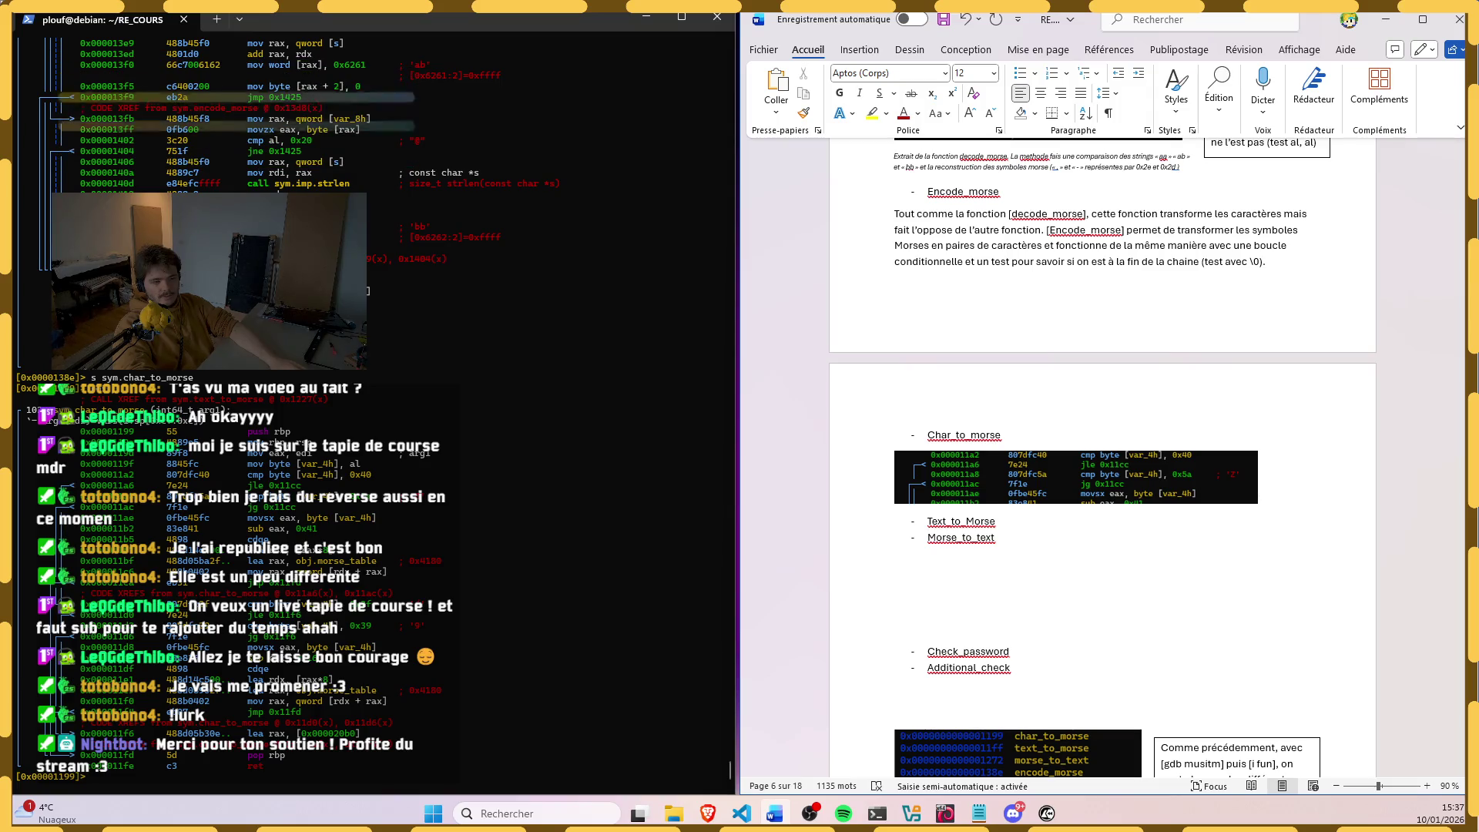
pyautogui.click(321, 562)
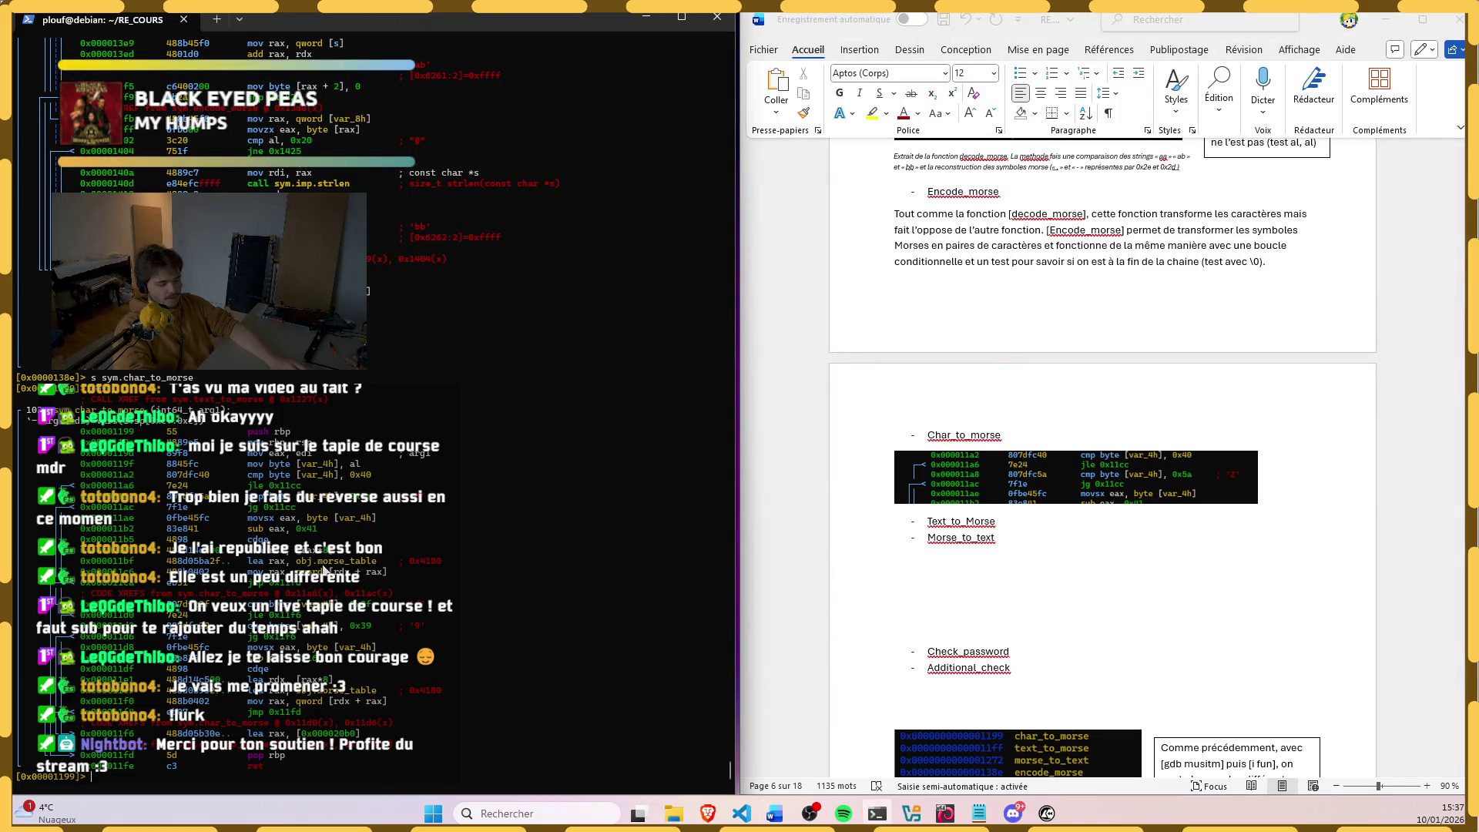
pyautogui.press('super+shift+s')
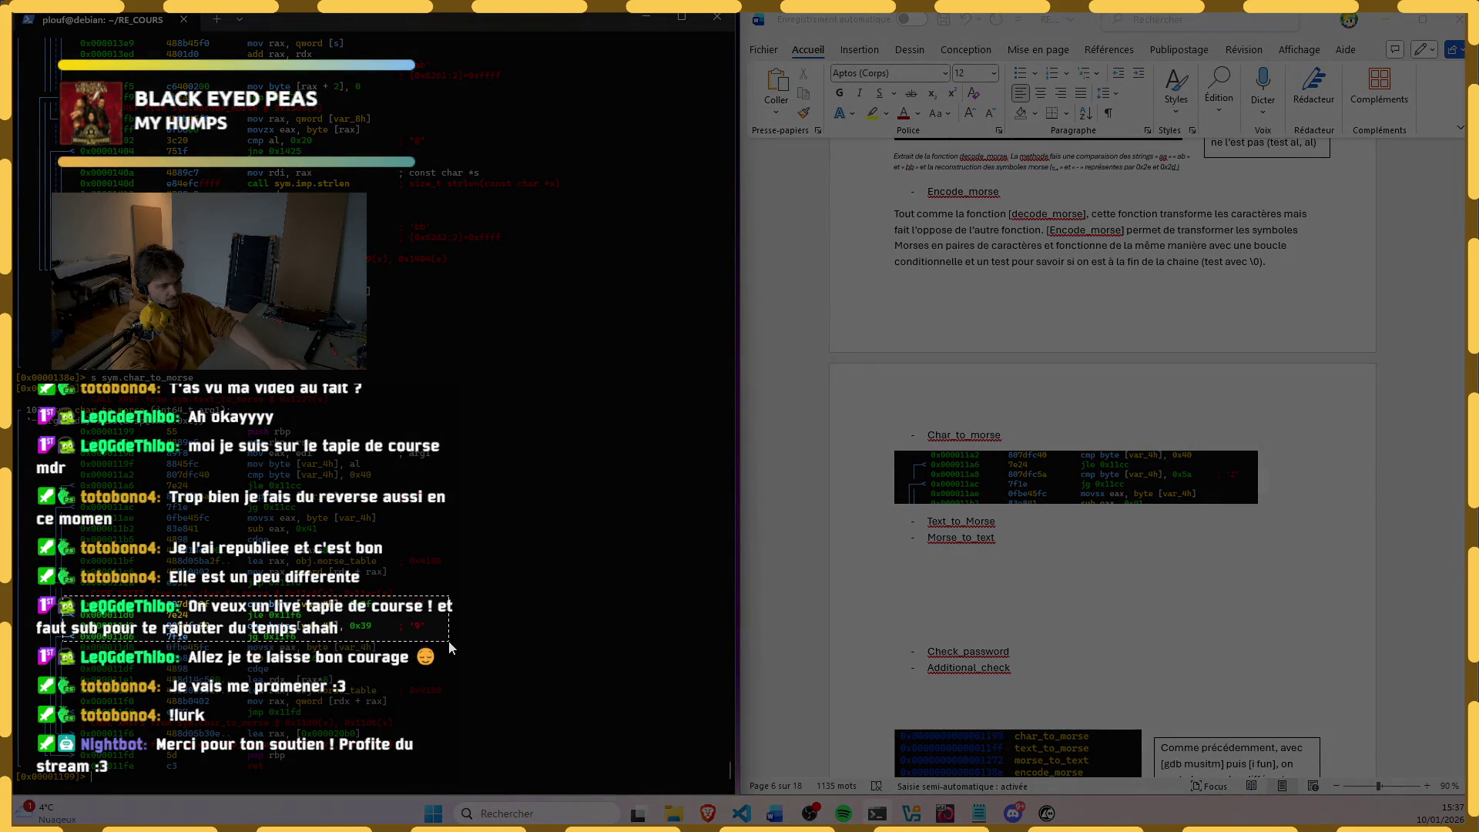
pyautogui.press('Escape')
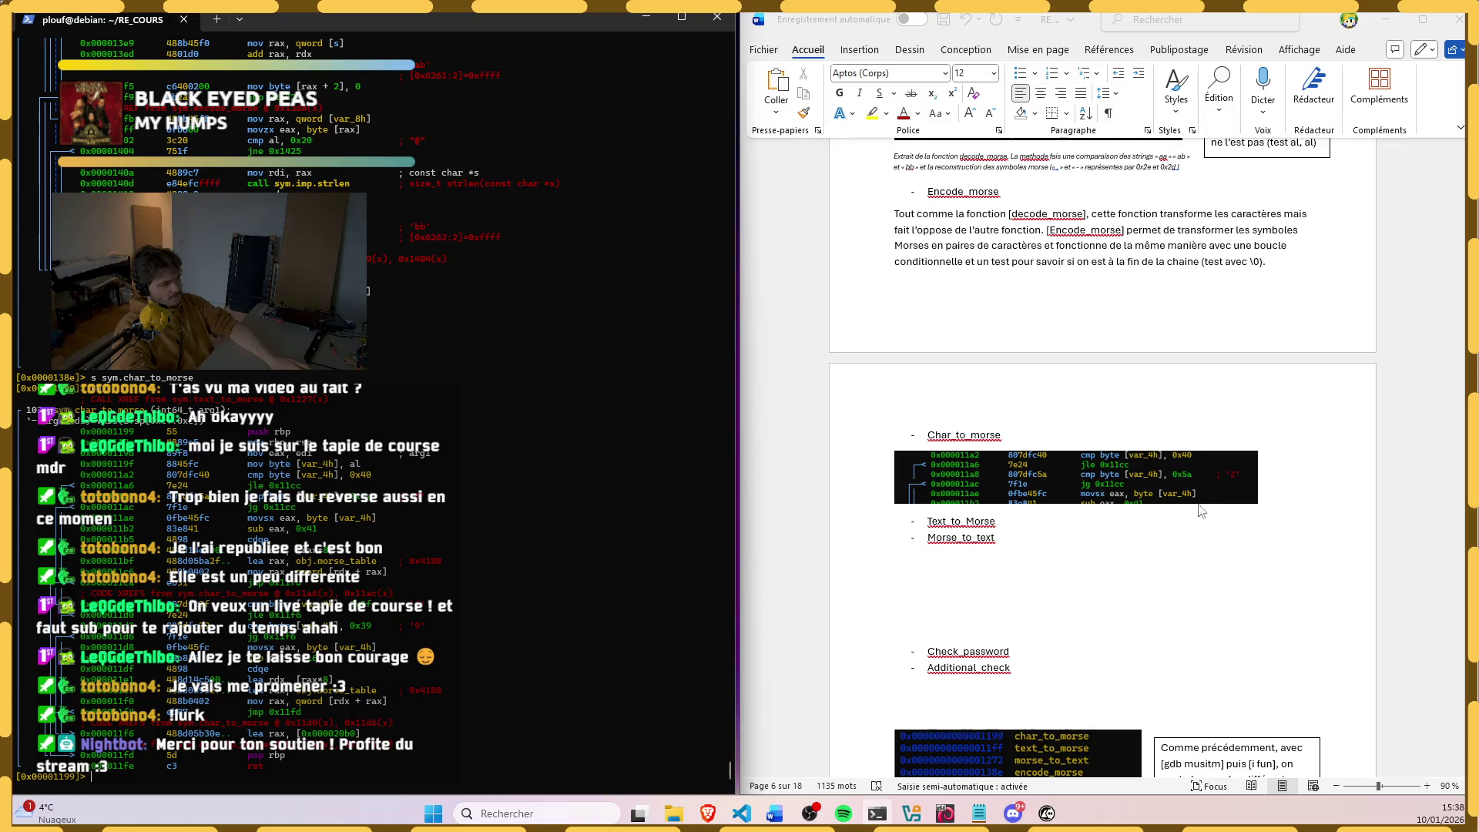
pyautogui.click(1271, 495)
# Step: Paste the second disassembly screenshot below the first under Char_to_morse
pyautogui.hotkey('ctrl', 'v')
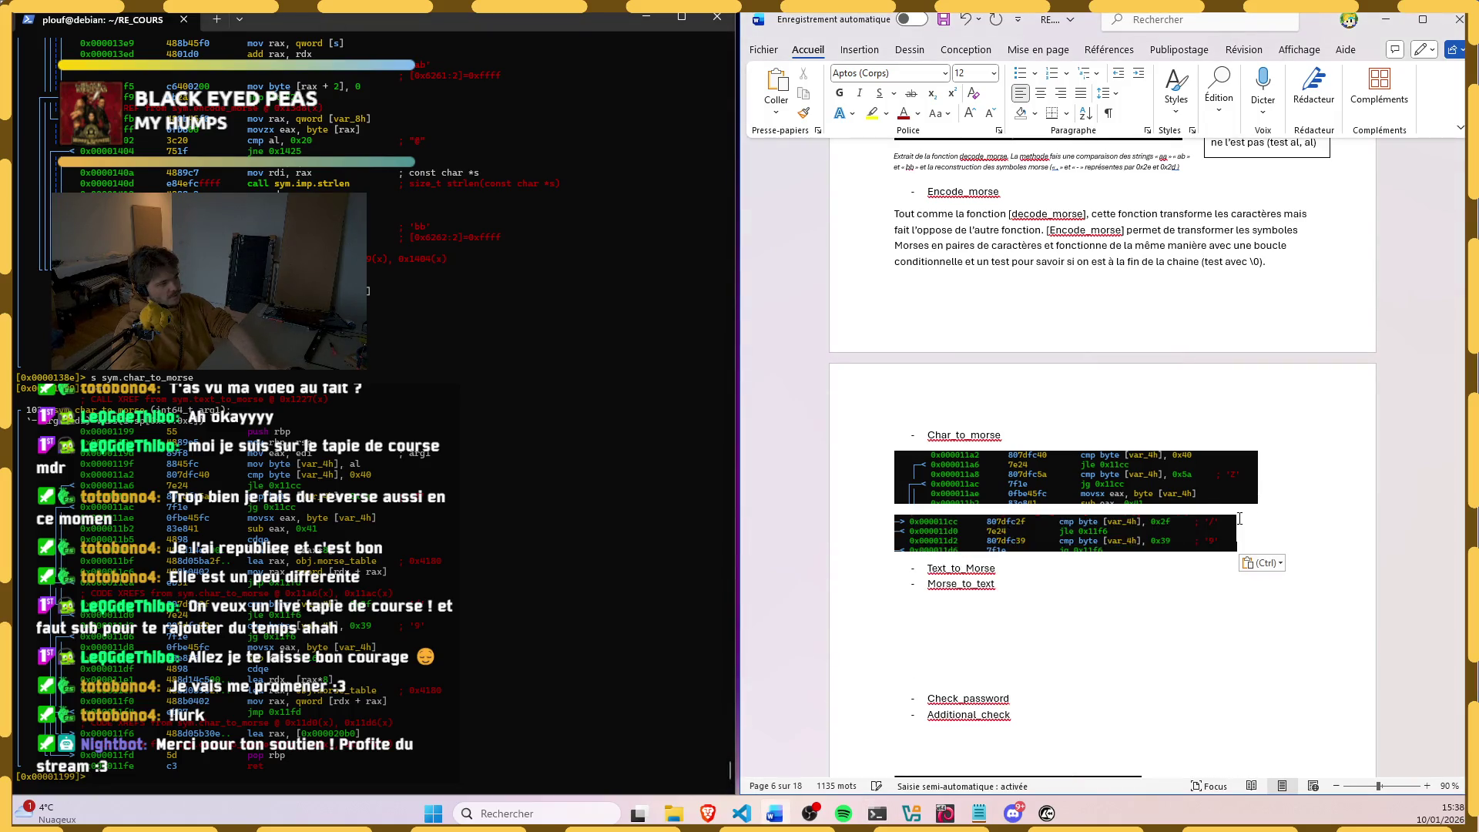
pyautogui.press('Escape')
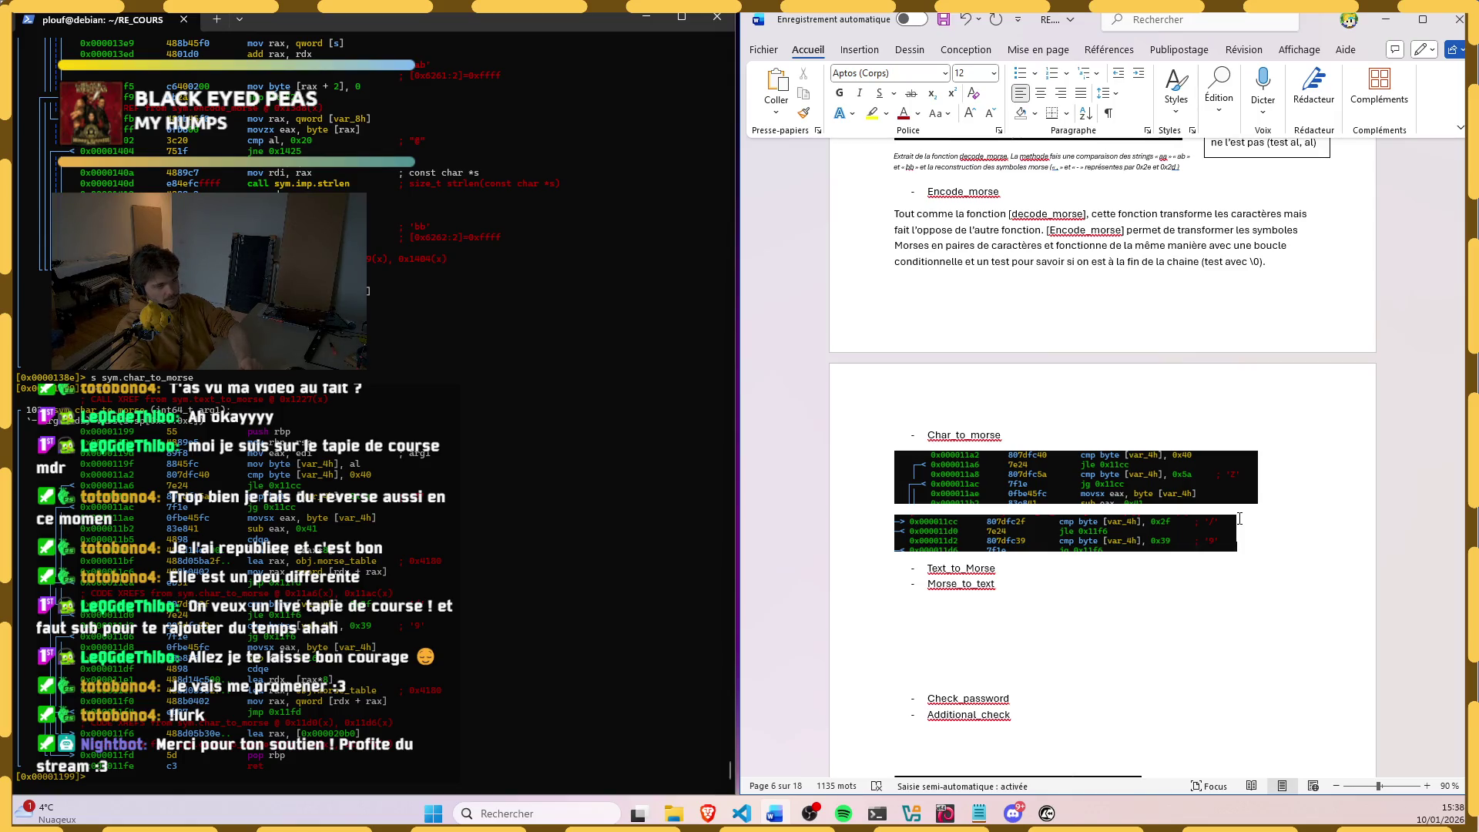
# Step: Widen the second screenshot, then widen the first to match its width
pyautogui.click(1140, 535)
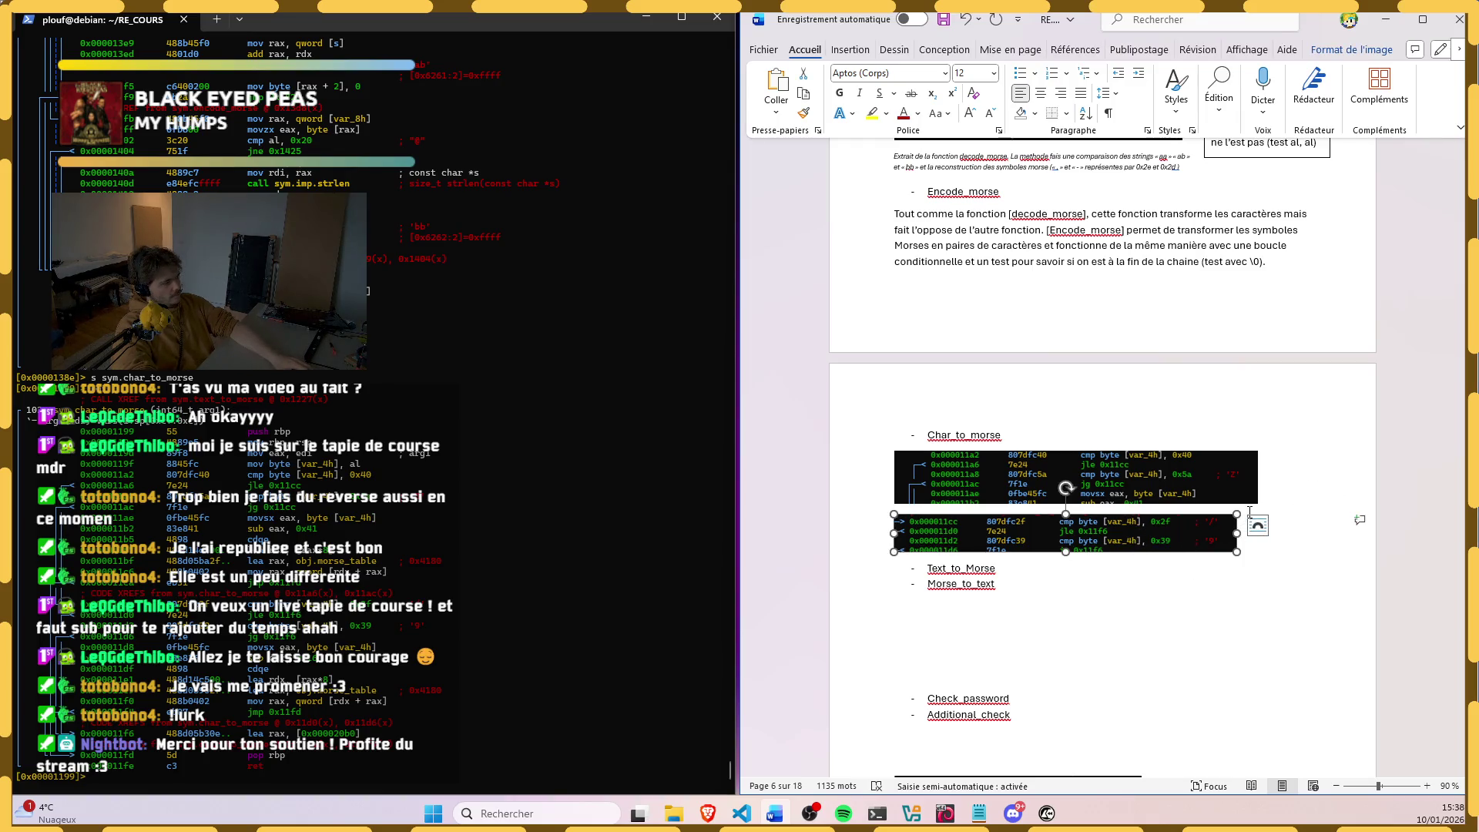
pyautogui.moveTo(1237, 512); pyautogui.dragTo(1219, 508)
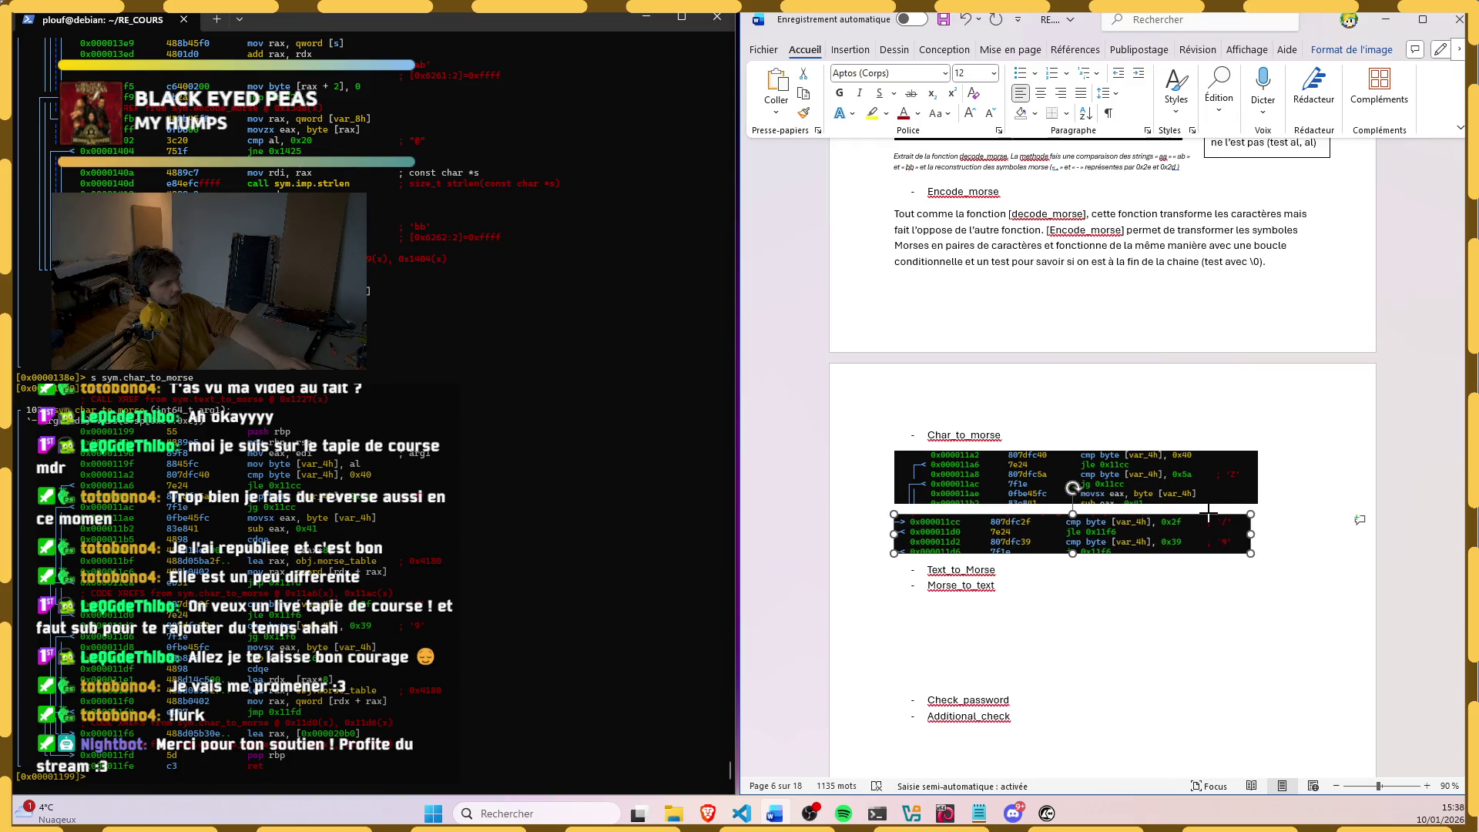
pyautogui.click(1230, 495)
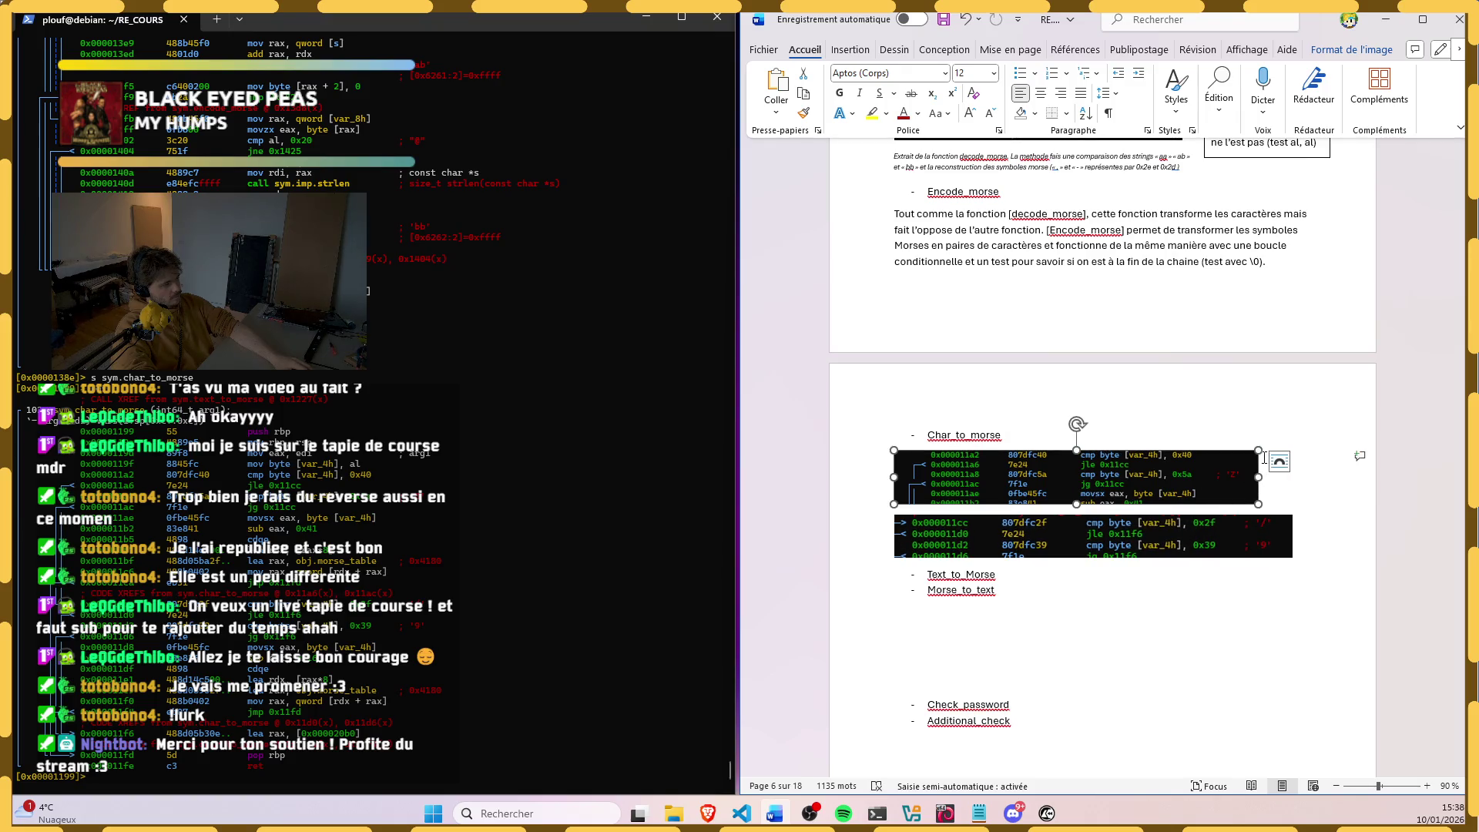
pyautogui.moveTo(1260, 451); pyautogui.dragTo(1291, 451)
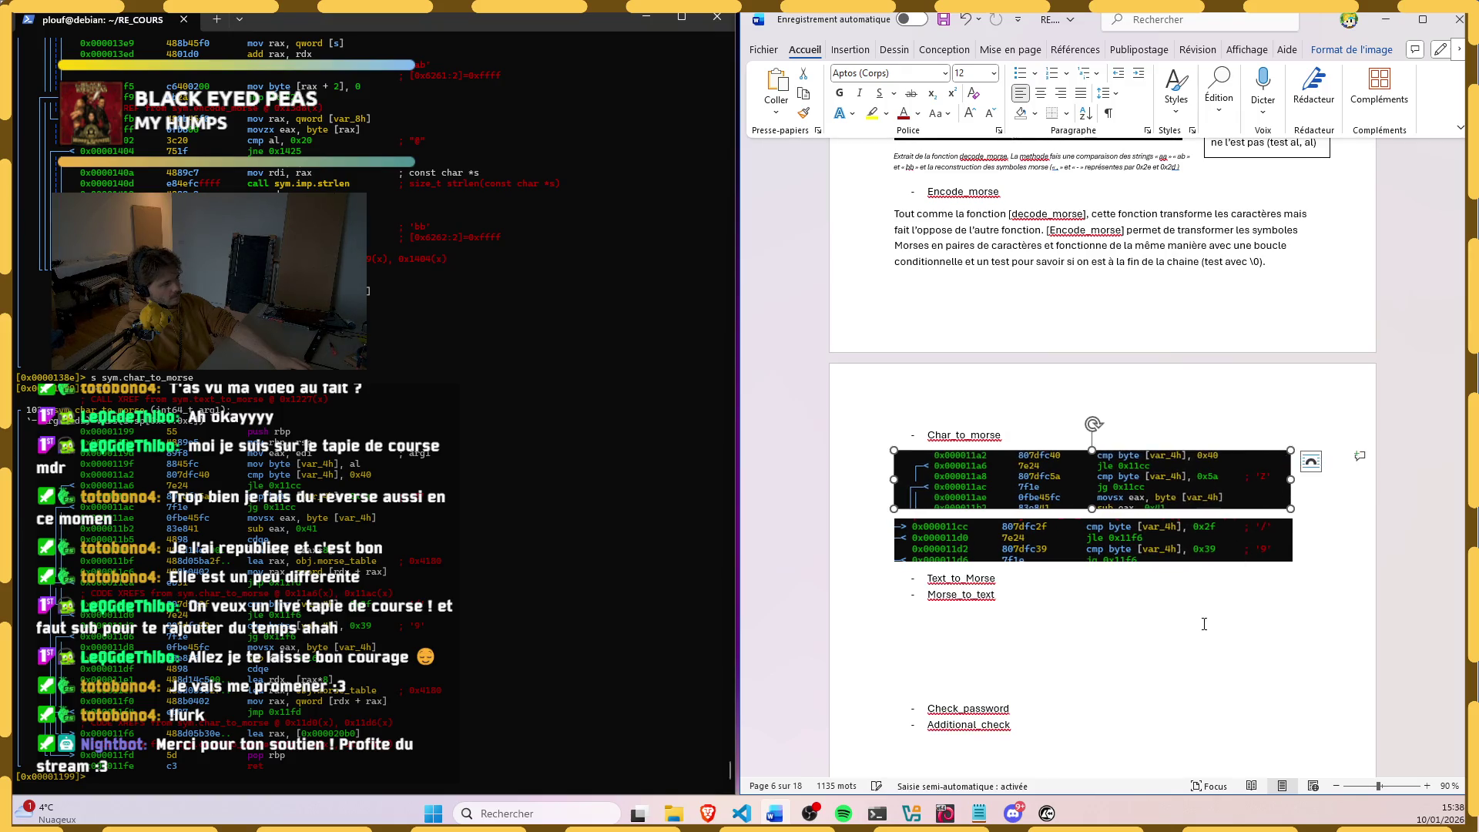
pyautogui.click(1176, 618)
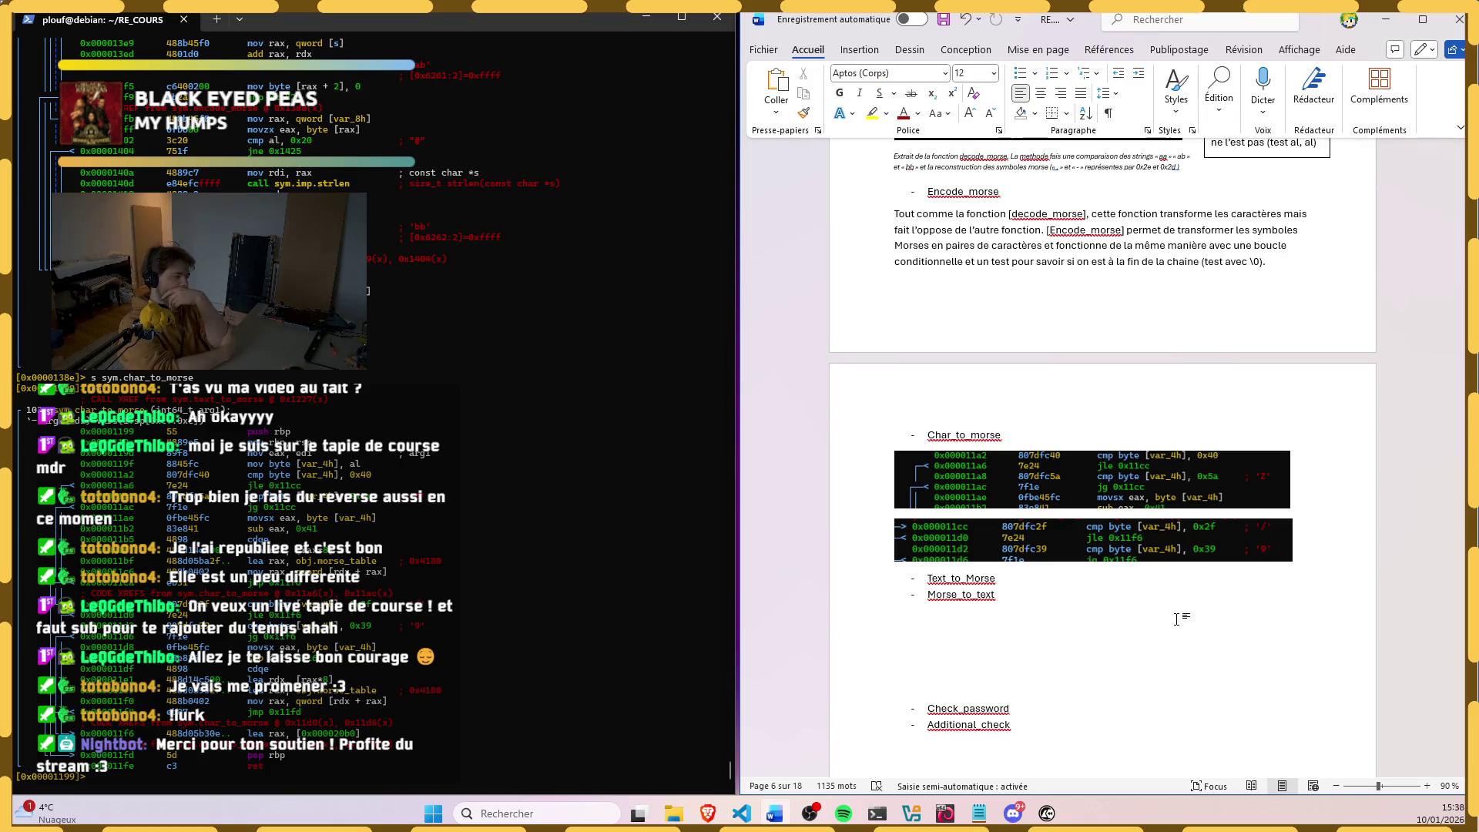
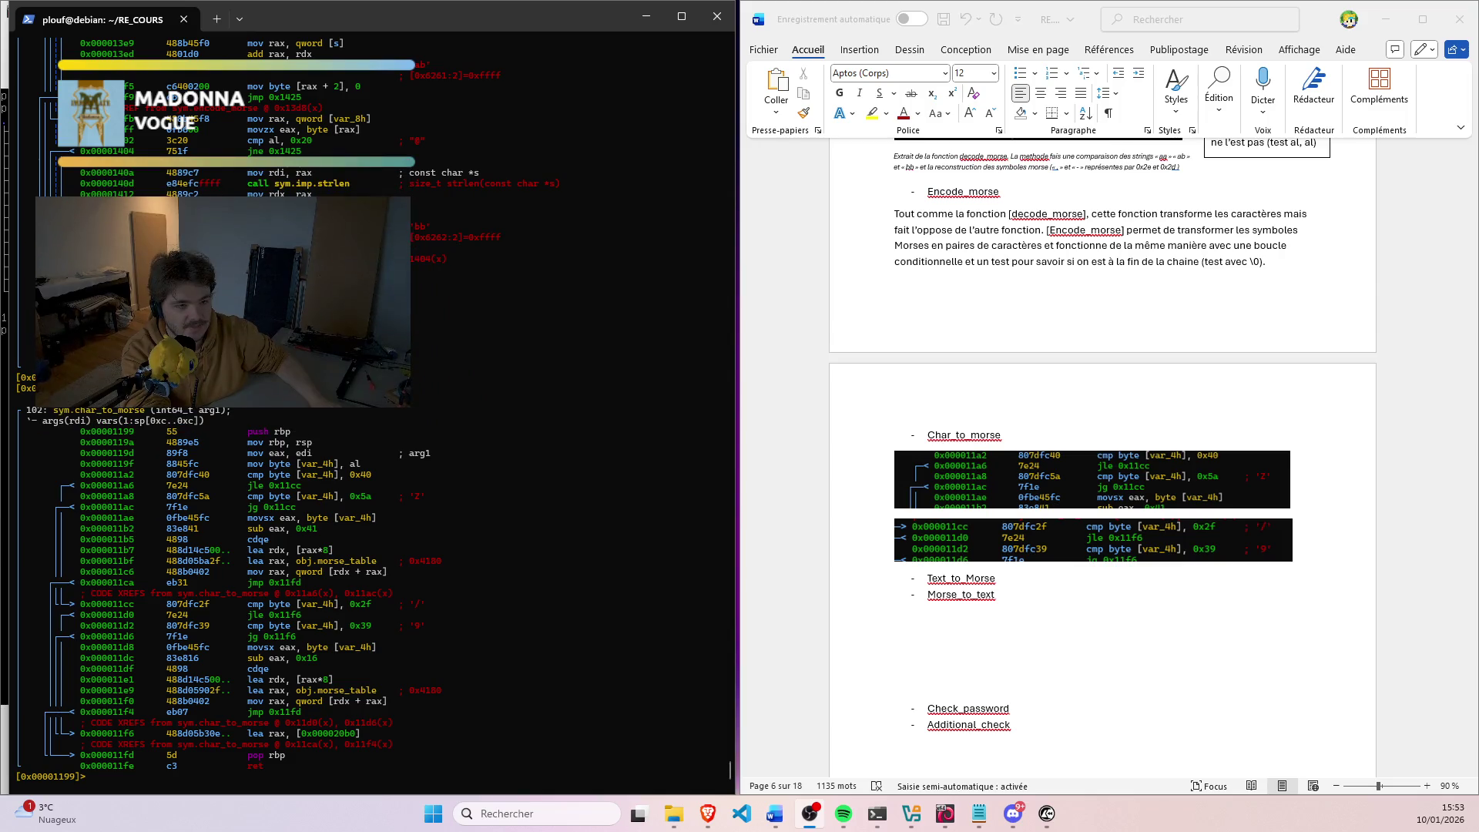
# Step: Focus the radare2 terminal and try selecting various char_to_morse disassembly lines
pyautogui.hotkey('alt', 'Tab')
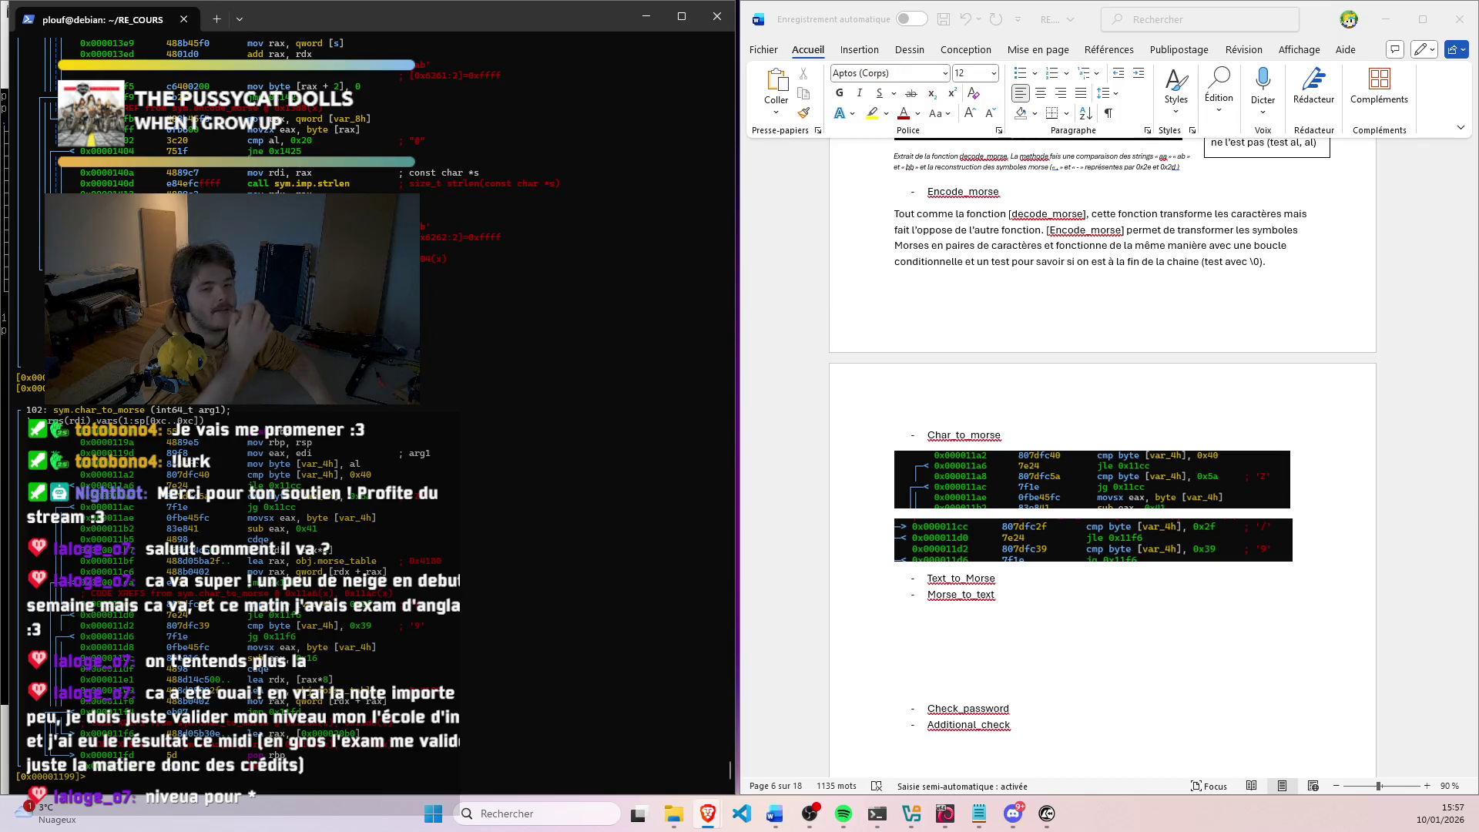
pyautogui.click(1056, 580)
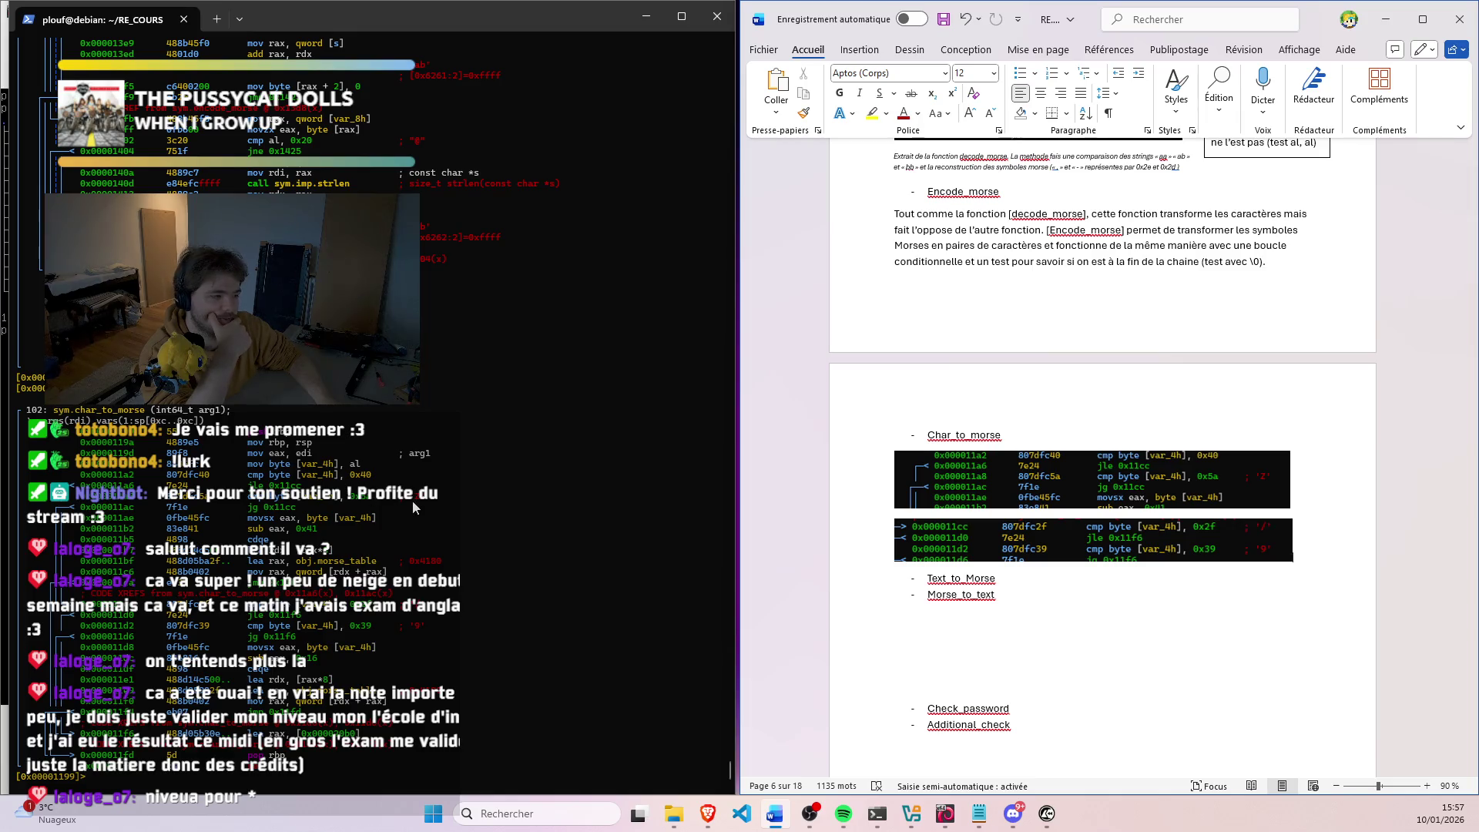
pyautogui.click(266, 566)
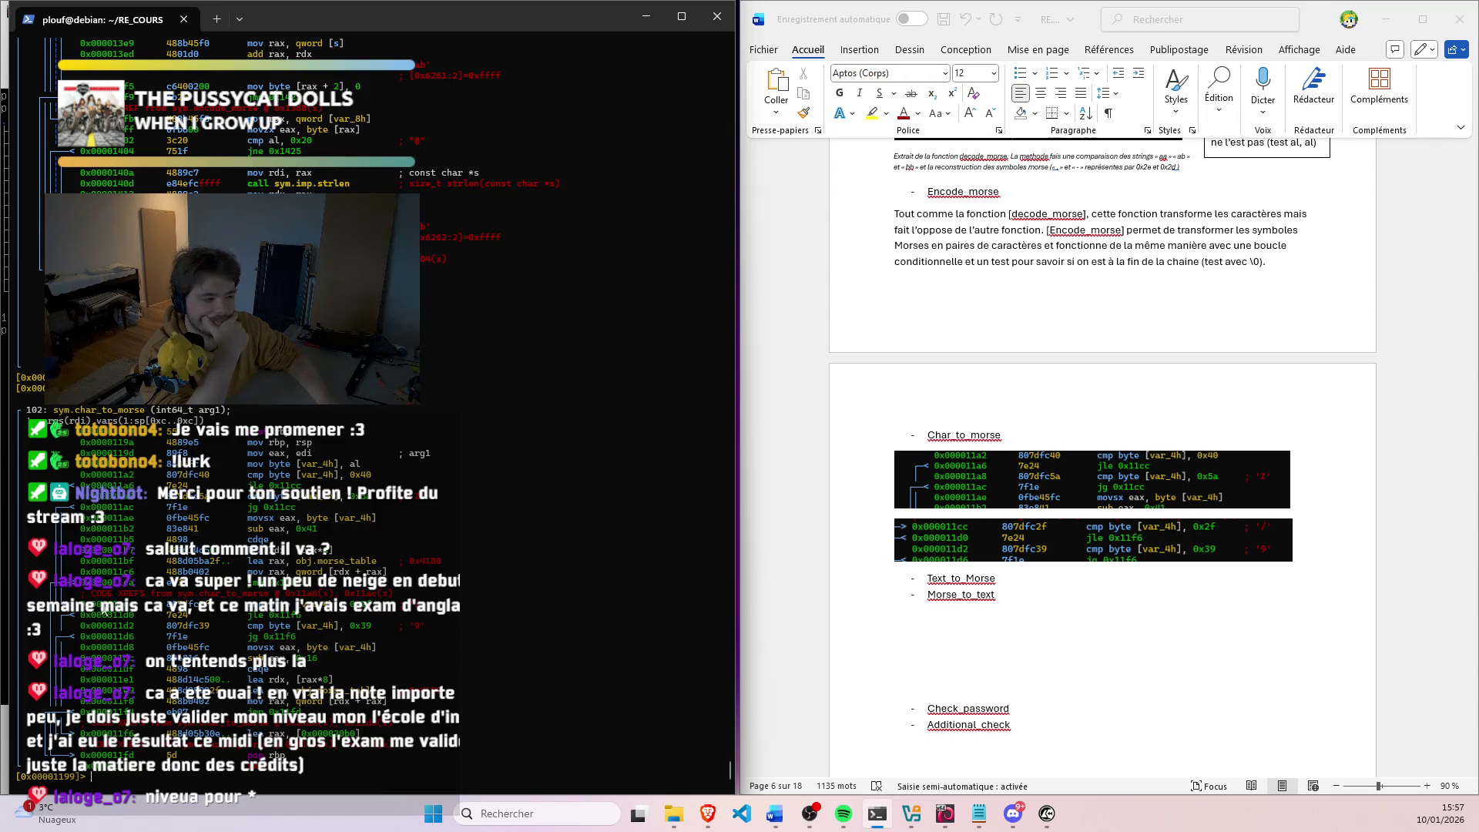
pyautogui.moveTo(82, 495); pyautogui.dragTo(188, 517)
pyautogui.click(230, 509)
pyautogui.moveTo(78, 609); pyautogui.dragTo(372, 613)
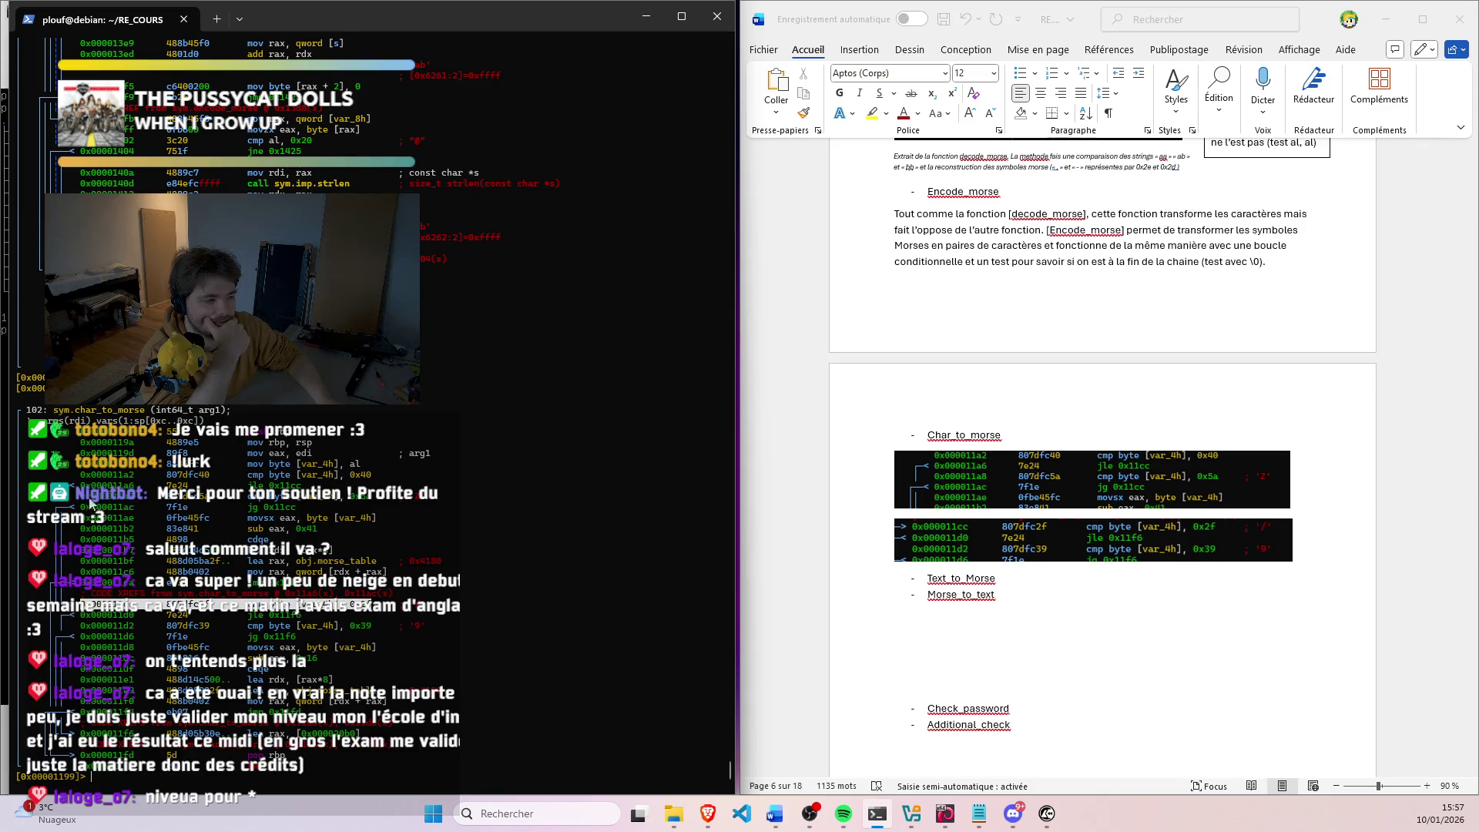
pyautogui.moveTo(82, 494); pyautogui.dragTo(288, 573)
pyautogui.click(245, 574)
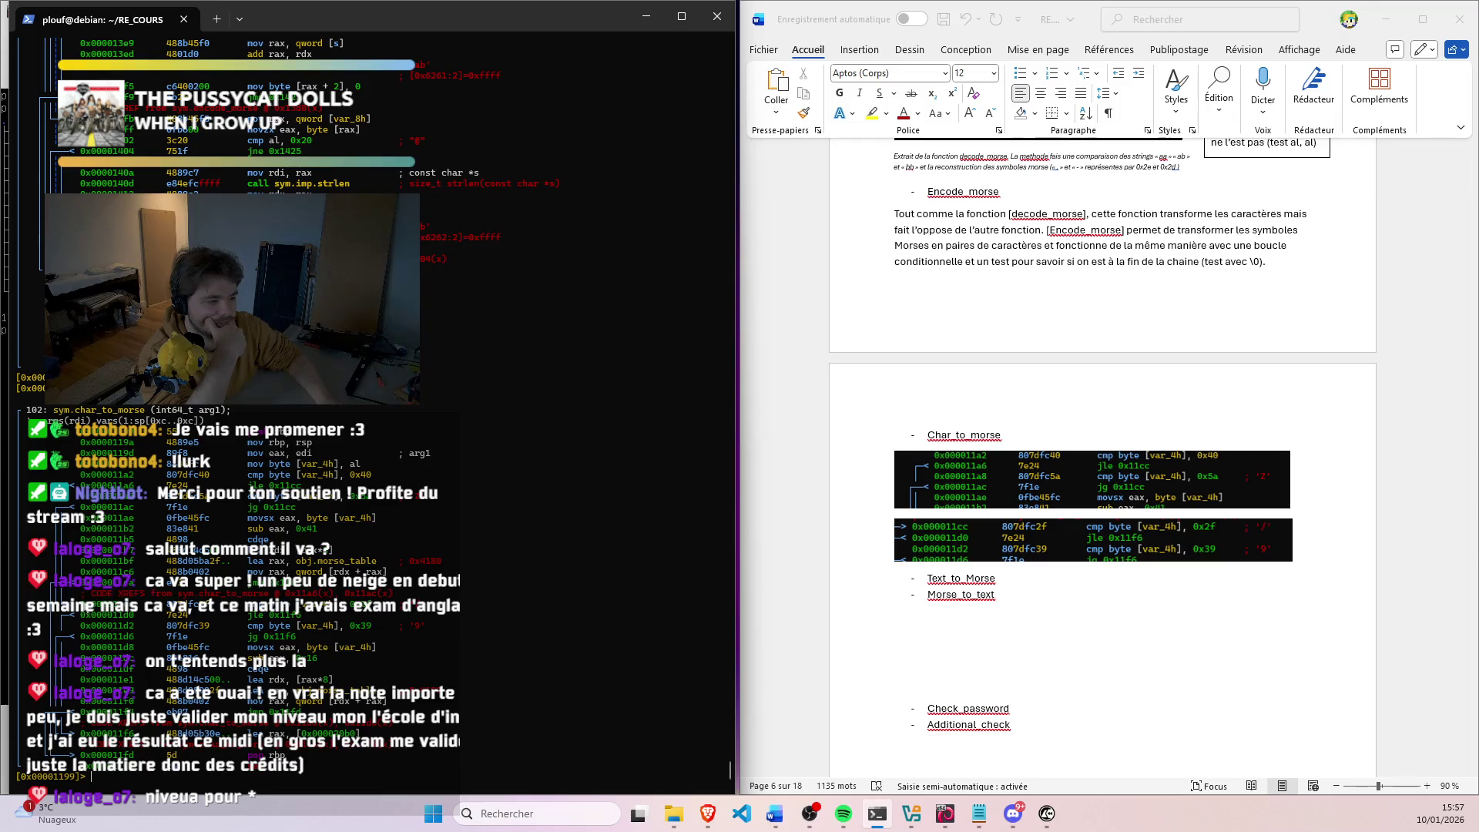
pyautogui.tripleClick(432, 600)
pyautogui.click(431, 598)
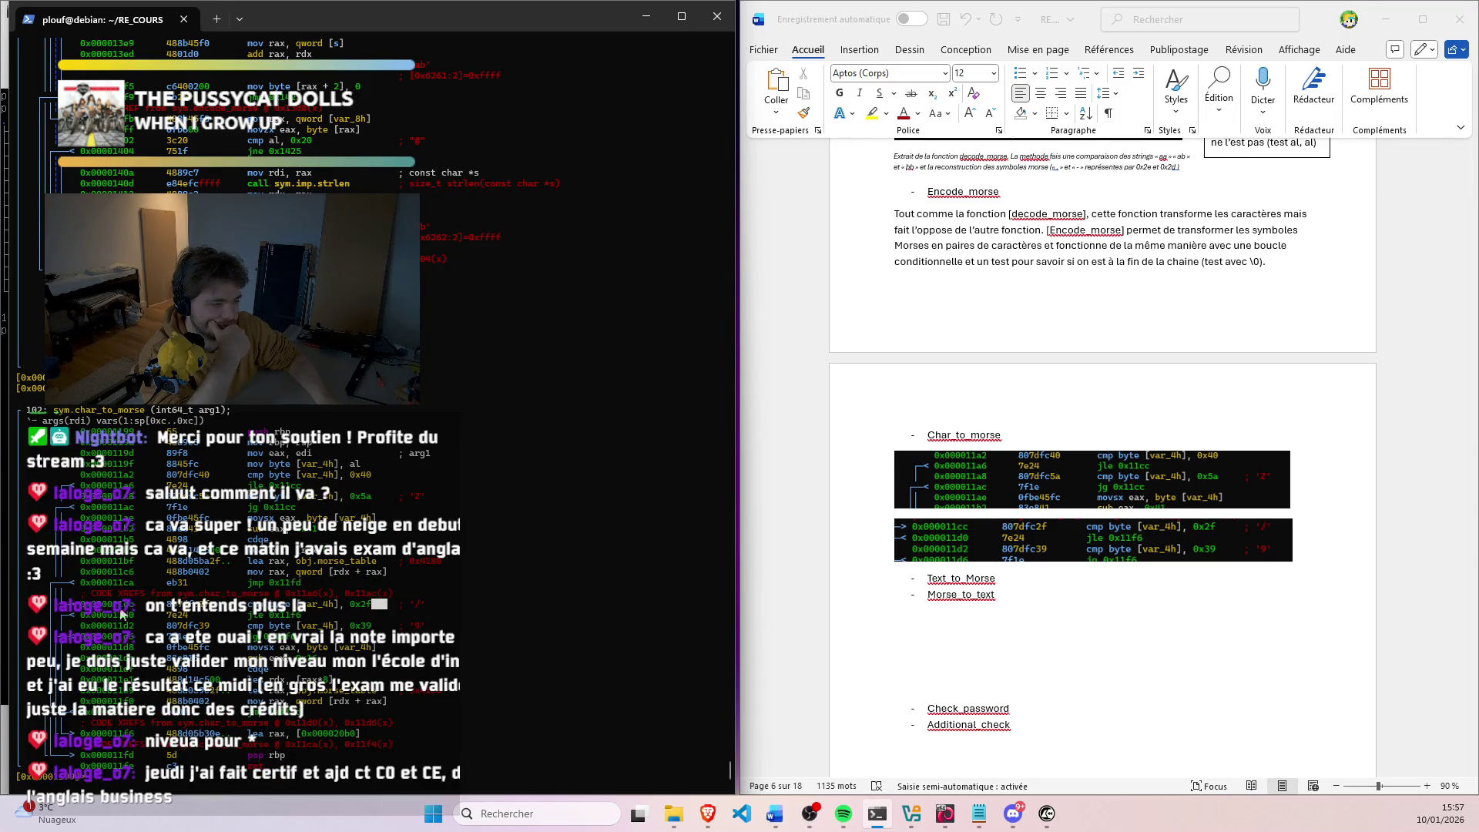
# Step: Select the lea rax instruction at 0x000011f6 near the end of char_to_morse
pyautogui.moveTo(121, 613); pyautogui.dragTo(393, 618)
pyautogui.tripleClick(398, 618)
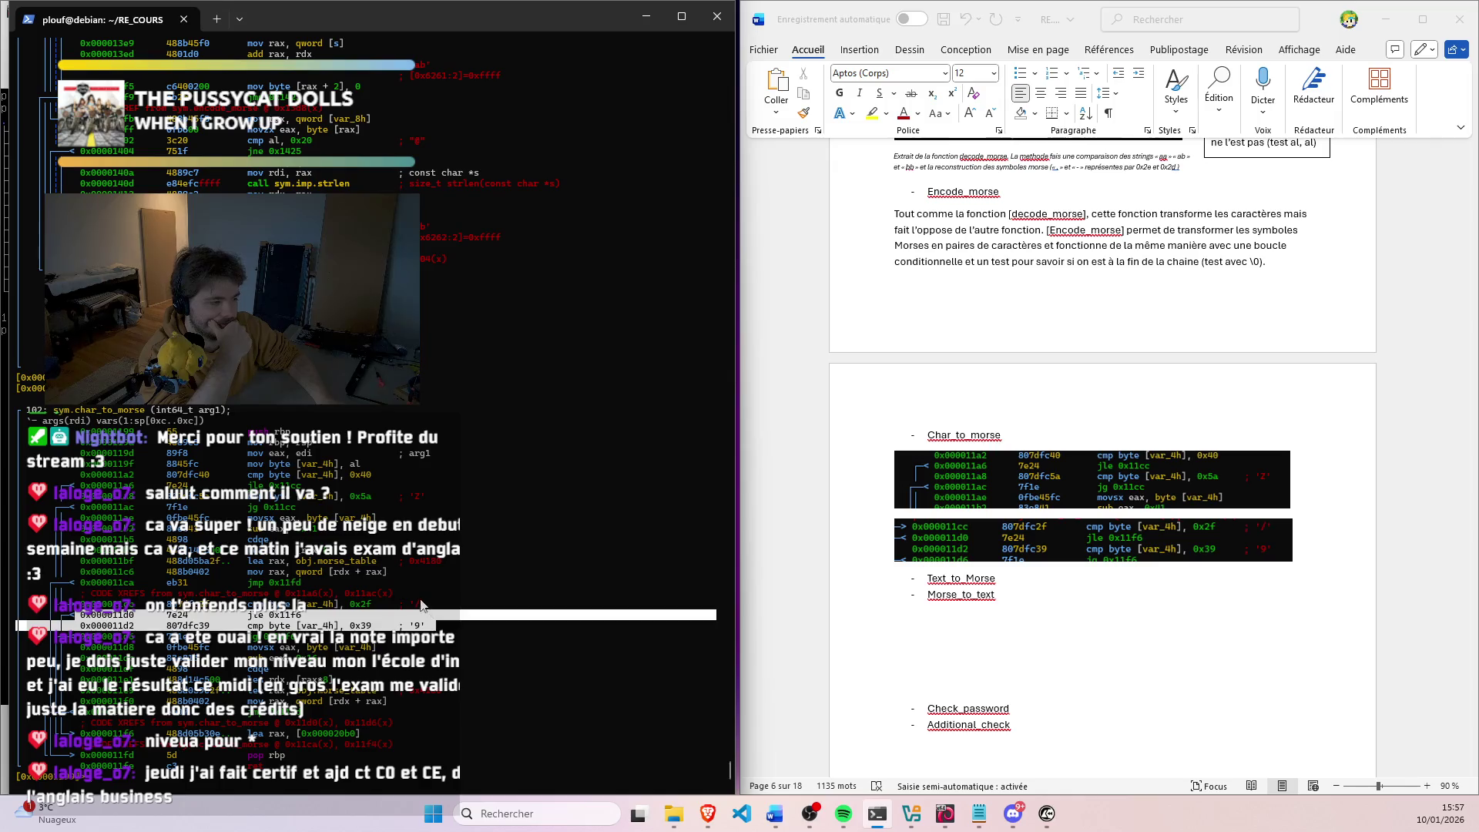
pyautogui.click(422, 605)
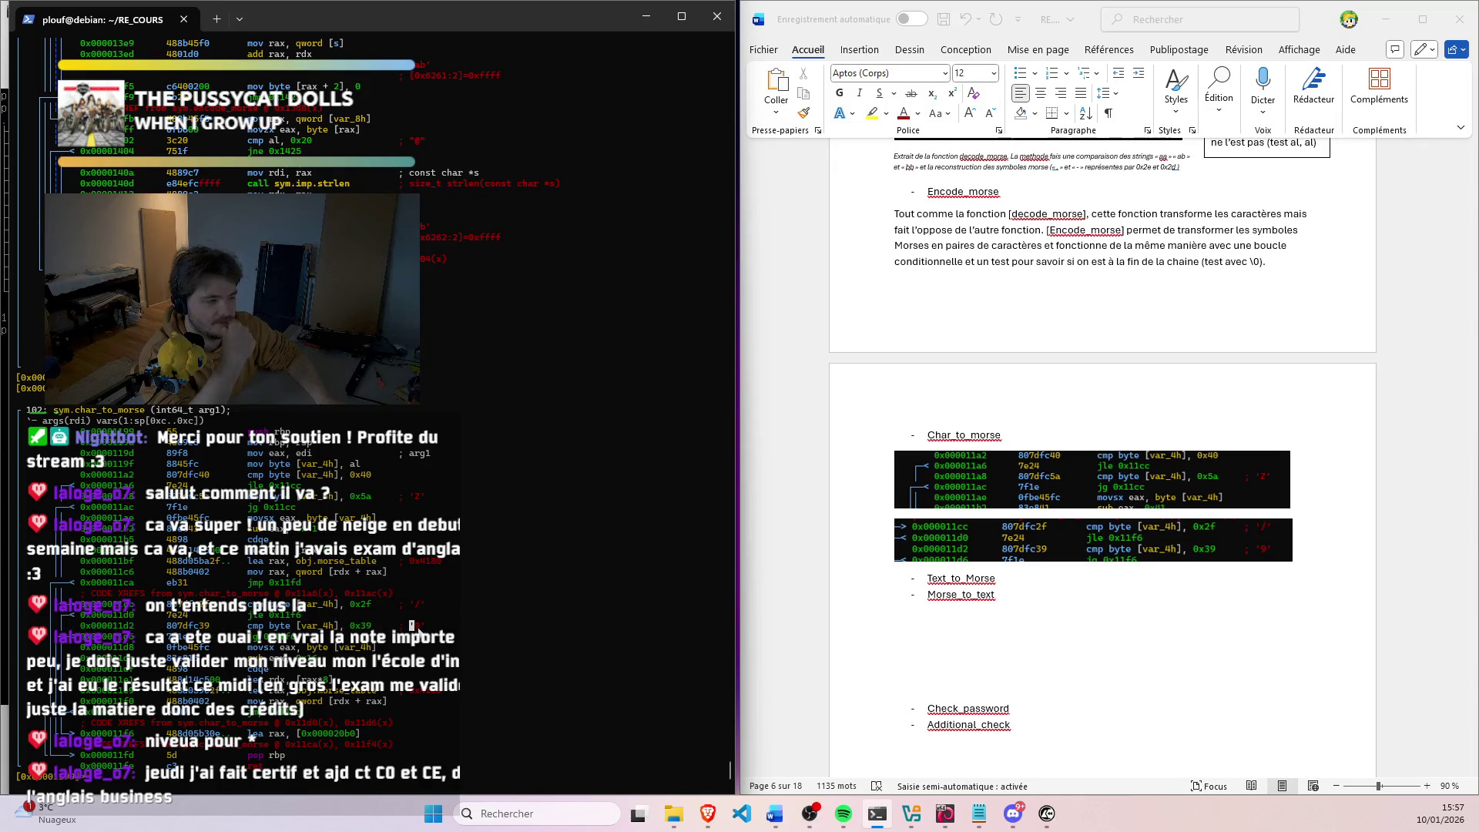
pyautogui.moveTo(404, 647); pyautogui.dragTo(338, 706)
pyautogui.click(337, 706)
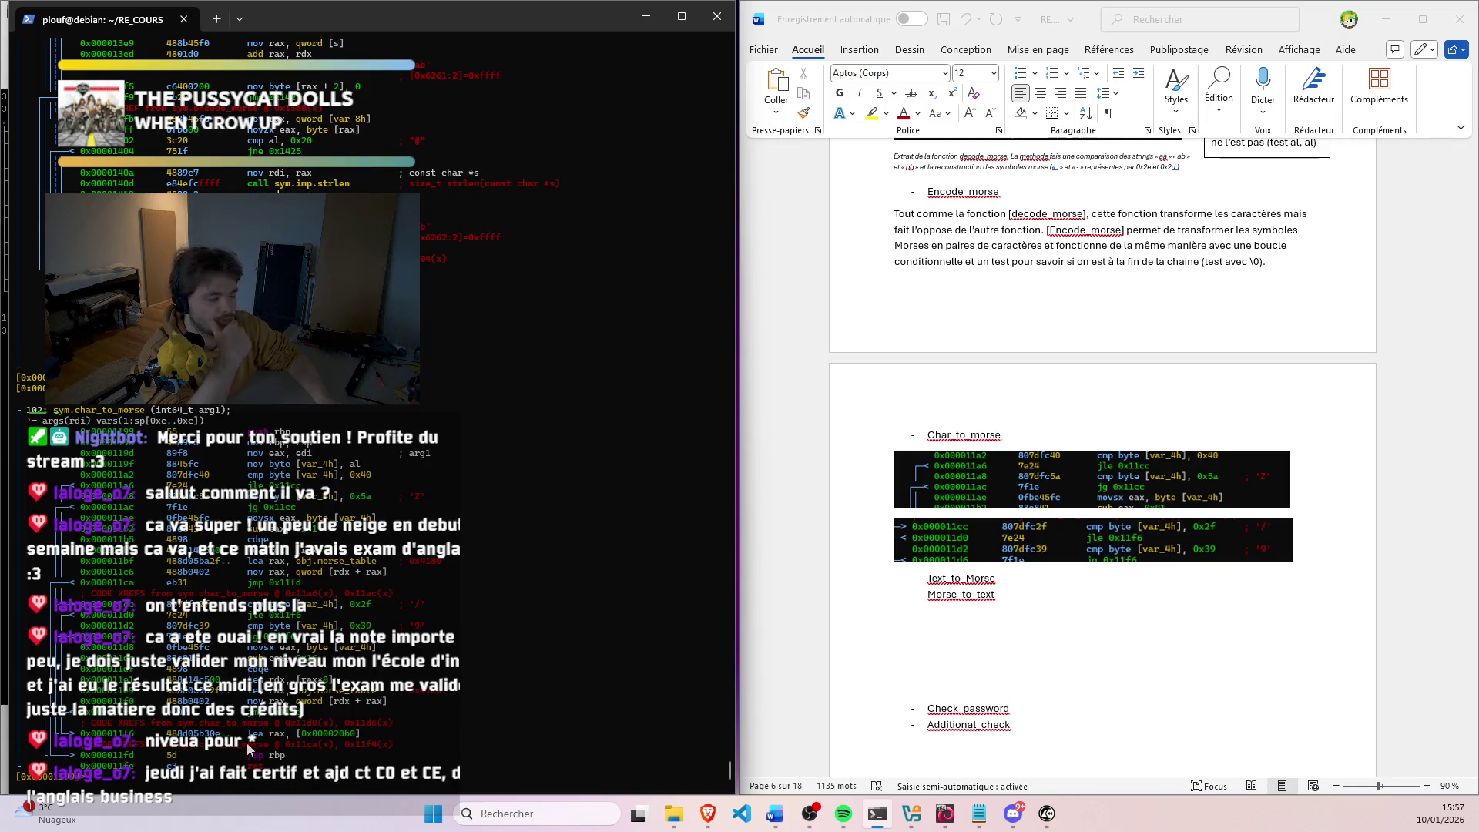
pyautogui.moveTo(373, 736); pyautogui.dragTo(206, 731)
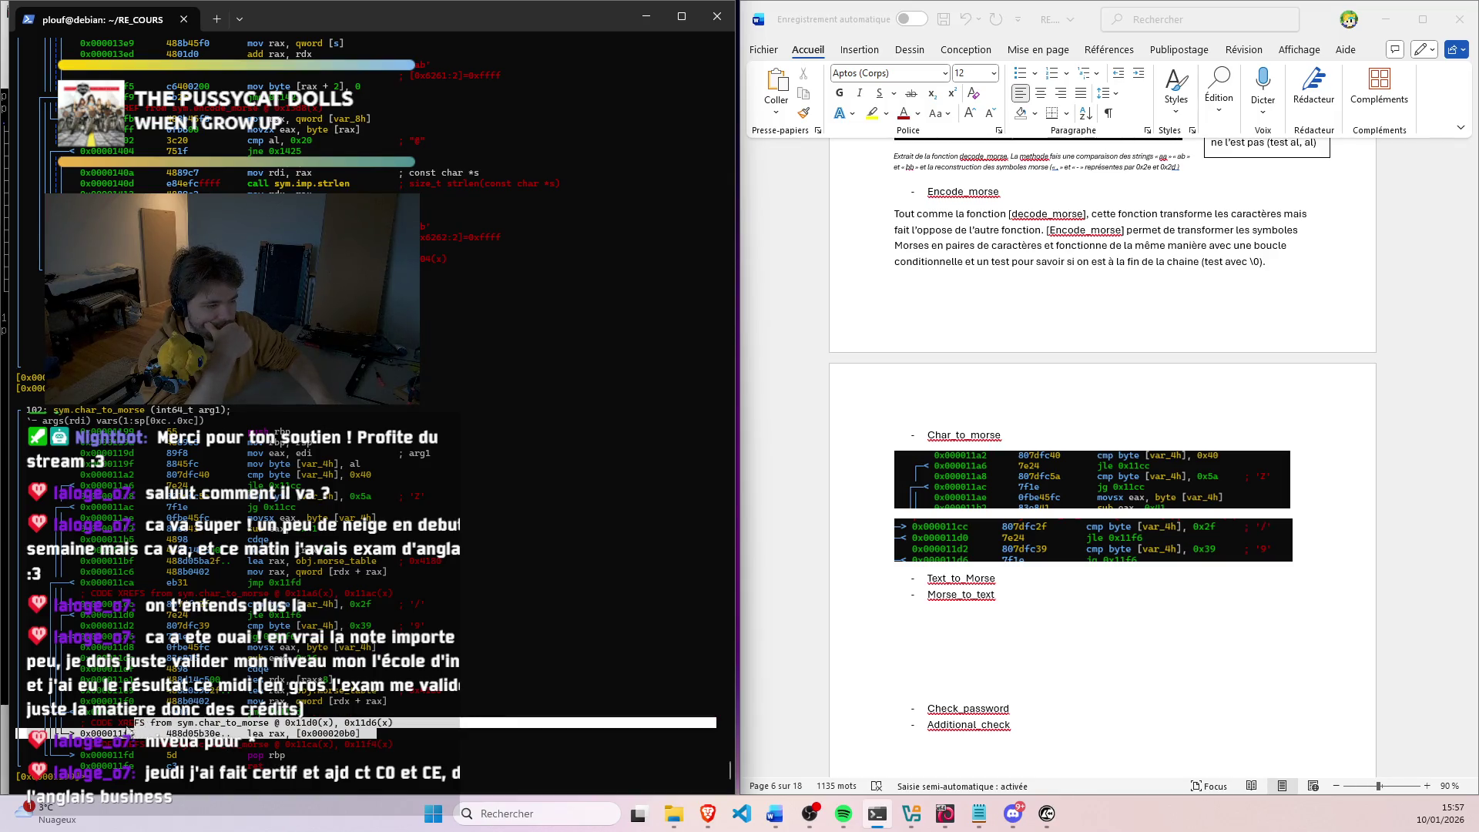
pyautogui.click(219, 737)
pyautogui.tripleClick(324, 713)
pyautogui.click(323, 714)
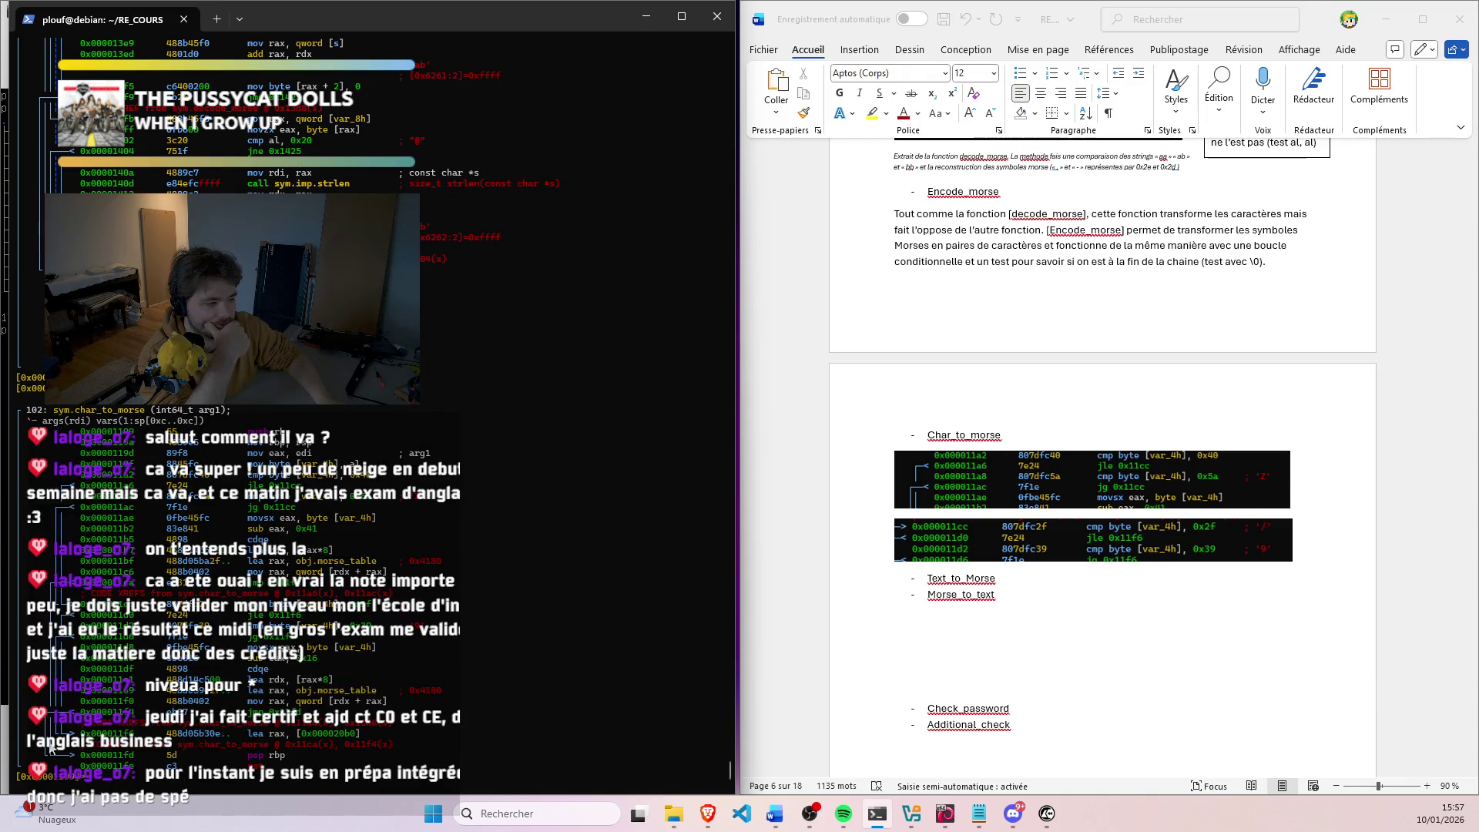
pyautogui.moveTo(76, 736); pyautogui.dragTo(309, 741)
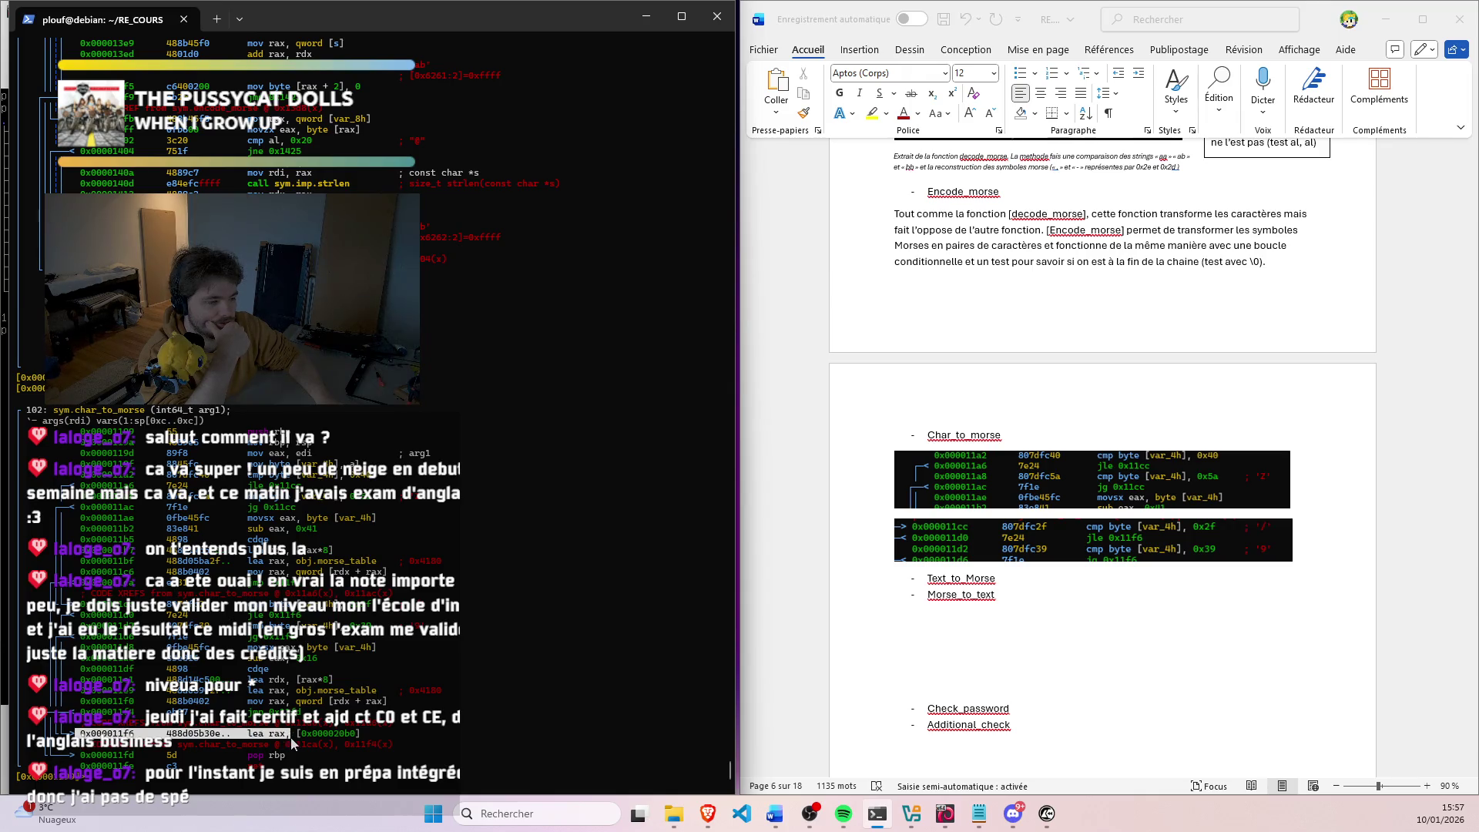